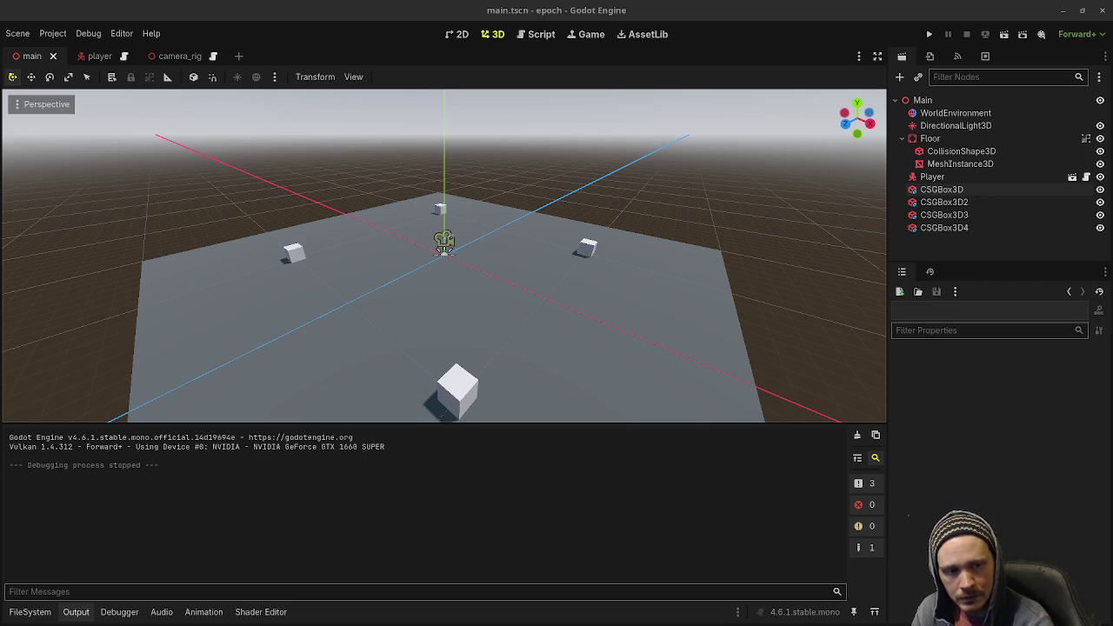
Step: Bring the Chrome window showing the Twitch Plays About page to the front
{"action": "key", "text": "alt+Tab"}
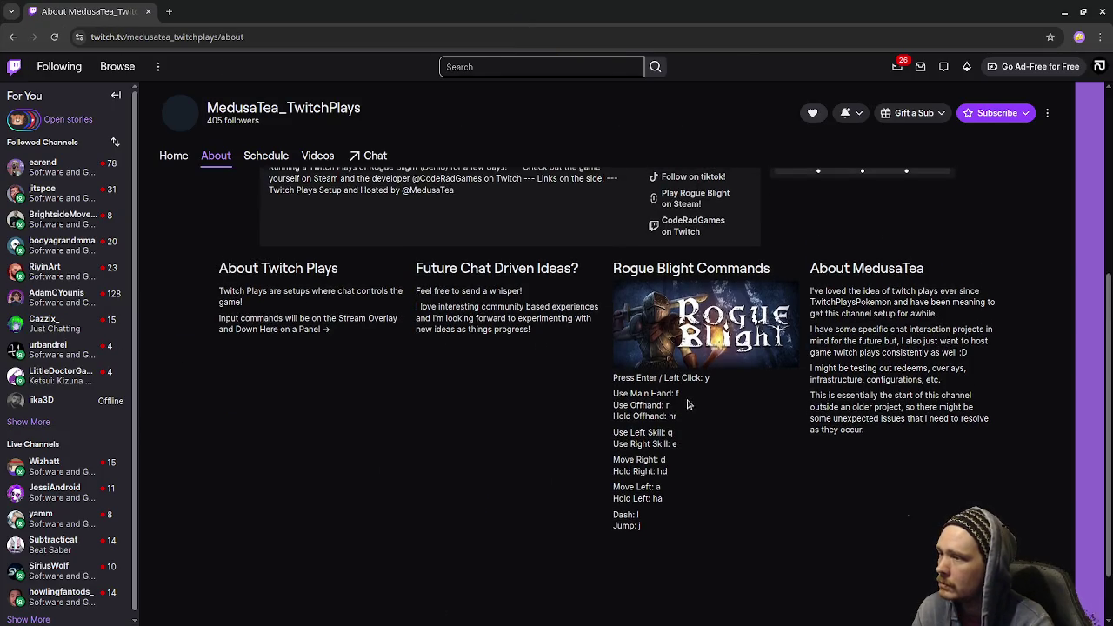
Step: Scroll through the Twitch About page and its Rogue Blight chat commands
{"action": "scroll", "coordinate": [539, 441], "scroll_direction": "up", "scroll_amount": 1}
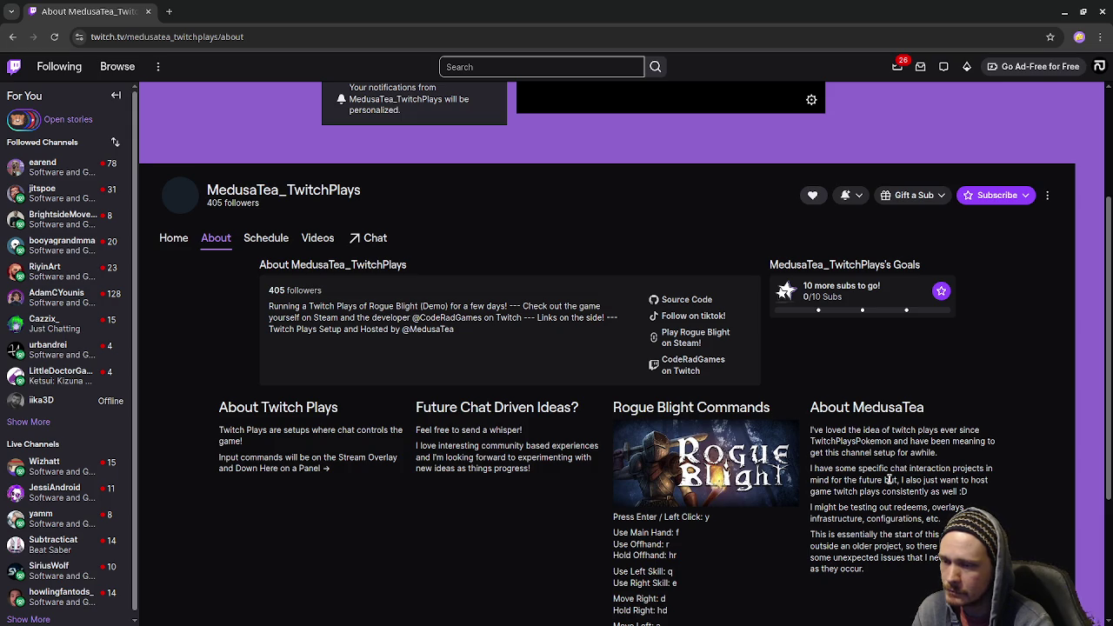
{"action": "scroll", "coordinate": [875, 506], "scroll_direction": "down", "scroll_amount": 1}
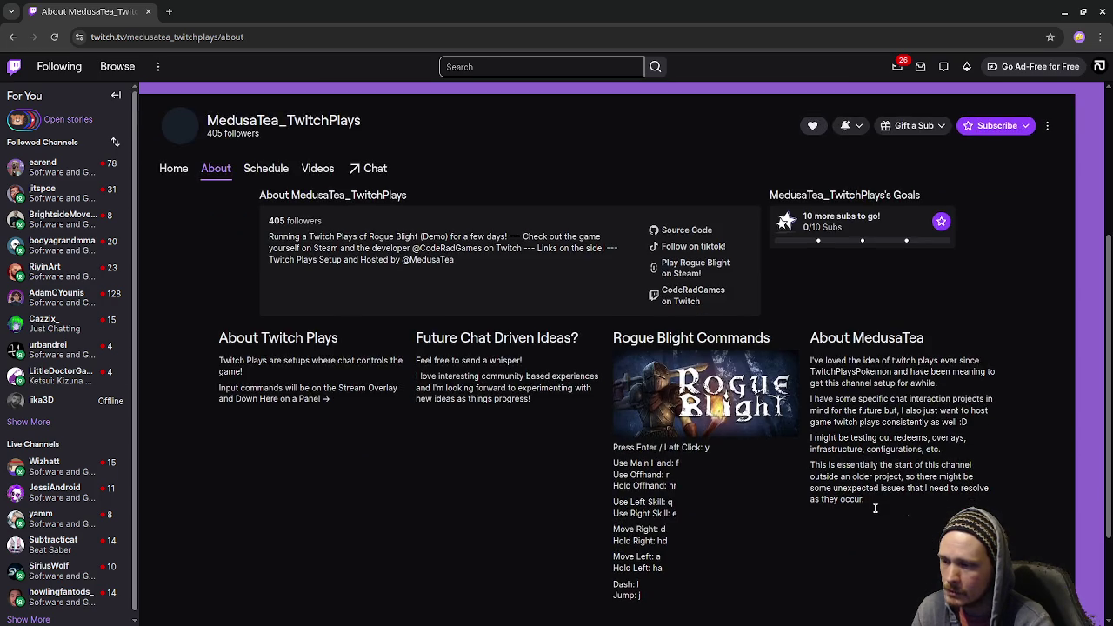
{"action": "scroll", "coordinate": [878, 508], "scroll_direction": "up", "scroll_amount": 3}
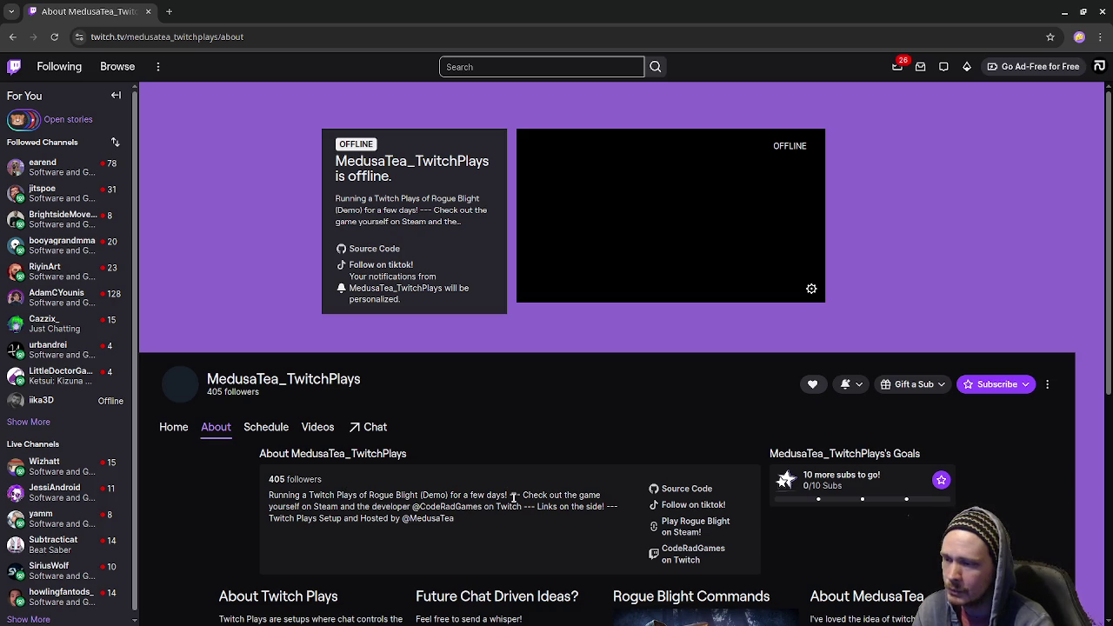
{"action": "scroll", "coordinate": [522, 513], "scroll_direction": "down", "scroll_amount": 3}
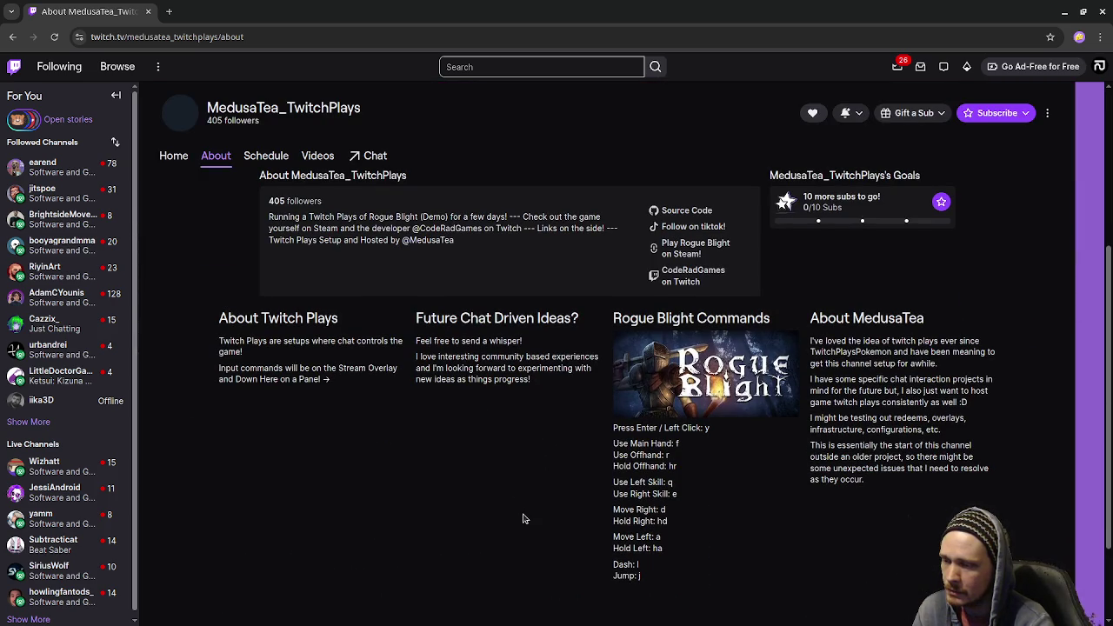
{"action": "scroll", "coordinate": [545, 441], "scroll_direction": "up", "scroll_amount": 3}
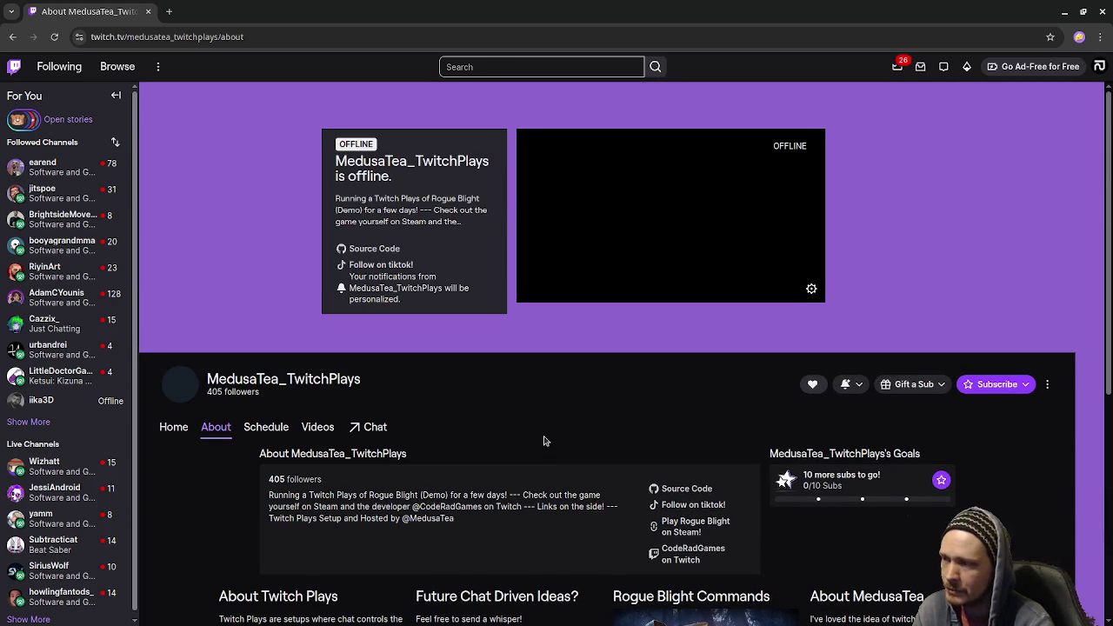
{"action": "scroll", "coordinate": [545, 441], "scroll_direction": "down", "scroll_amount": 1}
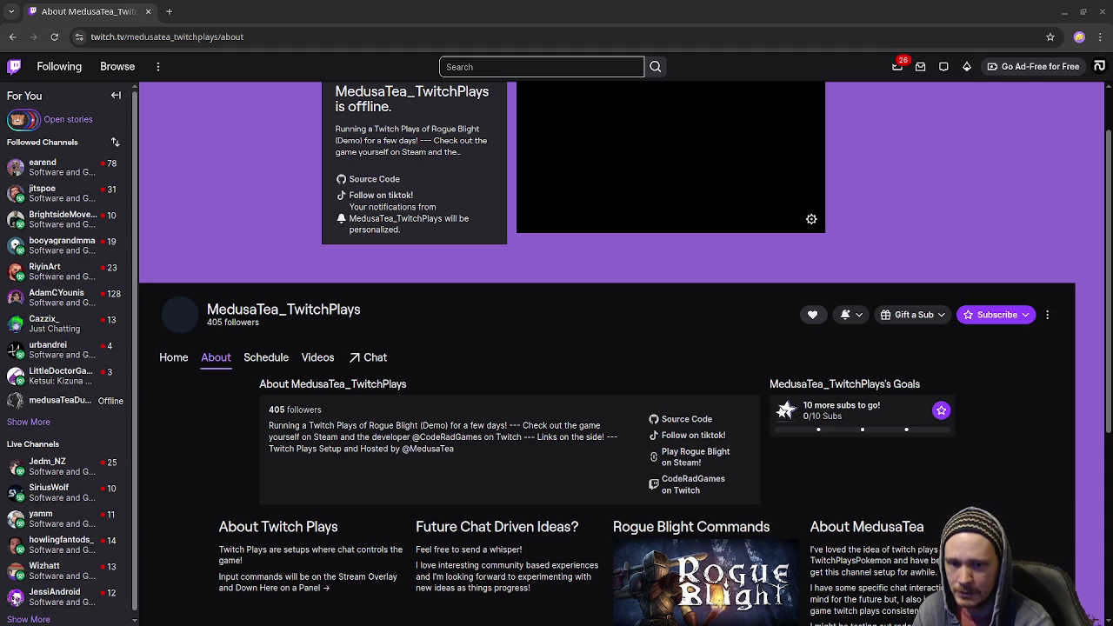
Step: Close the Twitch tab to return to the Godot editor
{"action": "left_click", "coordinate": [576, 375]}
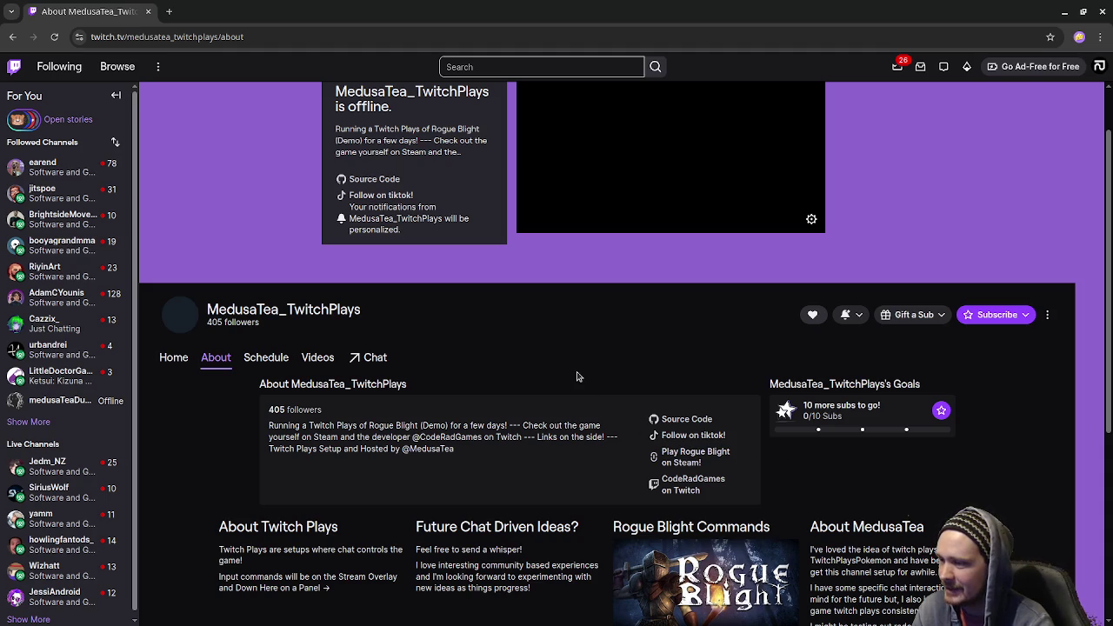
{"action": "scroll", "coordinate": [561, 415], "scroll_direction": "up", "scroll_amount": 1}
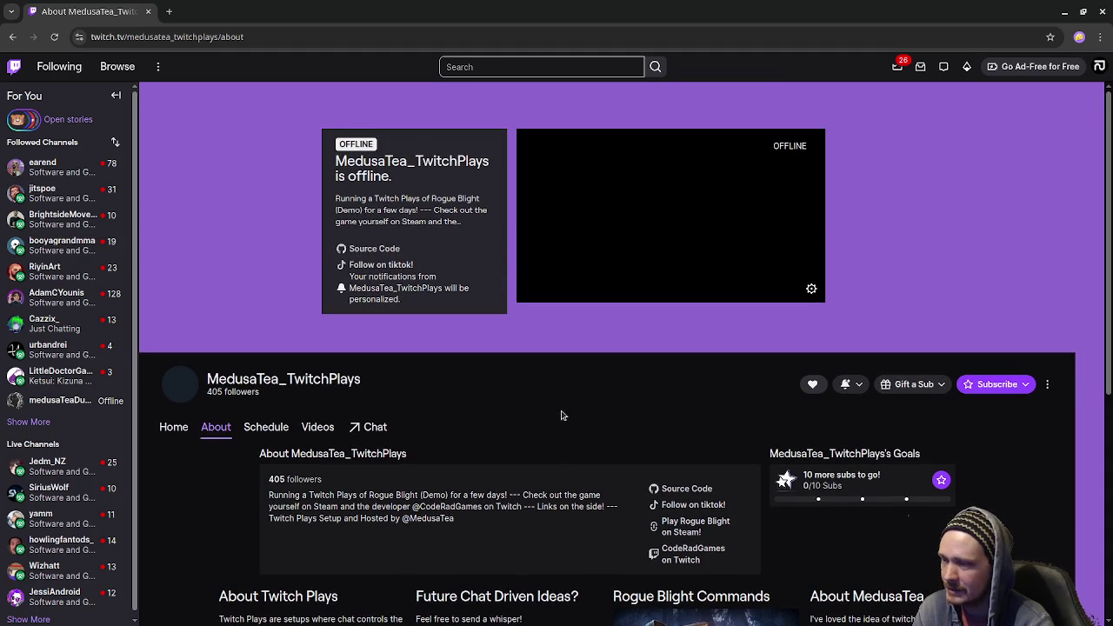
{"action": "scroll", "coordinate": [596, 424], "scroll_direction": "down", "scroll_amount": 3}
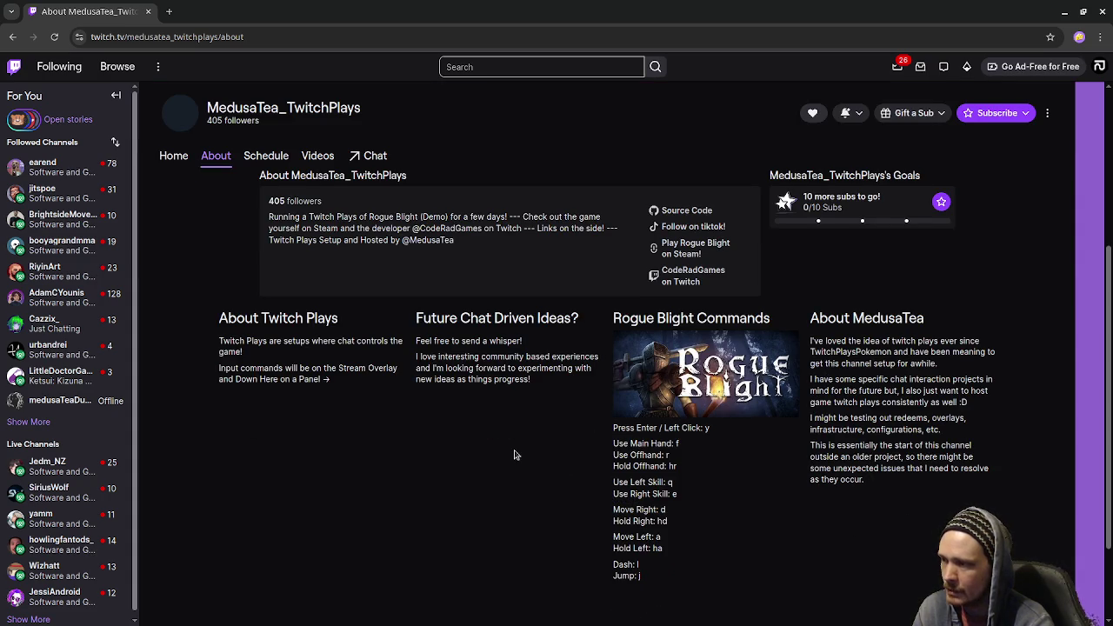
{"action": "scroll", "coordinate": [514, 455], "scroll_direction": "up", "scroll_amount": 3}
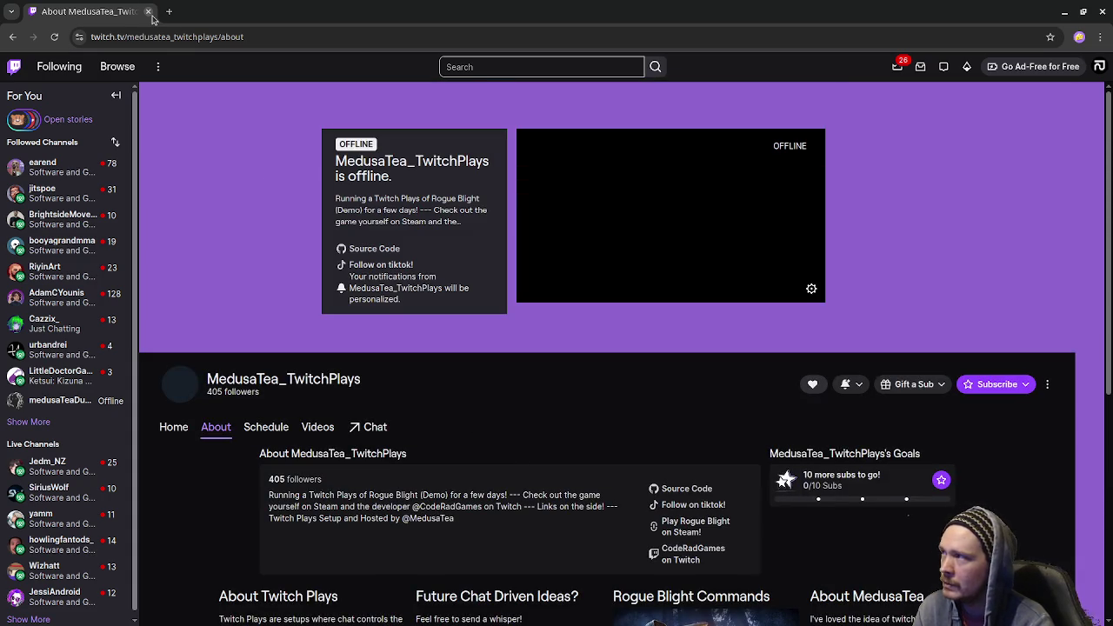
{"action": "left_click", "coordinate": [147, 12]}
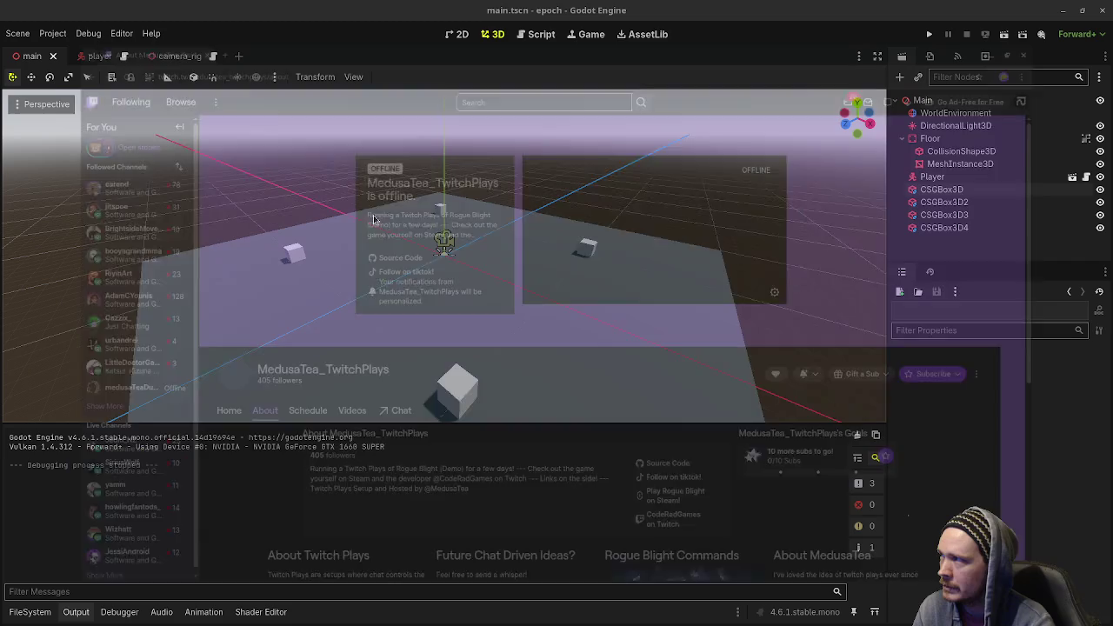
Step: Orbit the 3D view around the floor and the four cubes
{"action": "left_click_drag", "start_coordinate": [678, 331], "coordinate": [638, 340]}
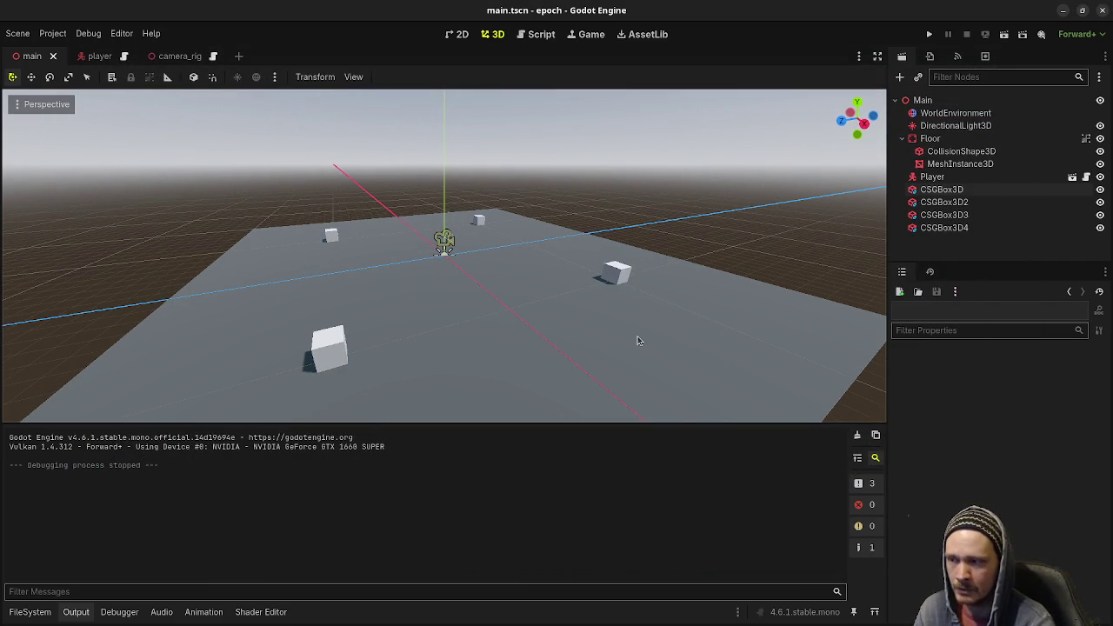
{"action": "left_click_drag", "start_coordinate": [642, 351], "coordinate": [625, 351]}
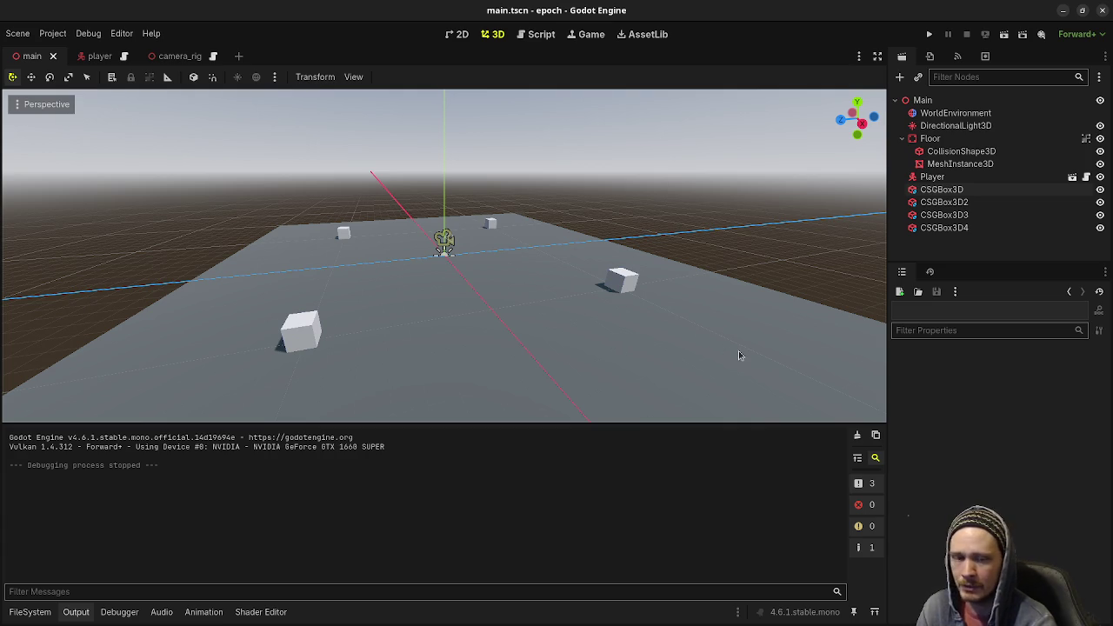
{"action": "left_click_drag", "start_coordinate": [759, 346], "coordinate": [632, 336]}
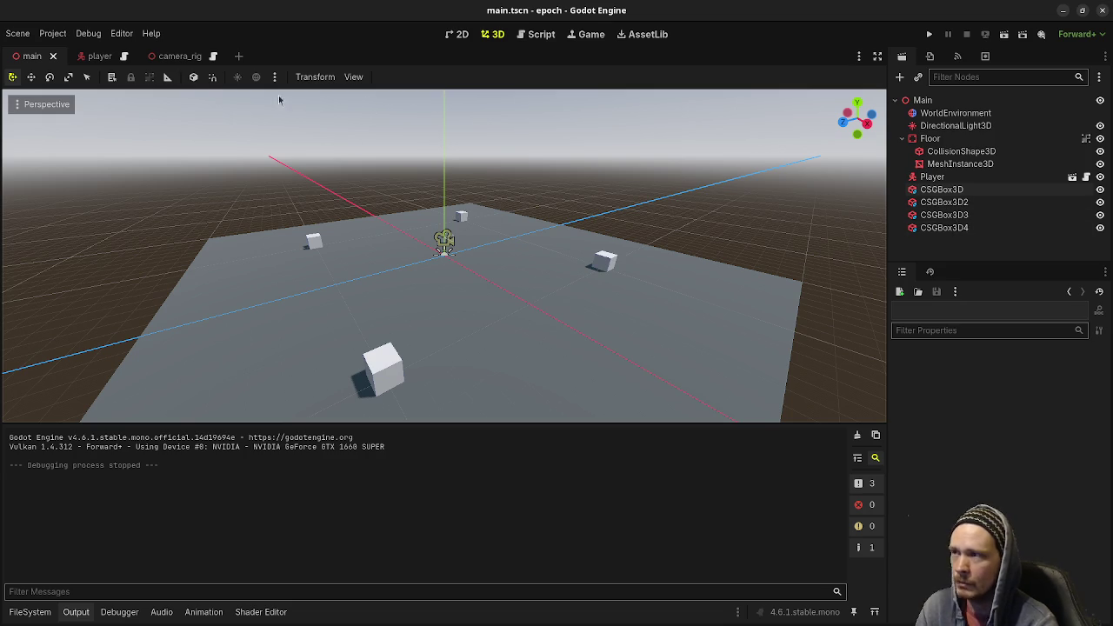
Step: Switch to the camera_rig scene and bring up its camera_rig.gd script
{"action": "left_click", "coordinate": [178, 56]}
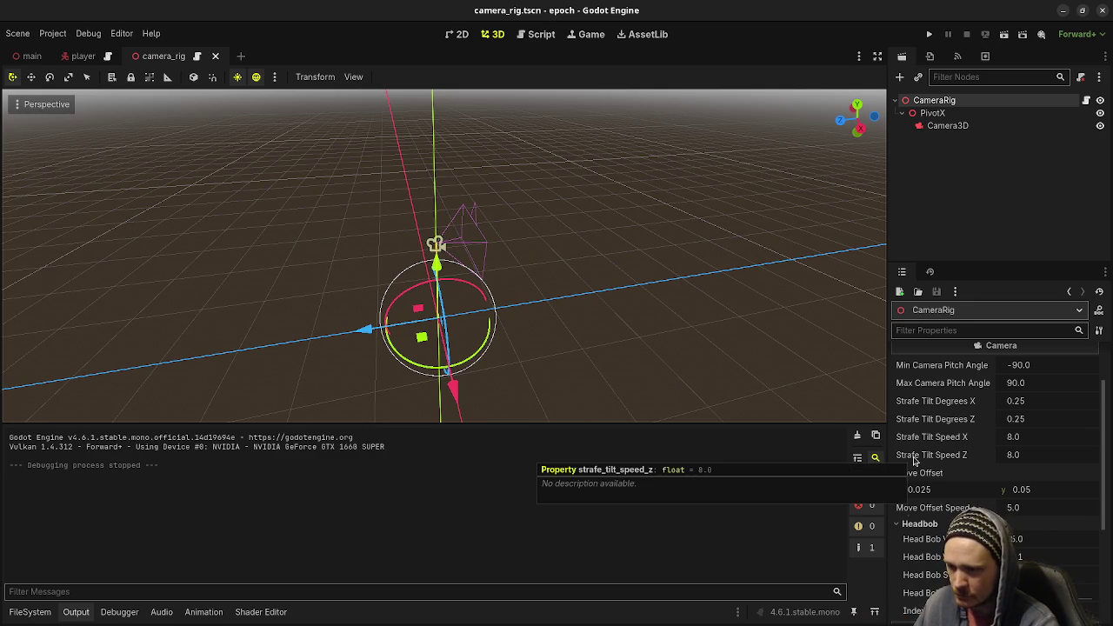
{"action": "scroll", "coordinate": [949, 478], "scroll_direction": "up", "scroll_amount": 1}
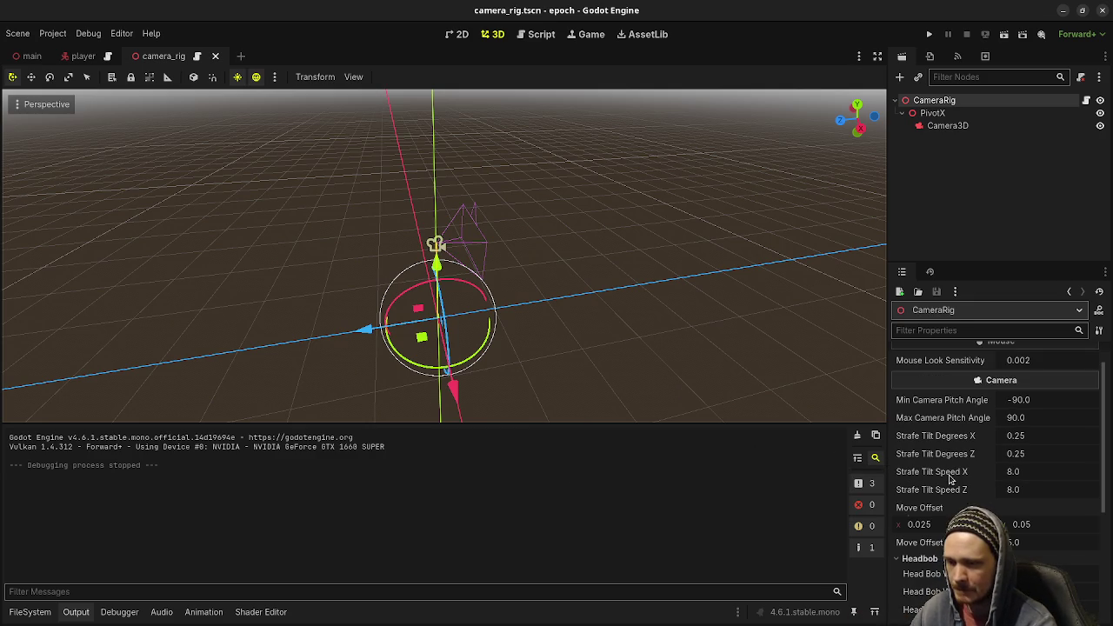
{"action": "left_click", "coordinate": [532, 39]}
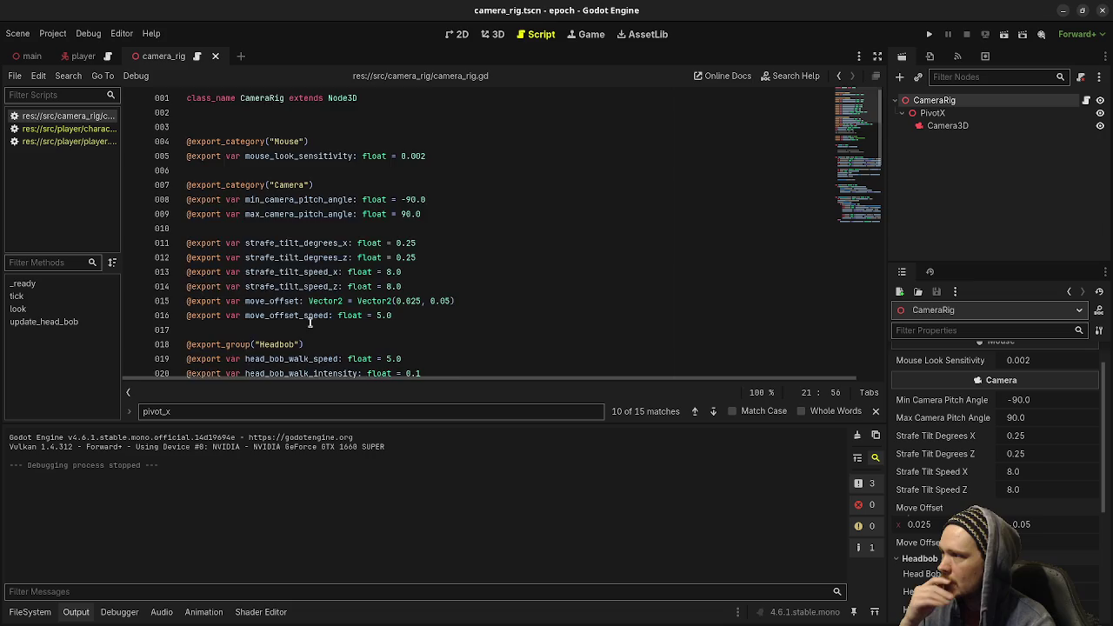
Step: Paste the Headbob group line above the strafe tilt exports, renamed 'Move Tilt and Sway'
{"action": "scroll", "coordinate": [310, 321], "scroll_direction": "down", "scroll_amount": 3}
{"action": "left_click_drag", "start_coordinate": [303, 213], "coordinate": [178, 214]}
{"action": "key", "text": "ctrl+c"}
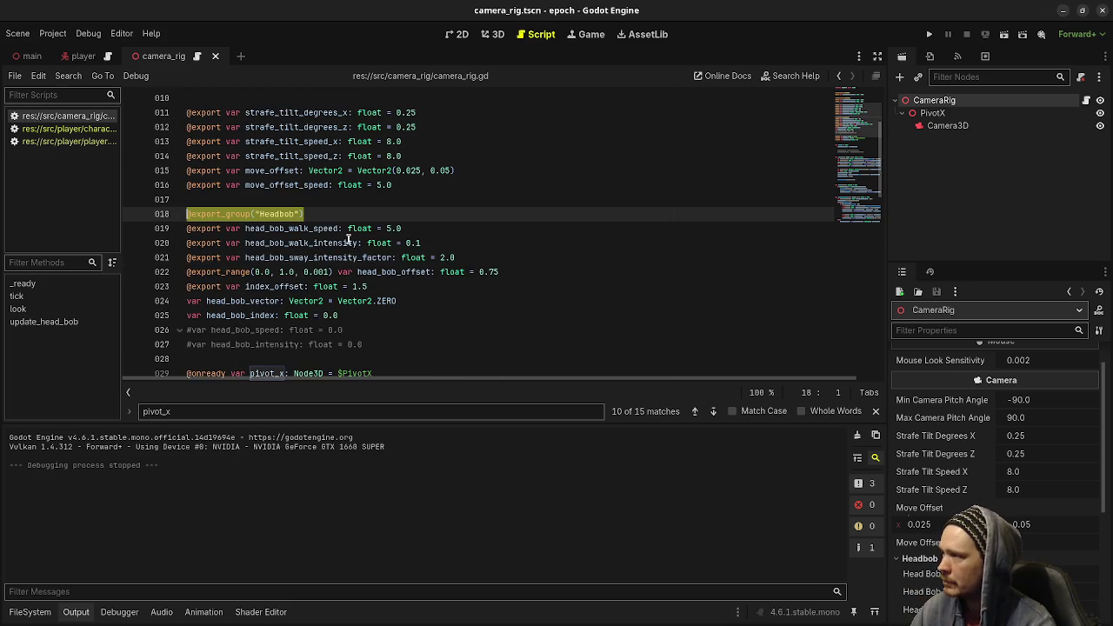
{"action": "scroll", "coordinate": [177, 213], "scroll_direction": "up", "scroll_amount": 3}
{"action": "mouse_move", "coordinate": [283, 257]}
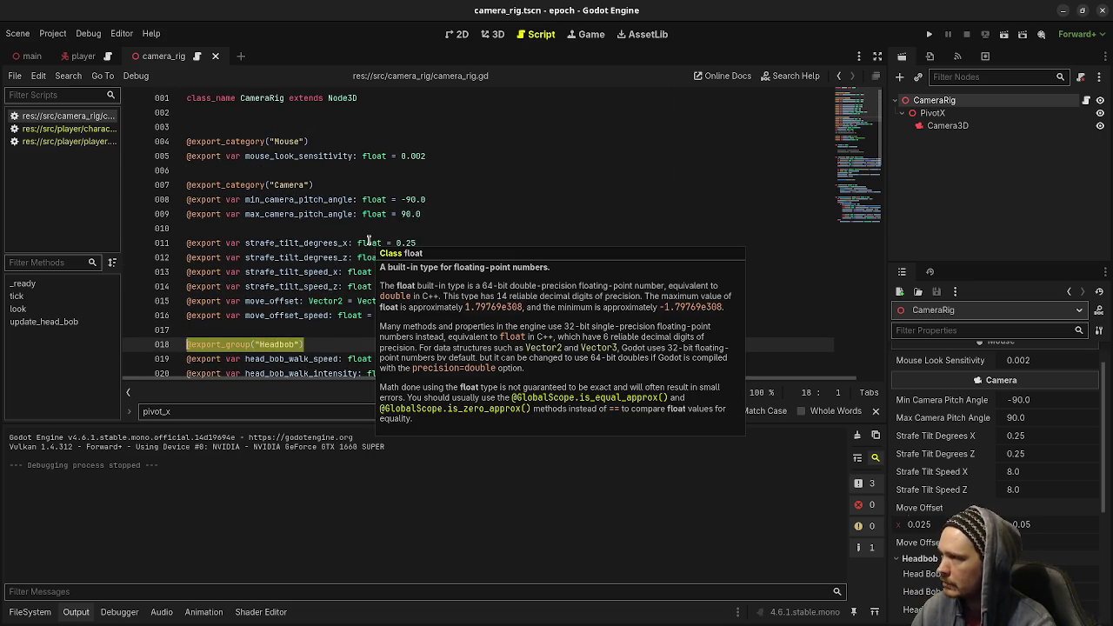
{"action": "left_click", "coordinate": [285, 230]}
{"action": "key", "text": "Return"}
{"action": "key", "text": "Tab"}
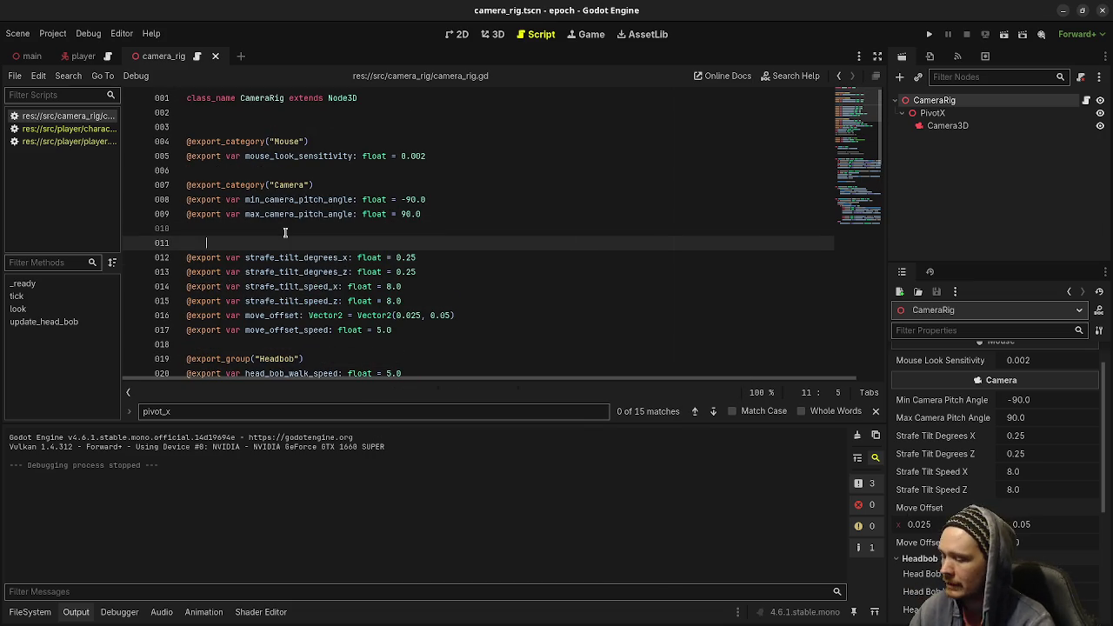
{"action": "key", "text": "BackSpace"}
{"action": "key", "text": "ctrl+v"}
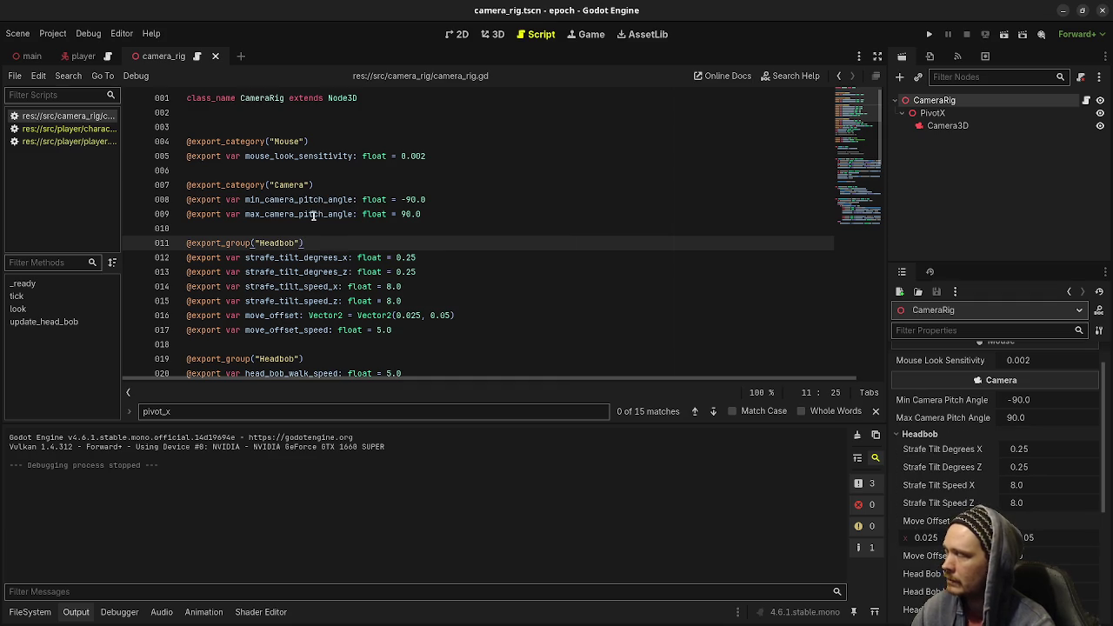
{"action": "double_click", "coordinate": [282, 243]}
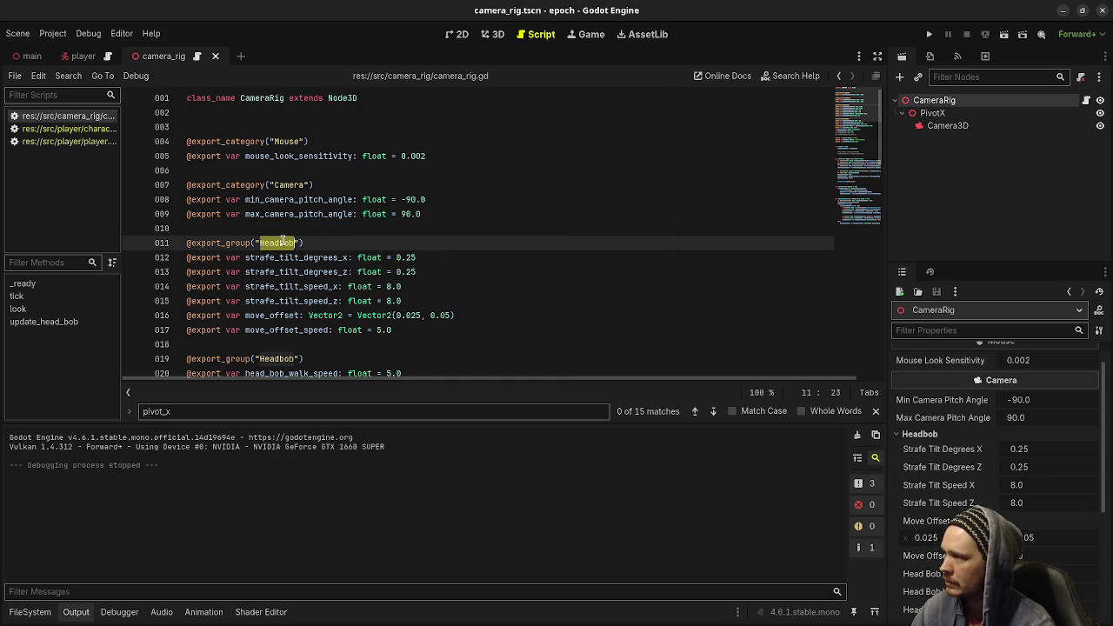
{"action": "type", "text": "Moveme"}
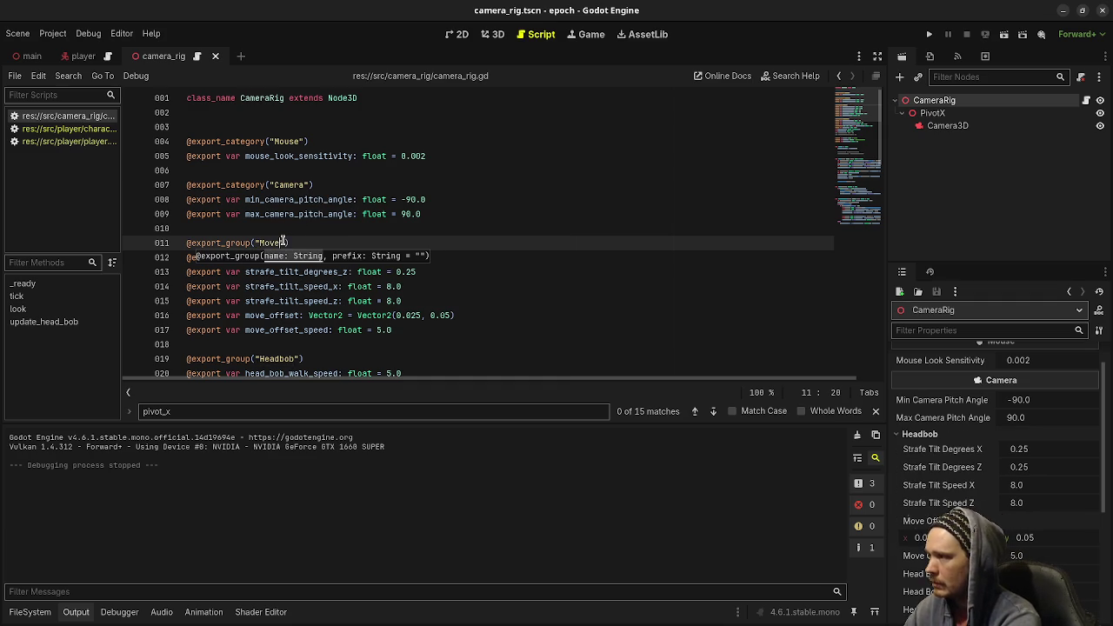
{"action": "type", "text": "ilt and Sway"}
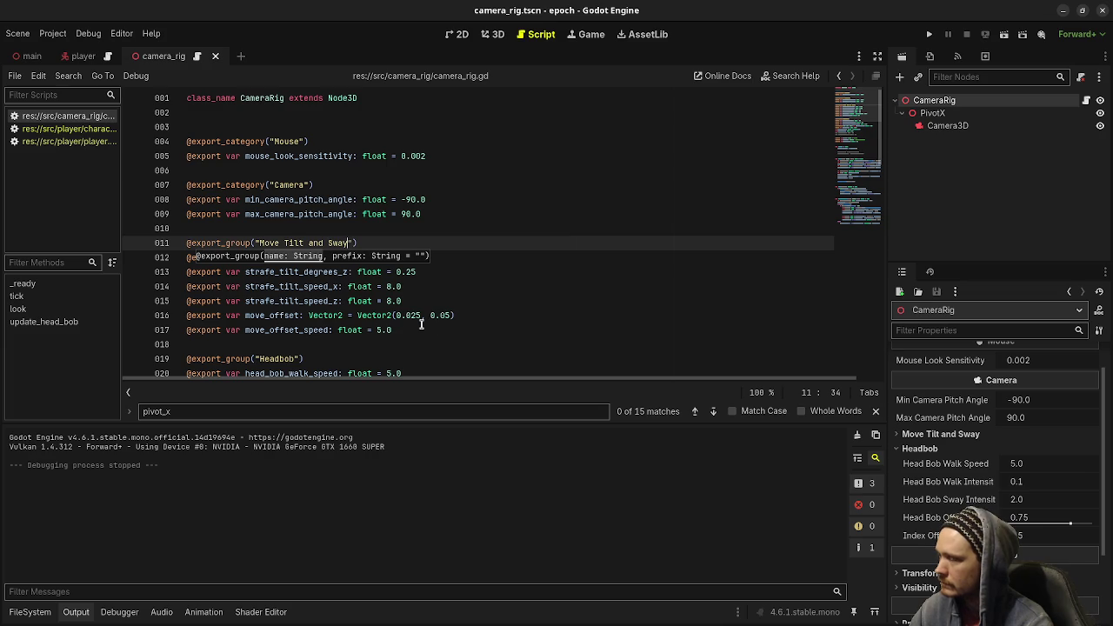
Step: Expand and collapse the Headbob and Move Tilt and Sway groups in the Inspector
{"action": "scroll", "coordinate": [420, 325], "scroll_direction": "down", "scroll_amount": 3}
{"action": "scroll", "coordinate": [297, 311], "scroll_direction": "down", "scroll_amount": 2}
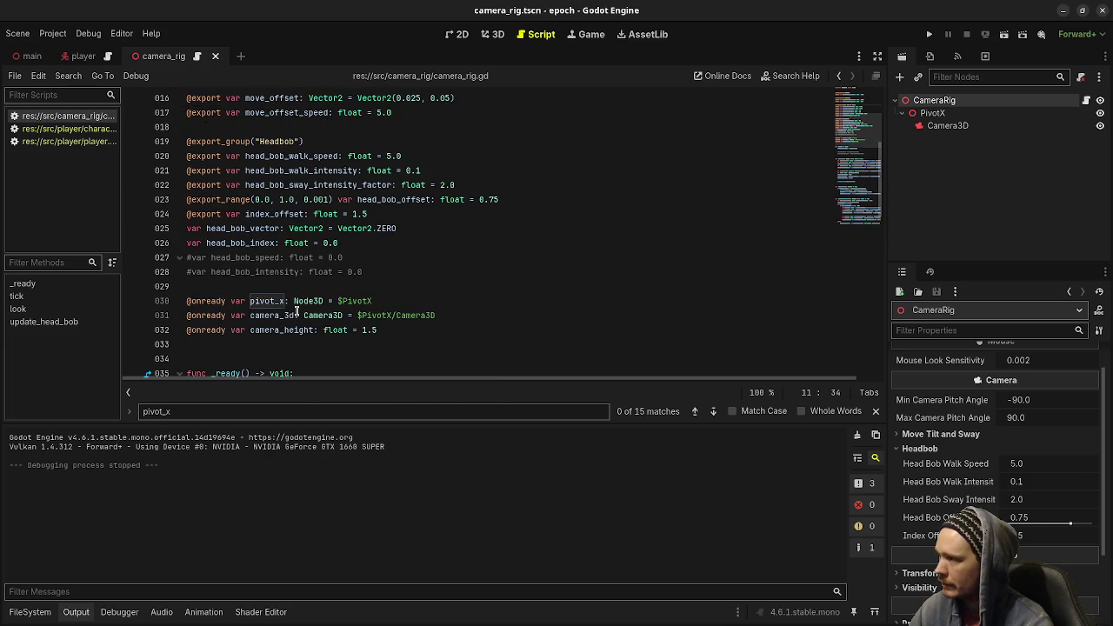
{"action": "left_click", "coordinate": [928, 450]}
{"action": "left_click", "coordinate": [929, 450]}
{"action": "left_click", "coordinate": [939, 436]}
{"action": "left_click", "coordinate": [939, 437]}
{"action": "left_click", "coordinate": [939, 450]}
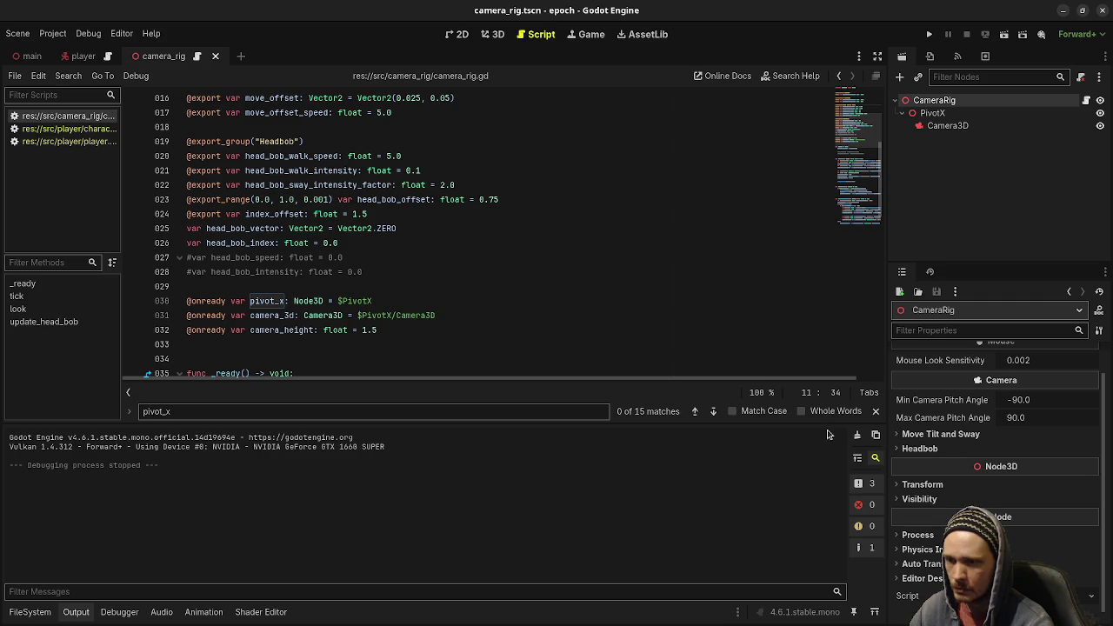
{"action": "scroll", "coordinate": [980, 433], "scroll_direction": "up", "scroll_amount": 1}
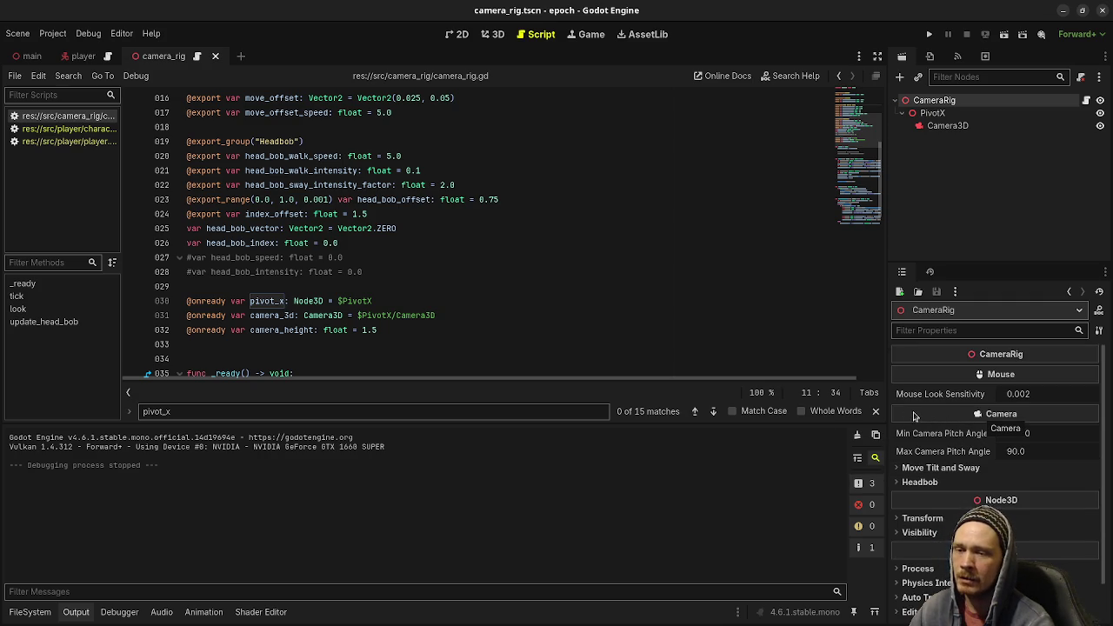
{"action": "left_click", "coordinate": [401, 272]}
{"action": "key", "text": "Return"}
{"action": "type", "text": "@export"}
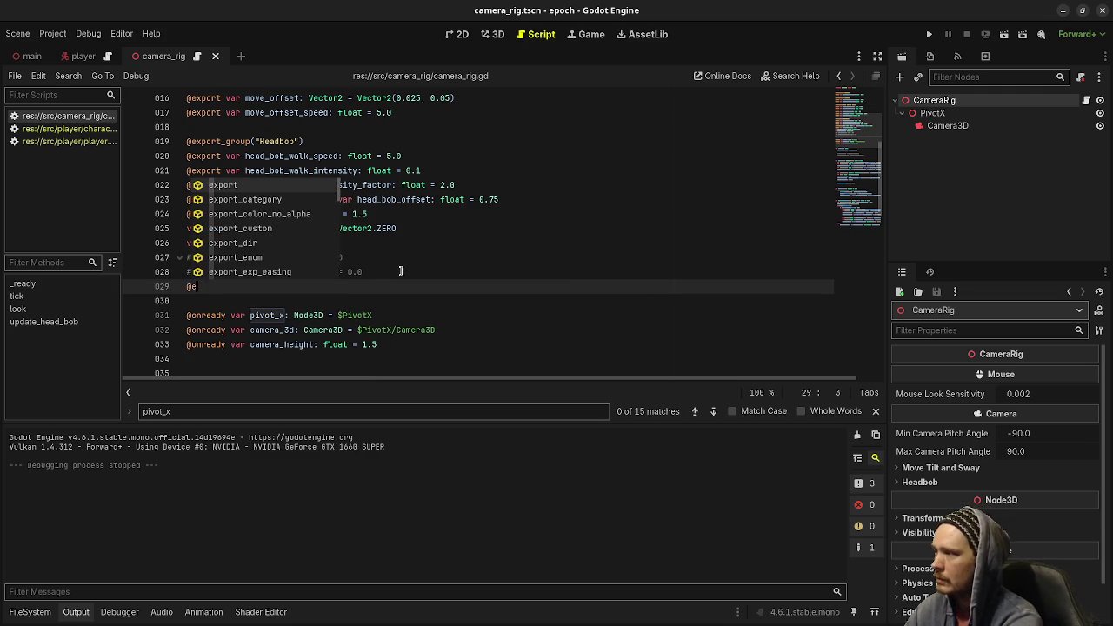
{"action": "type", "text": "_grou"}
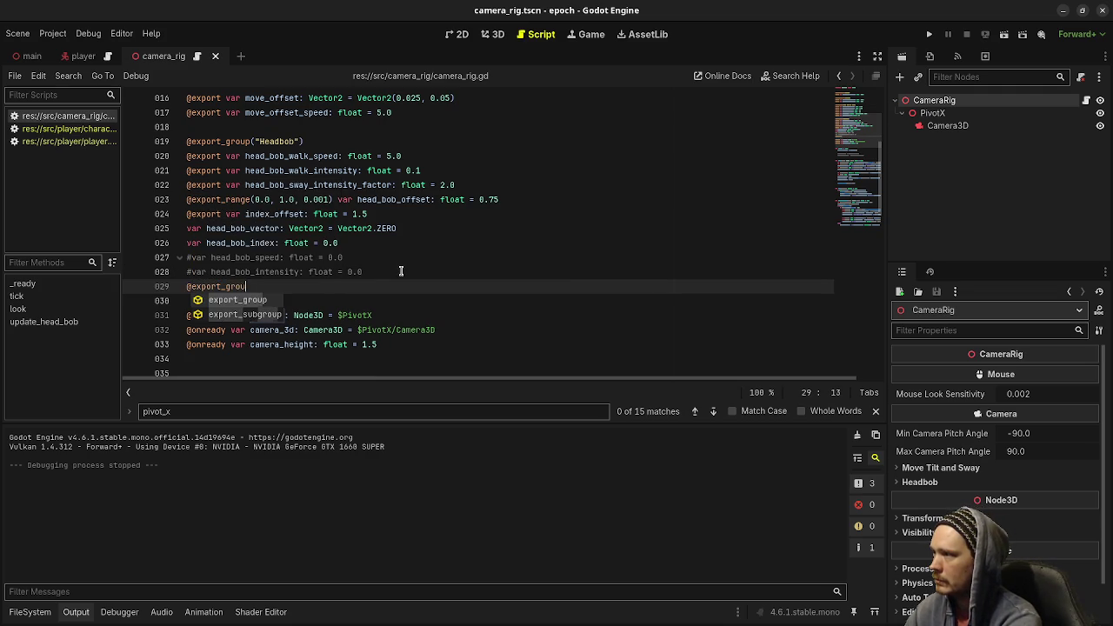
{"action": "type", "text": "p"}
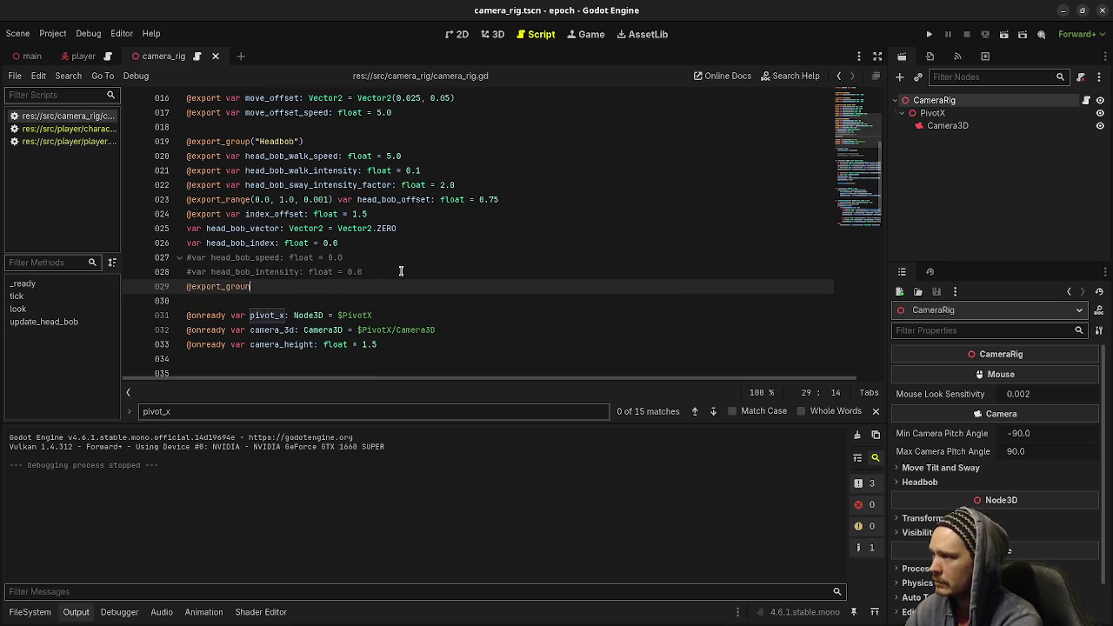
{"action": "type", "text": "()"}
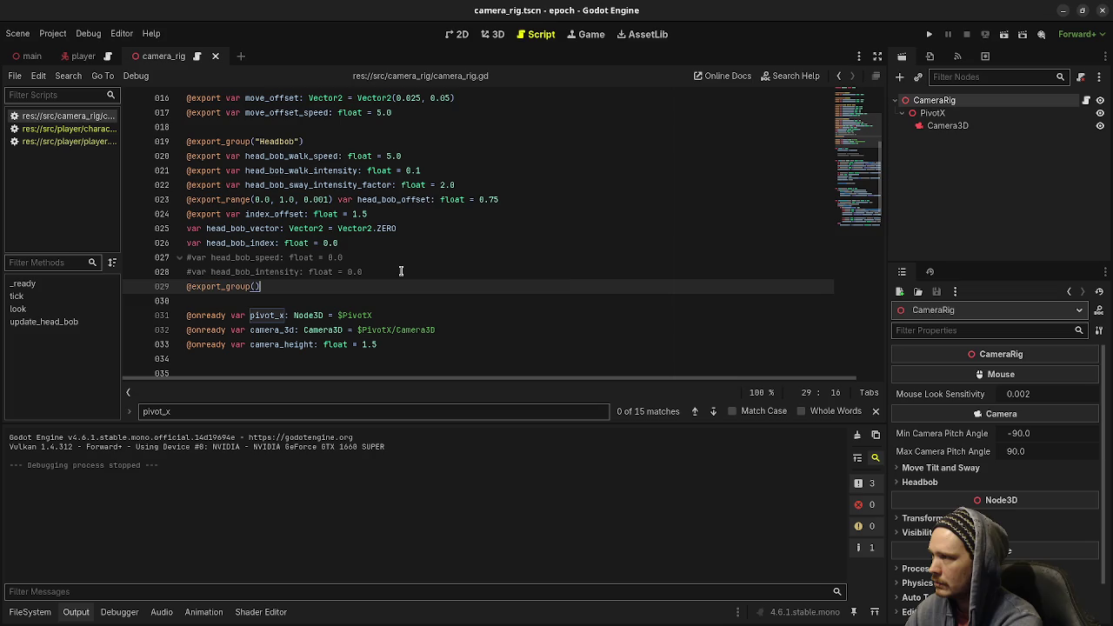
{"action": "key", "text": "ctrl+s"}
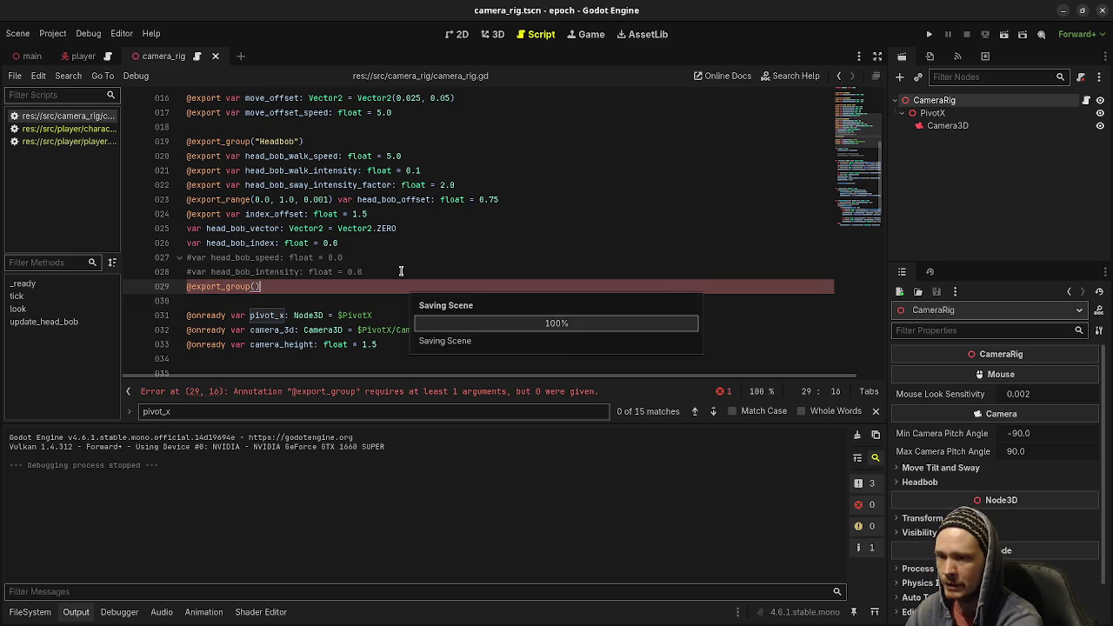
{"action": "key", "text": "BackSpace"}
{"action": "type", "text": "\"\")"}
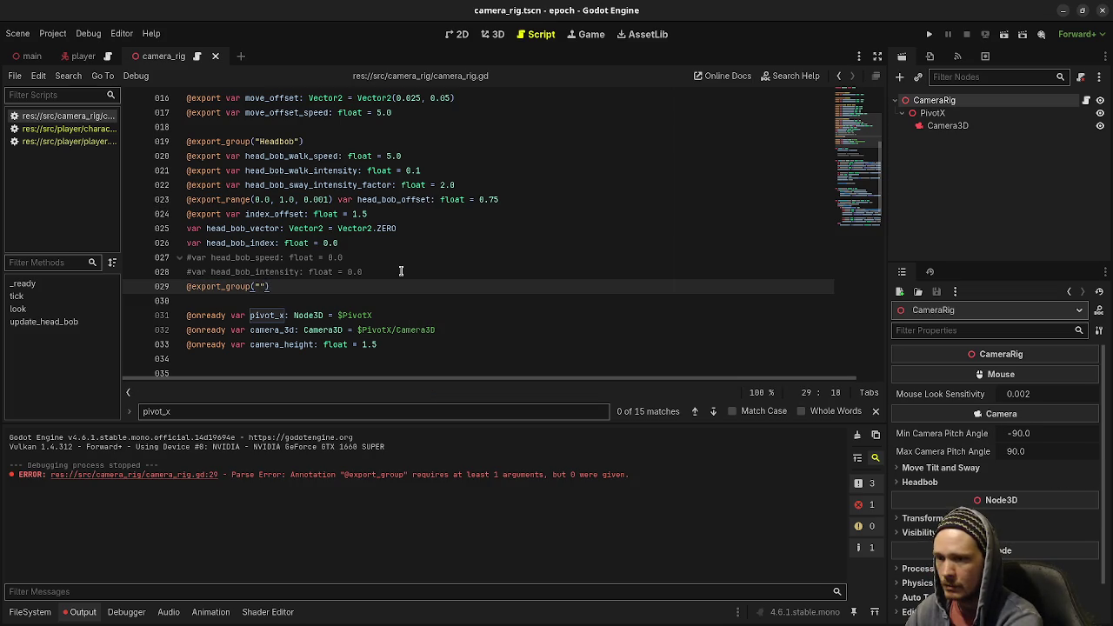
{"action": "key", "text": "BackSpace"}
{"action": "key", "text": "BackSpace"}
{"action": "key", "text": "BackSpace"}
{"action": "key", "text": "BackSpace"}
{"action": "key", "text": "BackSpace"}
{"action": "key", "text": "BackSpace"}
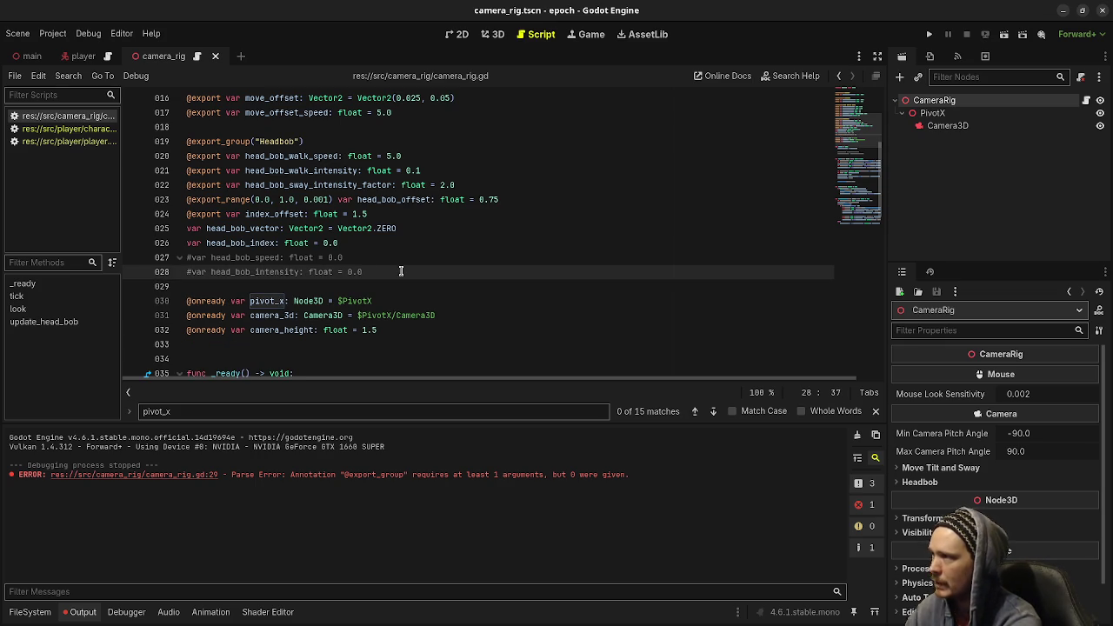
Step: Scroll back to the top and go to the minimum and maximum pitch angle lines
{"action": "scroll", "coordinate": [401, 271], "scroll_direction": "up", "scroll_amount": 4}
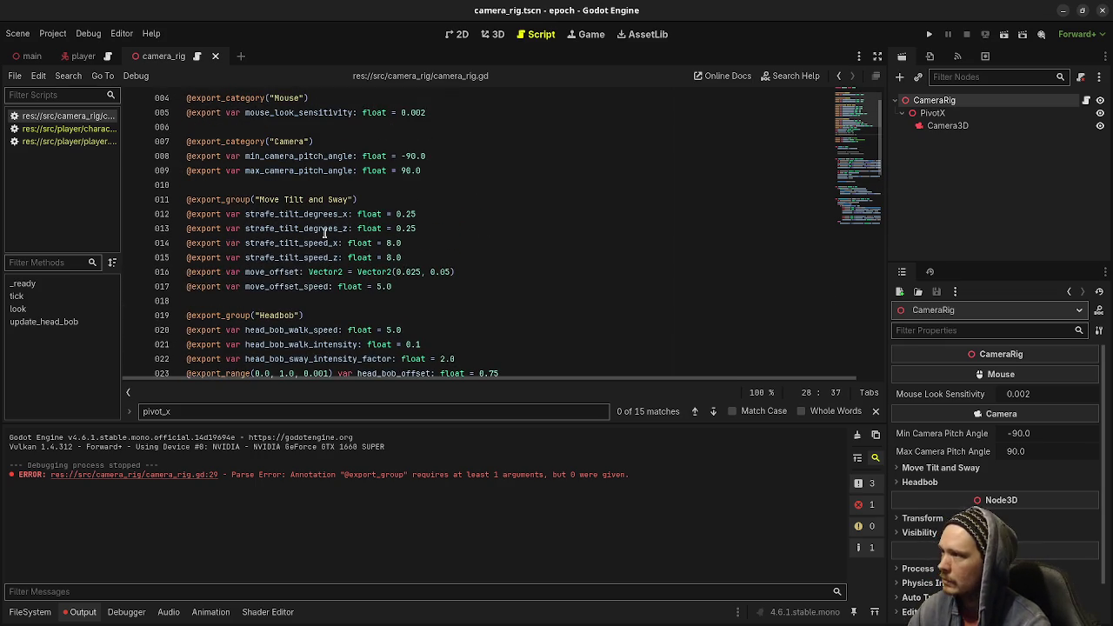
{"action": "scroll", "coordinate": [326, 261], "scroll_direction": "down", "scroll_amount": 4}
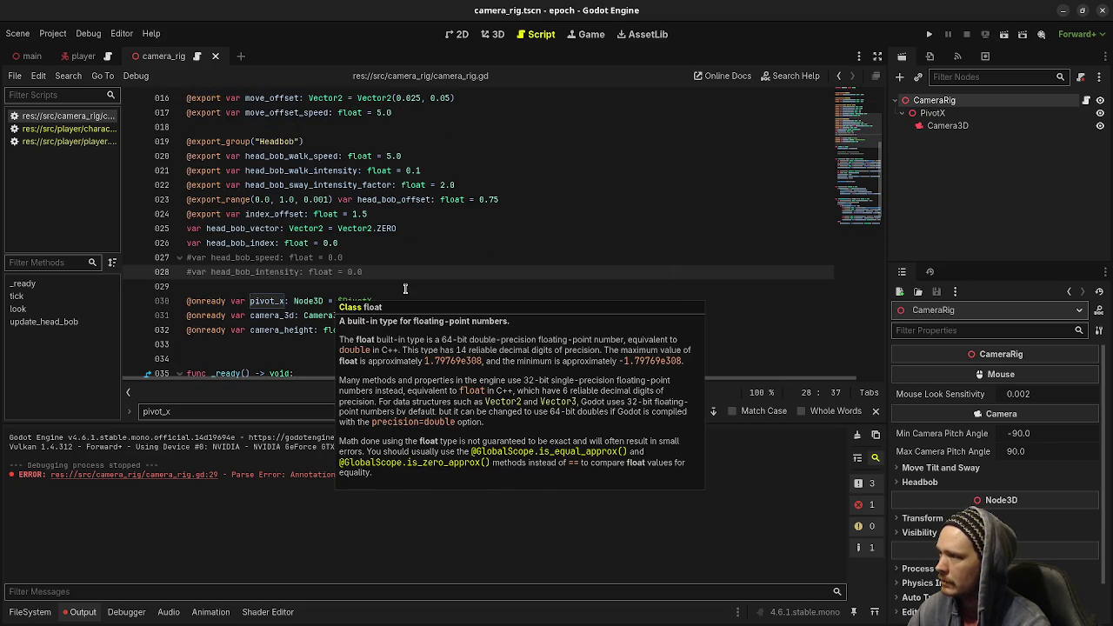
{"action": "scroll", "coordinate": [404, 289], "scroll_direction": "up", "scroll_amount": 5}
{"action": "left_click", "coordinate": [428, 200]}
{"action": "left_click", "coordinate": [439, 213]}
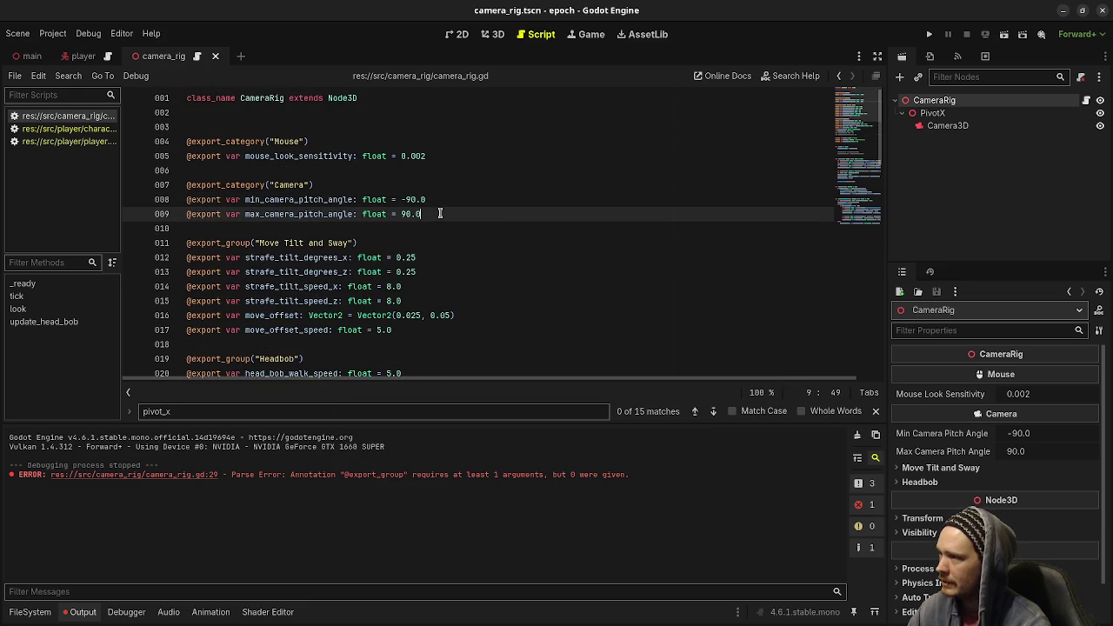
{"action": "key", "text": "Return"}
{"action": "type", "text": "@export_grou"}
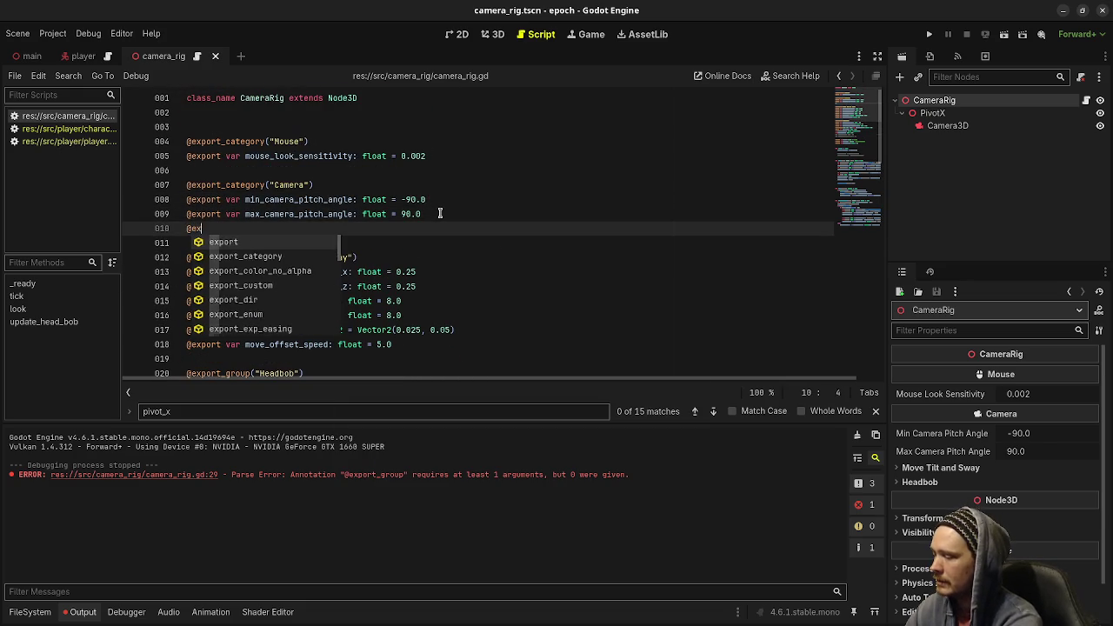
{"action": "type", "text": "p"}
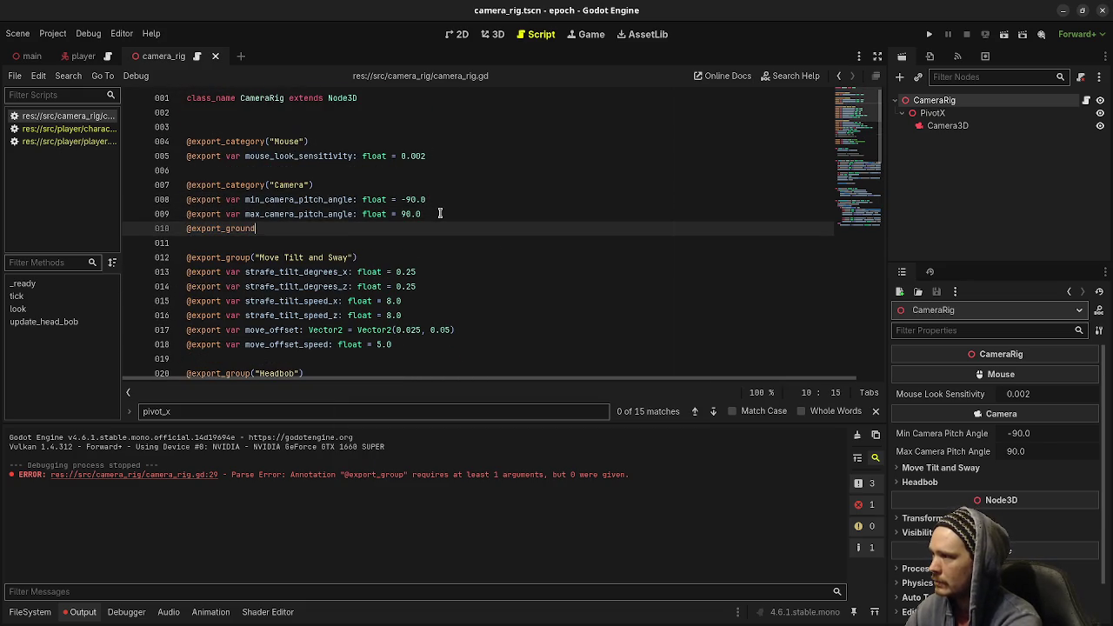
{"action": "key", "text": "ctrl+s"}
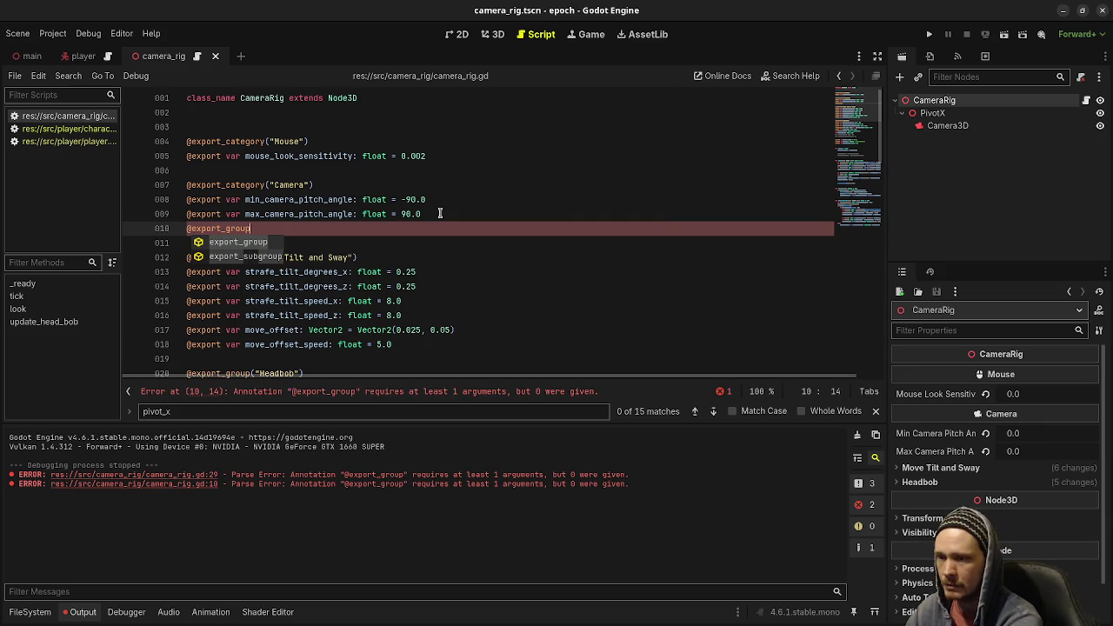
{"action": "type", "text": "("}
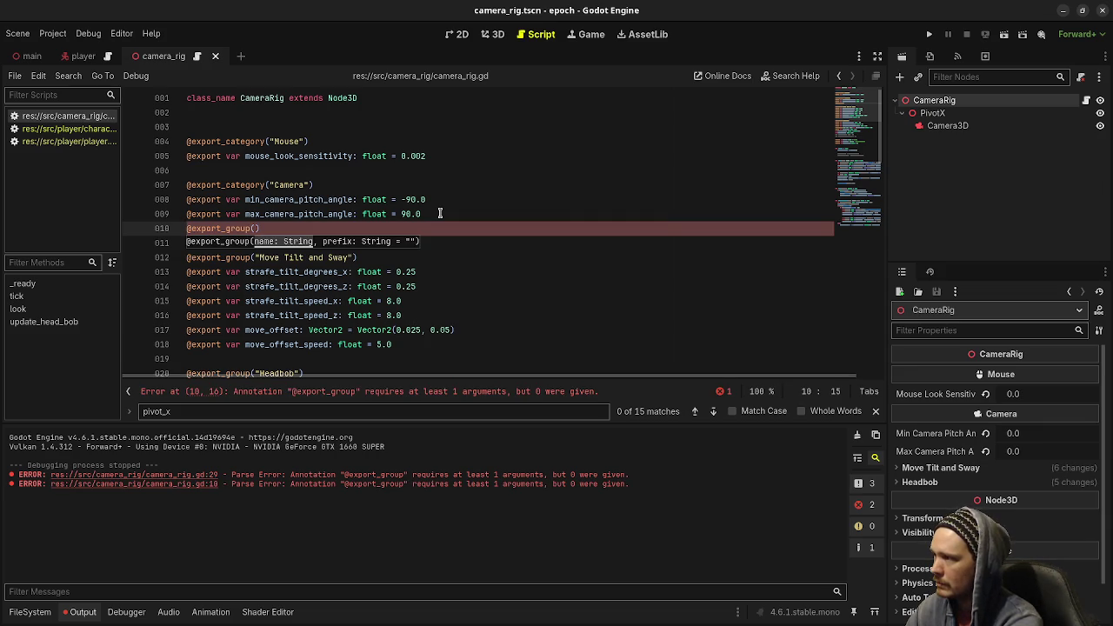
{"action": "type", "text": "\"\")"}
{"action": "key", "text": "ctrl+s"}
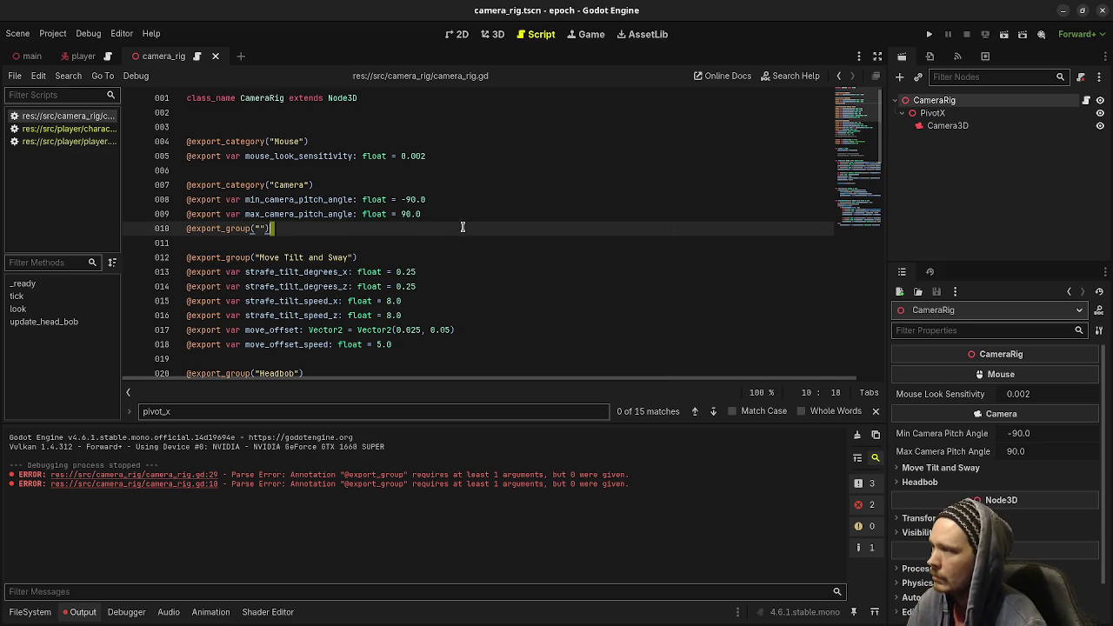
{"action": "left_click_drag", "start_coordinate": [457, 228], "coordinate": [484, 216]}
{"action": "key", "text": "BackSpace"}
{"action": "key", "text": "ctrl+s"}
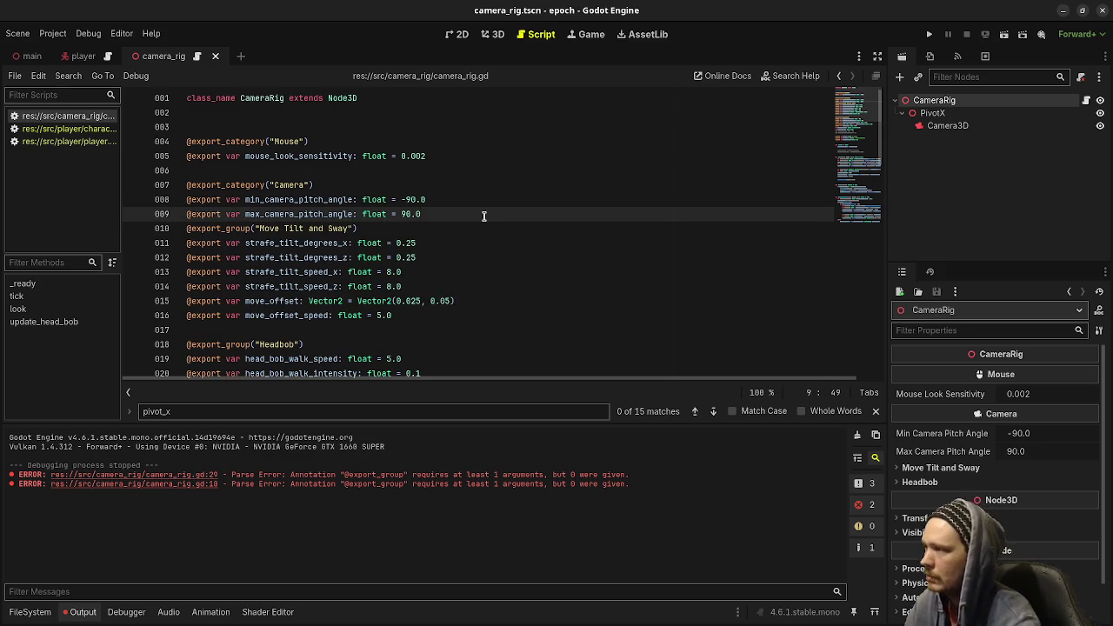
{"action": "key", "text": "Down"}
{"action": "key", "text": "ctrl+s"}
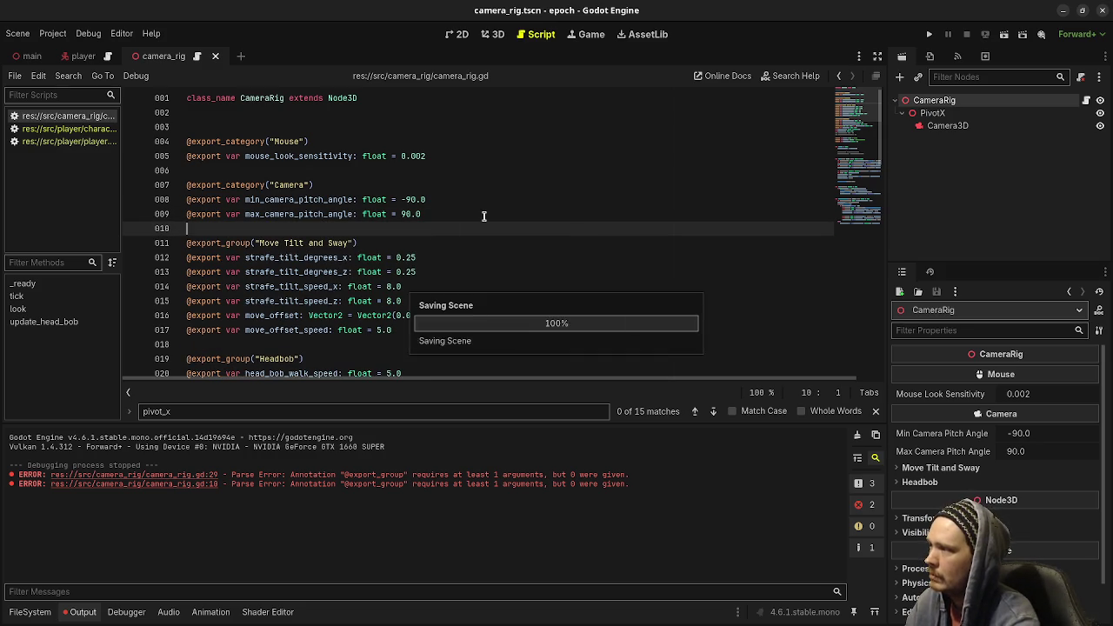
{"action": "key", "text": "alt+Tab"}
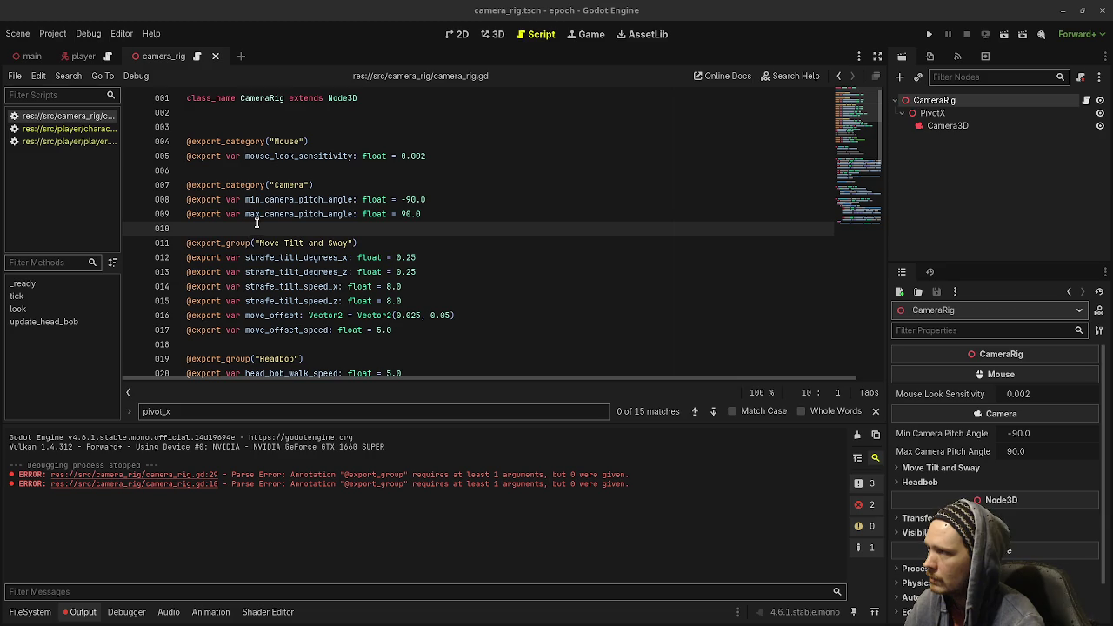
{"action": "left_click", "coordinate": [441, 203]}
{"action": "left_click", "coordinate": [441, 208]}
{"action": "key", "text": "Return"}
{"action": "type", "text": "@exp"}
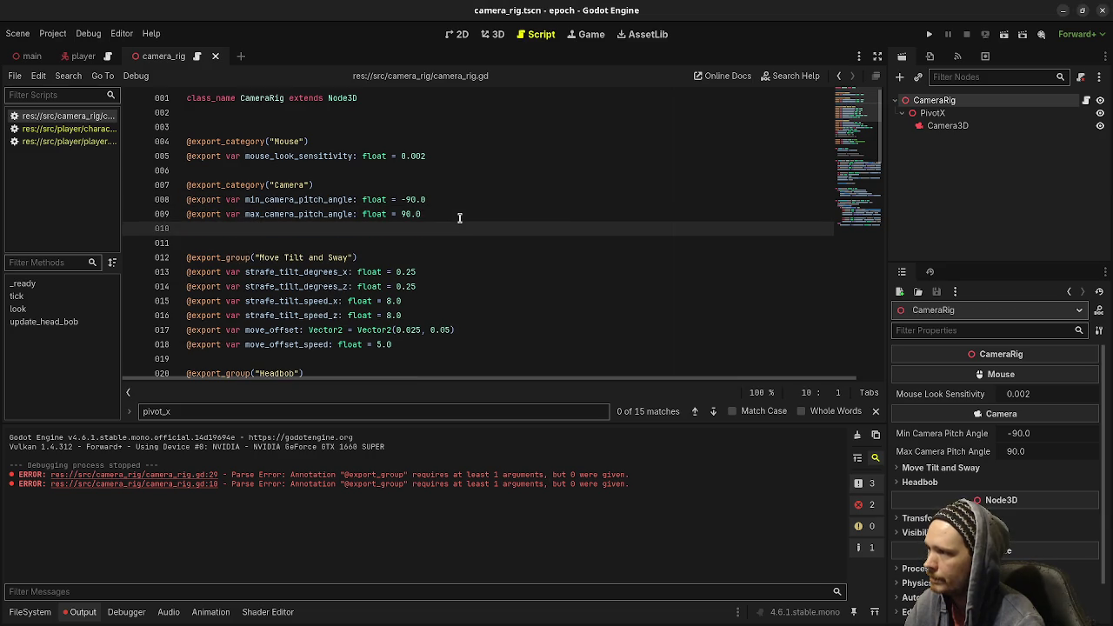
{"action": "type", "text": "ort"}
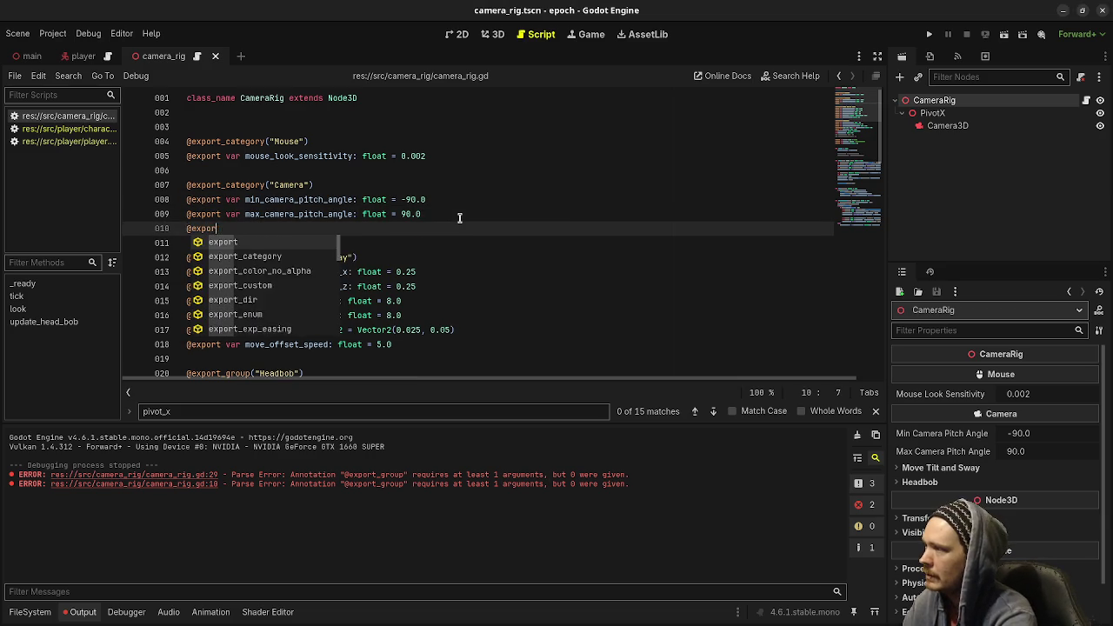
{"action": "type", "text": "_category"}
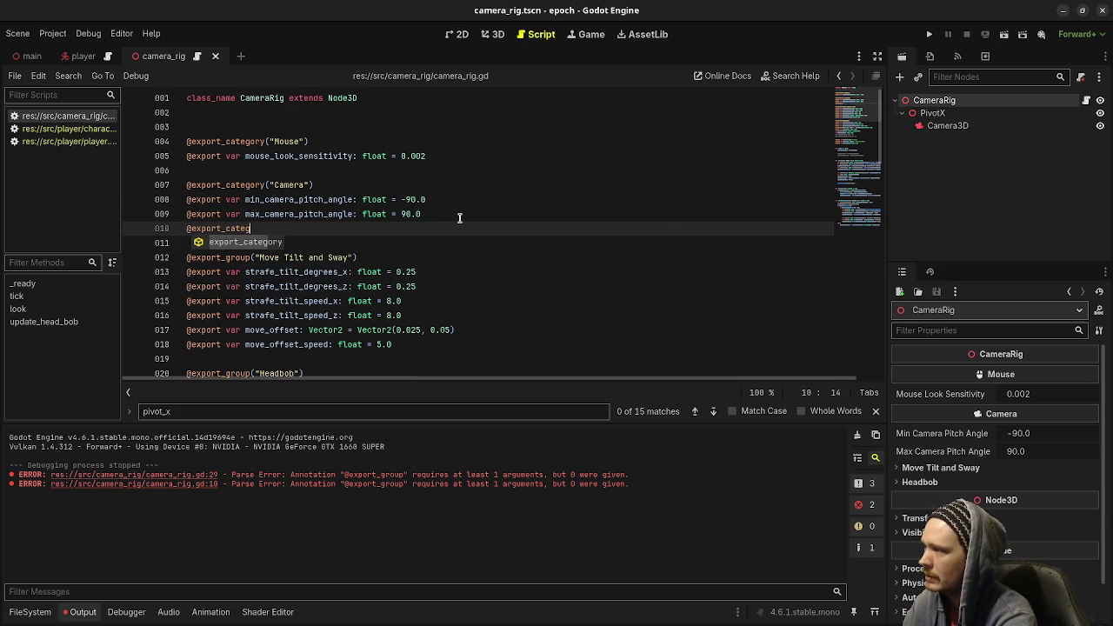
{"action": "type", "text": "(\""}
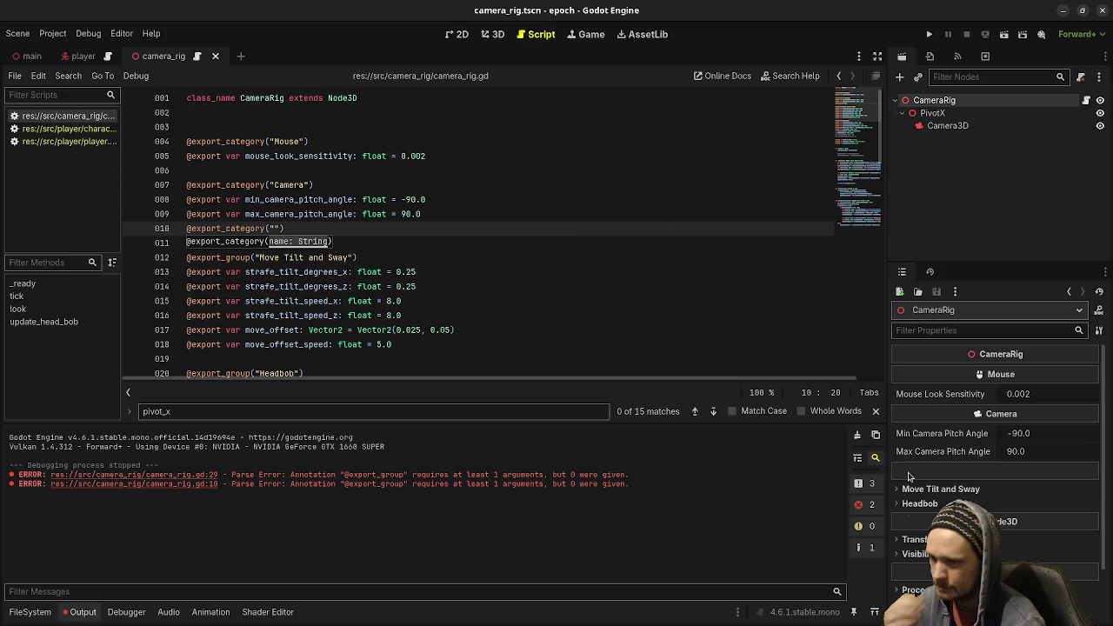
{"action": "left_click", "coordinate": [186, 257]}
{"action": "left_click", "coordinate": [185, 257]}
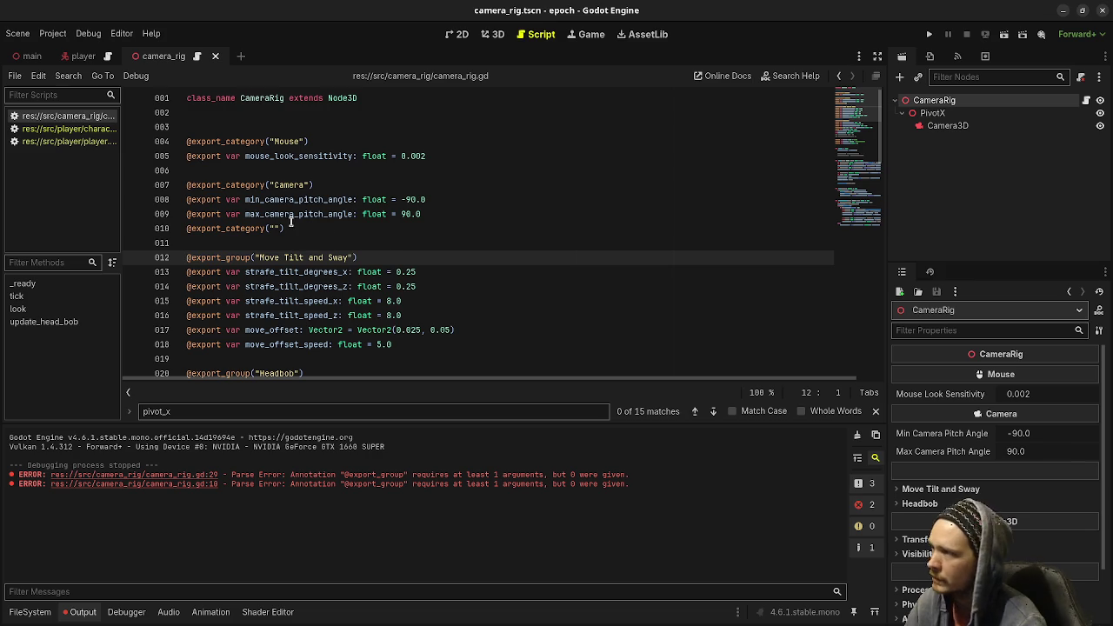
{"action": "left_click", "coordinate": [294, 228]}
{"action": "left_click", "coordinate": [461, 215]}
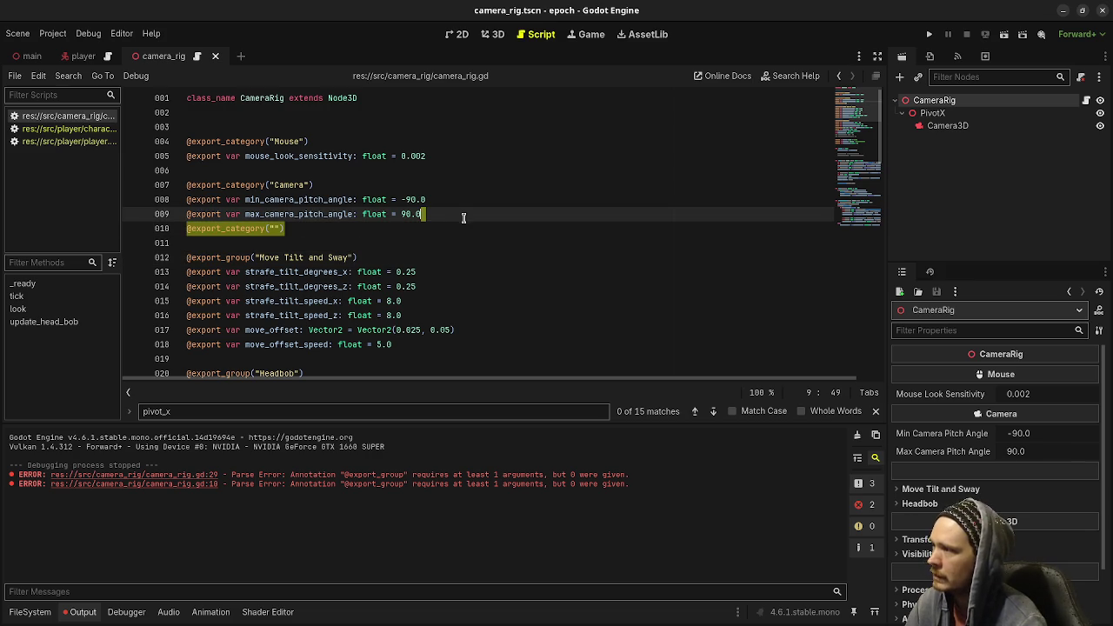
{"action": "key", "text": "BackSpace"}
Step: Change 'category' to 'group' on the Mouse and Camera export lines
{"action": "double_click", "coordinate": [239, 142]}
{"action": "type", "text": "group"}
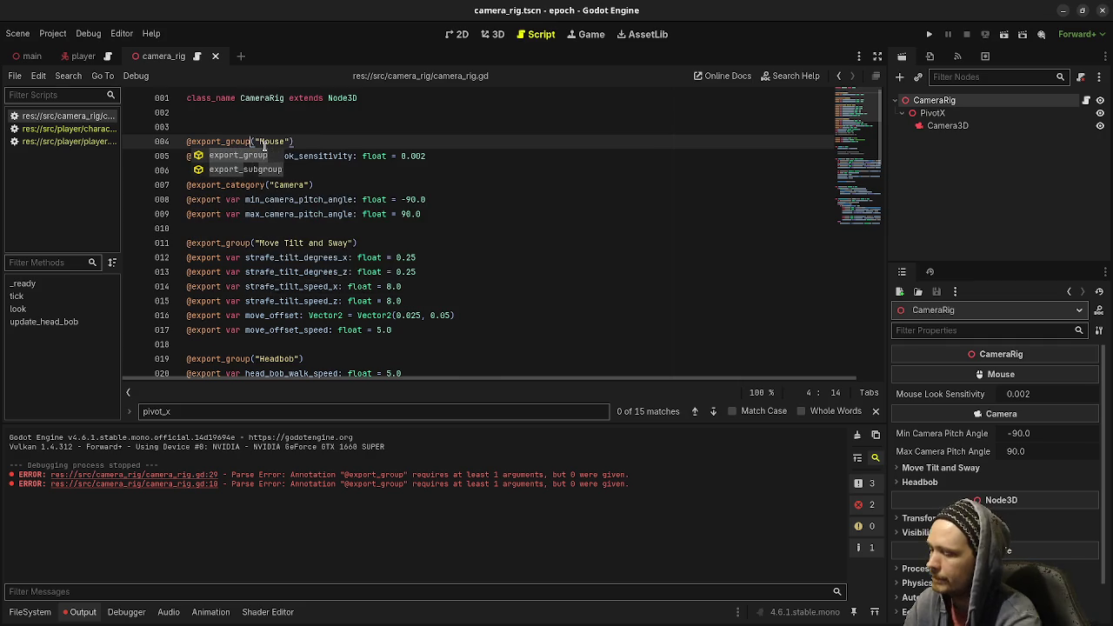
{"action": "left_click_drag", "start_coordinate": [226, 184], "coordinate": [263, 185]}
{"action": "type", "text": "group"}
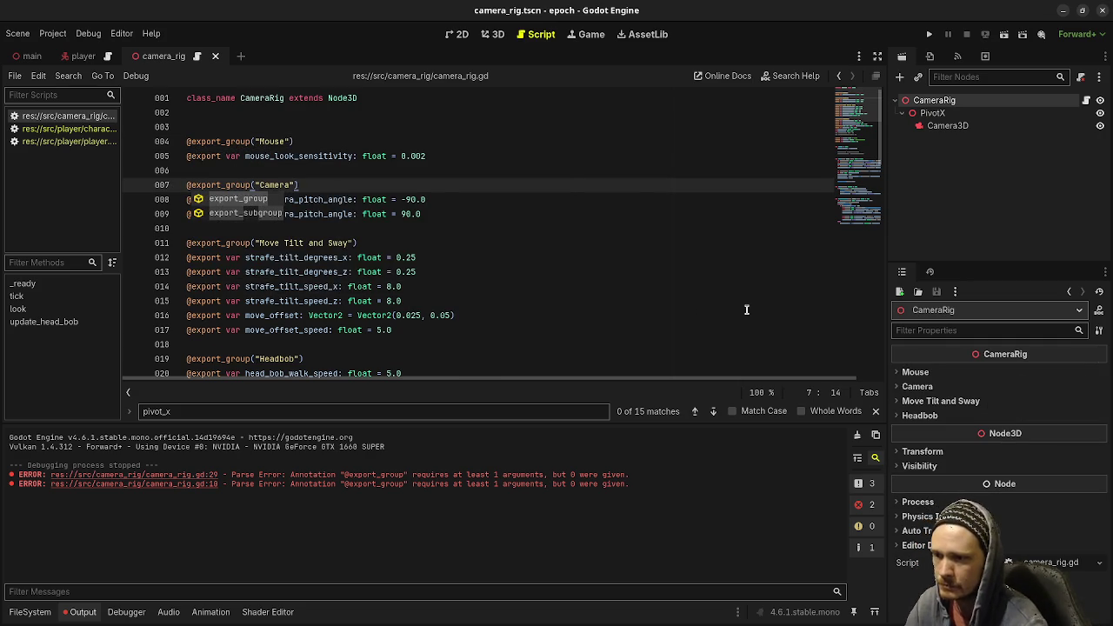
{"action": "left_click", "coordinate": [496, 291]}
Step: Expand and collapse the Mouse, Camera, Move Tilt and Sway, and Headbob Inspector groups
{"action": "scroll", "coordinate": [532, 323], "scroll_direction": "down", "scroll_amount": 5}
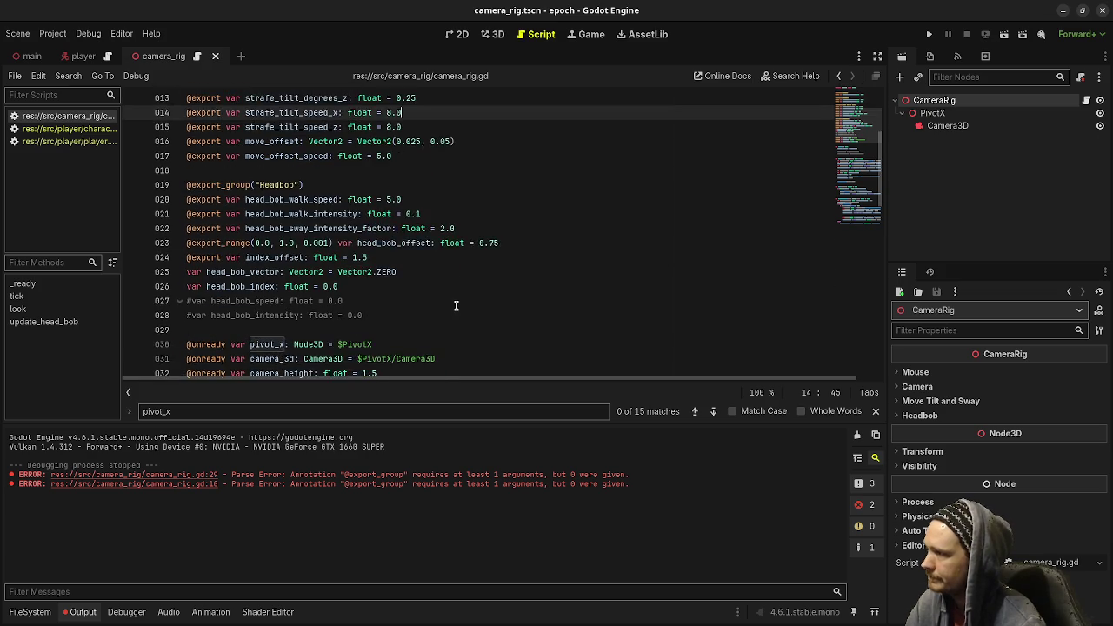
{"action": "left_click", "coordinate": [442, 286]}
{"action": "left_click", "coordinate": [914, 372]}
{"action": "left_click", "coordinate": [914, 372]}
{"action": "left_click", "coordinate": [917, 387]}
{"action": "left_click", "coordinate": [917, 387]}
{"action": "left_click", "coordinate": [921, 400]}
{"action": "left_click", "coordinate": [921, 401]}
{"action": "left_click", "coordinate": [921, 415]}
{"action": "left_click", "coordinate": [921, 416]}
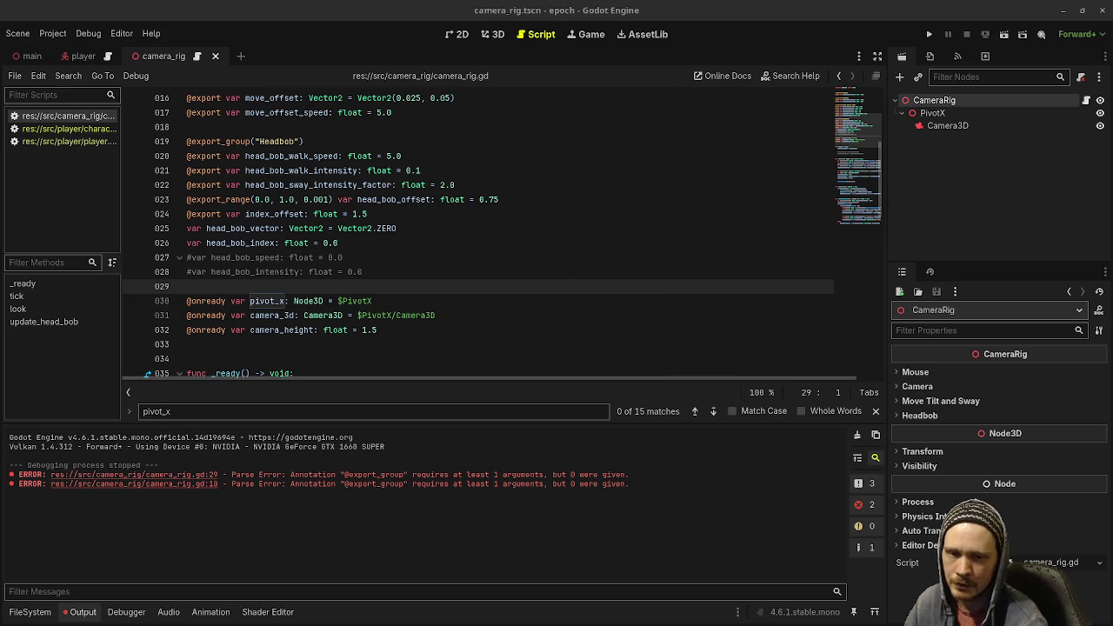
Step: Scroll down to update_head_bob and run the project
{"action": "left_click", "coordinate": [460, 329]}
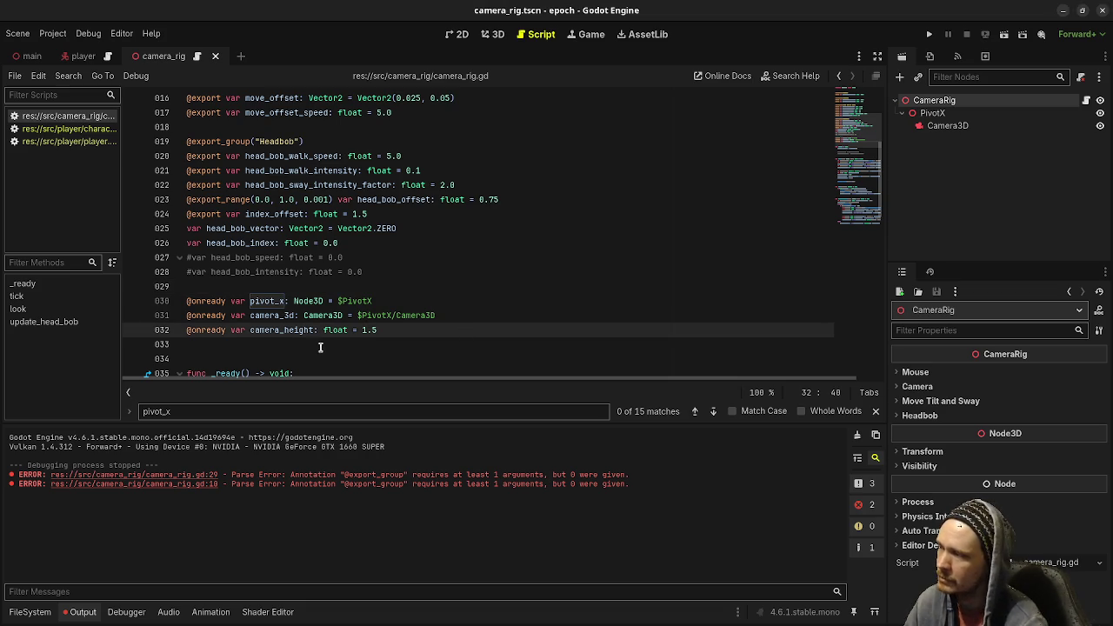
{"action": "scroll", "coordinate": [321, 346], "scroll_direction": "down", "scroll_amount": 7}
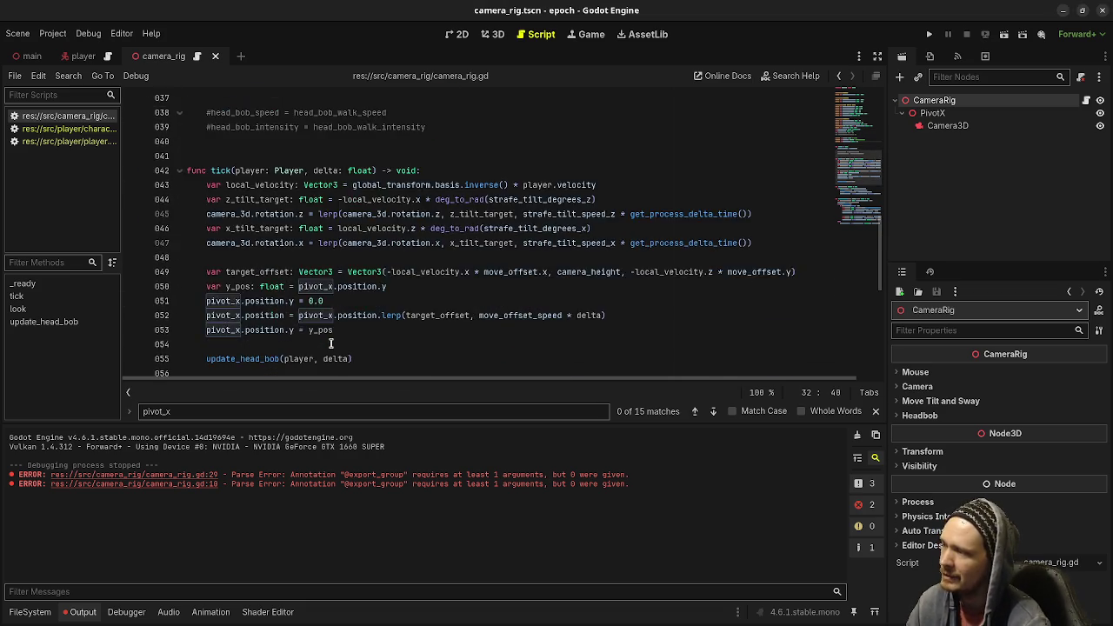
{"action": "scroll", "coordinate": [330, 343], "scroll_direction": "down", "scroll_amount": 8}
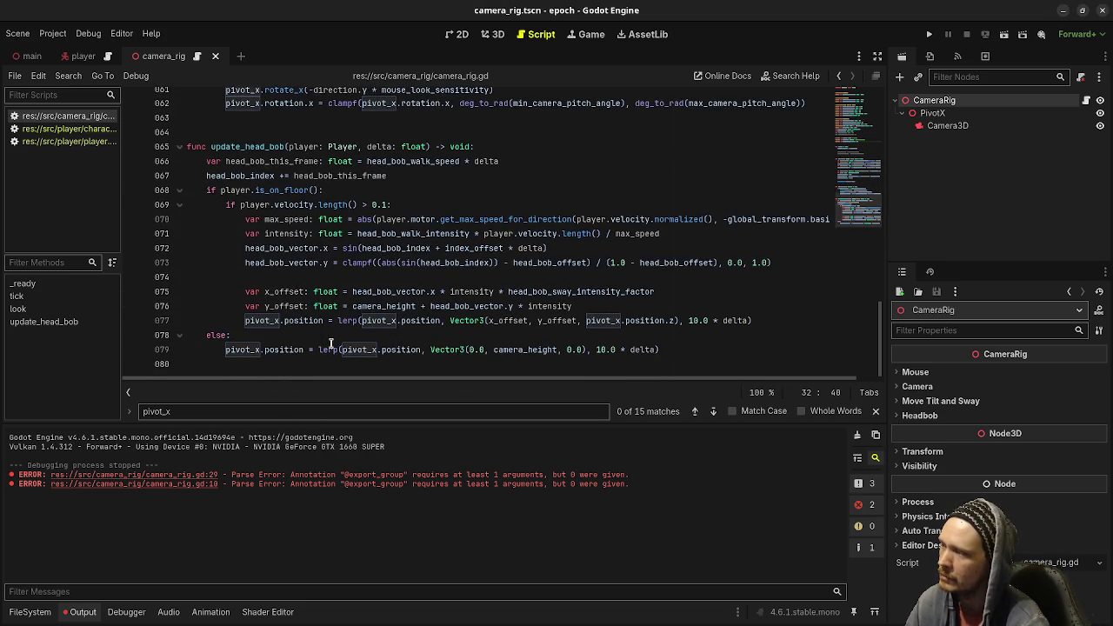
{"action": "scroll", "coordinate": [330, 343], "scroll_direction": "up", "scroll_amount": 19}
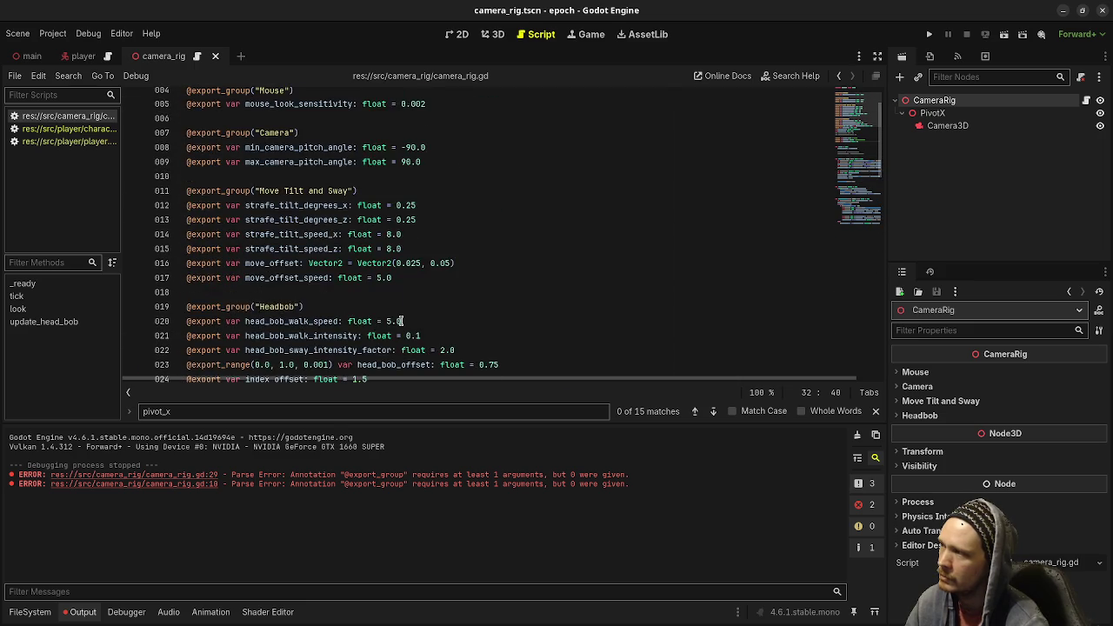
{"action": "scroll", "coordinate": [511, 319], "scroll_direction": "down", "scroll_amount": 2}
{"action": "scroll", "coordinate": [522, 320], "scroll_direction": "down", "scroll_amount": 10}
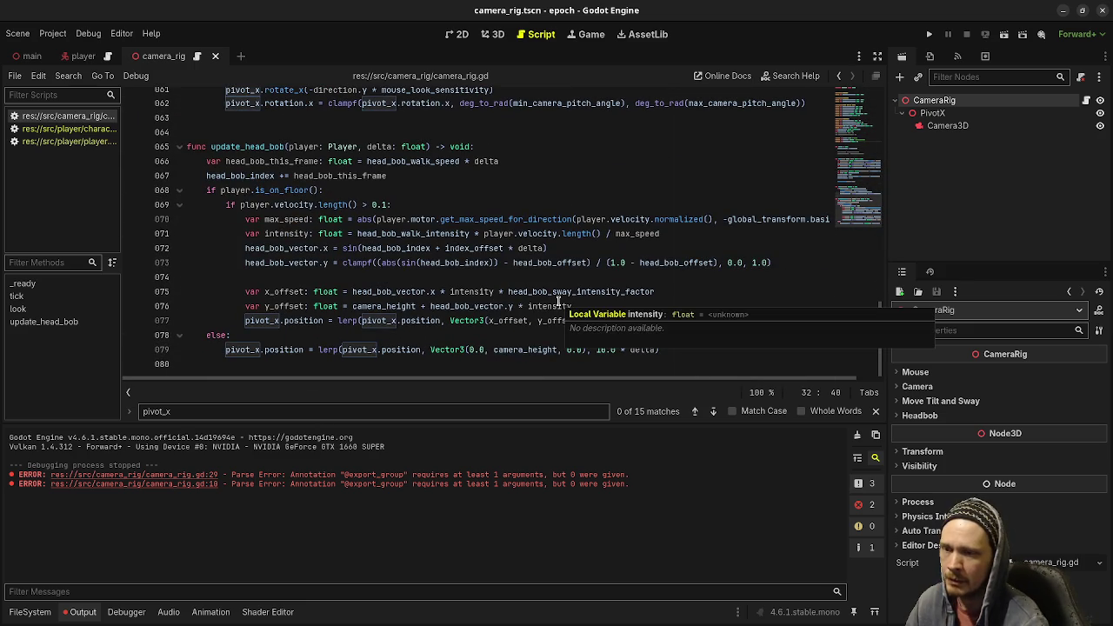
{"action": "left_click", "coordinate": [930, 36]}
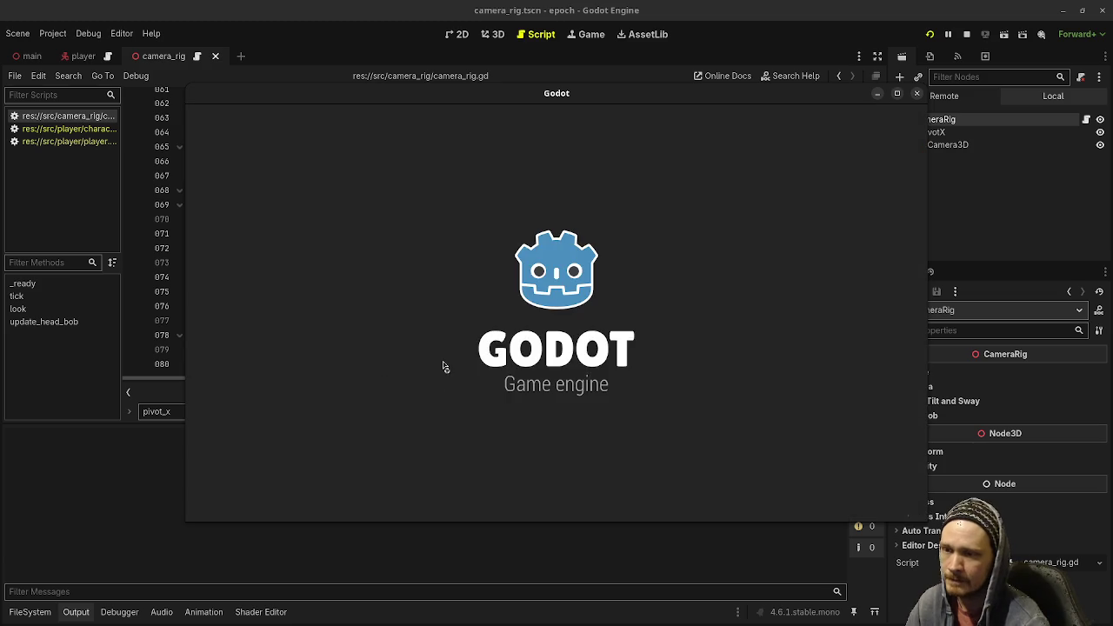
Step: Walk toward and back from the cubes with W and S to test the head bob
{"action": "key", "text": "w"}
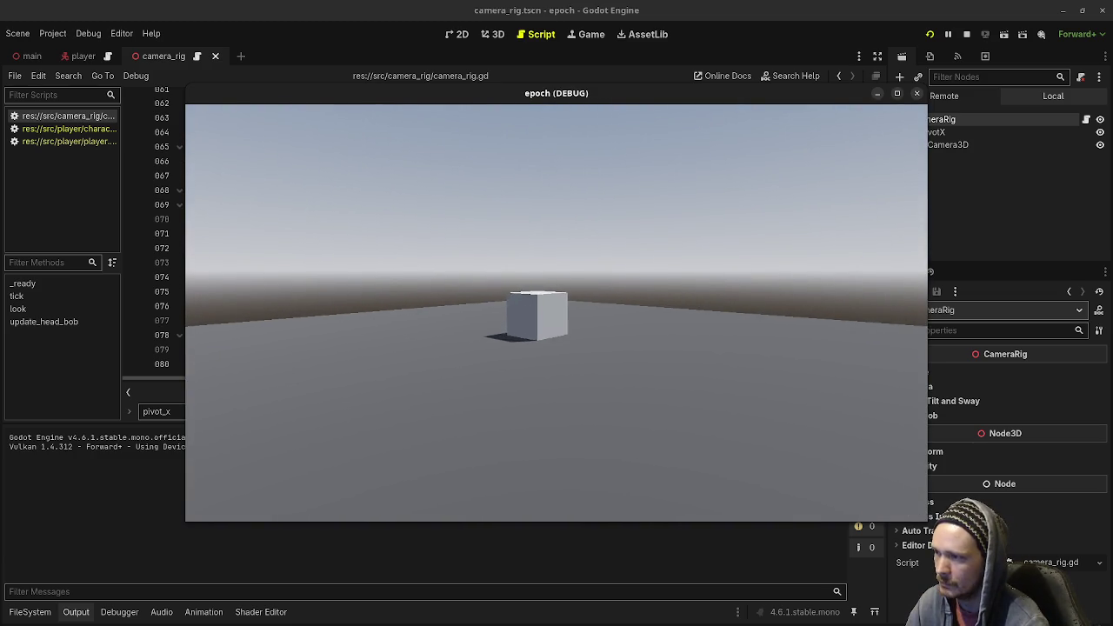
{"action": "key", "text": "w"}
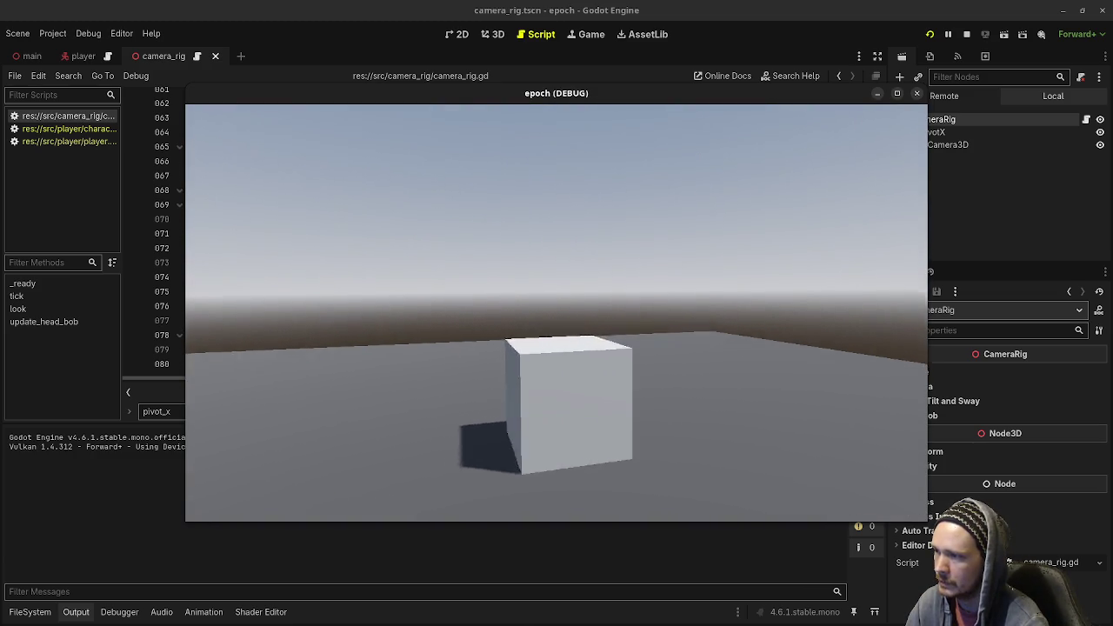
{"action": "key", "text": "w"}
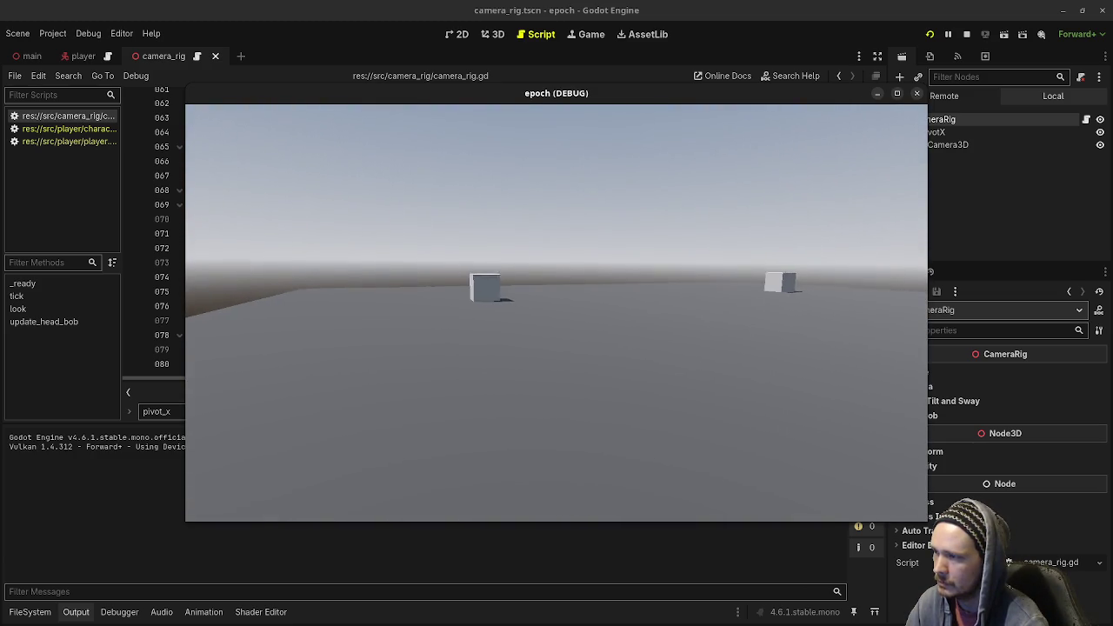
{"action": "key", "text": "w"}
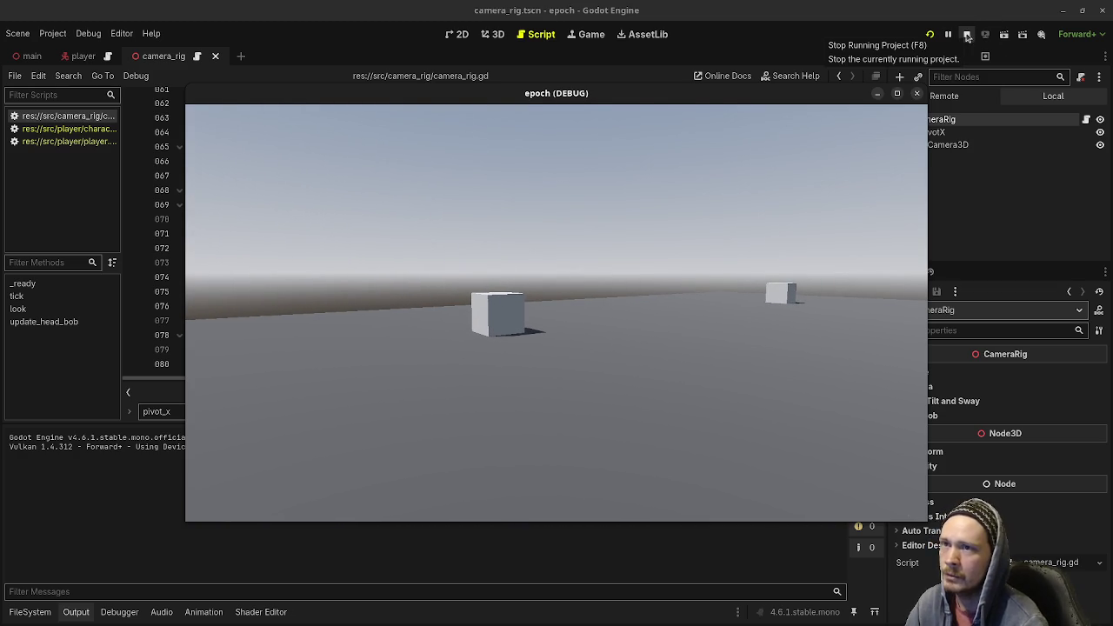
{"action": "left_click", "coordinate": [574, 317]}
{"action": "key", "text": "w"}
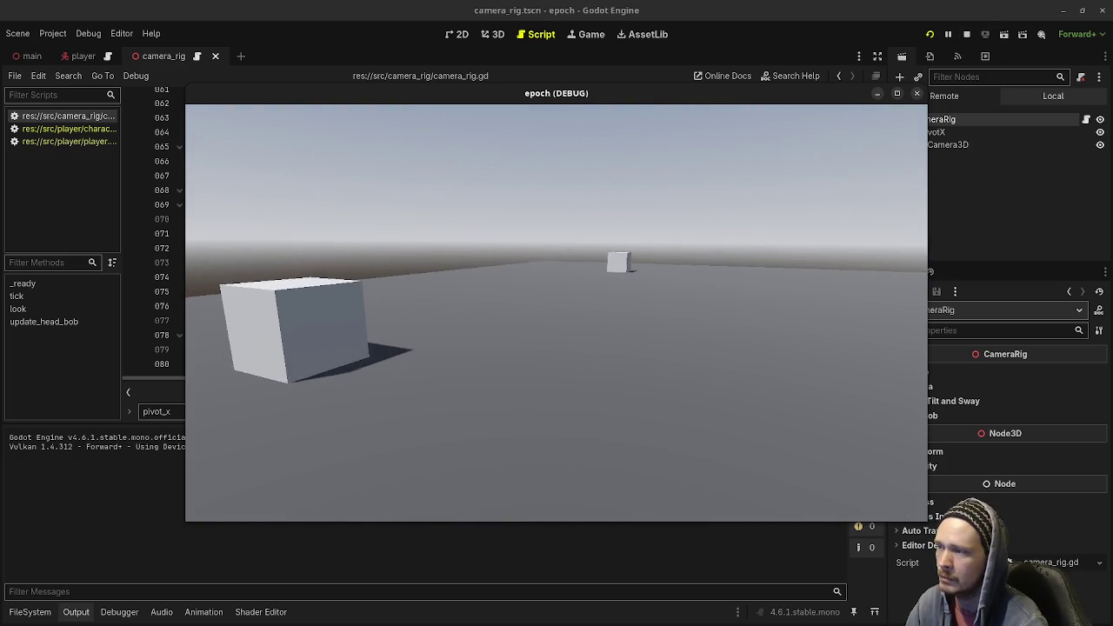
{"action": "key", "text": "s"}
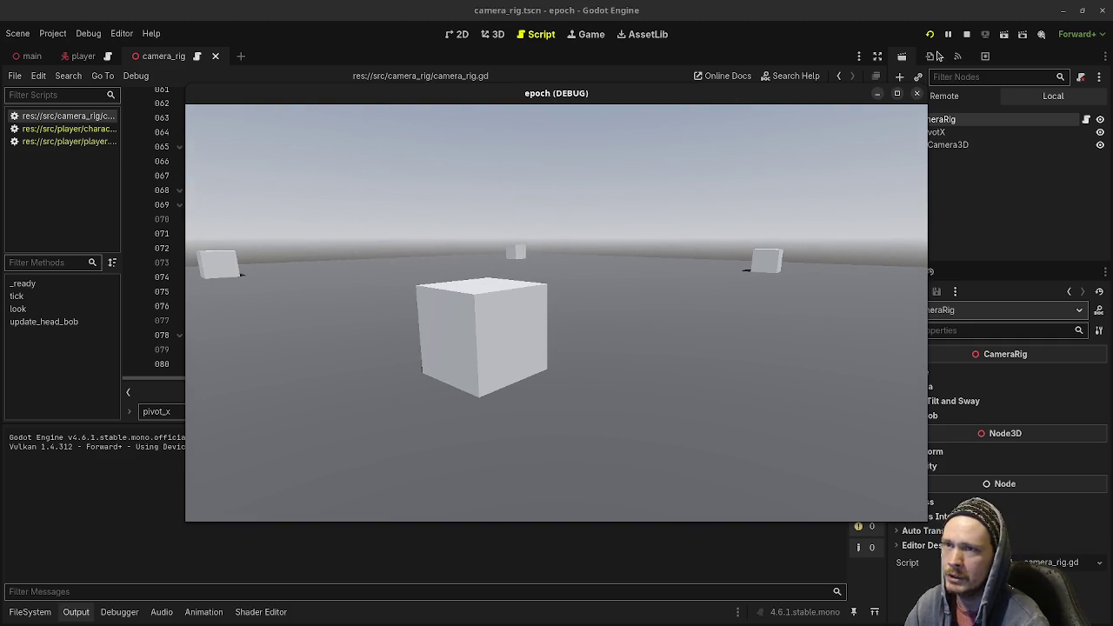
Step: Stop the game and minimize VS Code to return to Godot
{"action": "left_click", "coordinate": [966, 34]}
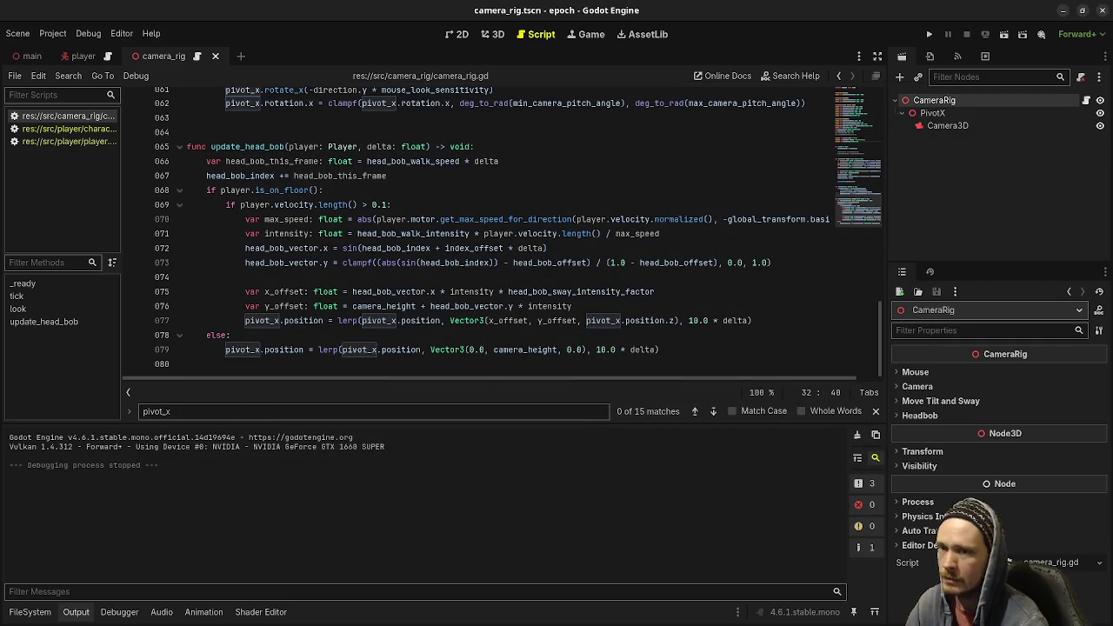
{"action": "key", "text": "alt+Tab"}
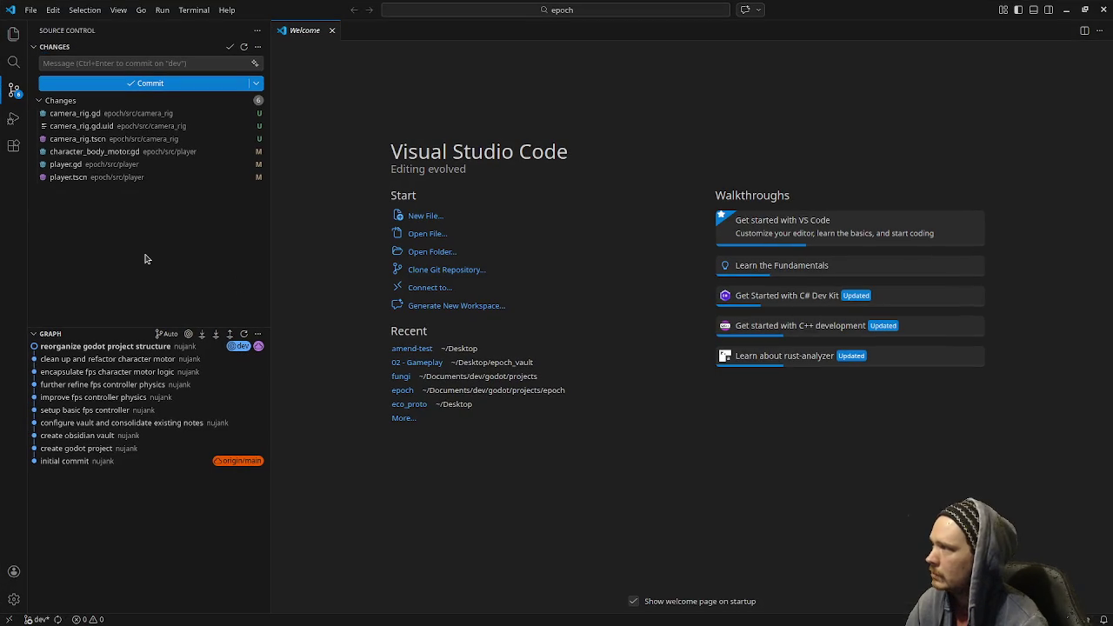
{"action": "left_click", "coordinate": [1065, 9]}
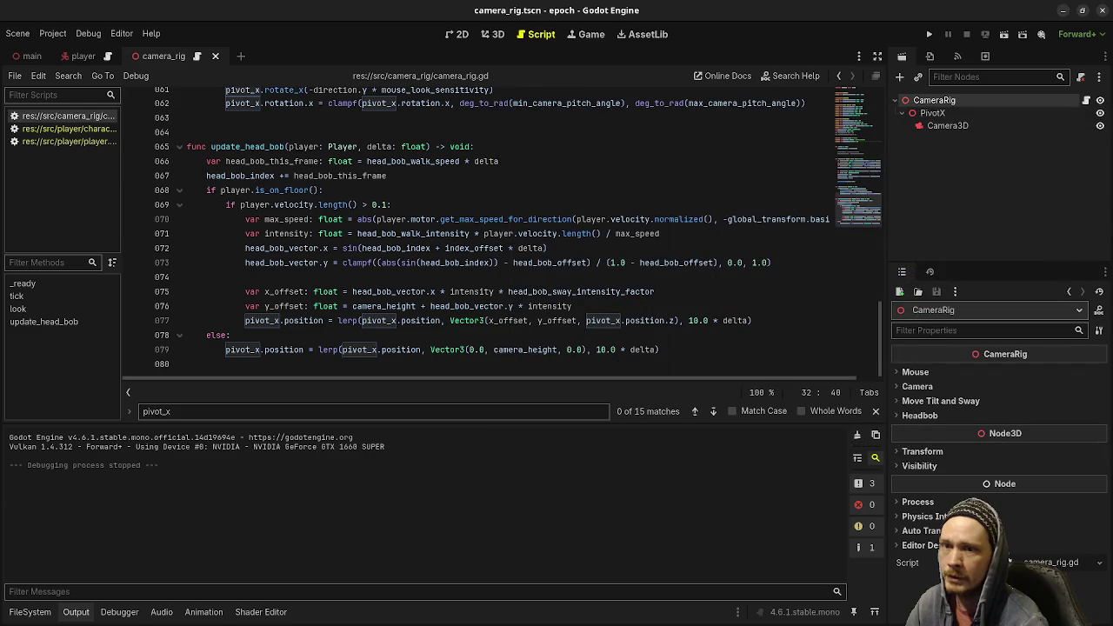
Step: Run git status in the terminal and open character_body_motor.gd in Godot
{"action": "key", "text": "alt+Tab"}
{"action": "type", "text": "git st"}
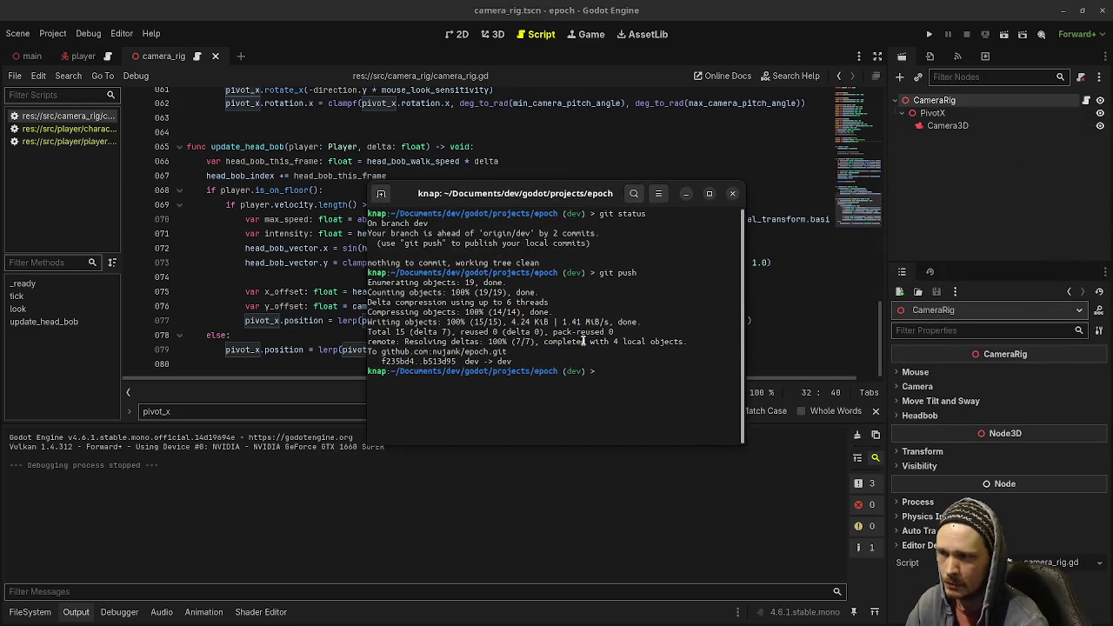
{"action": "type", "text": "atus"}
{"action": "key", "text": "Return"}
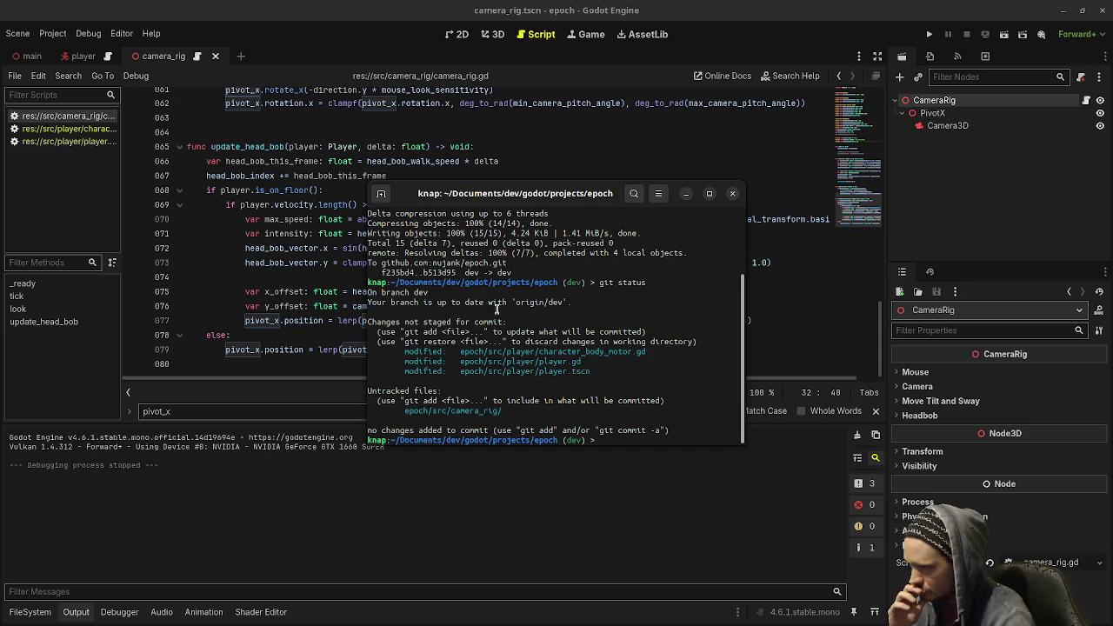
{"action": "left_click", "coordinate": [78, 129]}
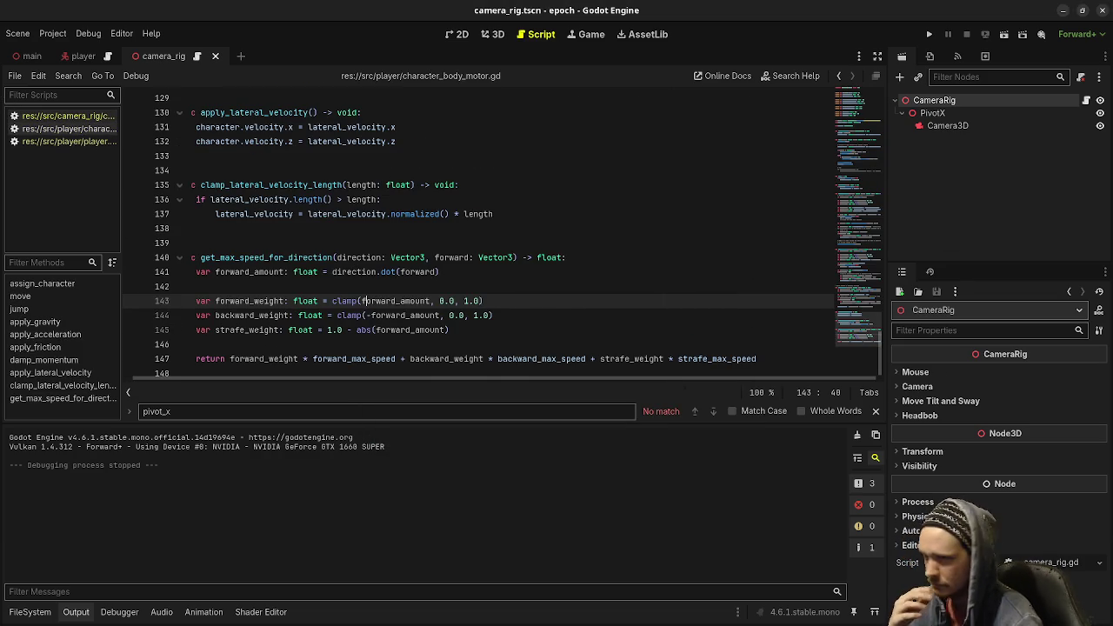
Step: Stage all changes with git add . and review them in VS Code Source Control
{"action": "key", "text": "alt+Tab"}
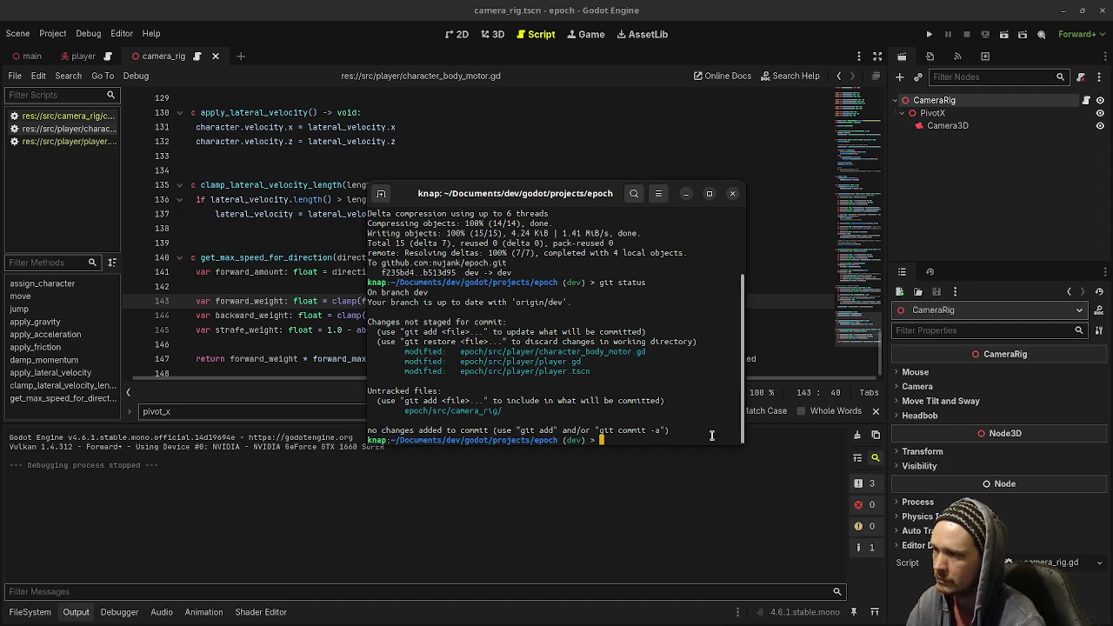
{"action": "type", "text": "git add ."}
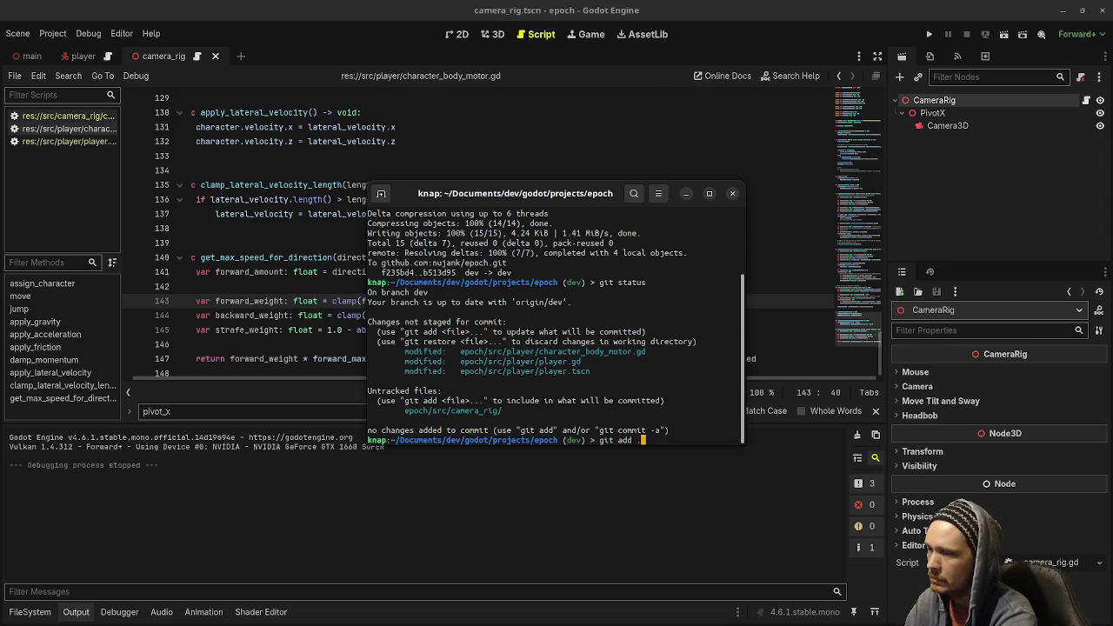
{"action": "key", "text": "Return"}
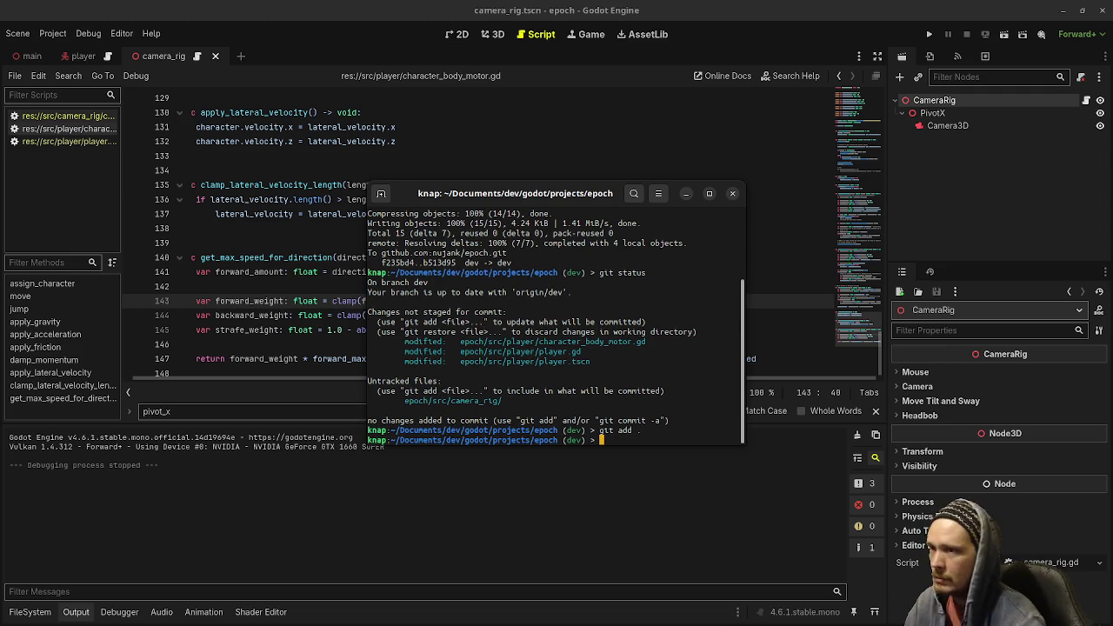
{"action": "key", "text": "alt+Tab"}
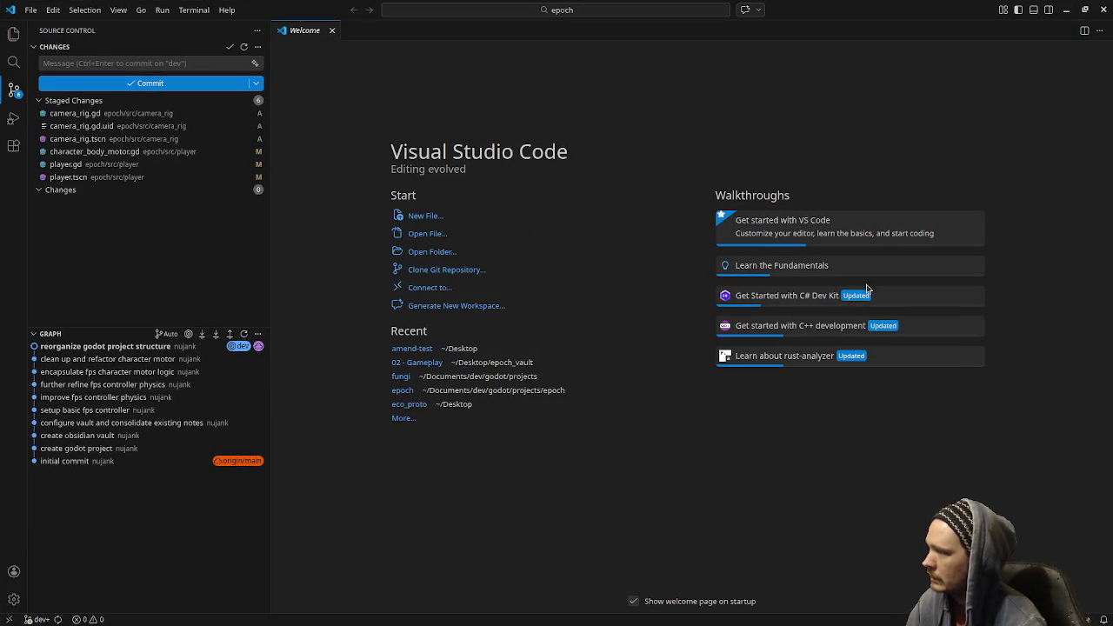
{"action": "left_click", "coordinate": [1066, 10]}
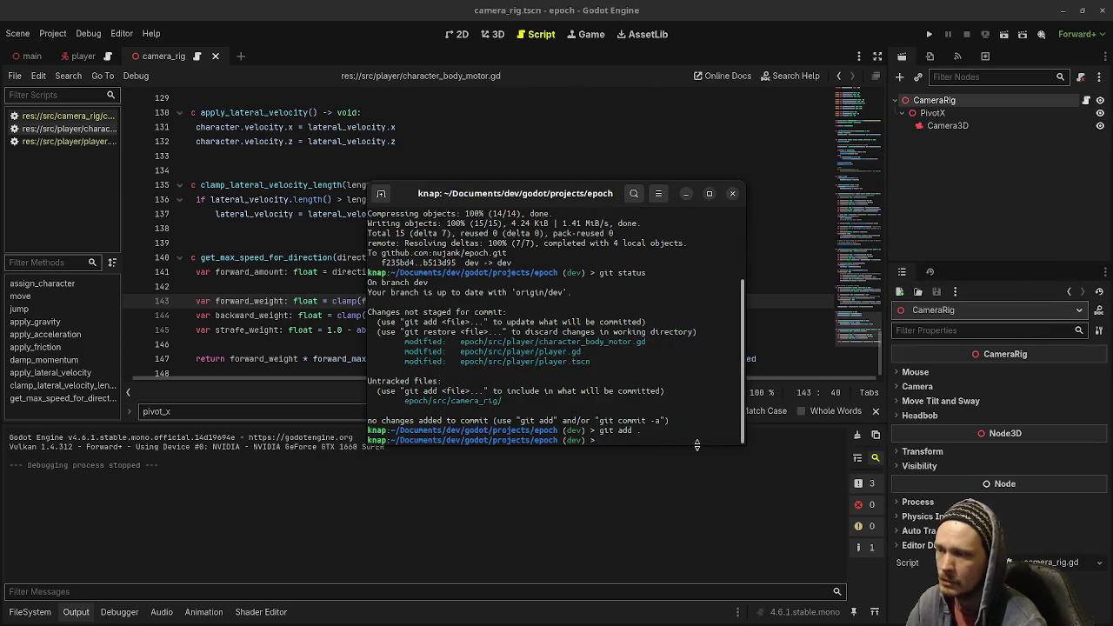
Step: Type git commit -m "encapsulate camera logic" at the prompt without running it
{"action": "type", "text": "git commit -"}
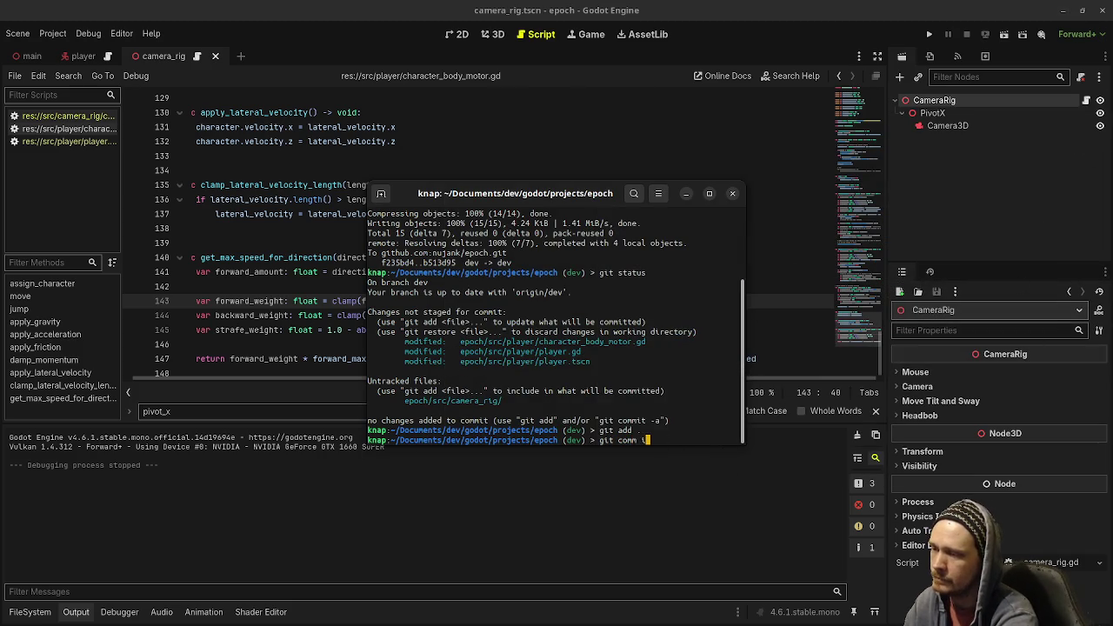
{"action": "type", "text": "m \""}
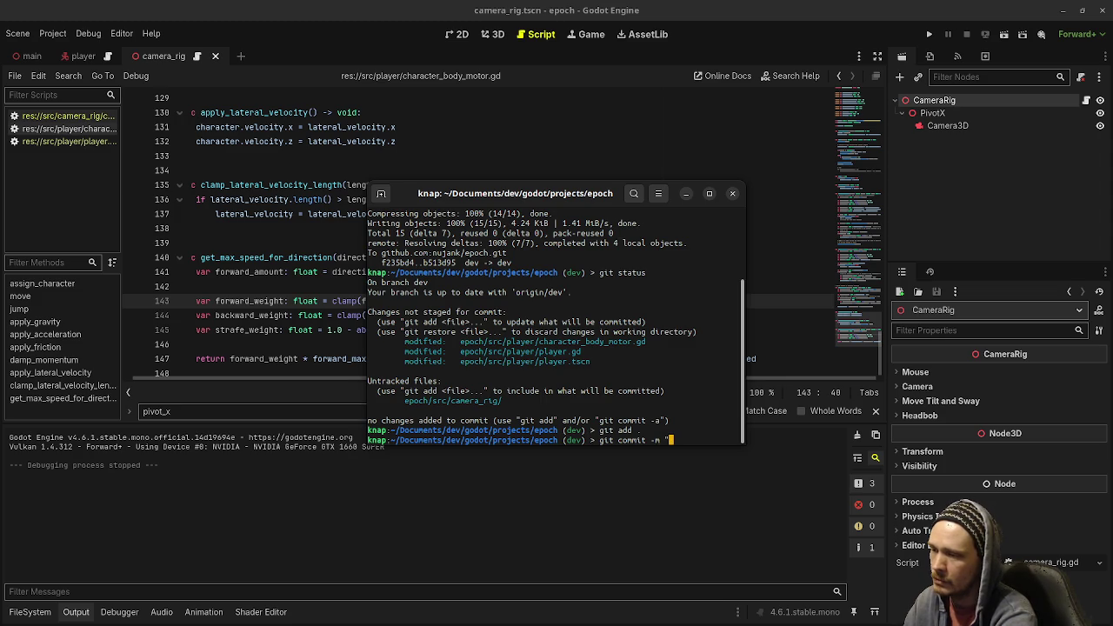
{"action": "type", "text": "encapsulate "}
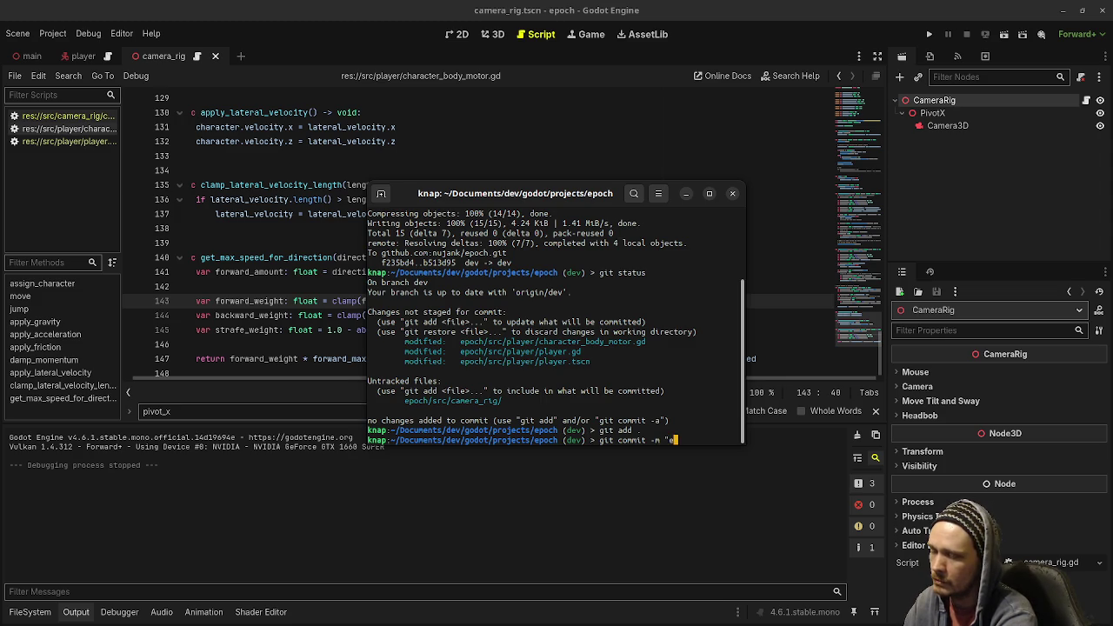
{"action": "type", "text": "camera"}
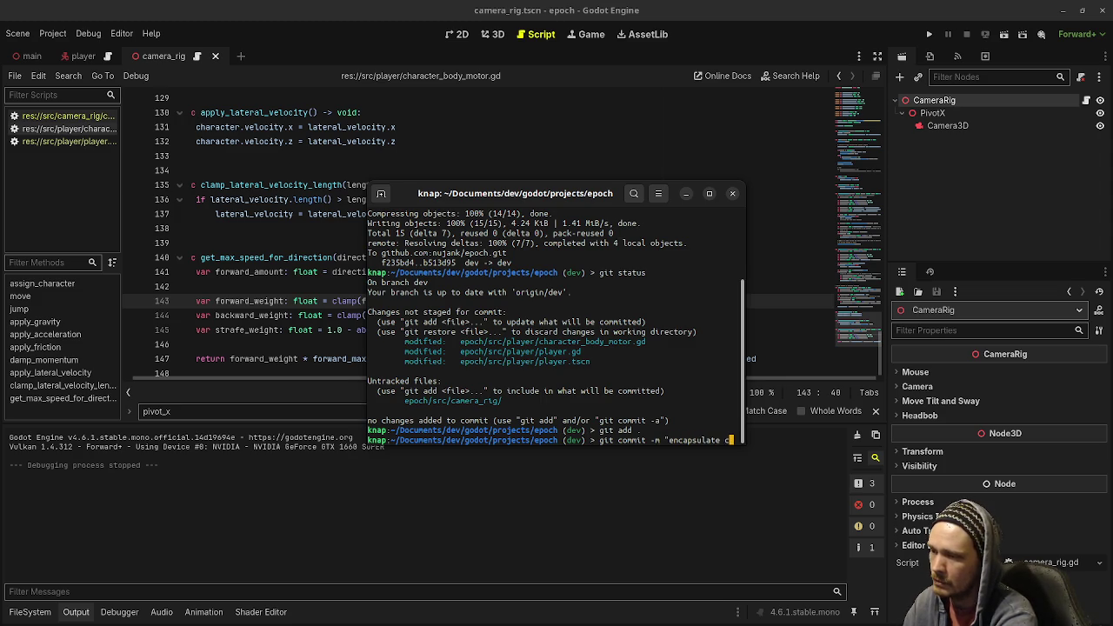
{"action": "type", "text": " logic"}
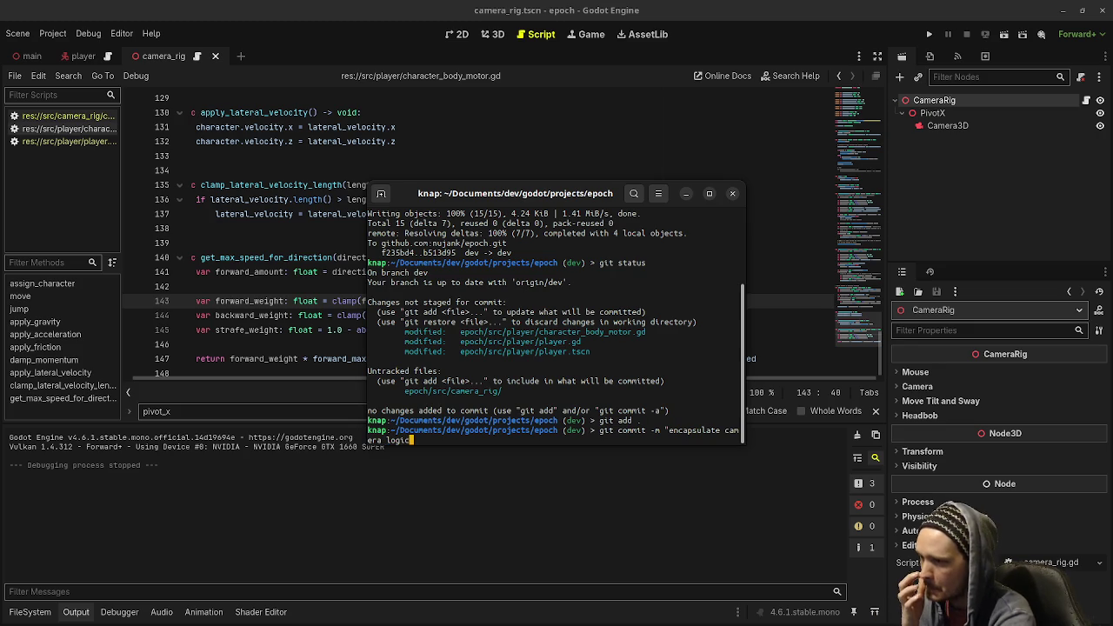
{"action": "type", "text": "\""}
{"action": "key", "text": "BackSpace"}
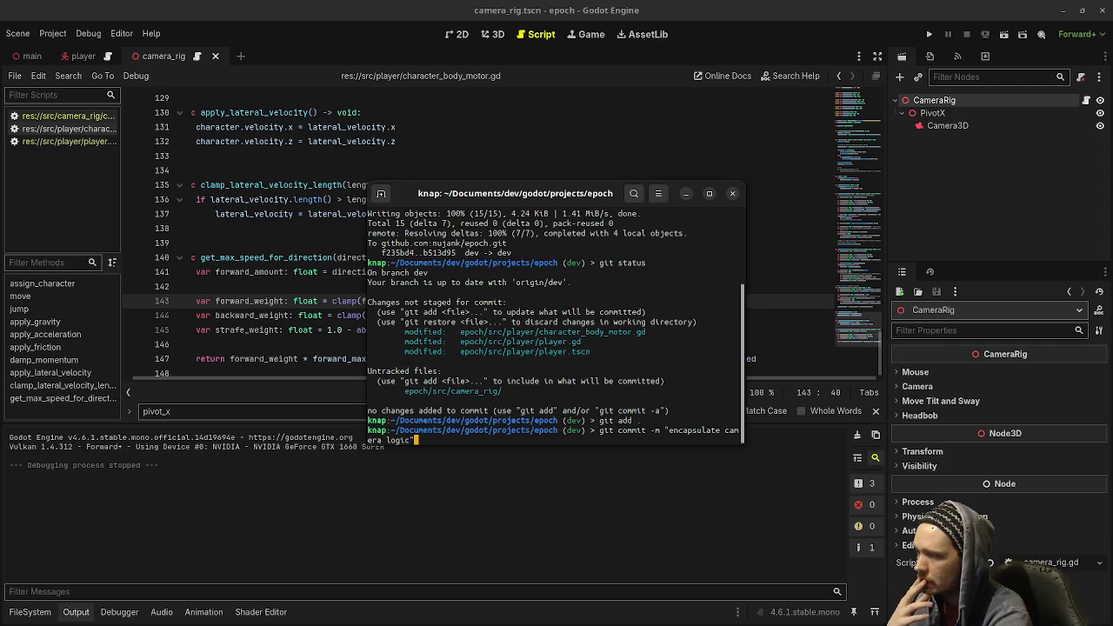
{"action": "scroll", "coordinate": [265, 312], "scroll_direction": "up", "scroll_amount": 6}
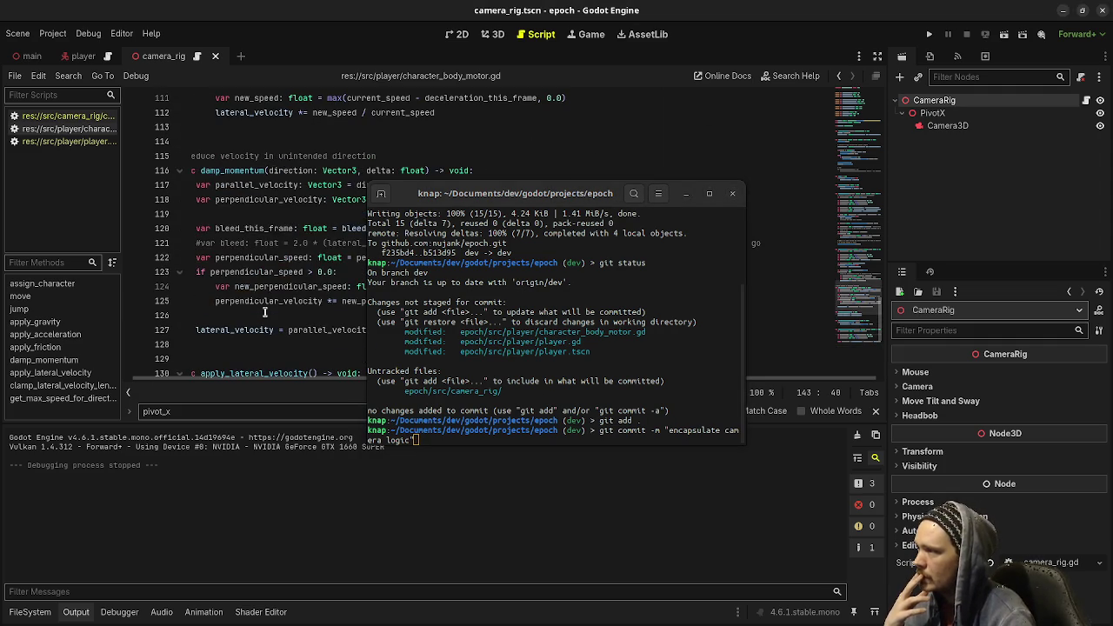
{"action": "left_click", "coordinate": [89, 118]}
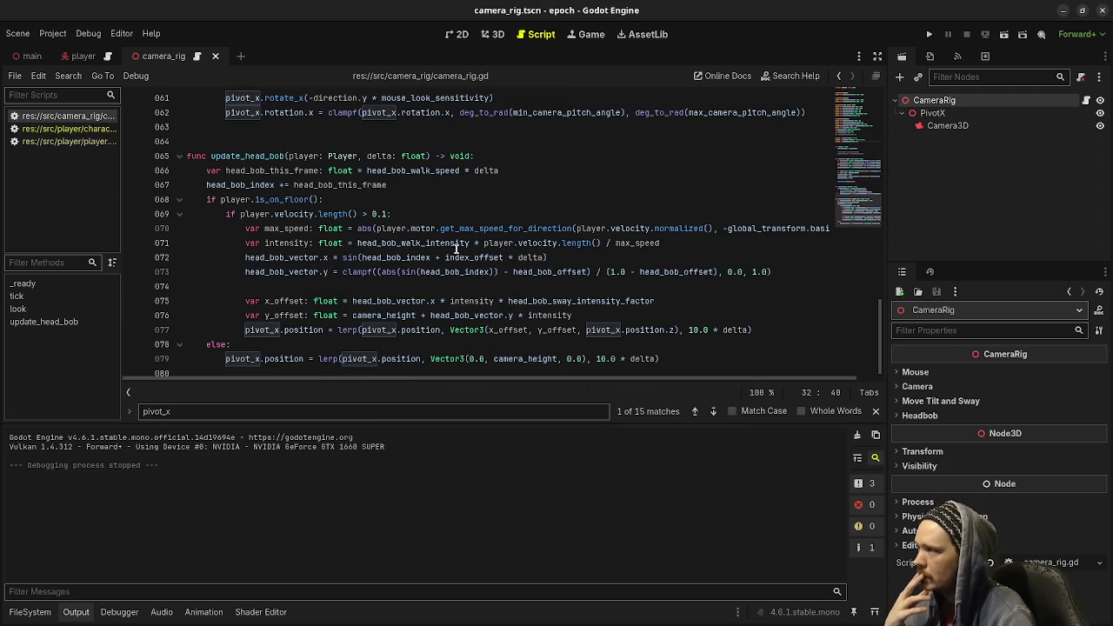
{"action": "scroll", "coordinate": [456, 249], "scroll_direction": "up", "scroll_amount": 14}
{"action": "scroll", "coordinate": [456, 249], "scroll_direction": "down", "scroll_amount": 6}
{"action": "scroll", "coordinate": [456, 249], "scroll_direction": "up", "scroll_amount": 7}
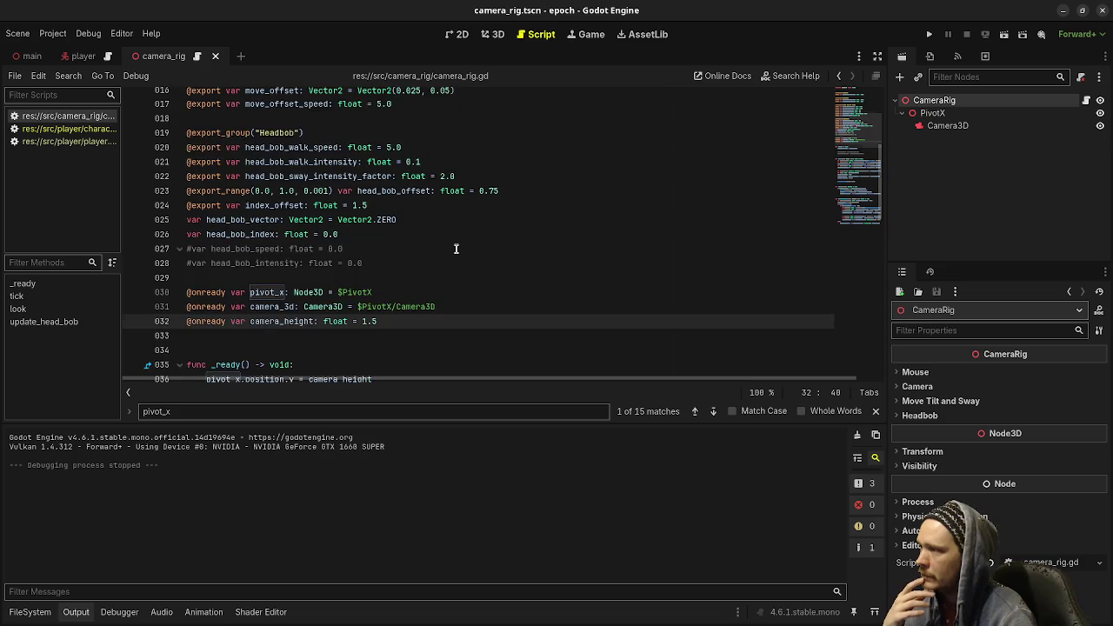
{"action": "scroll", "coordinate": [455, 248], "scroll_direction": "up", "scroll_amount": 3}
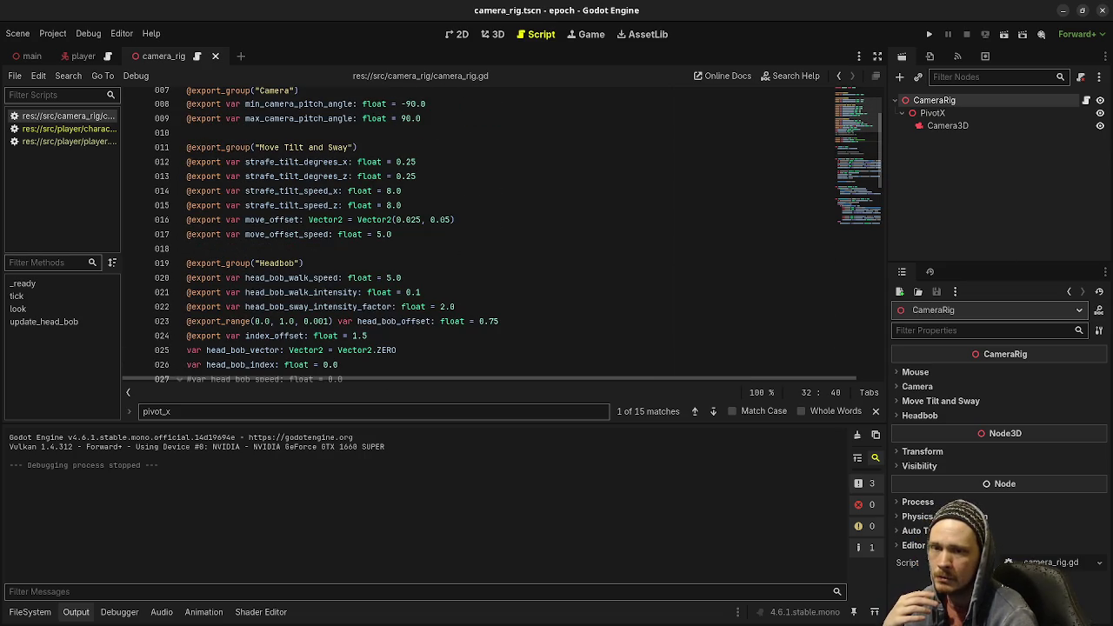
{"action": "key", "text": "alt+Tab"}
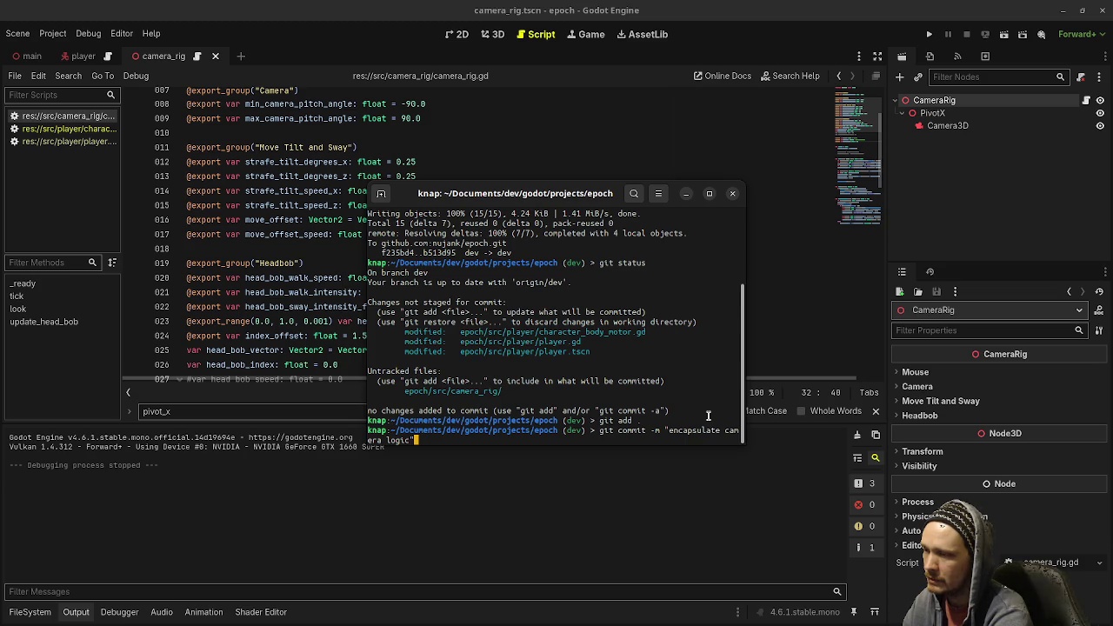
Step: Commit the staged camera rig changes as 'encapsulate camera logic' and minimize the terminal
{"action": "key", "text": "Return"}
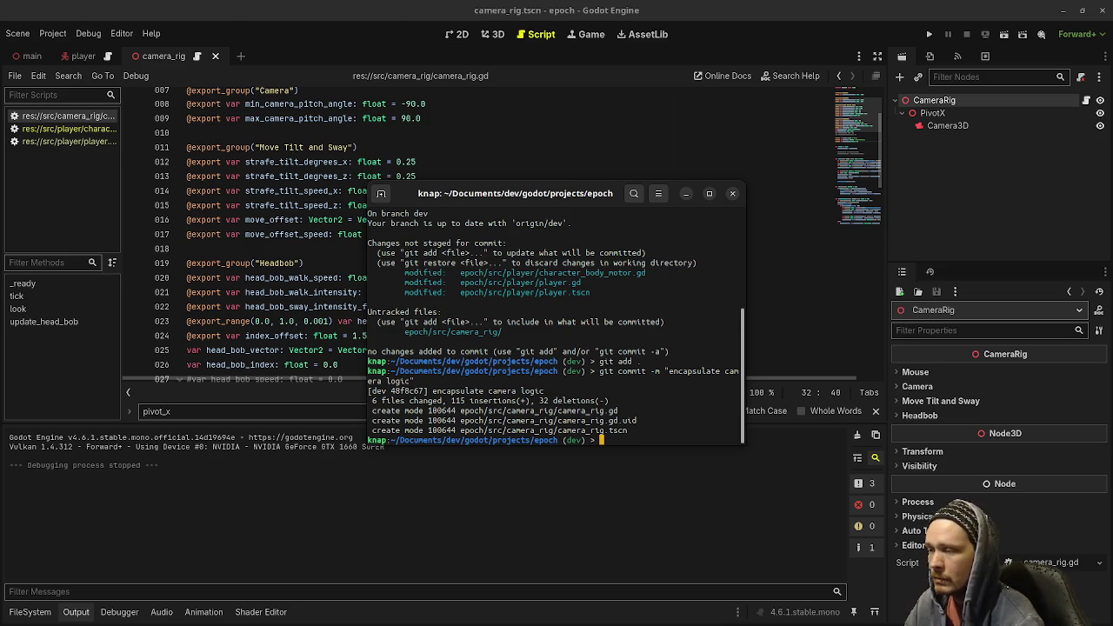
{"action": "left_click", "coordinate": [685, 193]}
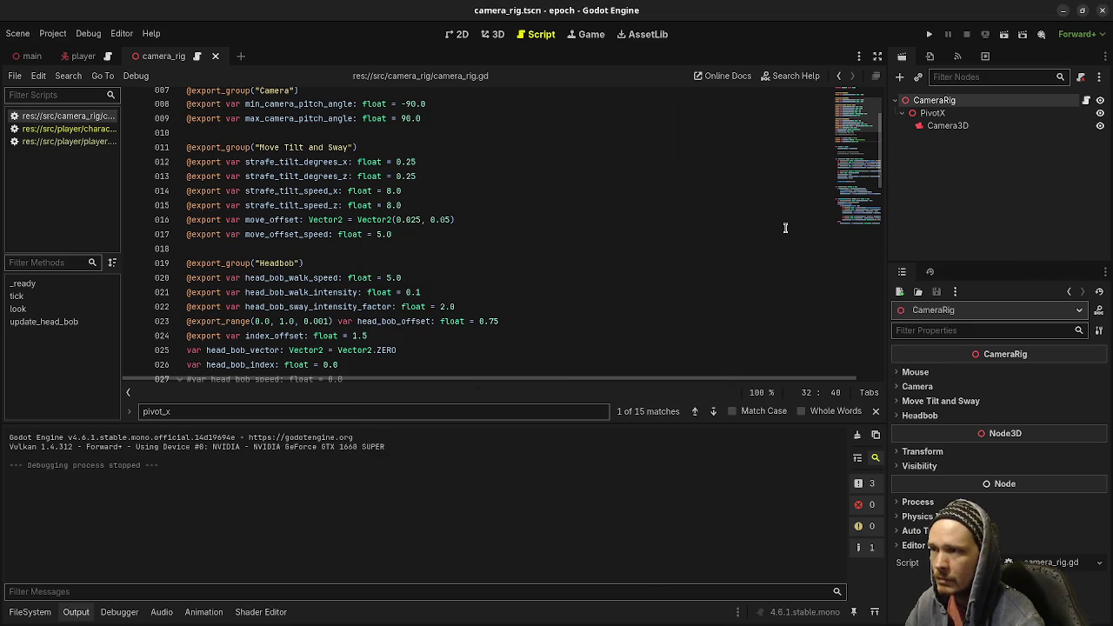
Step: Switch Godot from camera_rig.gd to the main scene, glance at VS Code, then return
{"action": "left_click", "coordinate": [785, 229]}
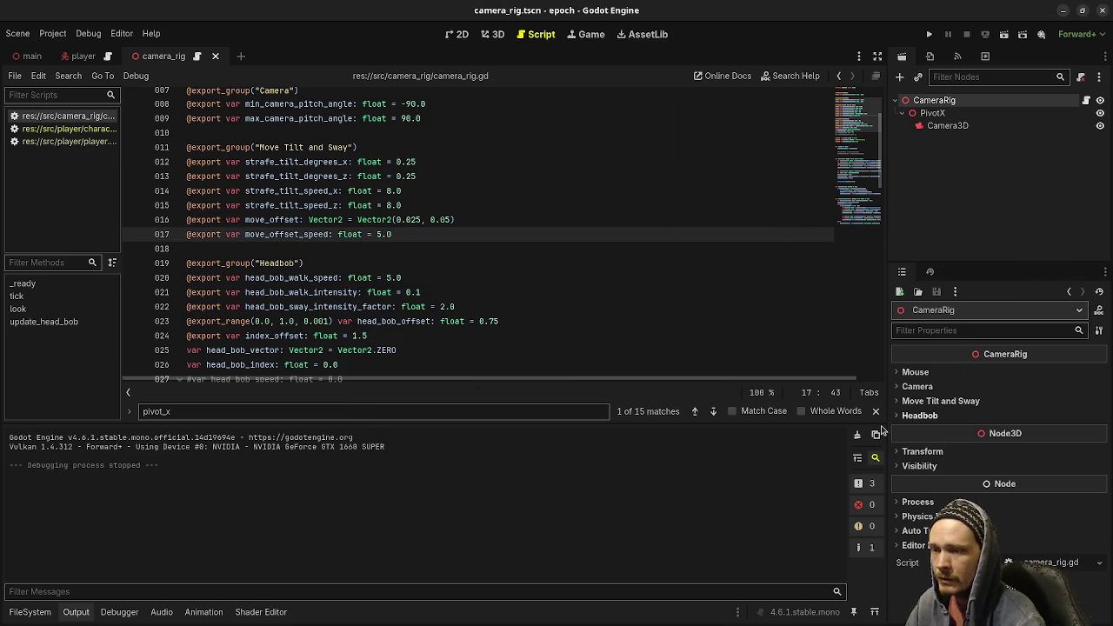
{"action": "left_click", "coordinate": [30, 56]}
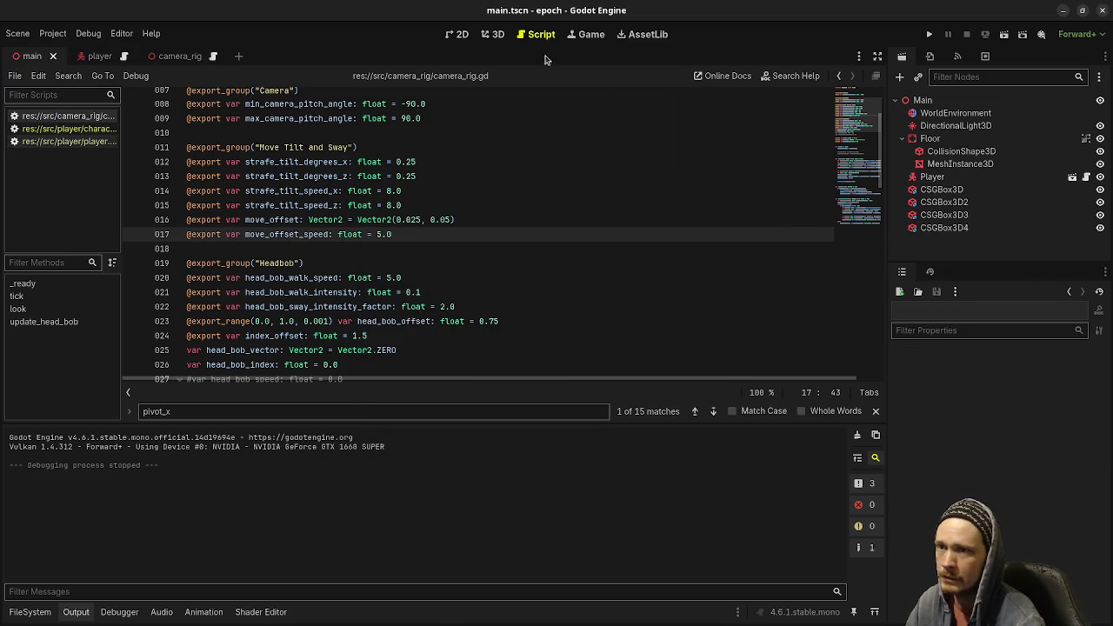
{"action": "key", "text": "alt+Tab"}
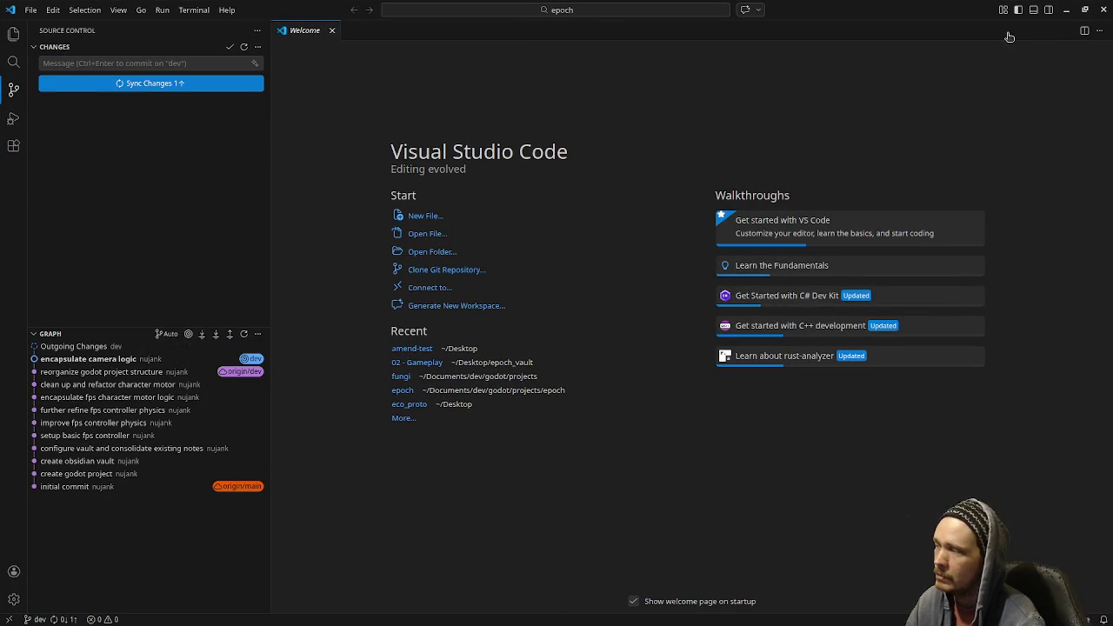
{"action": "left_click", "coordinate": [1066, 9]}
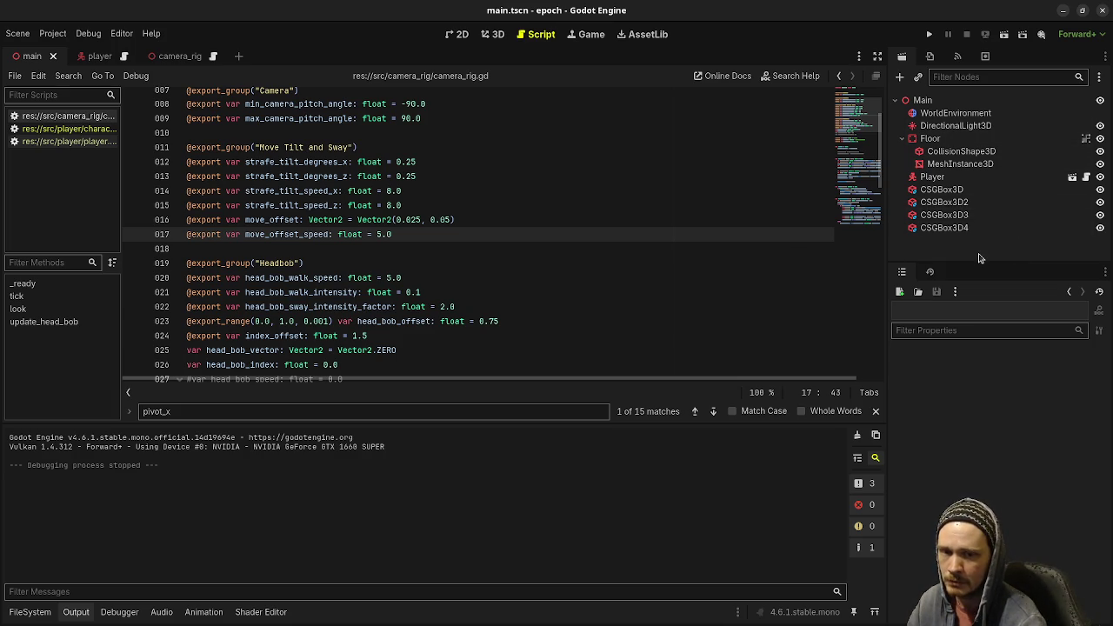
Step: Read the recent commit details in VS Code's Source Control Graph, then return to Godot
{"action": "left_click", "coordinate": [713, 280]}
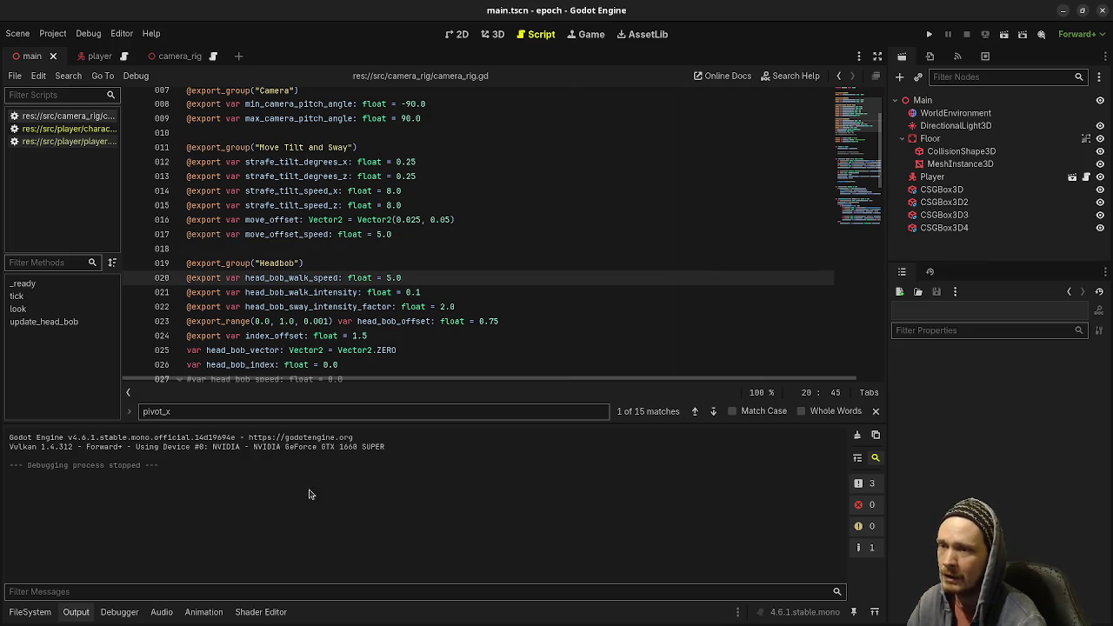
{"action": "key", "text": "alt+Tab"}
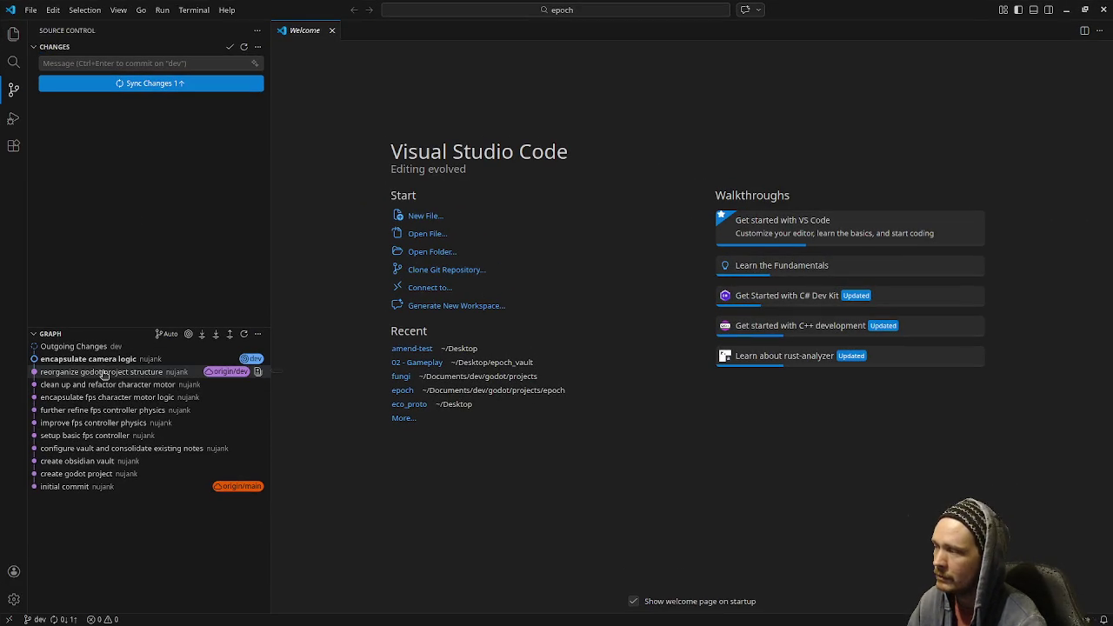
{"action": "mouse_move", "coordinate": [212, 381]}
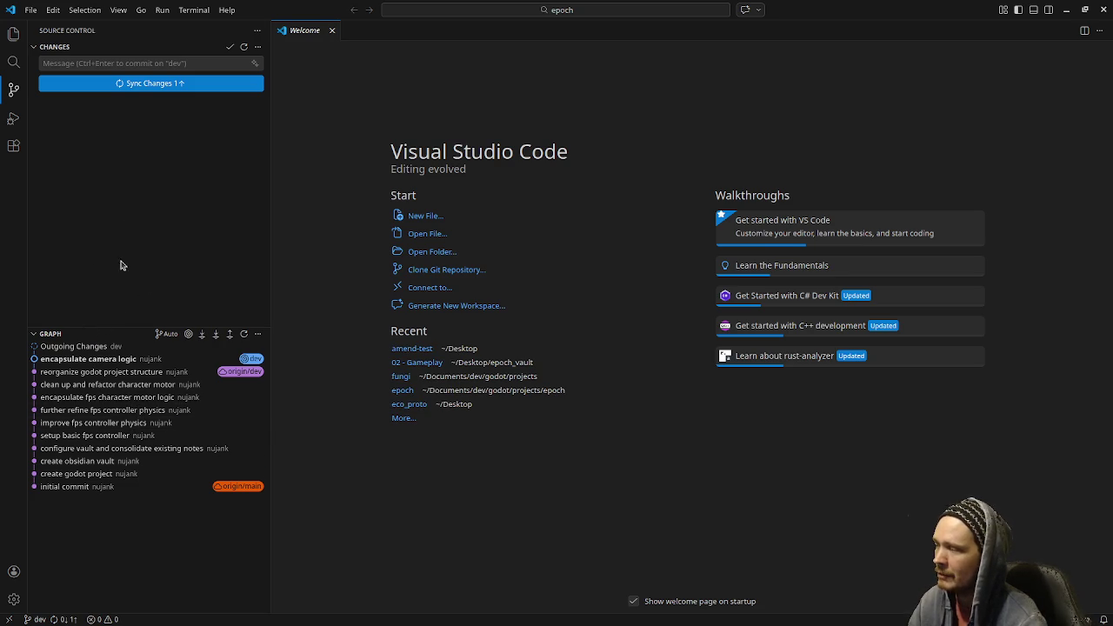
{"action": "mouse_move", "coordinate": [135, 452]}
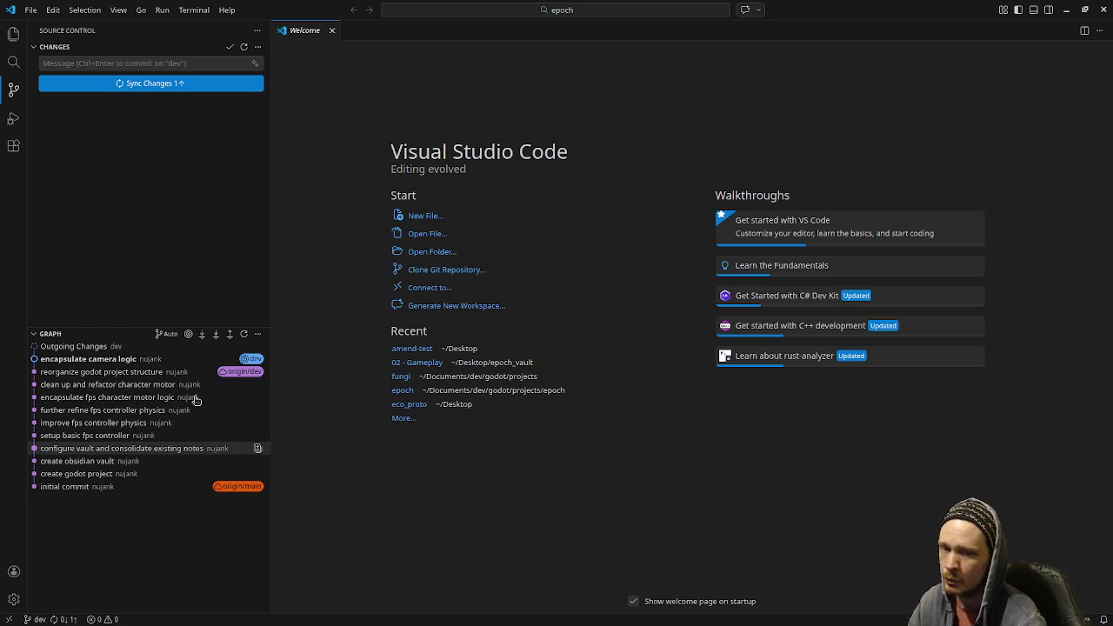
{"action": "mouse_move", "coordinate": [196, 421]}
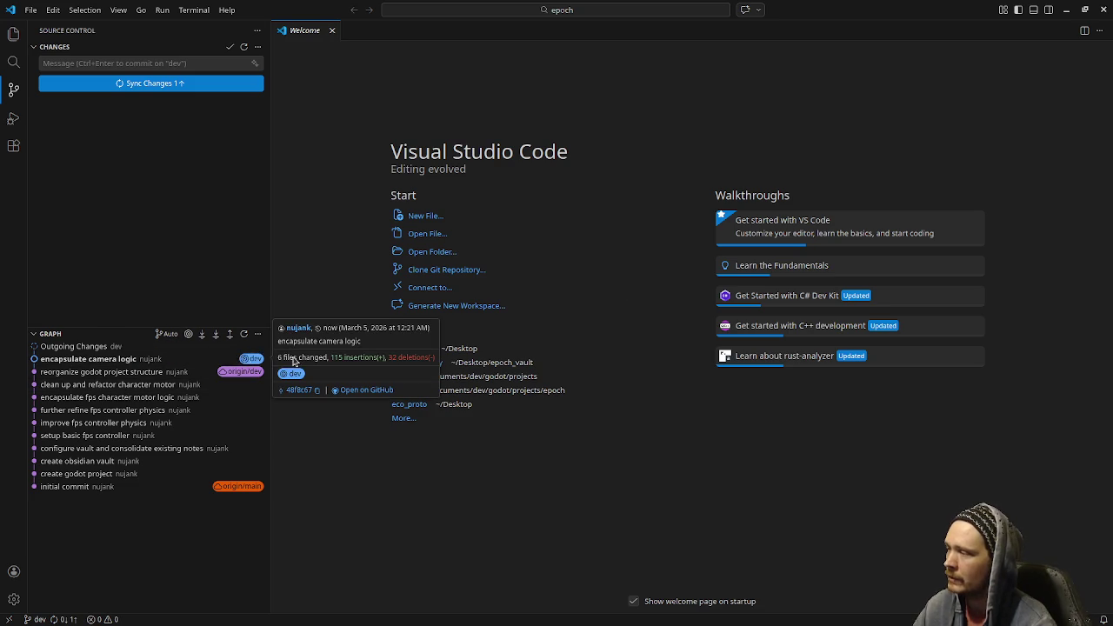
{"action": "mouse_move", "coordinate": [72, 365]}
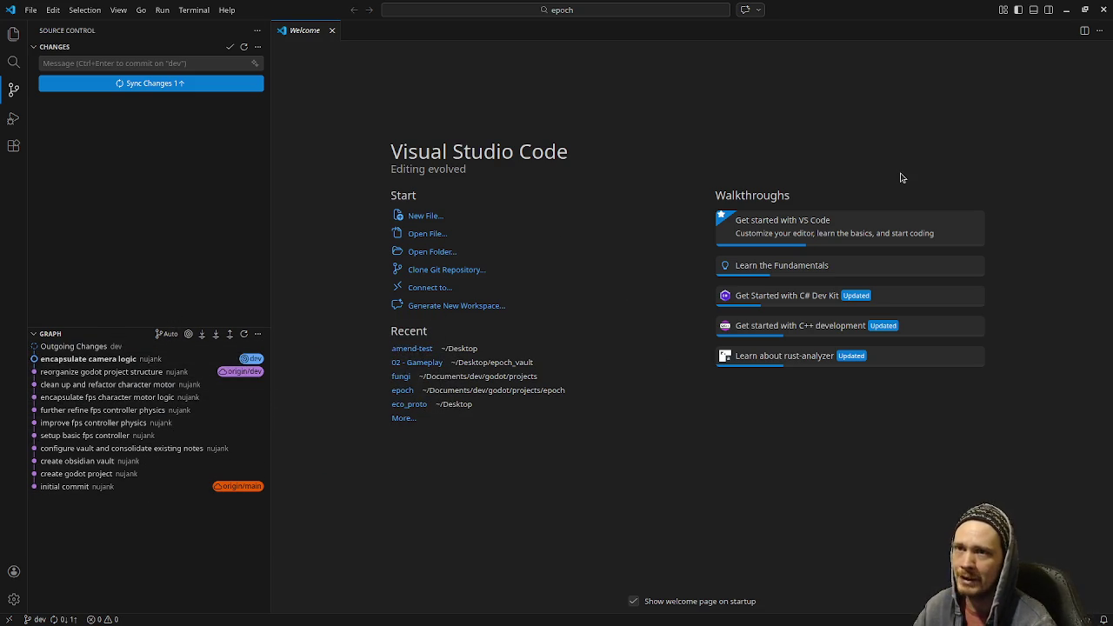
{"action": "left_click", "coordinate": [1066, 10]}
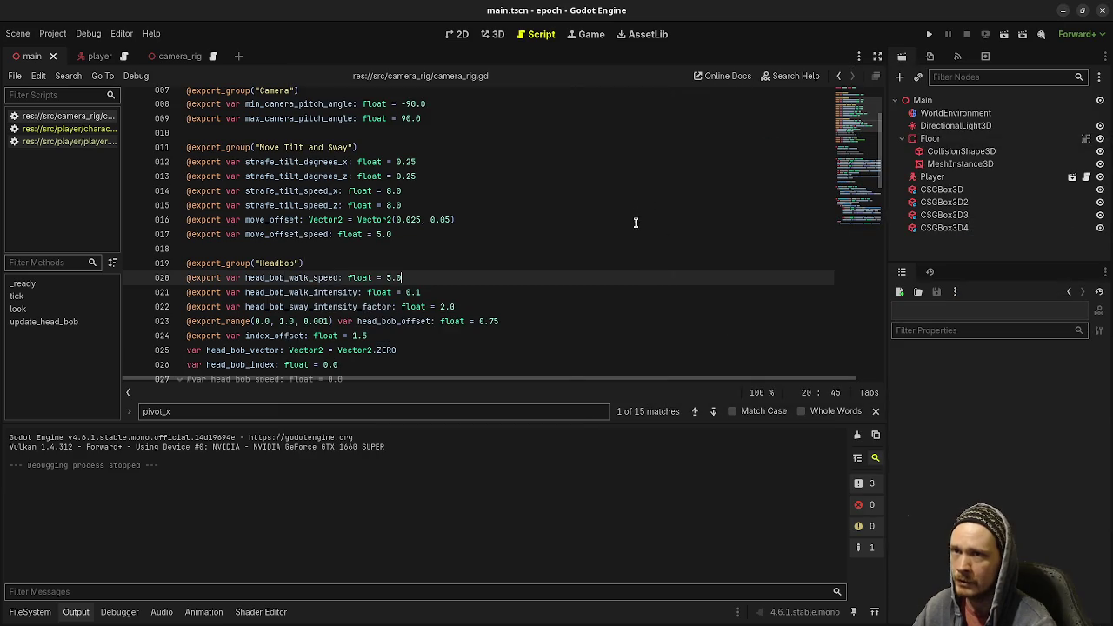
Step: Bring Visual Studio Code forward to view the project's commit history on dev
{"action": "key", "text": "alt+Tab"}
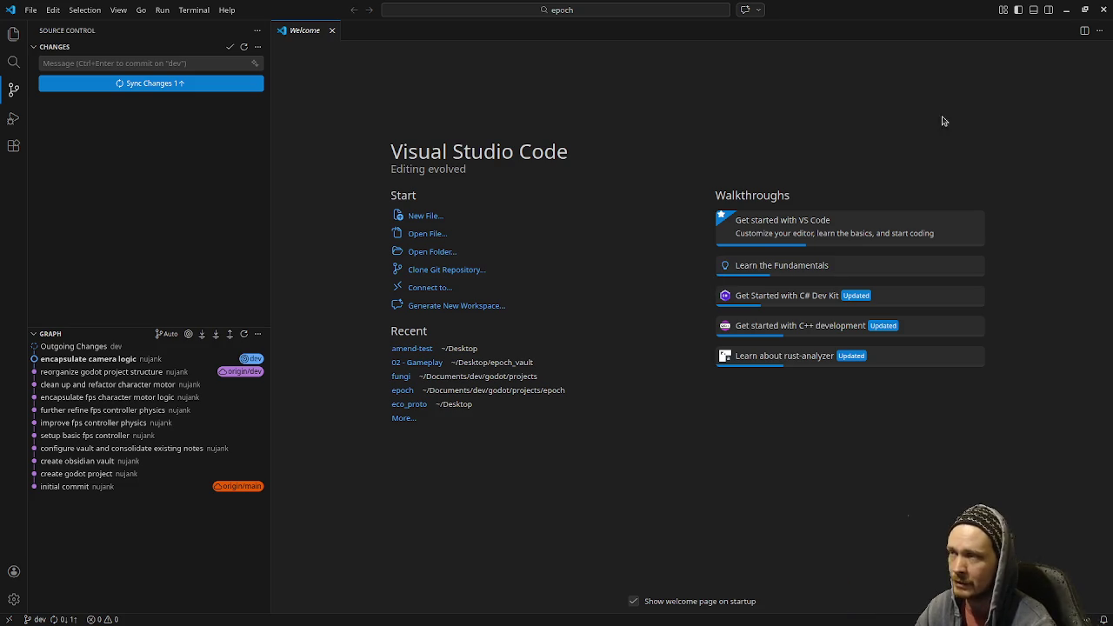
{"action": "left_click", "coordinate": [1066, 10]}
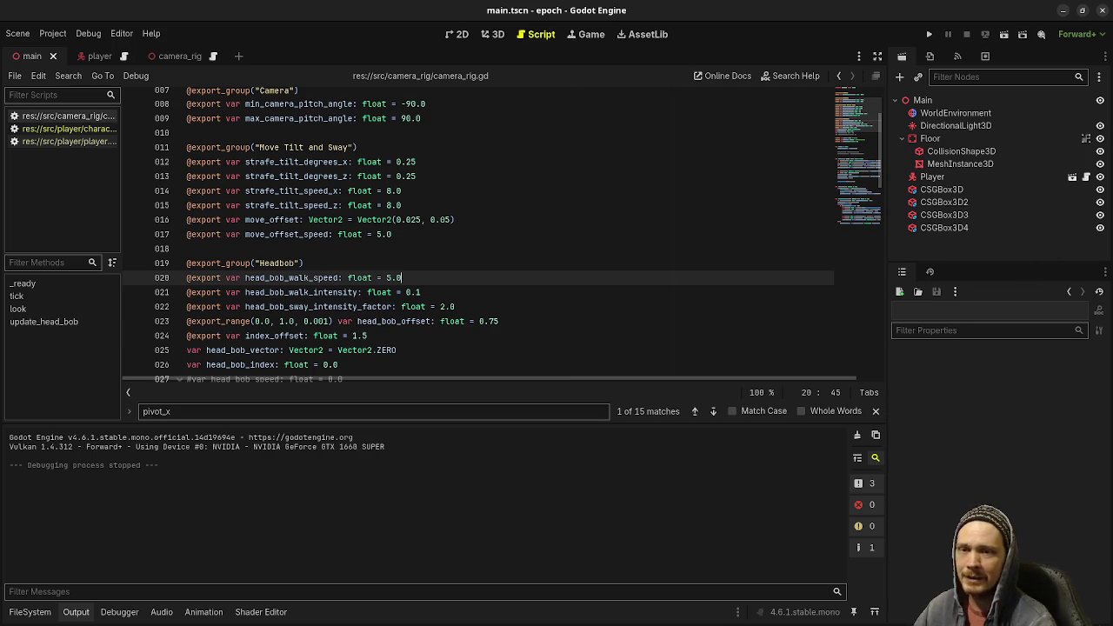
{"action": "key", "text": "alt+Tab"}
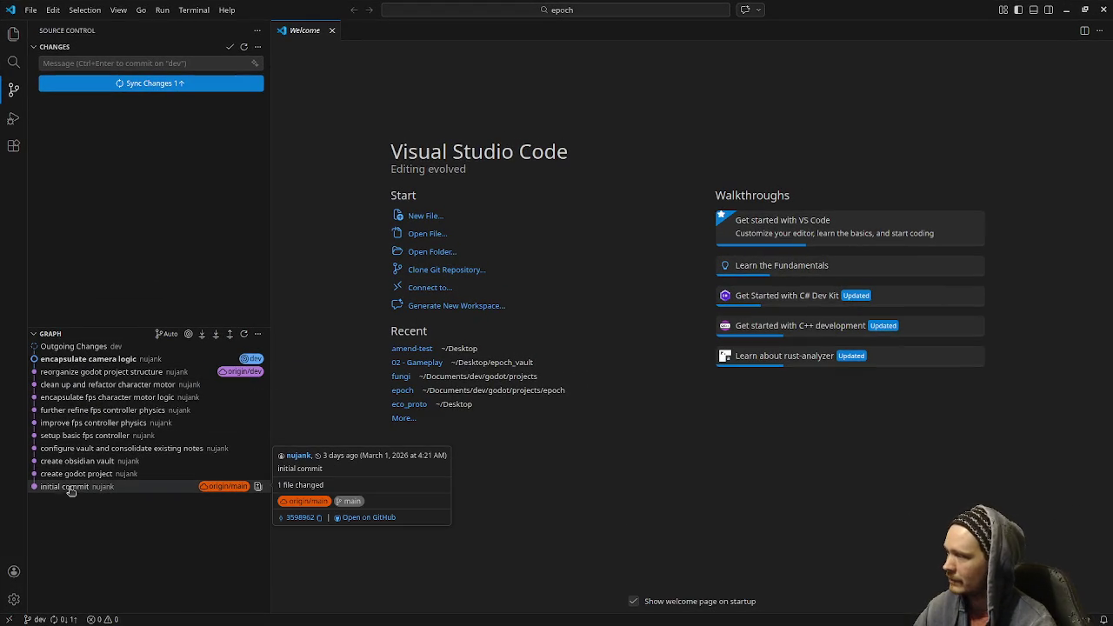
{"action": "mouse_move", "coordinate": [72, 480]}
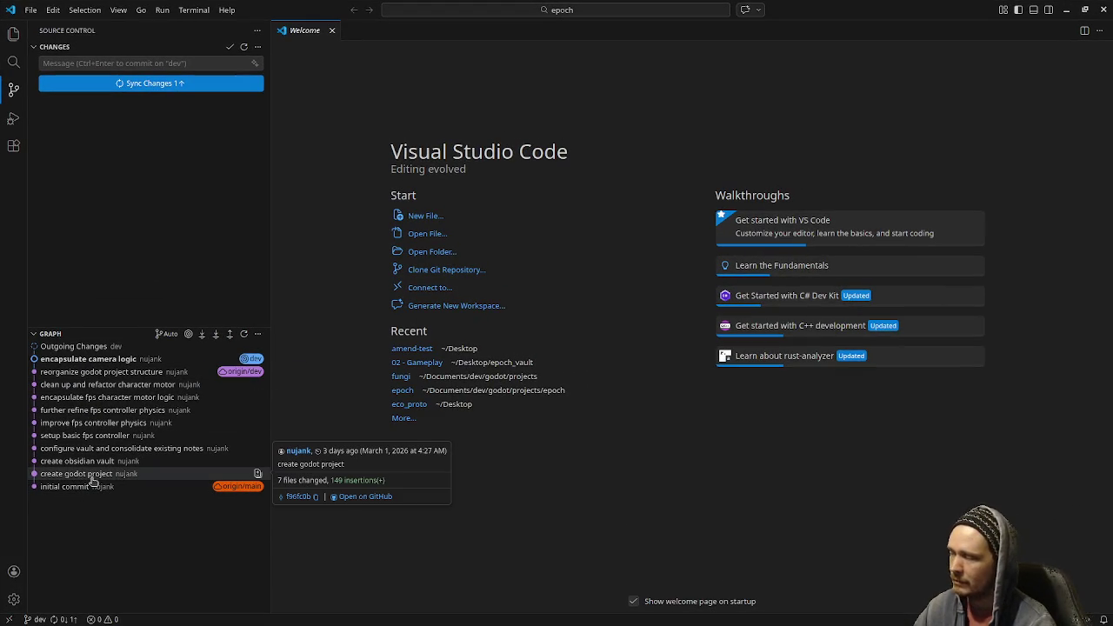
{"action": "mouse_move", "coordinate": [63, 462]}
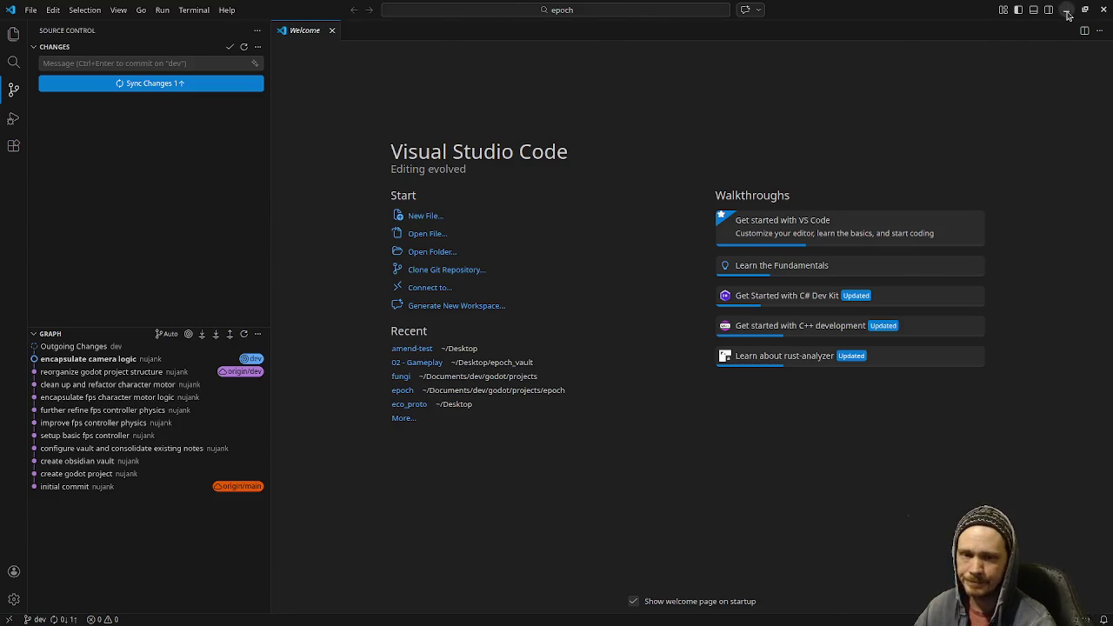
Step: Look through camera_rig.gd once more, then show the main scene in the 3D view
{"action": "left_click", "coordinate": [1068, 15]}
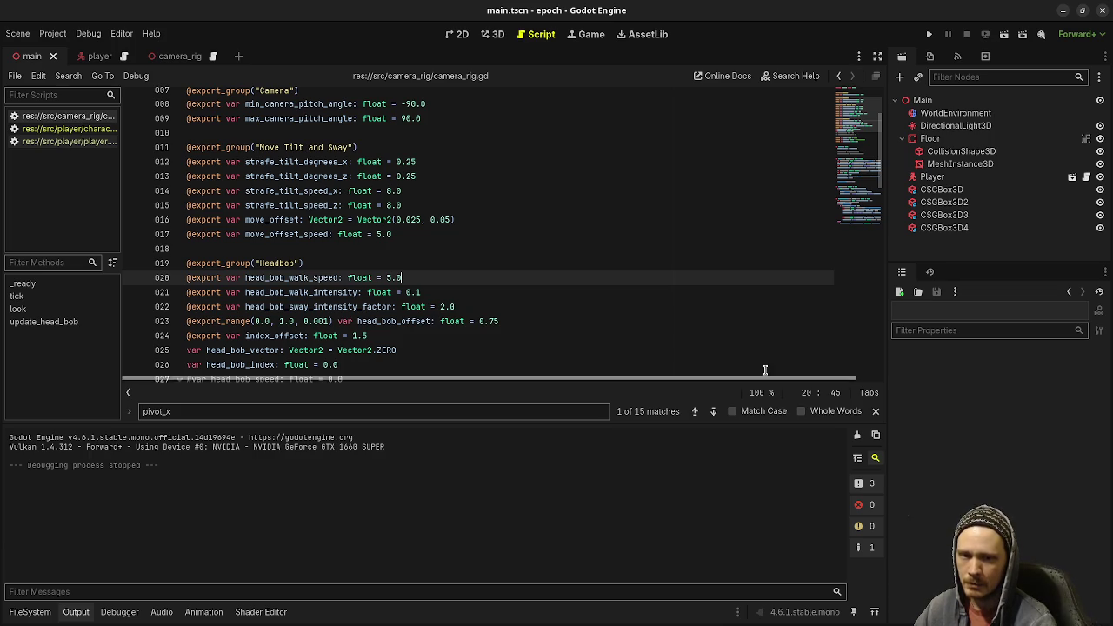
{"action": "left_click", "coordinate": [579, 322]}
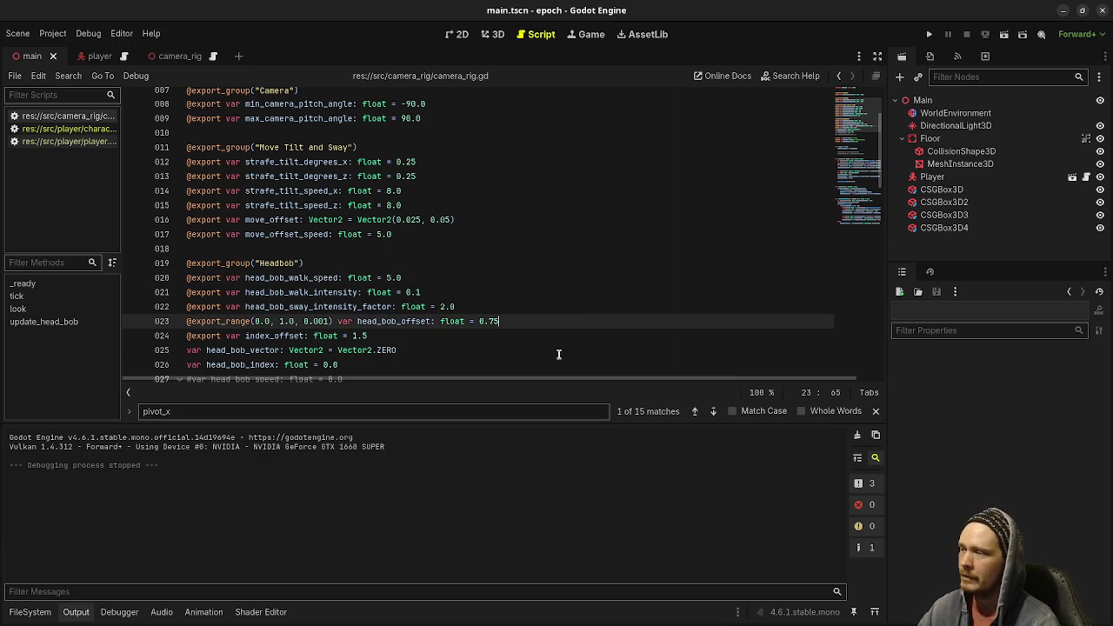
{"action": "scroll", "coordinate": [433, 322], "scroll_direction": "down", "scroll_amount": 3}
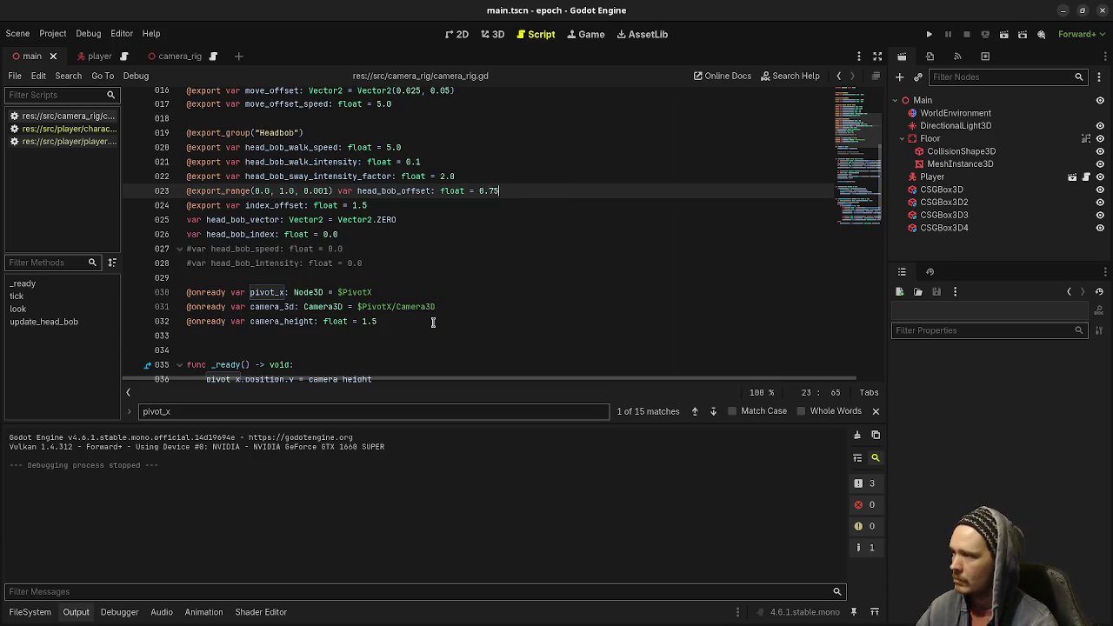
{"action": "scroll", "coordinate": [433, 322], "scroll_direction": "up", "scroll_amount": 1}
{"action": "scroll", "coordinate": [433, 323], "scroll_direction": "down", "scroll_amount": 4}
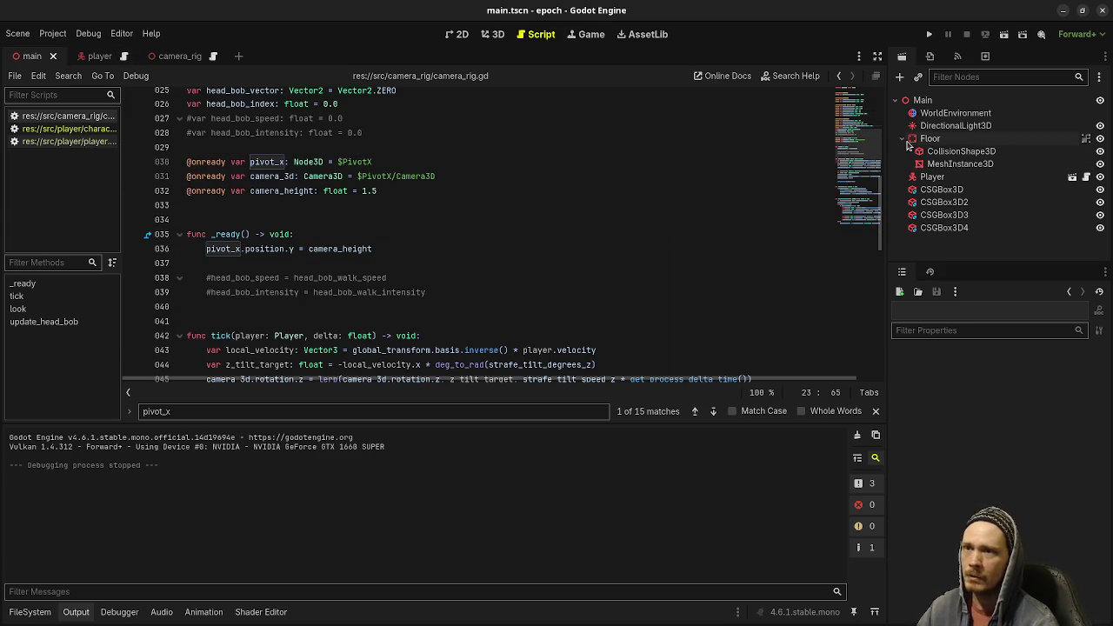
{"action": "left_click", "coordinate": [497, 37]}
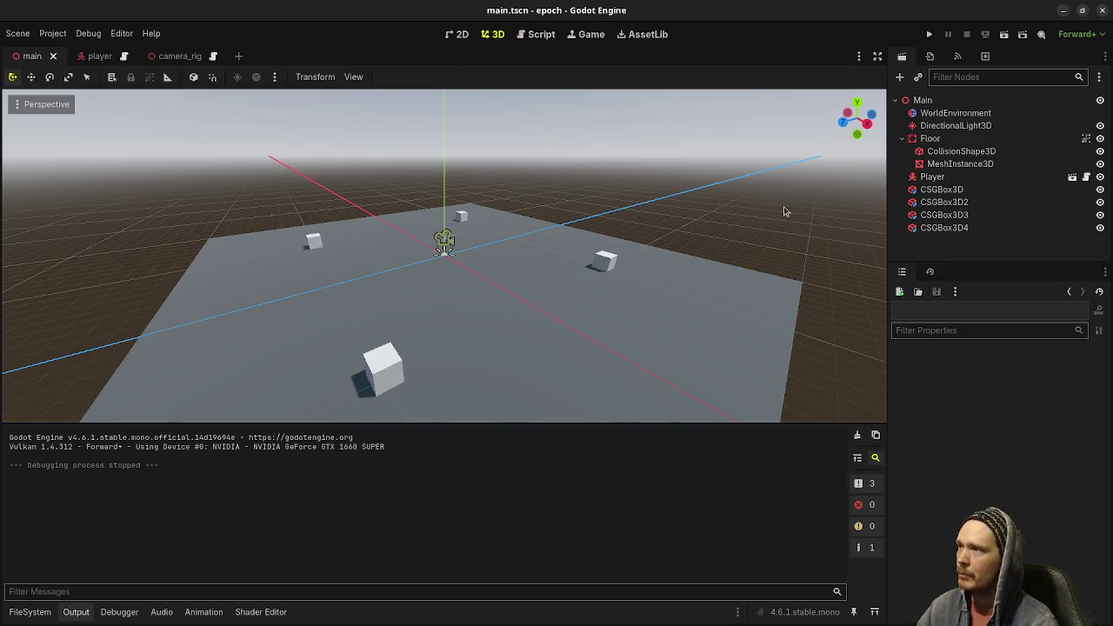
{"action": "left_click", "coordinate": [903, 139]}
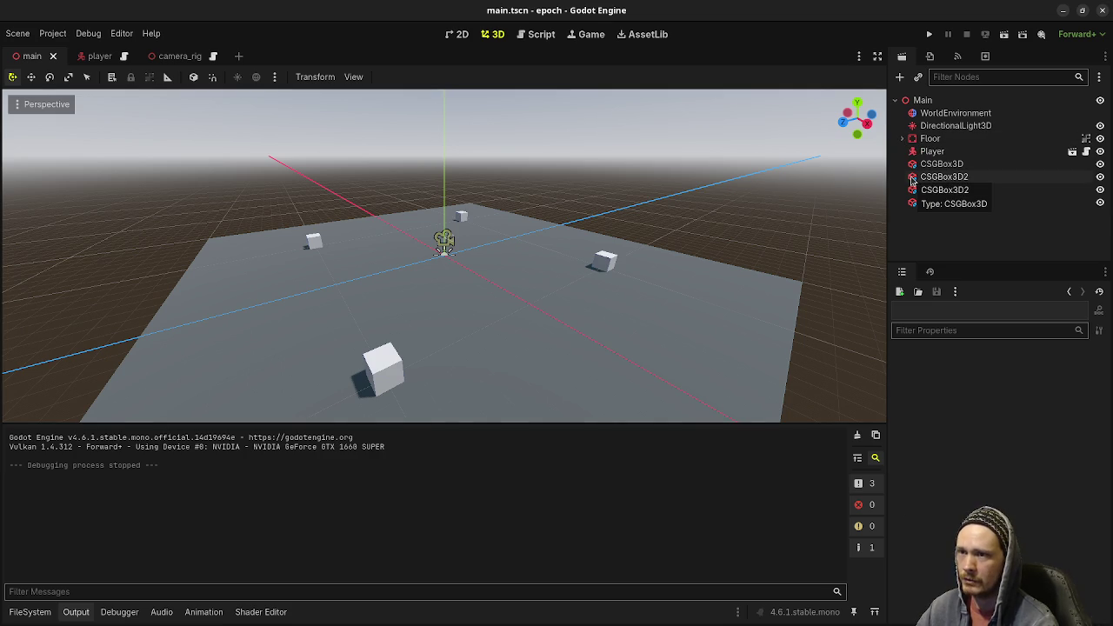
{"action": "left_click", "coordinate": [28, 612]}
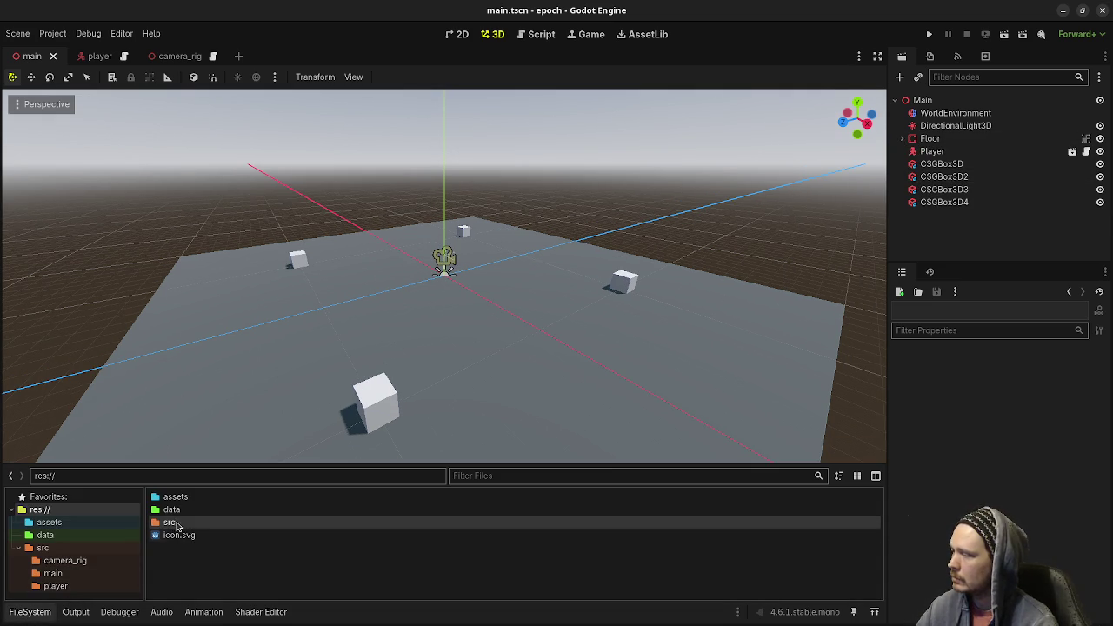
{"action": "left_click", "coordinate": [178, 522]}
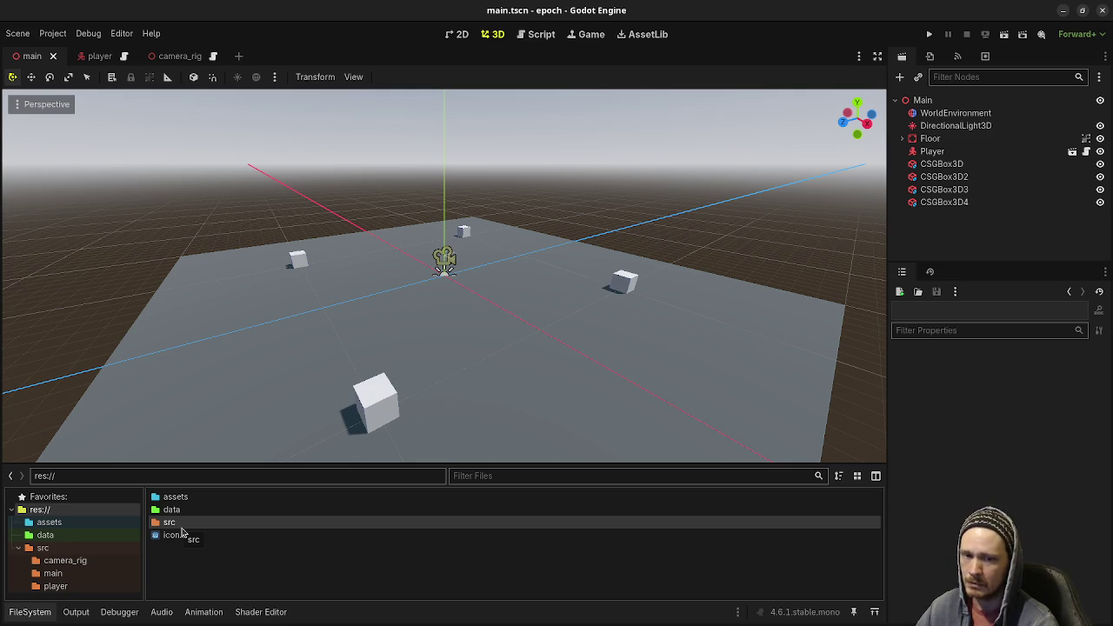
{"action": "mouse_move", "coordinate": [181, 536]}
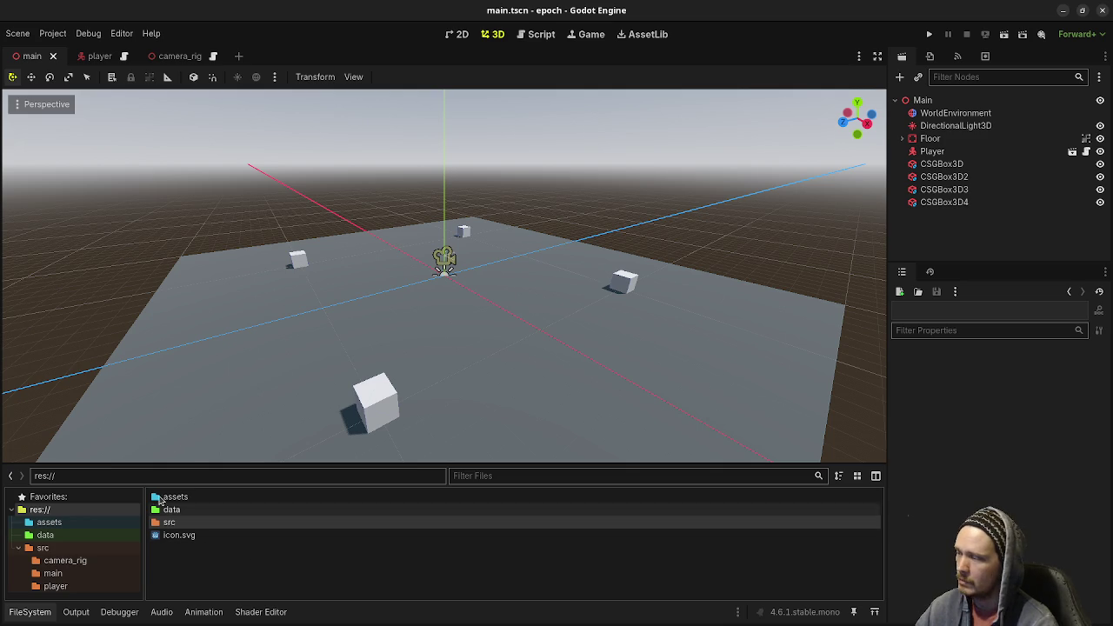
{"action": "left_click", "coordinate": [207, 500]}
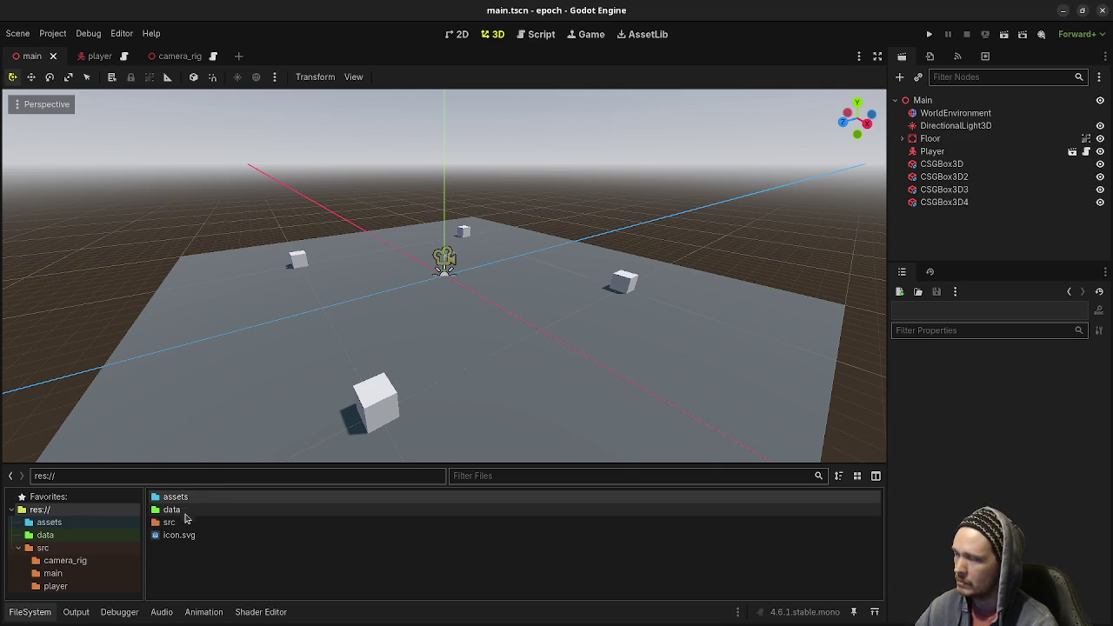
{"action": "right_click", "coordinate": [185, 501]}
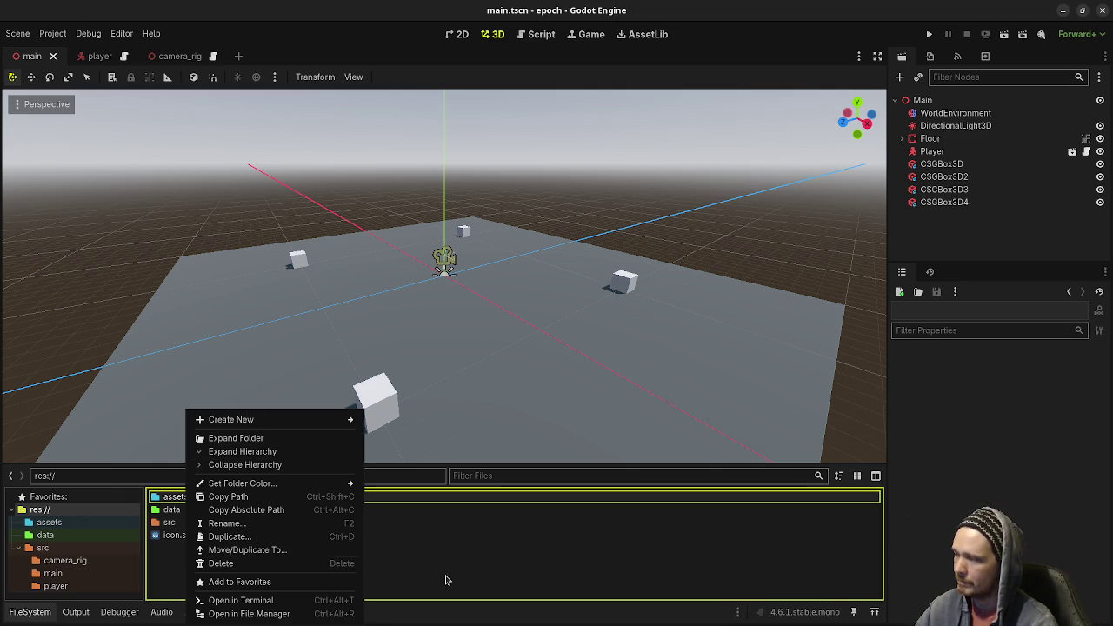
{"action": "left_click", "coordinate": [447, 580]}
{"action": "right_click", "coordinate": [178, 501]}
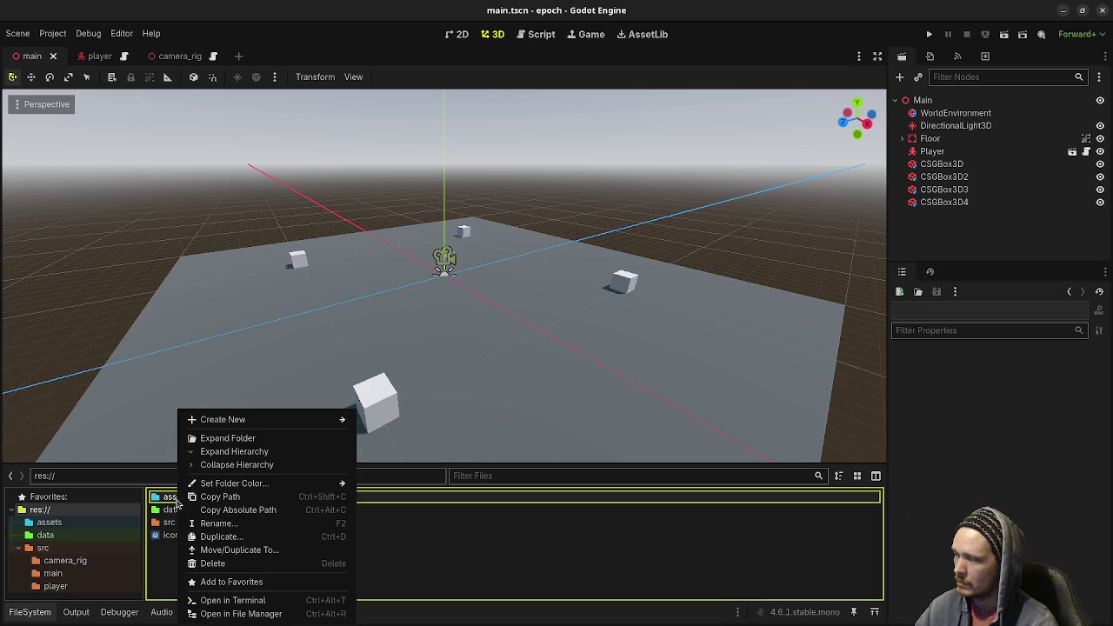
{"action": "left_click", "coordinate": [235, 509]}
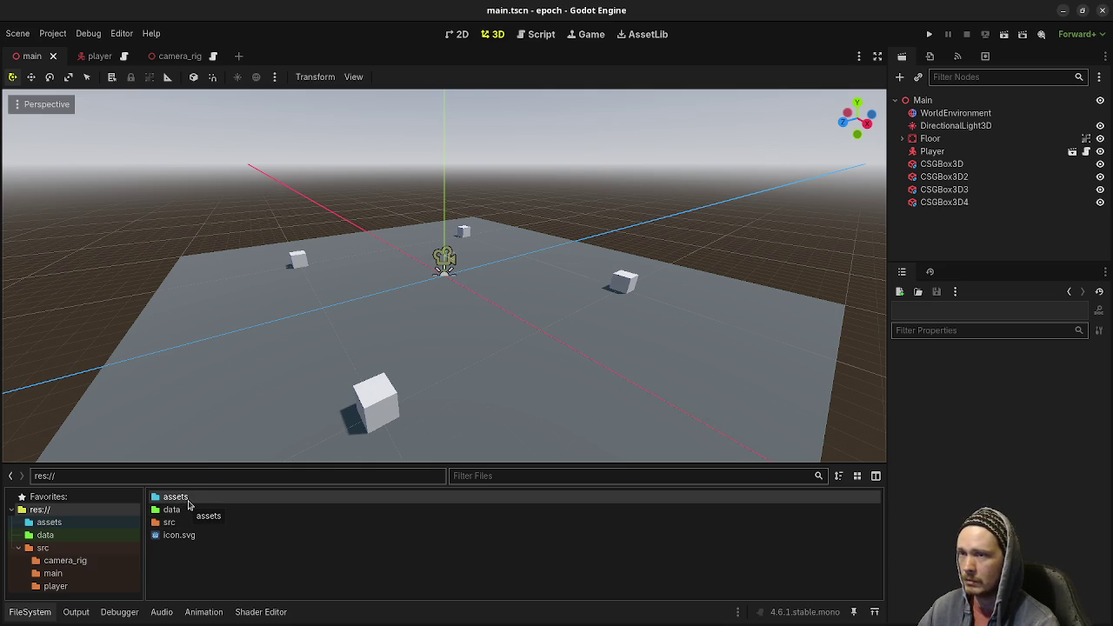
Step: Create a 'levels' folder under res://assets and open a new empty scene tab
{"action": "right_click", "coordinate": [188, 505]}
{"action": "mouse_move", "coordinate": [249, 420]}
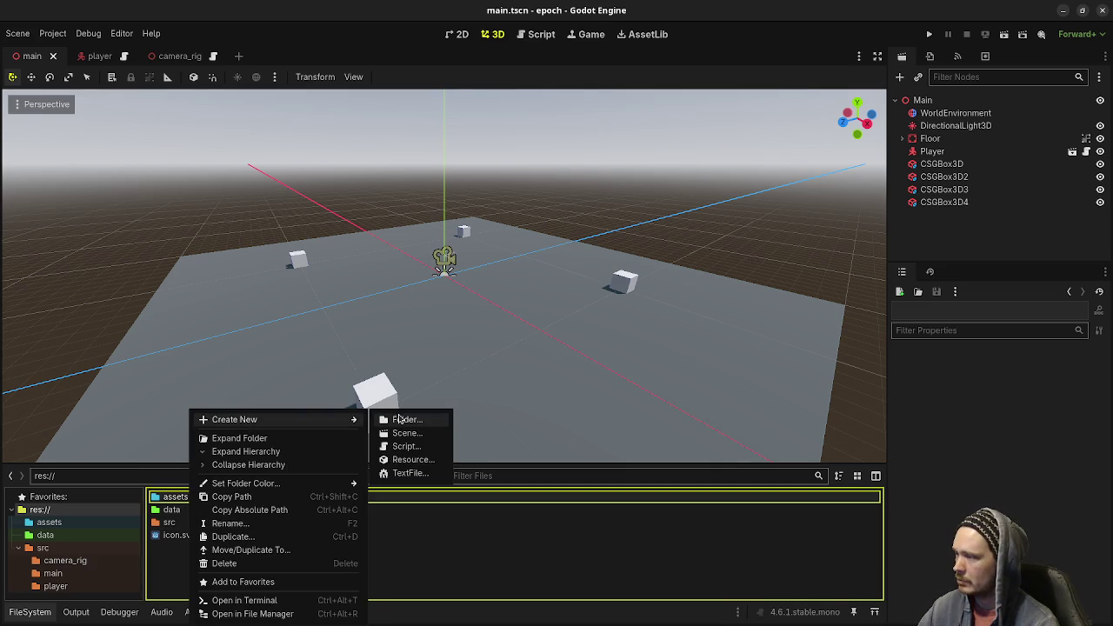
{"action": "left_click", "coordinate": [402, 419]}
{"action": "type", "text": "levels"}
{"action": "key", "text": "Return"}
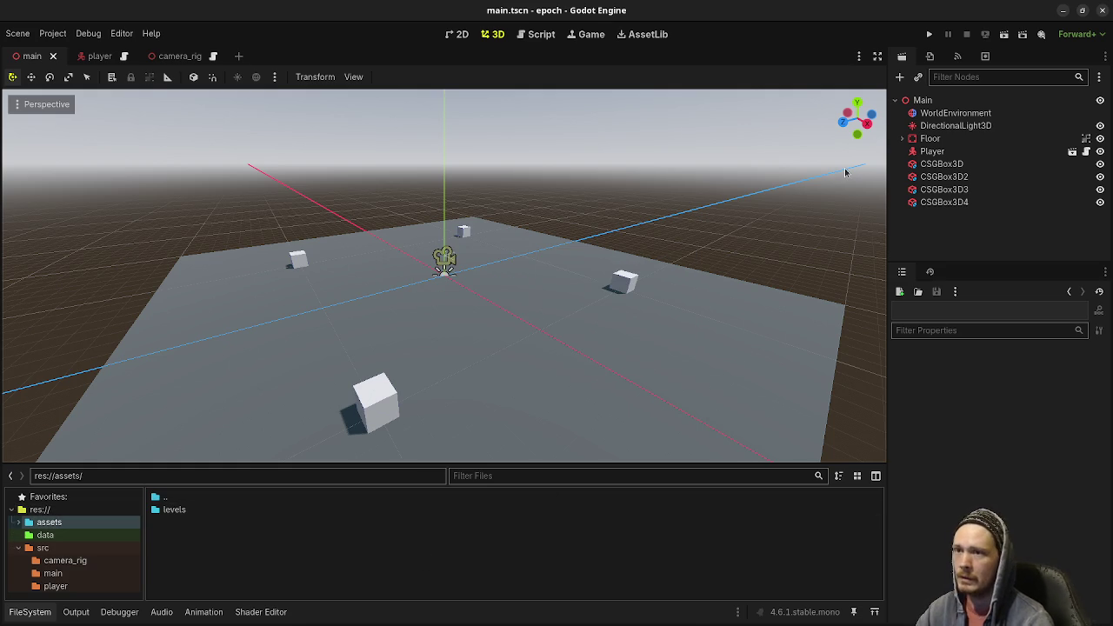
{"action": "left_click", "coordinate": [238, 56]}
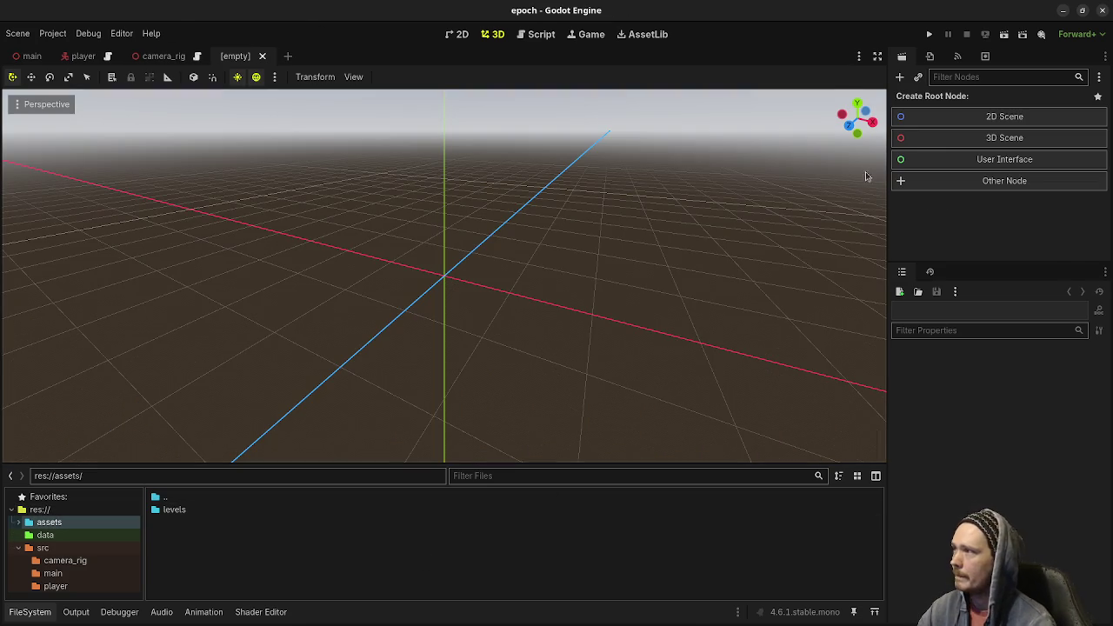
Step: Create a Node3D root for the new scene with the 3D Scene option
{"action": "left_click", "coordinate": [983, 141]}
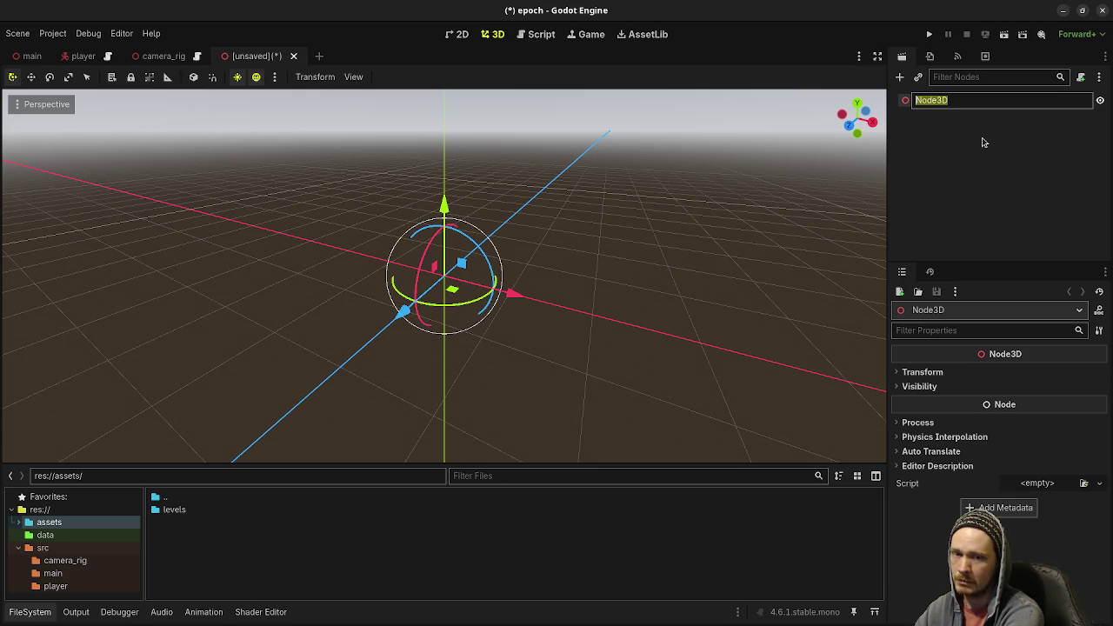
Step: Rename the Node3D root to LOT_Gym and bring up the save dialog
{"action": "type", "text": "TestGym"}
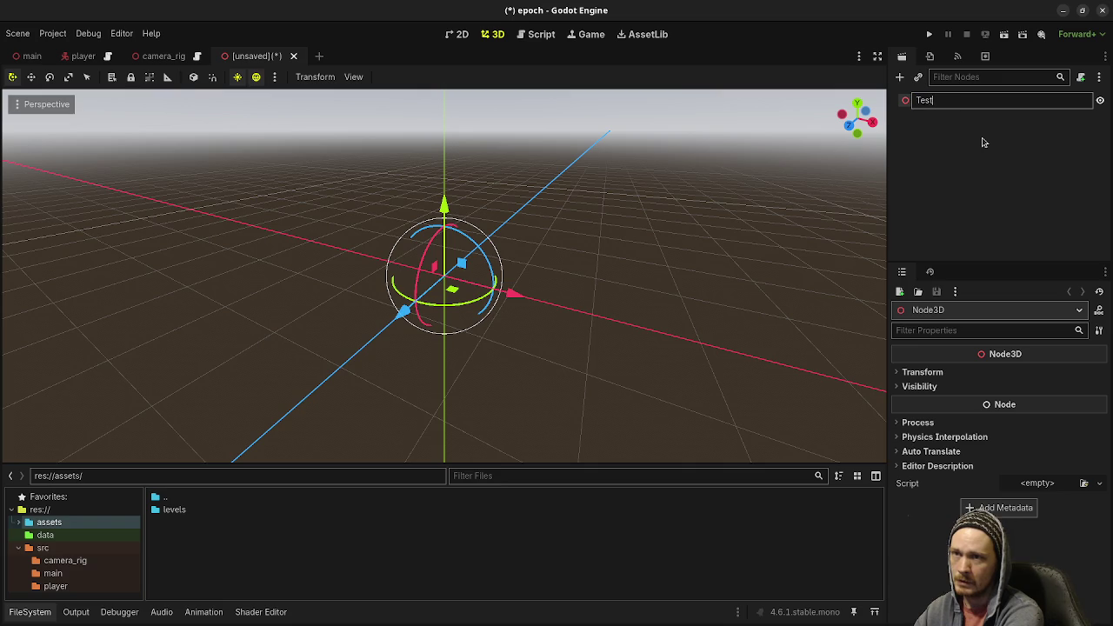
{"action": "key", "text": "BackSpace"}
{"action": "key", "text": "BackSpace"}
{"action": "key", "text": "BackSpace"}
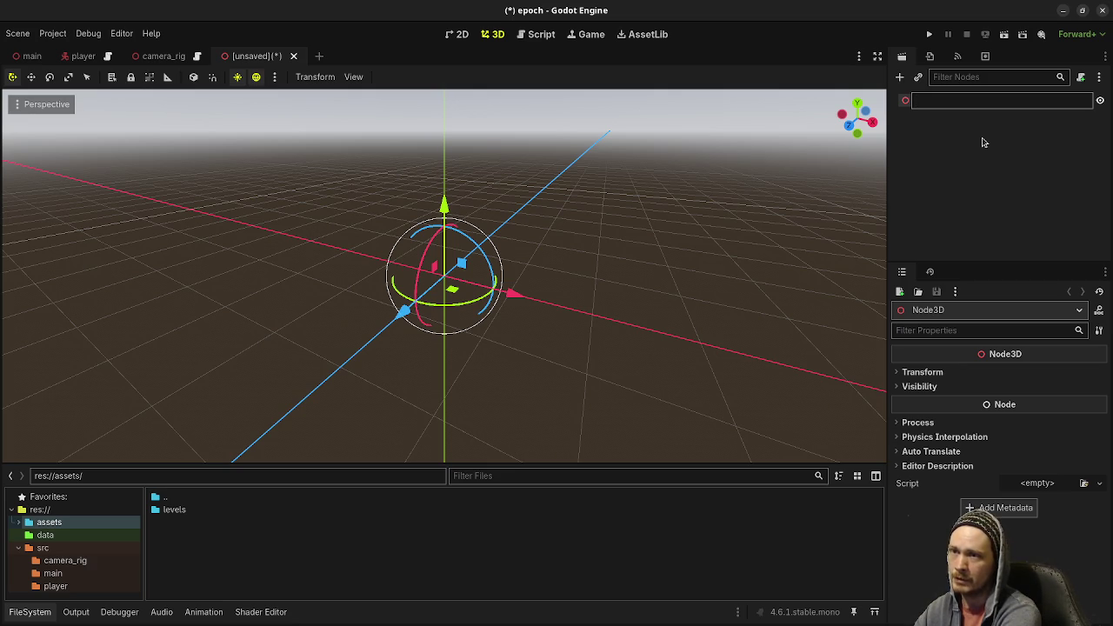
{"action": "type", "text": "LOT"}
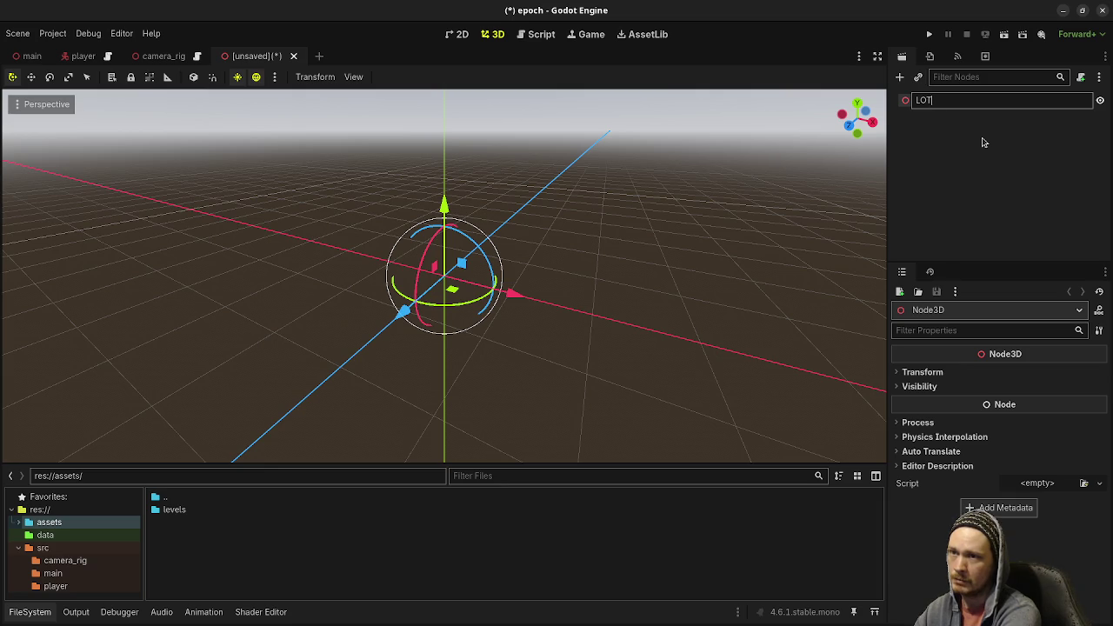
{"action": "key", "text": "BackSpace"}
{"action": "key", "text": "BackSpace"}
{"action": "key", "text": "BackSpace"}
{"action": "type", "text": "LOT_Gym"}
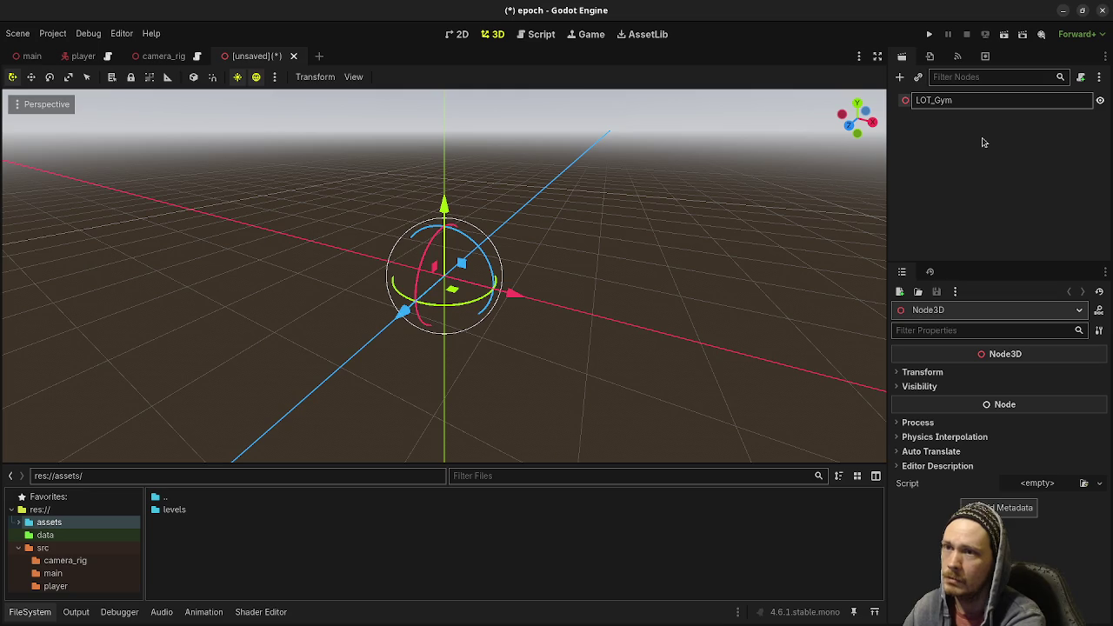
{"action": "key", "text": "Return"}
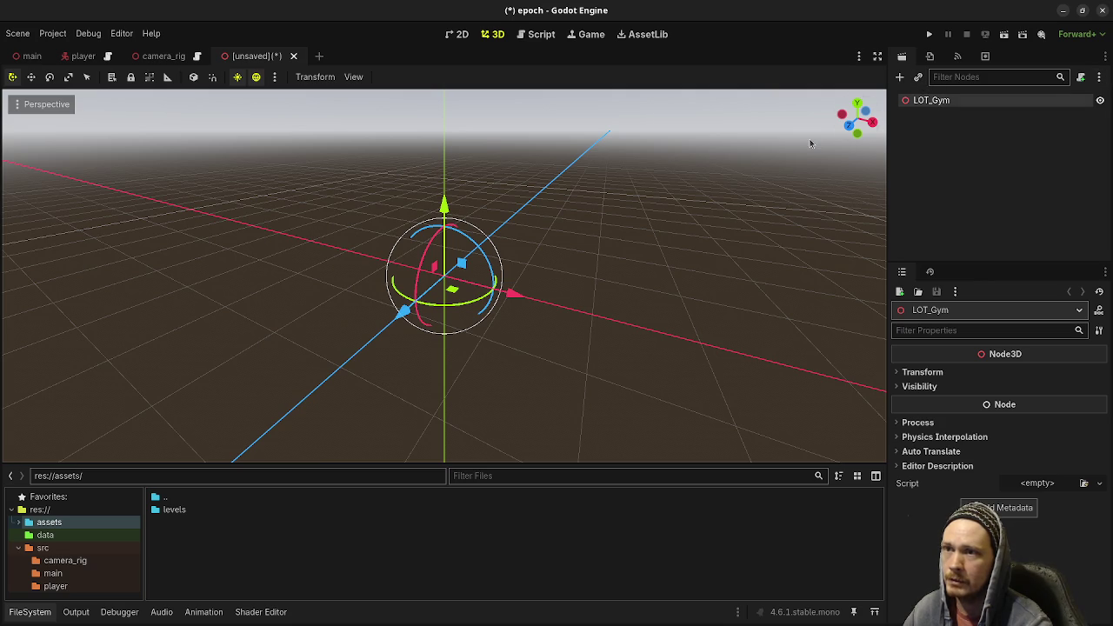
{"action": "key", "text": "ctrl+s"}
Step: Save the scene as lot_gym.tscn in res://assets/levels
{"action": "left_click", "coordinate": [294, 134]}
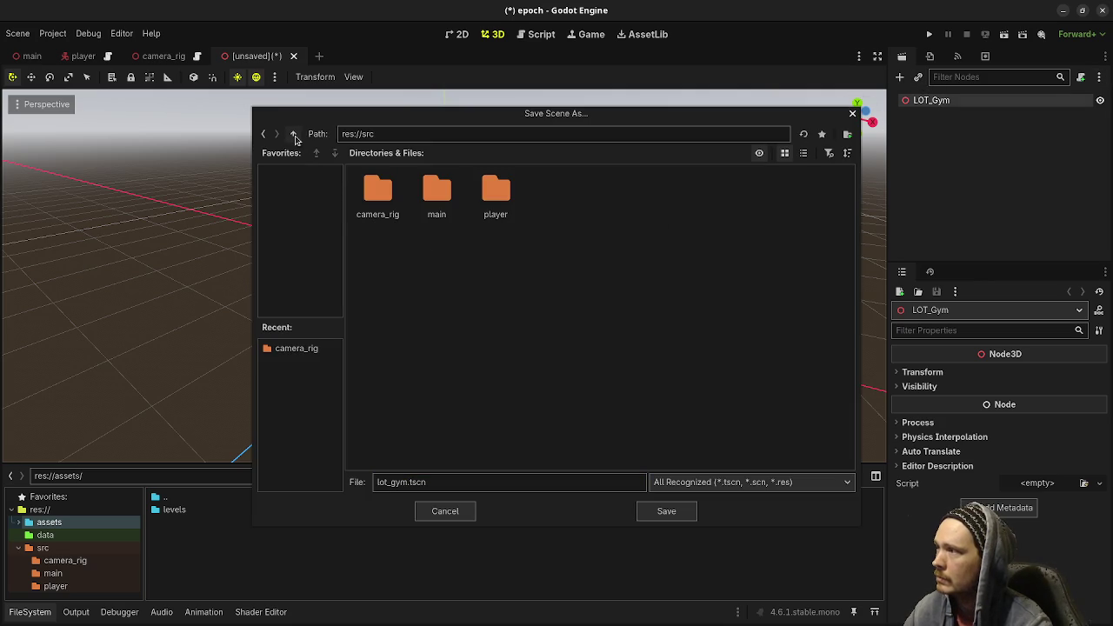
{"action": "left_click", "coordinate": [295, 134]}
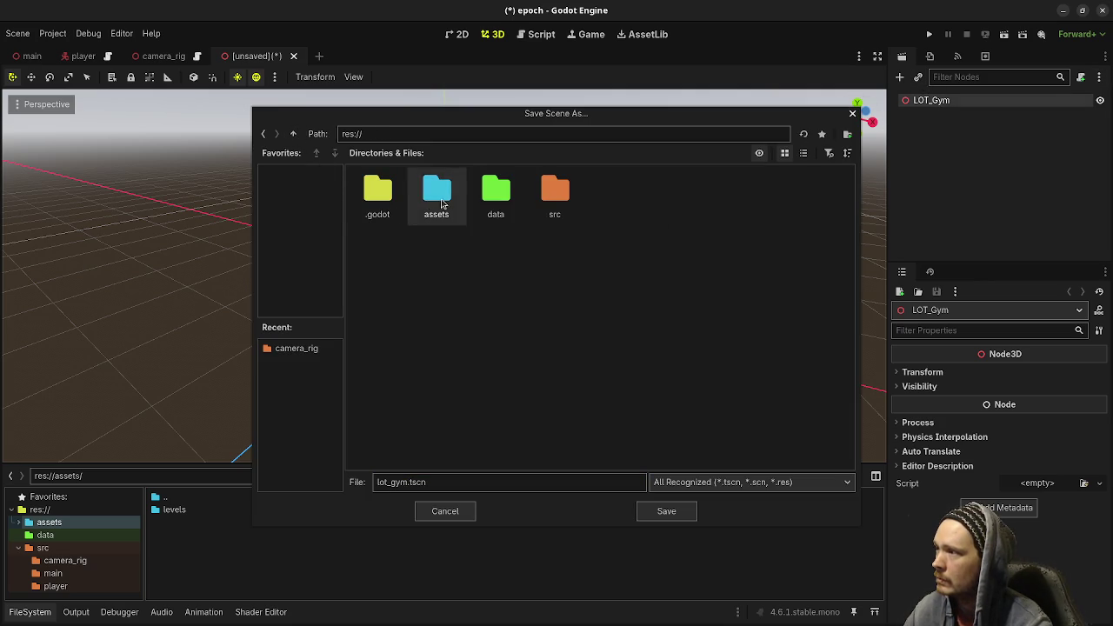
{"action": "double_click", "coordinate": [434, 195]}
{"action": "double_click", "coordinate": [379, 195]}
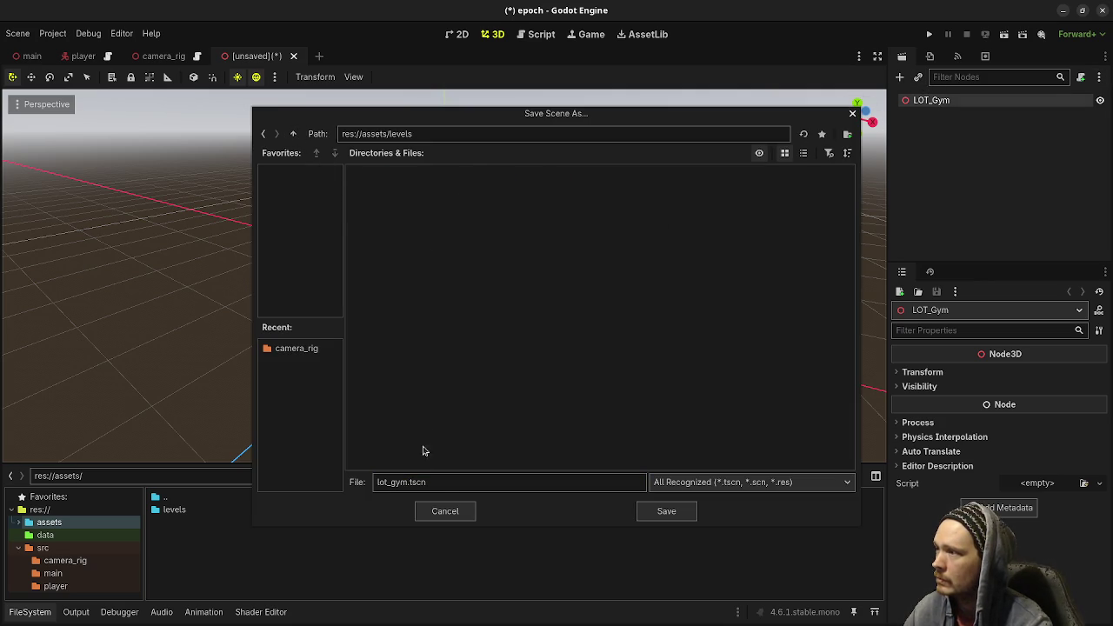
{"action": "left_click", "coordinate": [672, 519]}
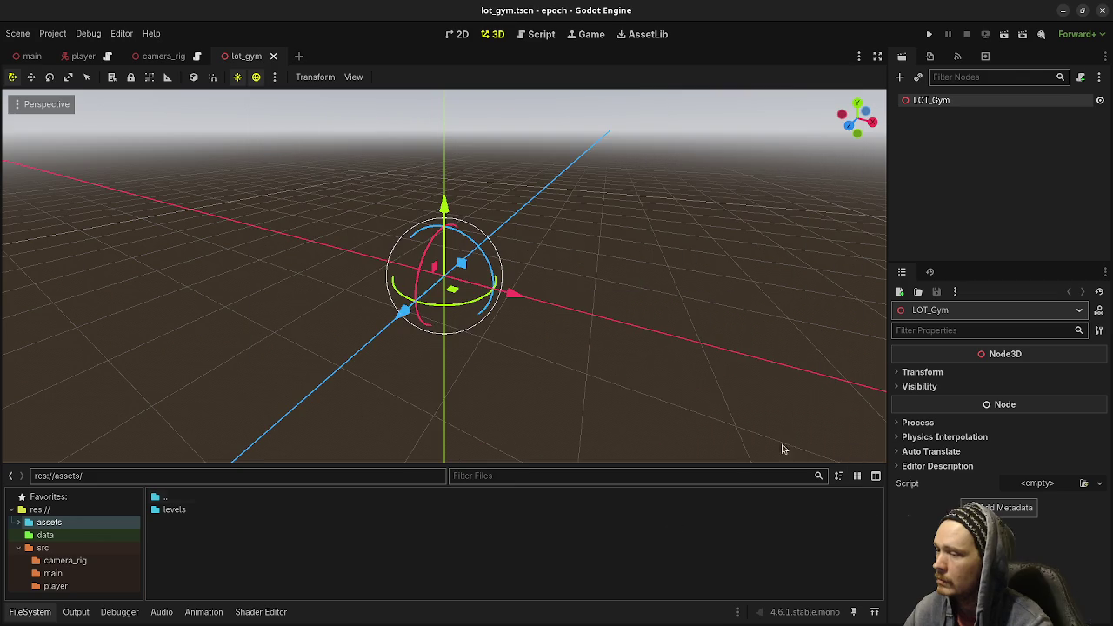
{"action": "left_click", "coordinate": [273, 77]}
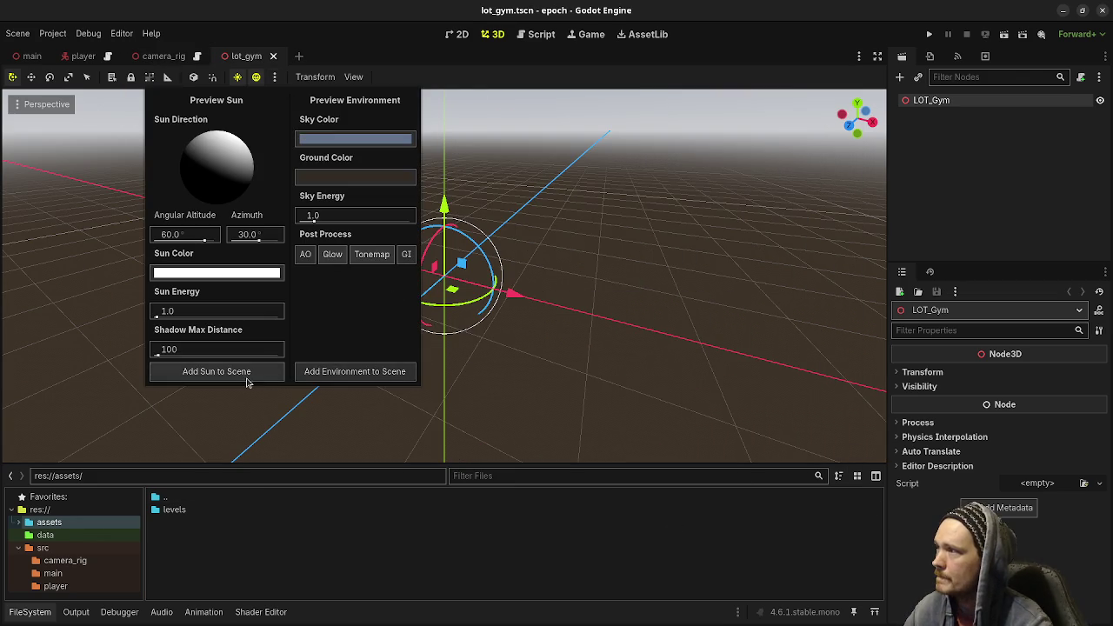
Step: Add the preview sun and environment to the lot_gym scene
{"action": "left_click", "coordinate": [222, 369]}
{"action": "left_click", "coordinate": [274, 77]}
{"action": "left_click", "coordinate": [348, 369]}
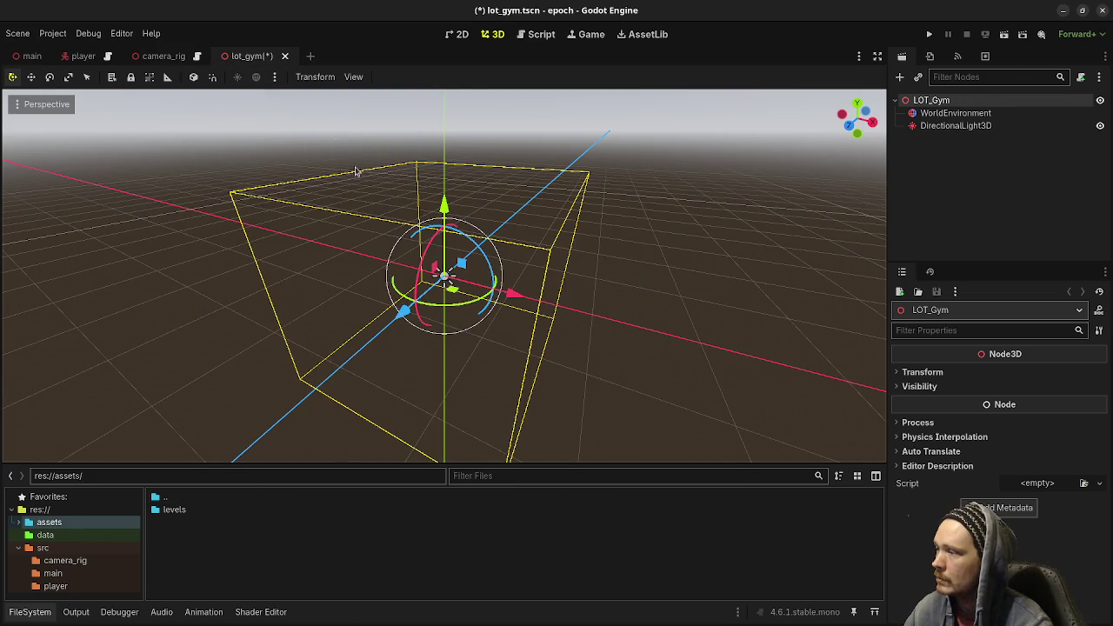
Step: Add a StaticBody3D under LOT_Gym and rename it Floor
{"action": "left_click", "coordinate": [943, 101]}
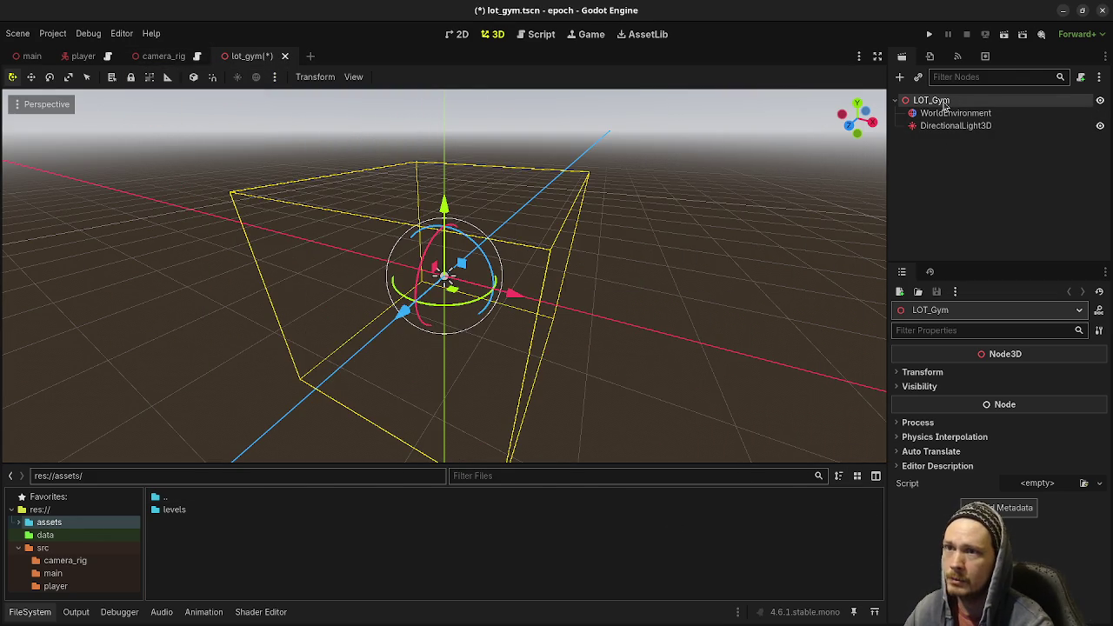
{"action": "key", "text": "ctrl+a"}
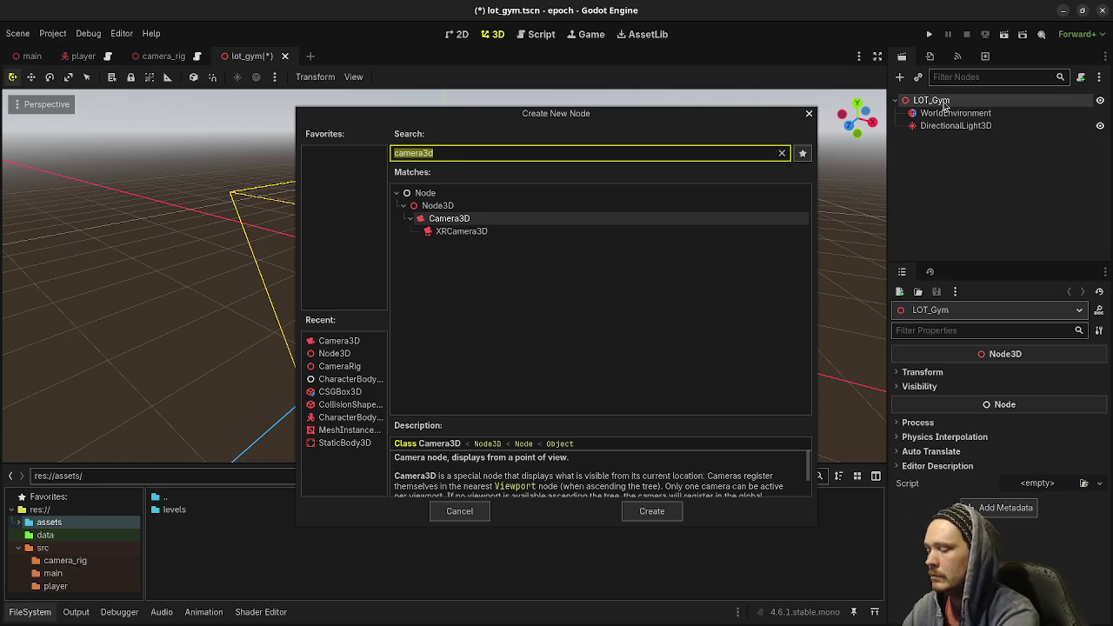
{"action": "type", "text": "static"}
{"action": "key", "text": "Return"}
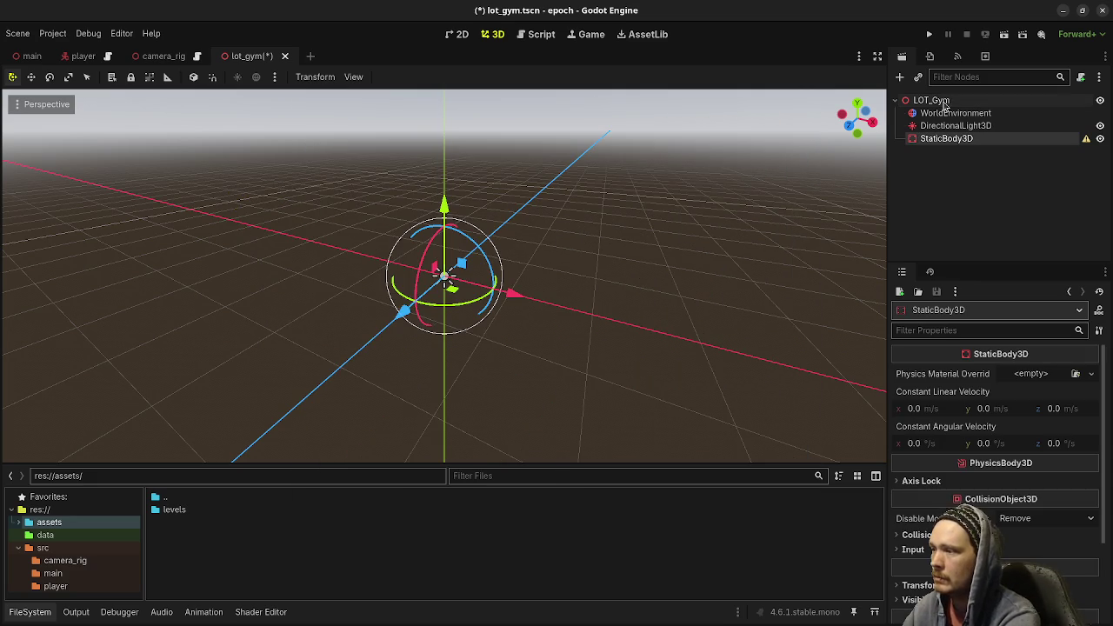
{"action": "key", "text": "F2"}
{"action": "type", "text": "Floor"}
{"action": "key", "text": "Return"}
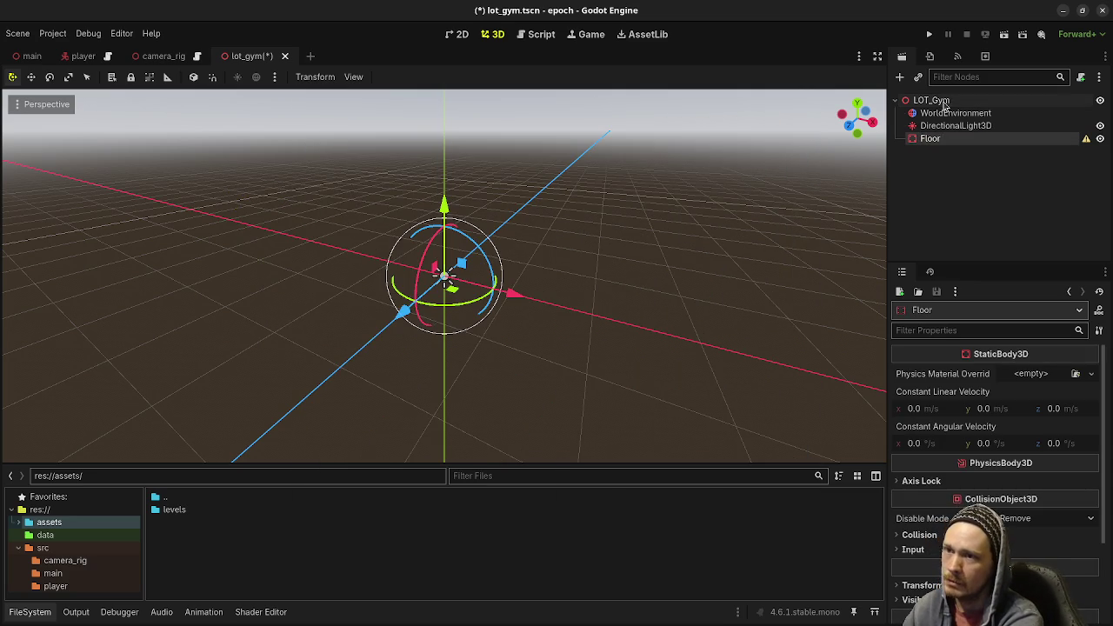
Step: Give Floor a CollisionShape3D and a MeshInstance3D child
{"action": "key", "text": "ctrl+a"}
{"action": "type", "text": "collision"}
{"action": "key", "text": "Return"}
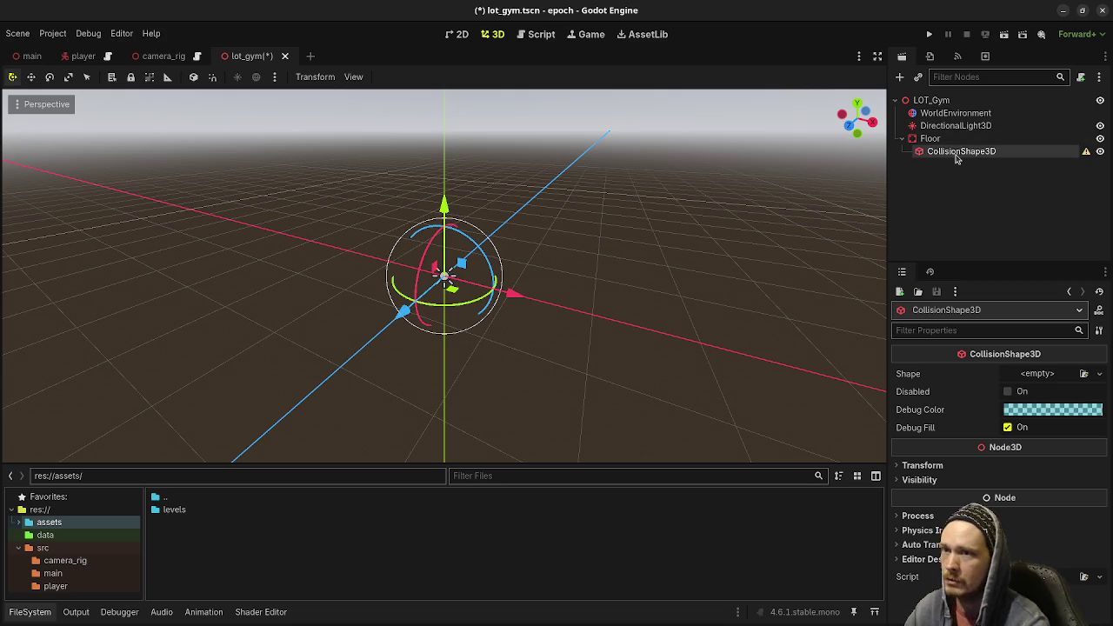
{"action": "key", "text": "ctrl+a"}
{"action": "type", "text": "meshinst"}
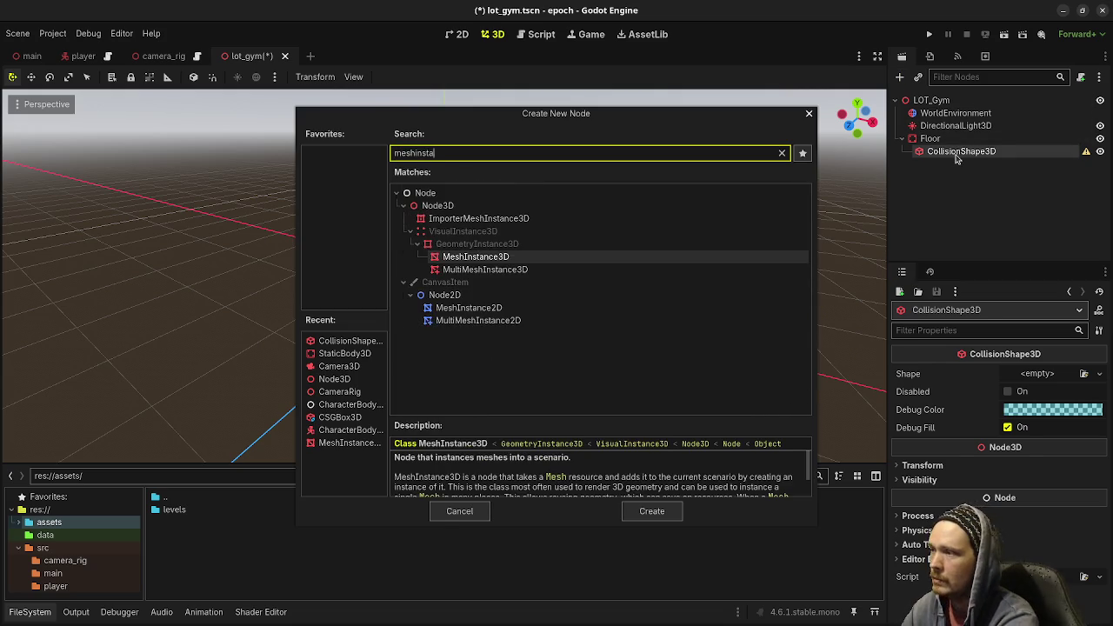
{"action": "key", "text": "Return"}
Step: Set the collision shape to a BoxShape3D sized 32 by 32 in X and Z
{"action": "left_click", "coordinate": [956, 153]}
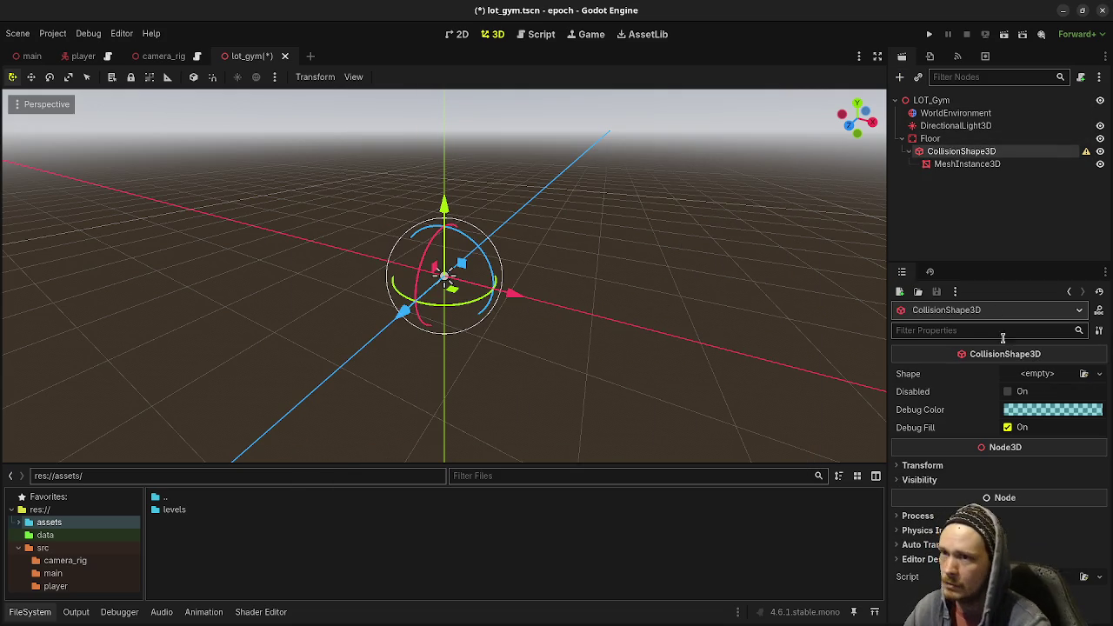
{"action": "left_click", "coordinate": [1037, 376]}
{"action": "left_click", "coordinate": [1012, 433]}
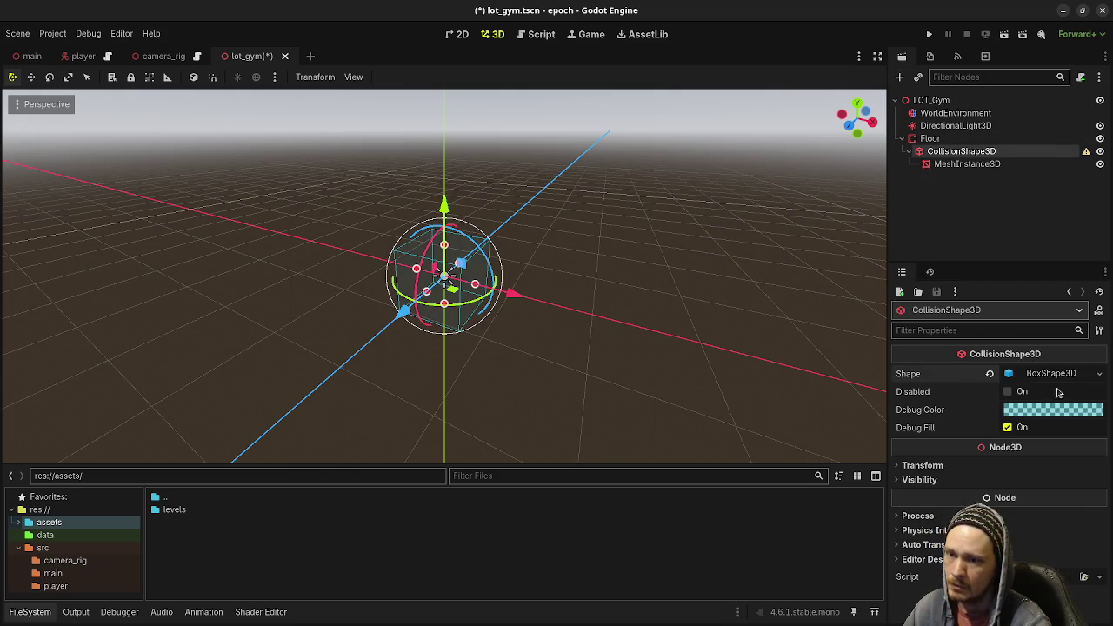
{"action": "left_click", "coordinate": [1048, 373]}
{"action": "left_click", "coordinate": [949, 416]}
{"action": "type", "text": "32"}
{"action": "key", "text": "Tab"}
{"action": "key", "text": "Tab"}
{"action": "type", "text": "32"}
{"action": "key", "text": "Return"}
{"action": "left_click", "coordinate": [1044, 373]}
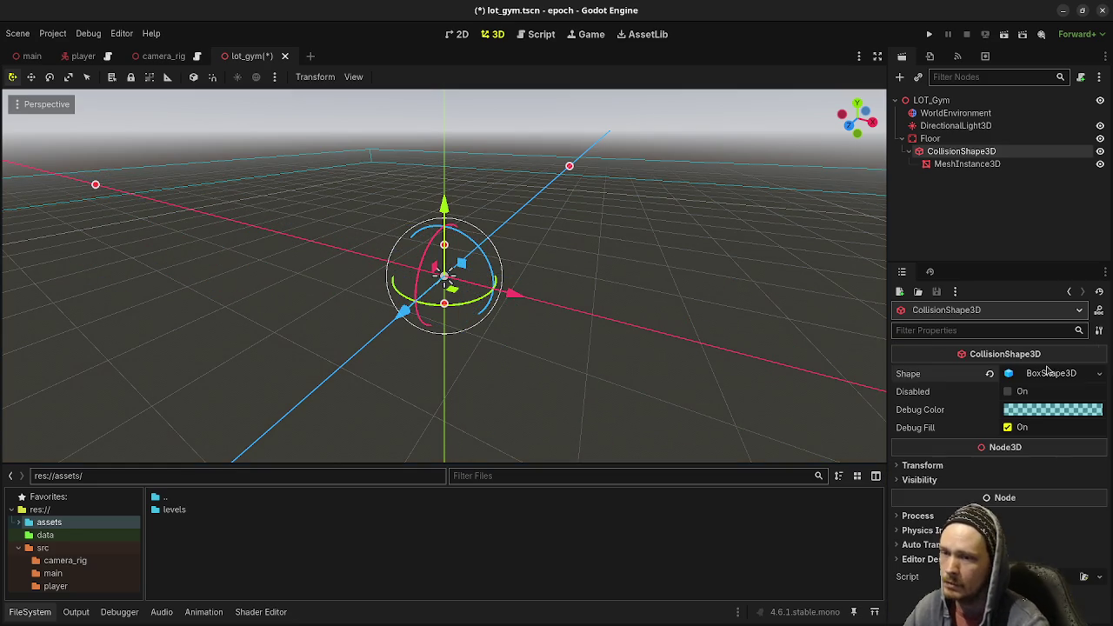
{"action": "left_click", "coordinate": [966, 164]}
Step: Give the MeshInstance3D a BoxMesh sized 32 wide by 32 deep
{"action": "left_click", "coordinate": [1026, 373]}
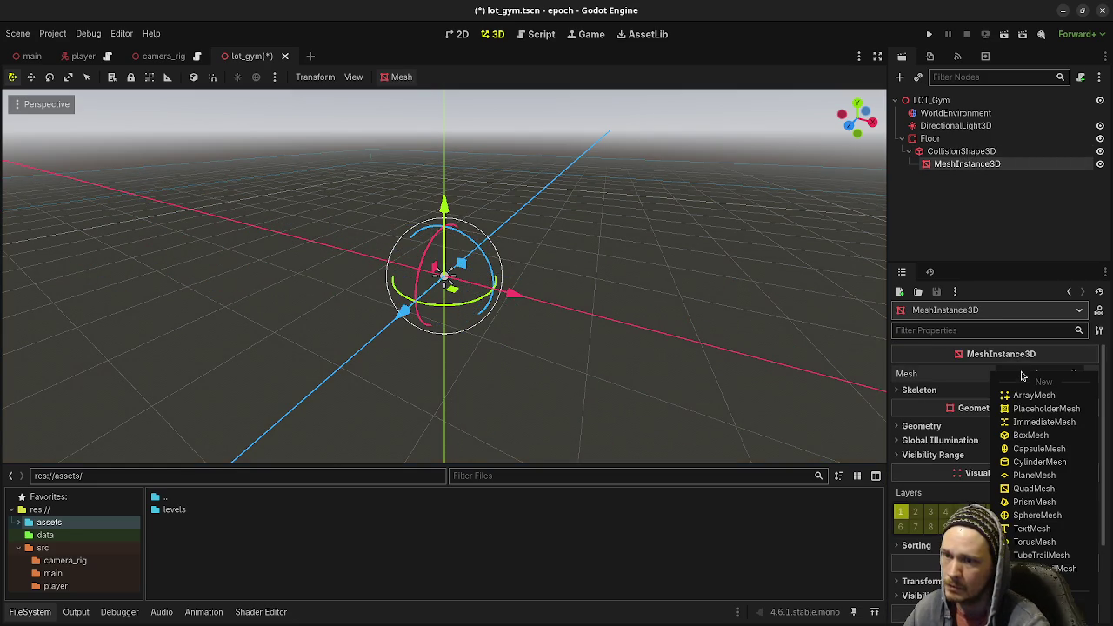
{"action": "left_click", "coordinate": [1030, 435]}
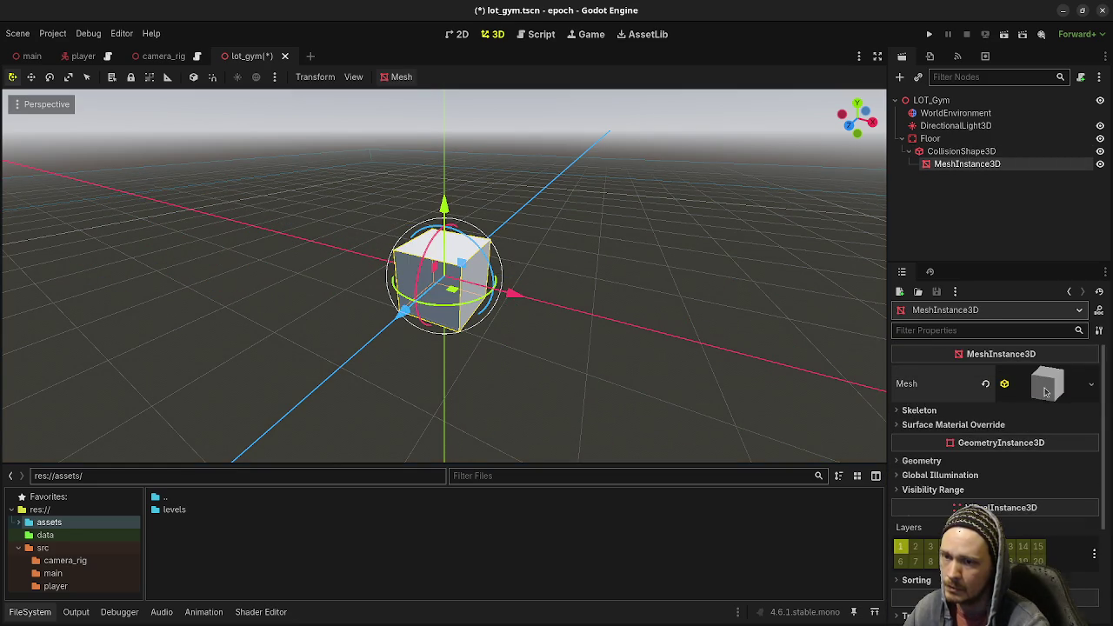
{"action": "left_click", "coordinate": [1046, 389]}
{"action": "left_click", "coordinate": [941, 518]}
{"action": "type", "text": "32"}
{"action": "key", "text": "Tab"}
{"action": "key", "text": "Tab"}
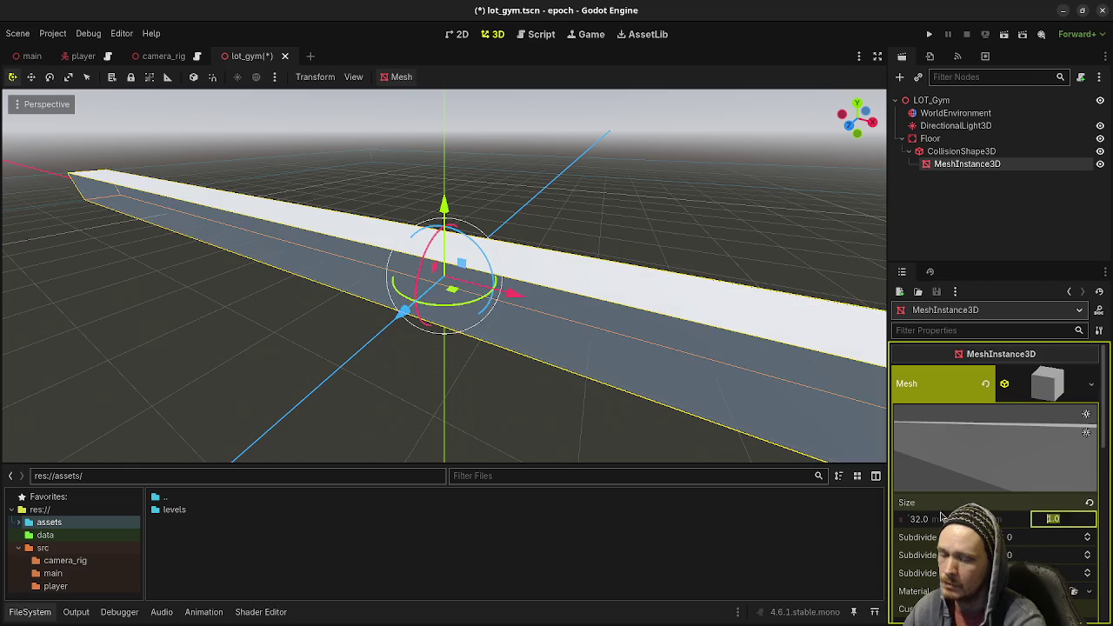
{"action": "type", "text": "32"}
{"action": "key", "text": "Return"}
Step: Lower the CollisionShape3D to a Y position of -0.5
{"action": "left_click", "coordinate": [939, 151]}
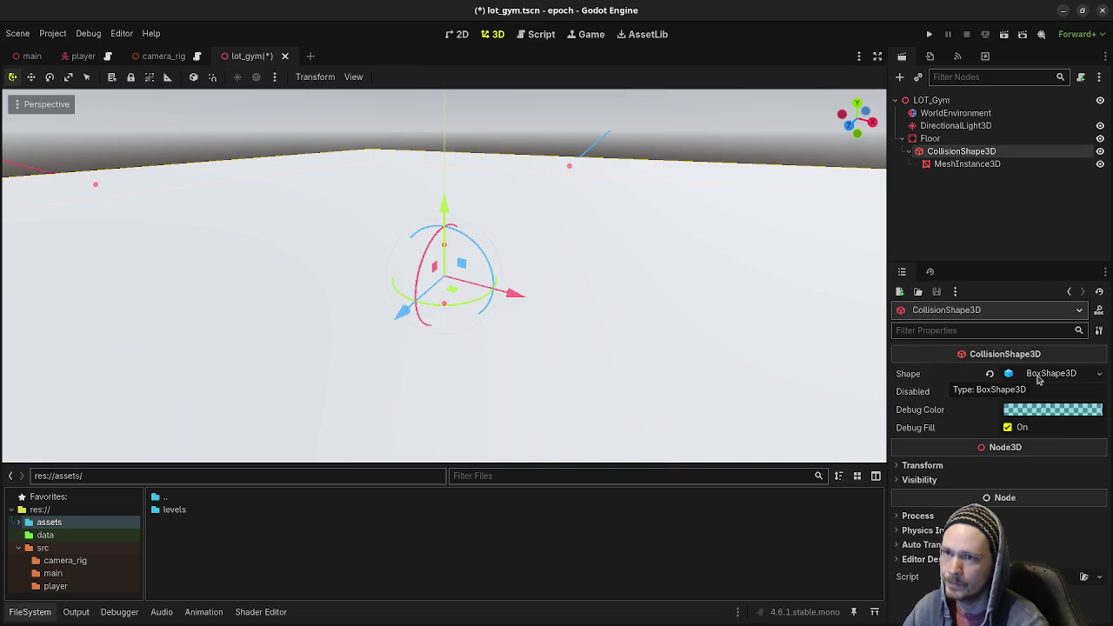
{"action": "left_click", "coordinate": [982, 467]}
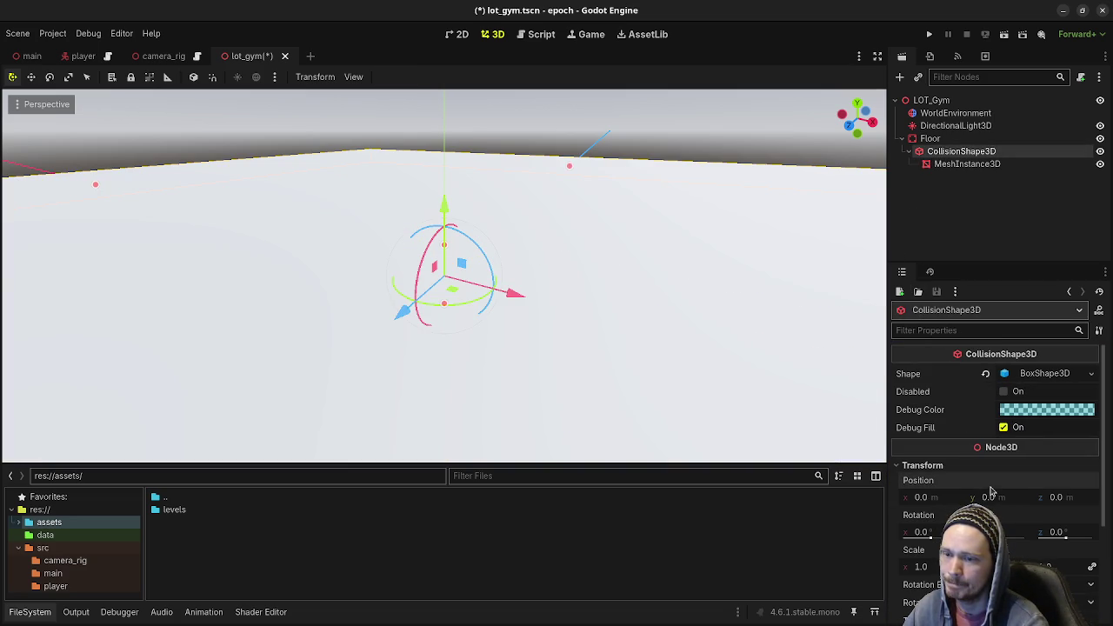
{"action": "left_click", "coordinate": [1006, 497]}
{"action": "type", "text": "-0.5"}
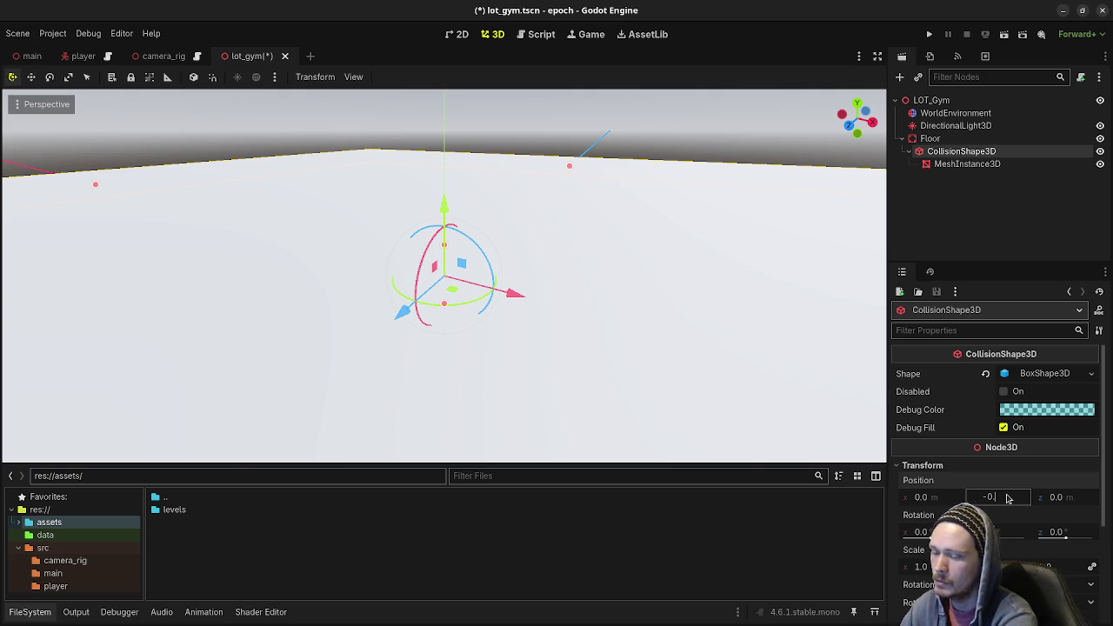
{"action": "key", "text": "Return"}
Step: Save the lot_gym scene and switch over to Aseprite
{"action": "left_click", "coordinate": [1000, 184]}
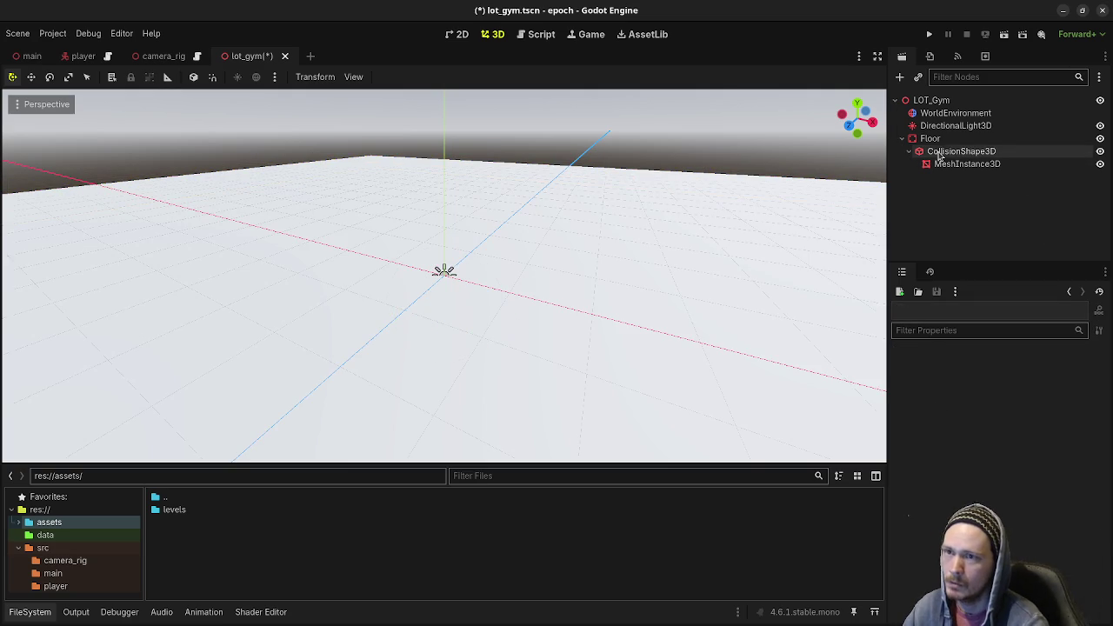
{"action": "key", "text": "ctrl+s"}
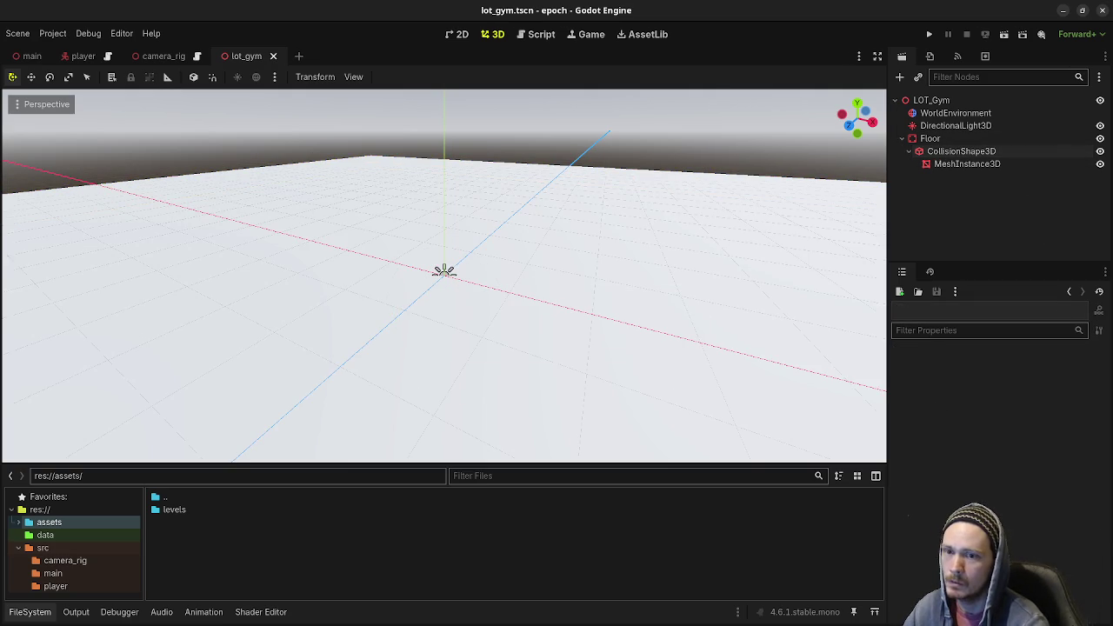
{"action": "key", "text": "alt+Tab"}
{"action": "left_click", "coordinate": [199, 96]}
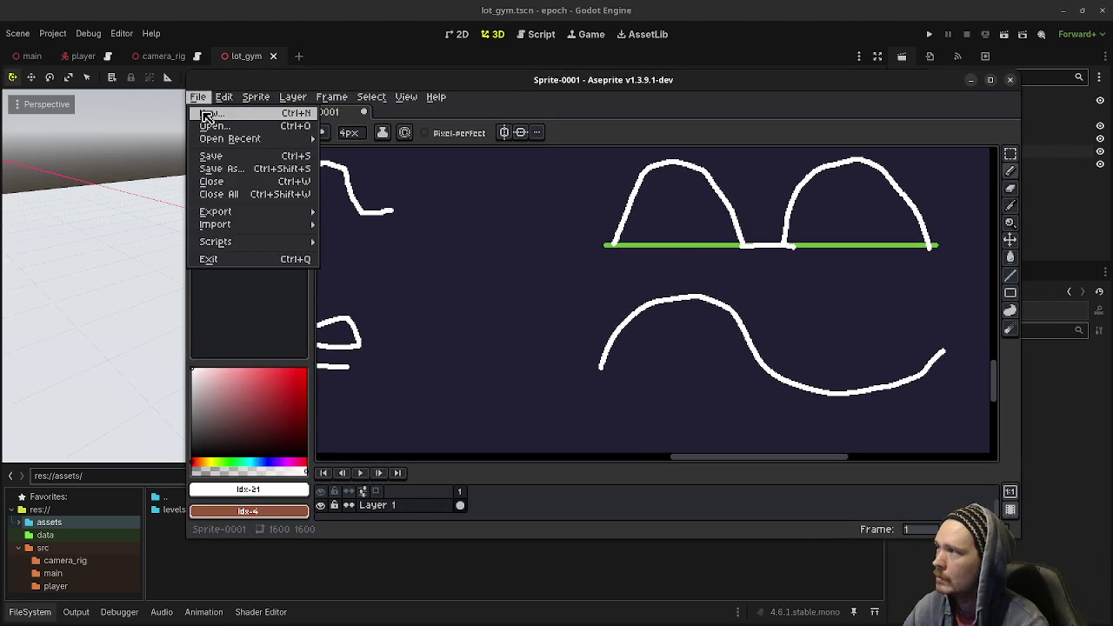
Step: Create a new 32×32 sprite and fill the canvas with white
{"action": "left_click", "coordinate": [219, 114]}
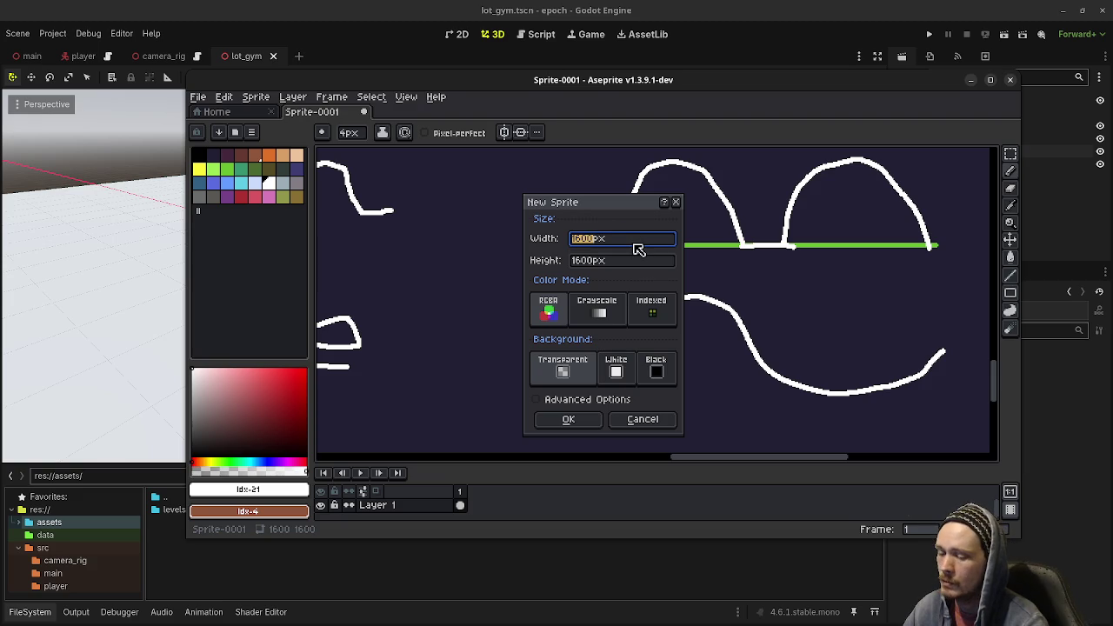
{"action": "type", "text": "32"}
{"action": "key", "text": "Tab"}
{"action": "type", "text": "32"}
{"action": "key", "text": "Return"}
{"action": "scroll", "coordinate": [542, 235], "scroll_direction": "up", "scroll_amount": 5}
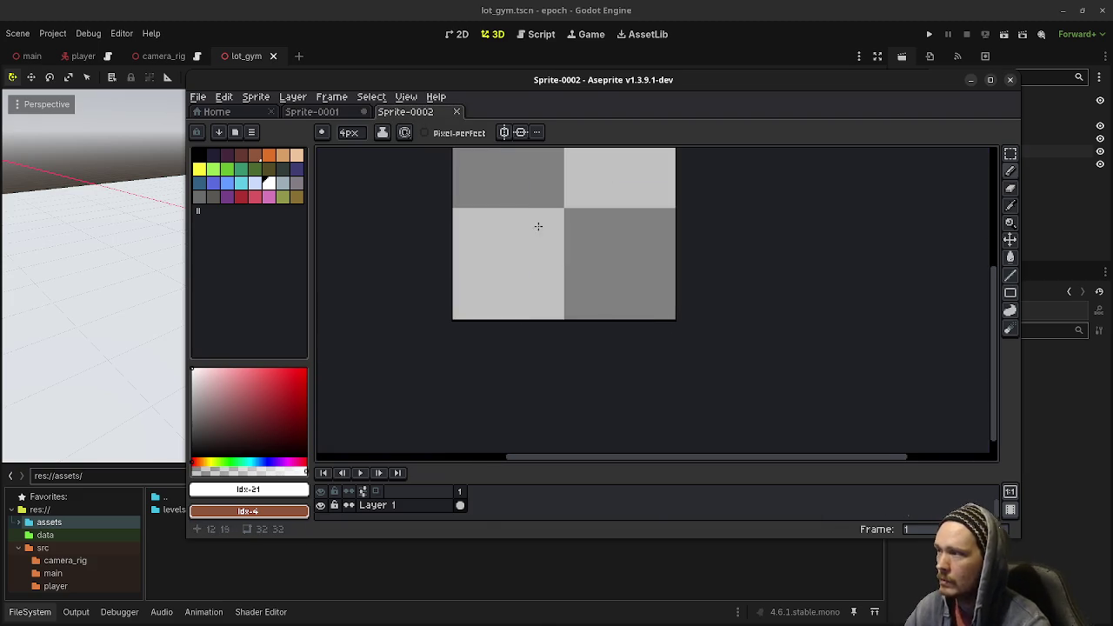
{"action": "key", "text": "g"}
{"action": "left_click", "coordinate": [580, 290]}
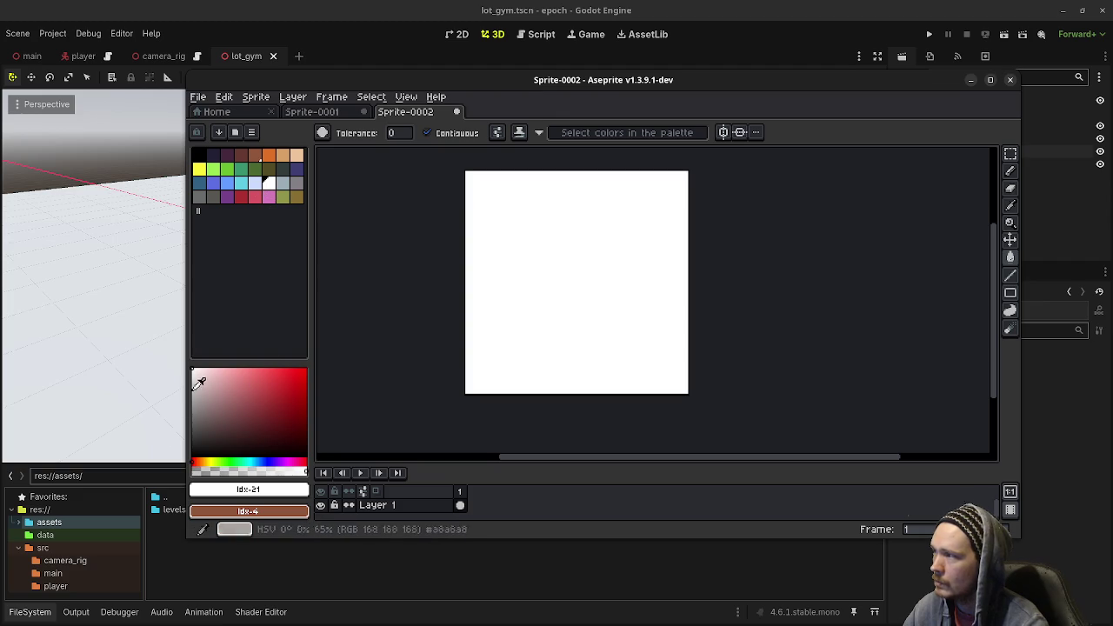
Step: Draw a one-pixel light grey border along all four canvas edges
{"action": "mouse_move", "coordinate": [196, 372]}
{"action": "left_mouse_down"}
{"action": "mouse_move", "coordinate": [169, 402]}
{"action": "mouse_move", "coordinate": [149, 392]}
{"action": "left_mouse_up"}
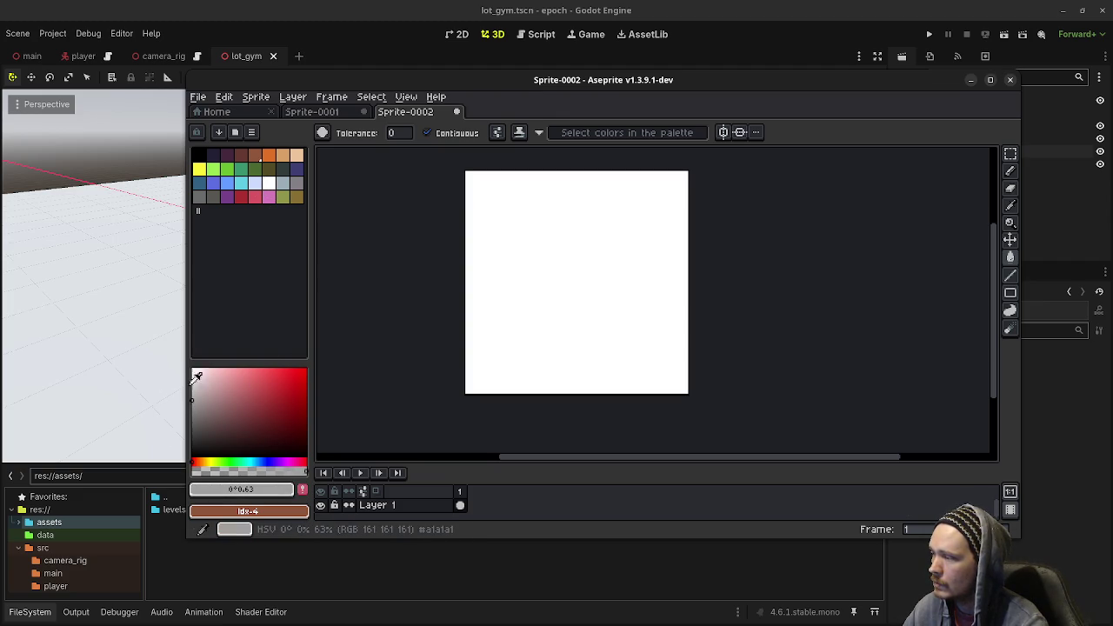
{"action": "key", "text": "b"}
{"action": "key", "text": "minus"}
{"action": "key", "text": "minus"}
{"action": "key", "text": "minus"}
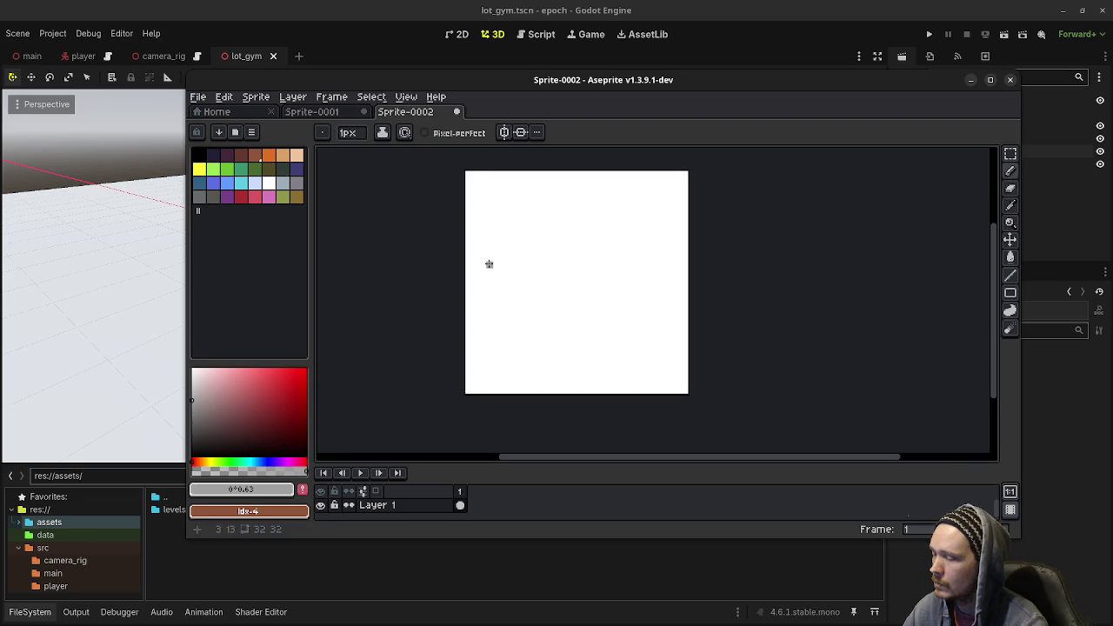
{"action": "left_click_drag", "start_coordinate": [496, 169], "coordinate": [683, 168]}
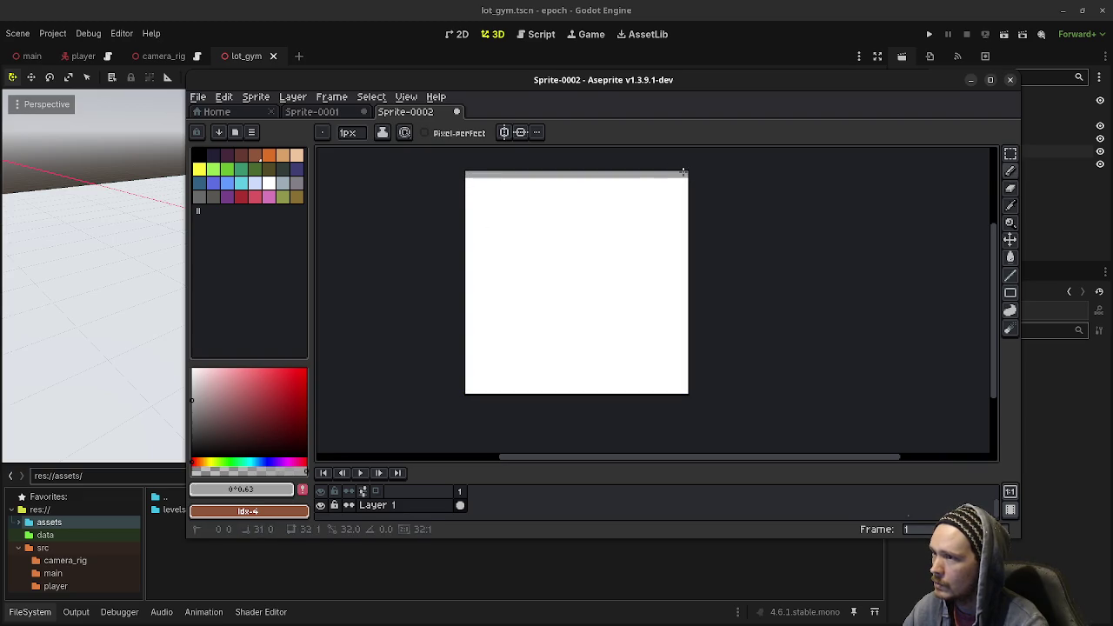
{"action": "left_click", "coordinate": [685, 391], "text": "shift"}
{"action": "left_click", "coordinate": [470, 389], "text": "shift"}
{"action": "left_click", "coordinate": [468, 175], "text": "shift"}
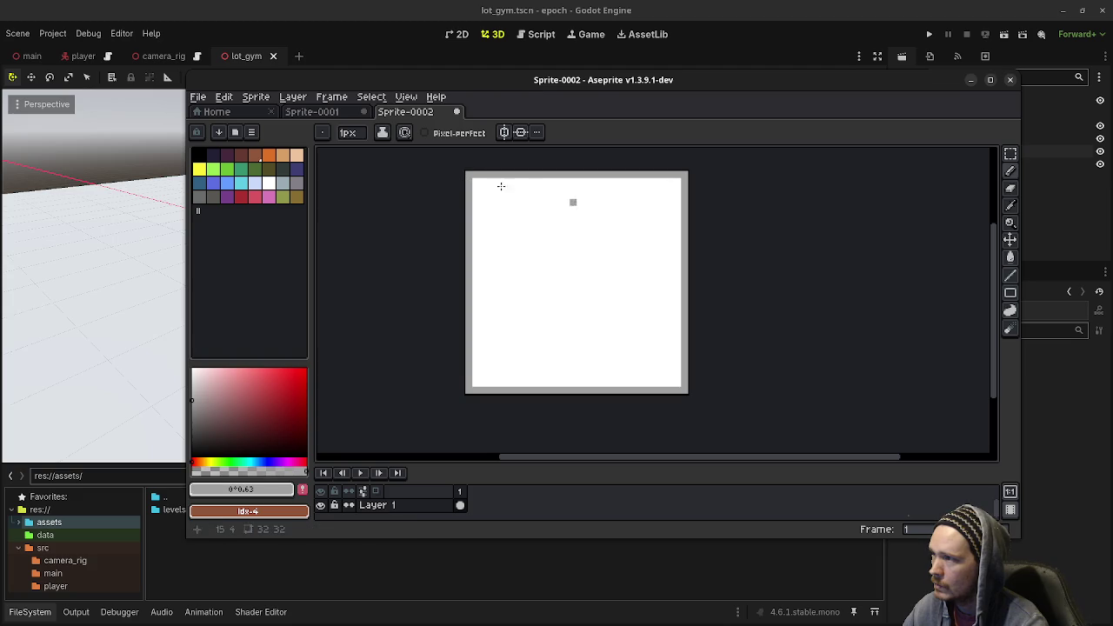
{"action": "left_click", "coordinate": [198, 96]}
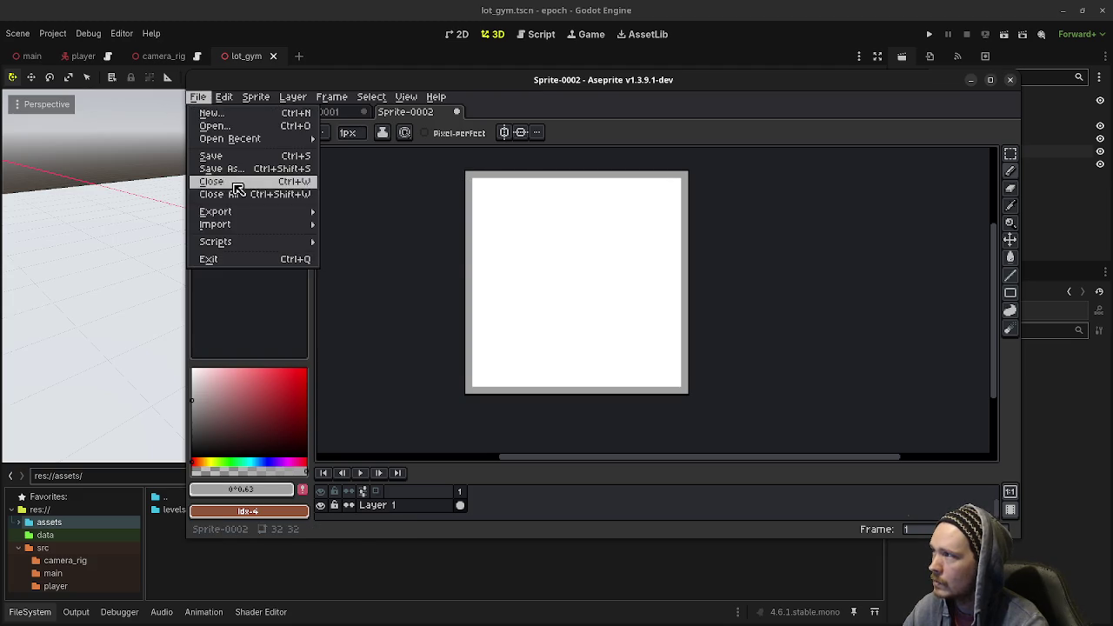
Step: Browse the export destination to the epoch project's assets folder
{"action": "mouse_move", "coordinate": [235, 212]}
{"action": "left_click", "coordinate": [359, 212]}
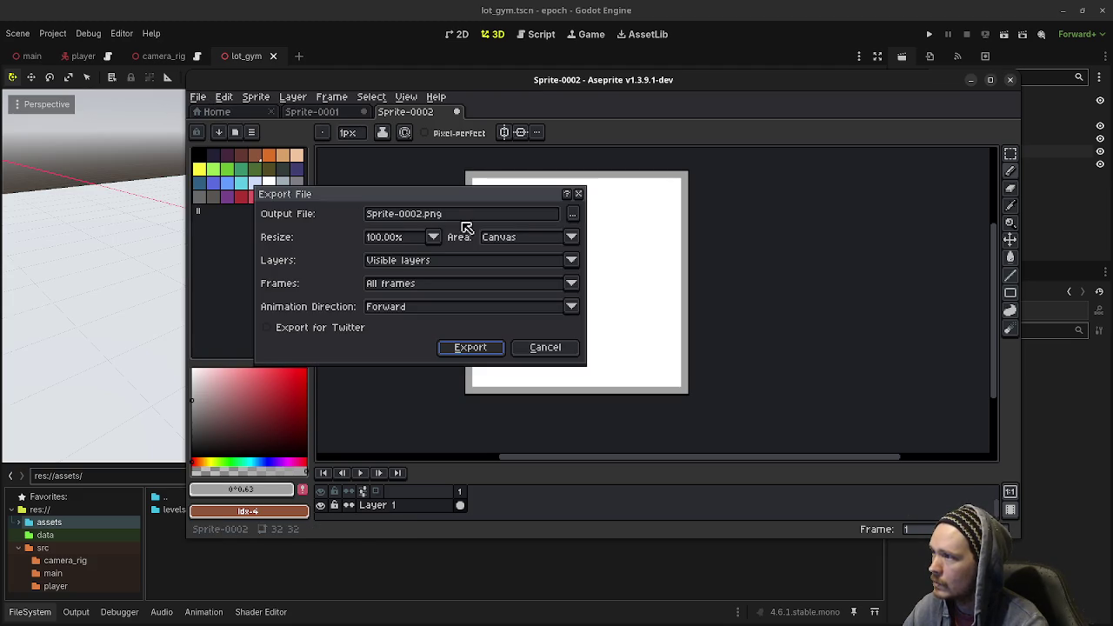
{"action": "left_click", "coordinate": [573, 214]}
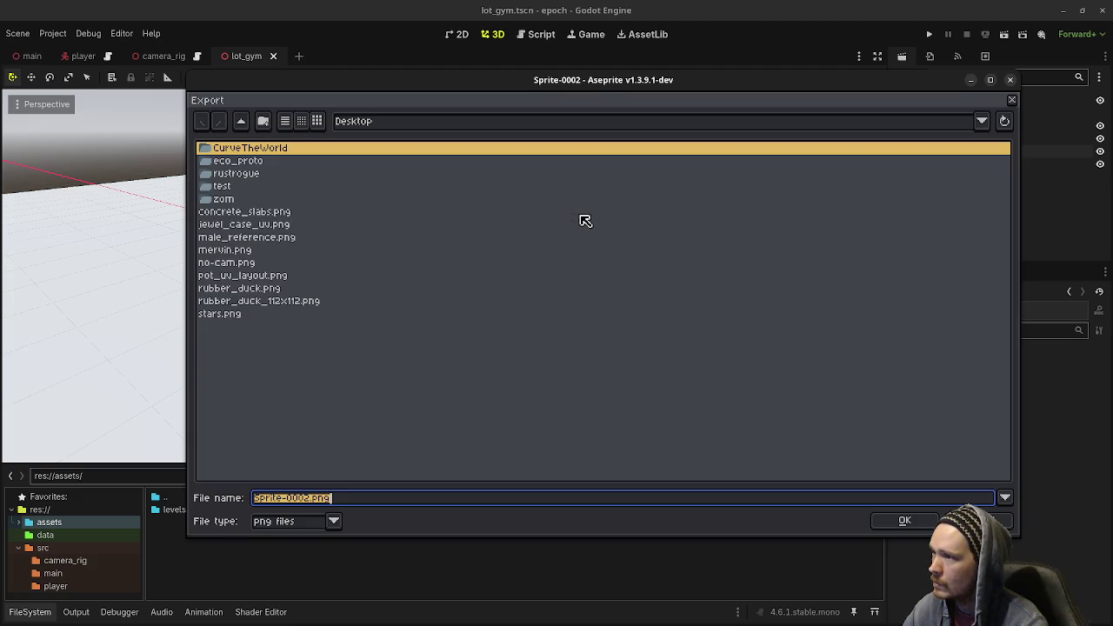
{"action": "left_click", "coordinate": [242, 122]}
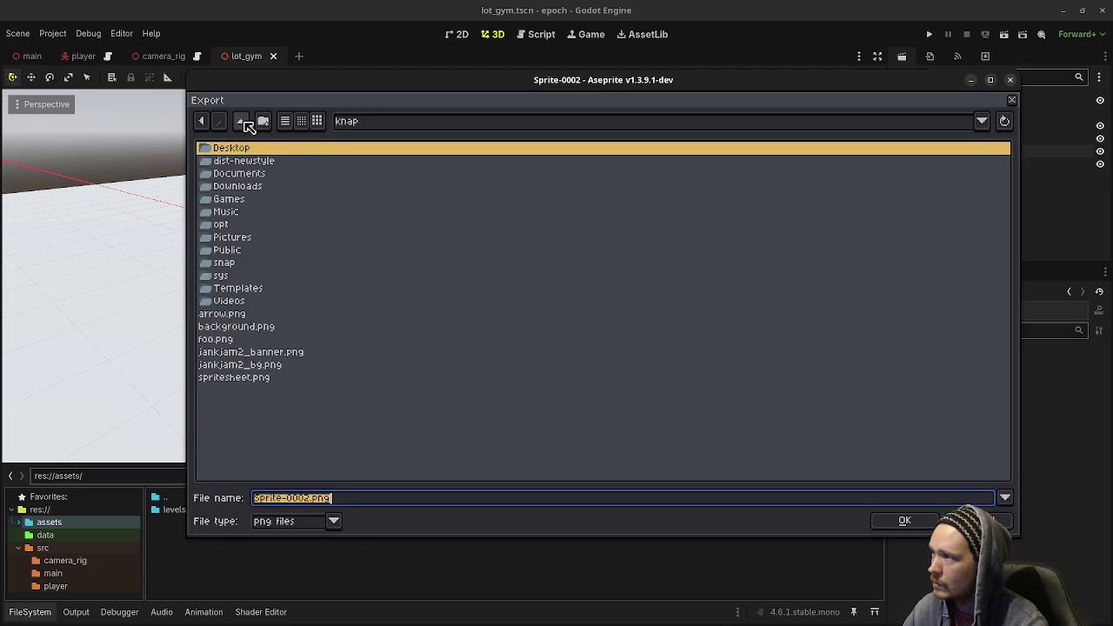
{"action": "double_click", "coordinate": [243, 174]}
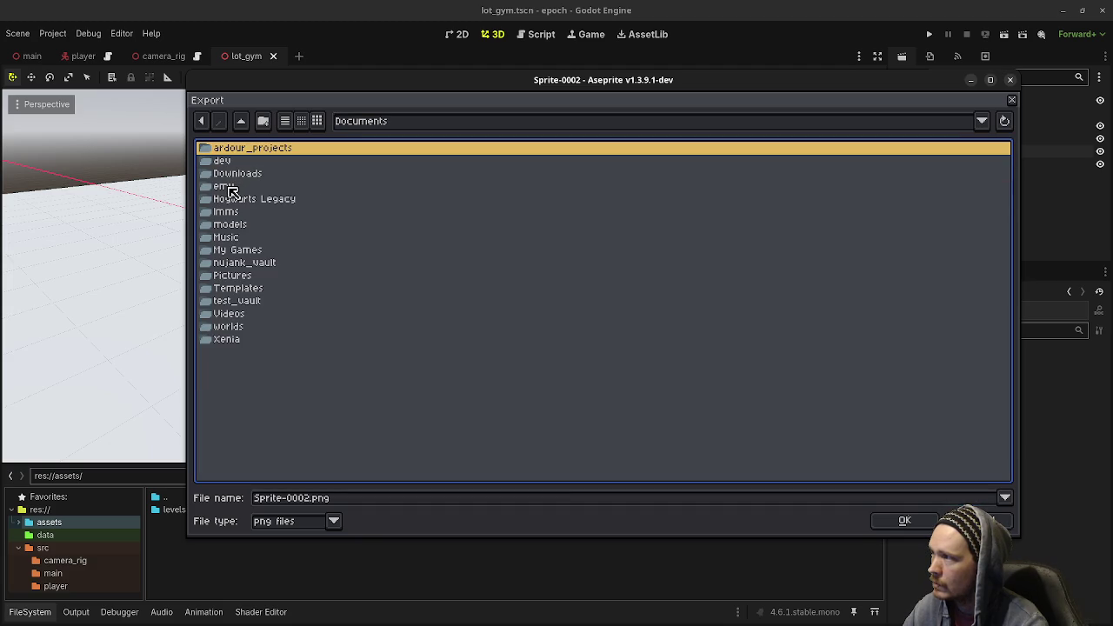
{"action": "double_click", "coordinate": [233, 162]}
{"action": "left_click", "coordinate": [242, 174]}
{"action": "double_click", "coordinate": [243, 174]}
{"action": "double_click", "coordinate": [233, 149]}
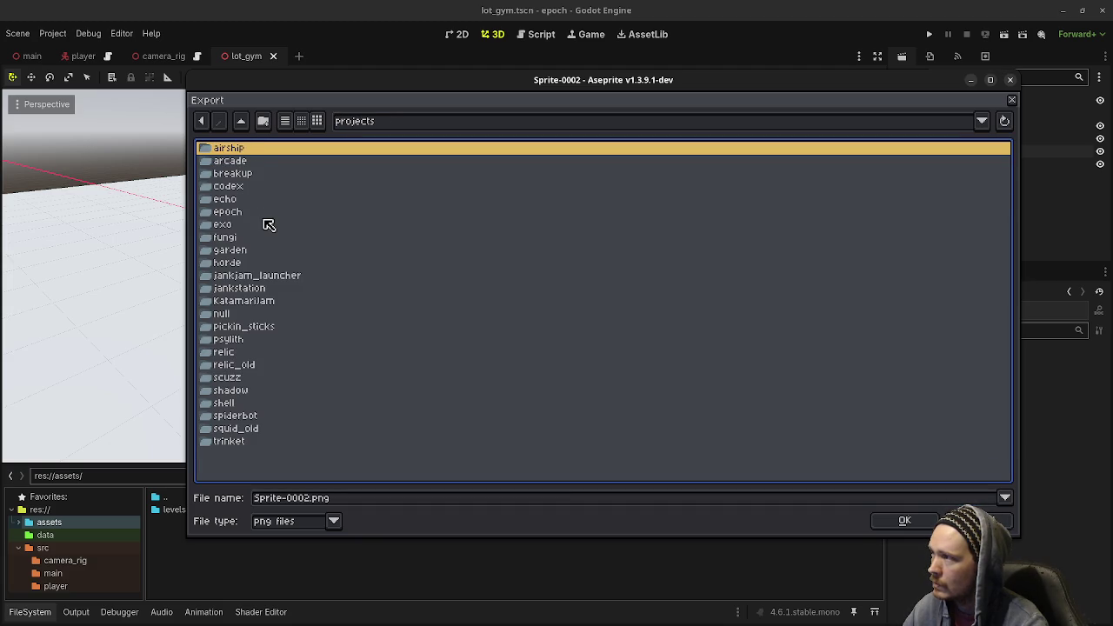
{"action": "double_click", "coordinate": [242, 211]}
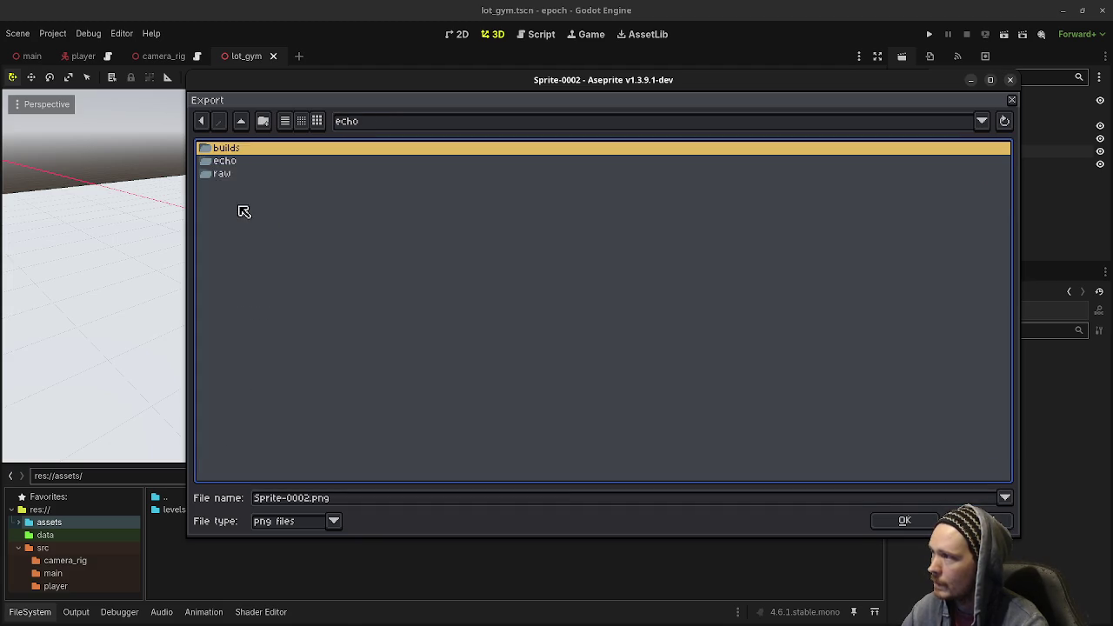
{"action": "left_click", "coordinate": [203, 120]}
{"action": "double_click", "coordinate": [238, 212]}
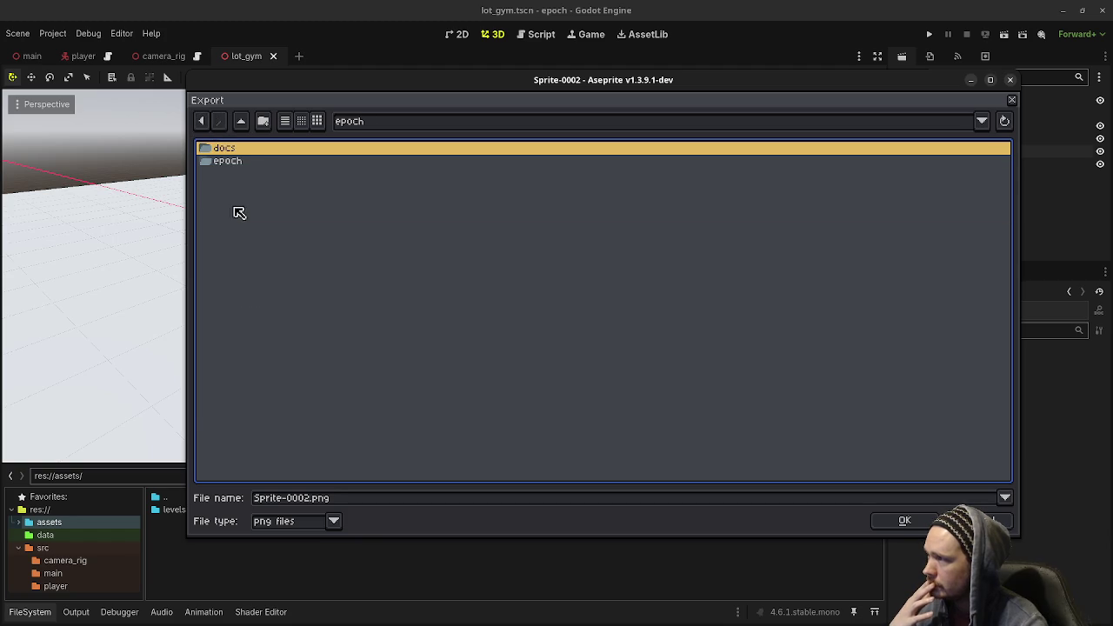
{"action": "left_click", "coordinate": [235, 163]}
{"action": "double_click", "coordinate": [238, 165]}
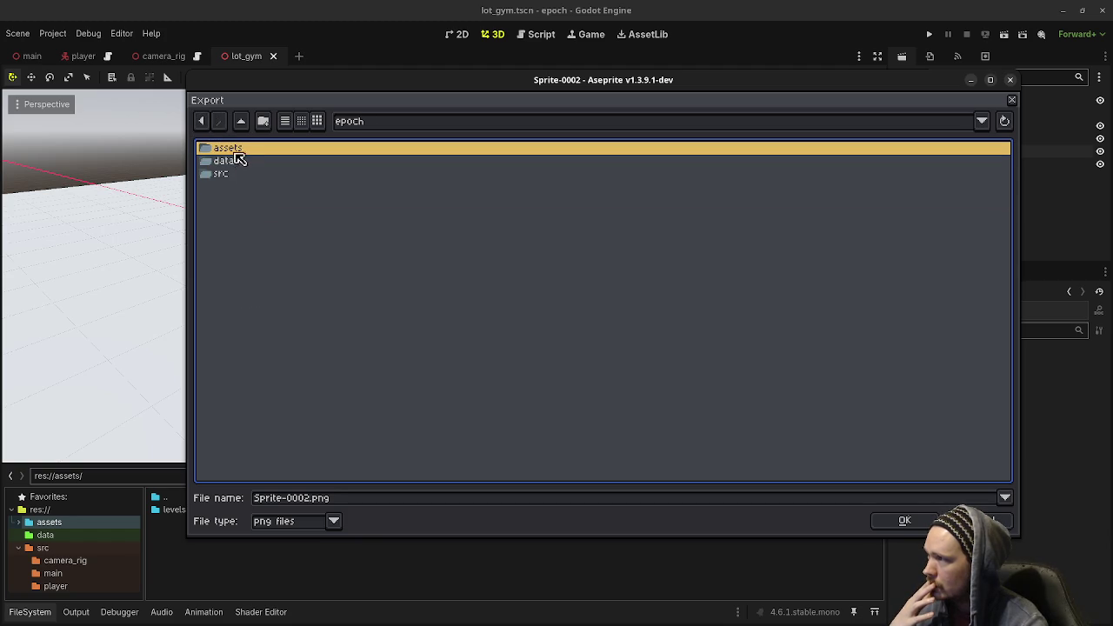
{"action": "double_click", "coordinate": [236, 149]}
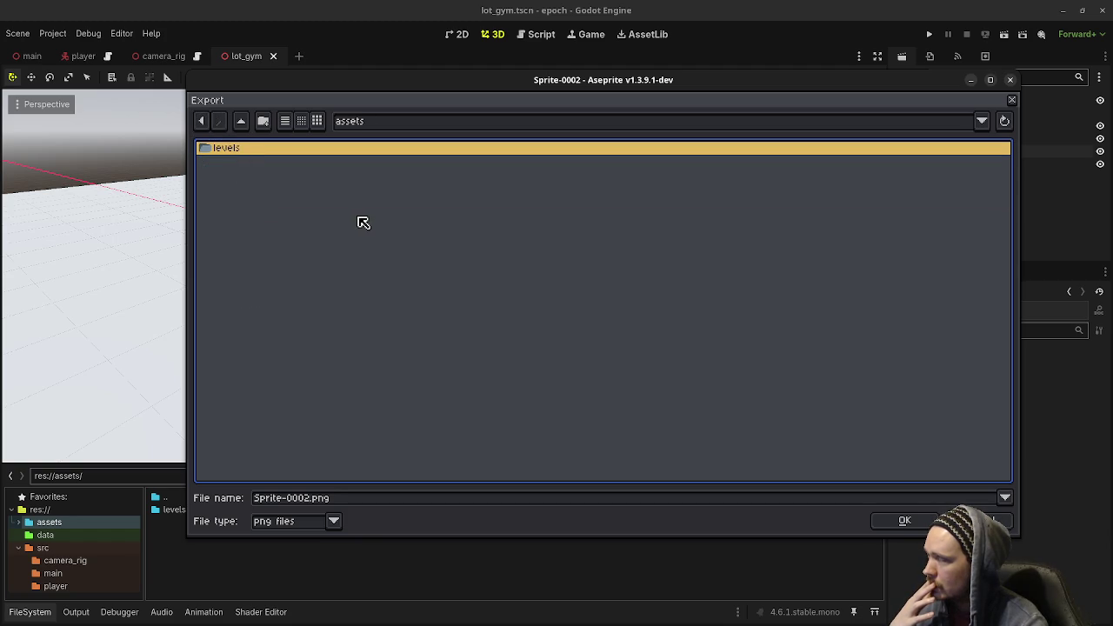
Step: Create textures and prototype folders under assets and name the export file grid
{"action": "left_click", "coordinate": [265, 122]}
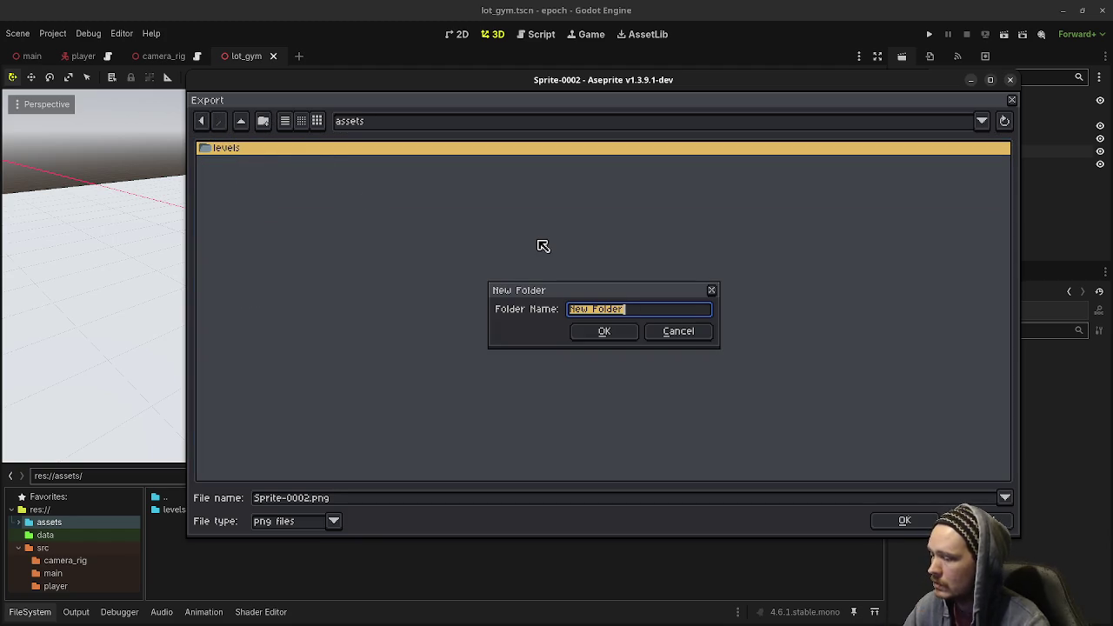
{"action": "type", "text": "textures"}
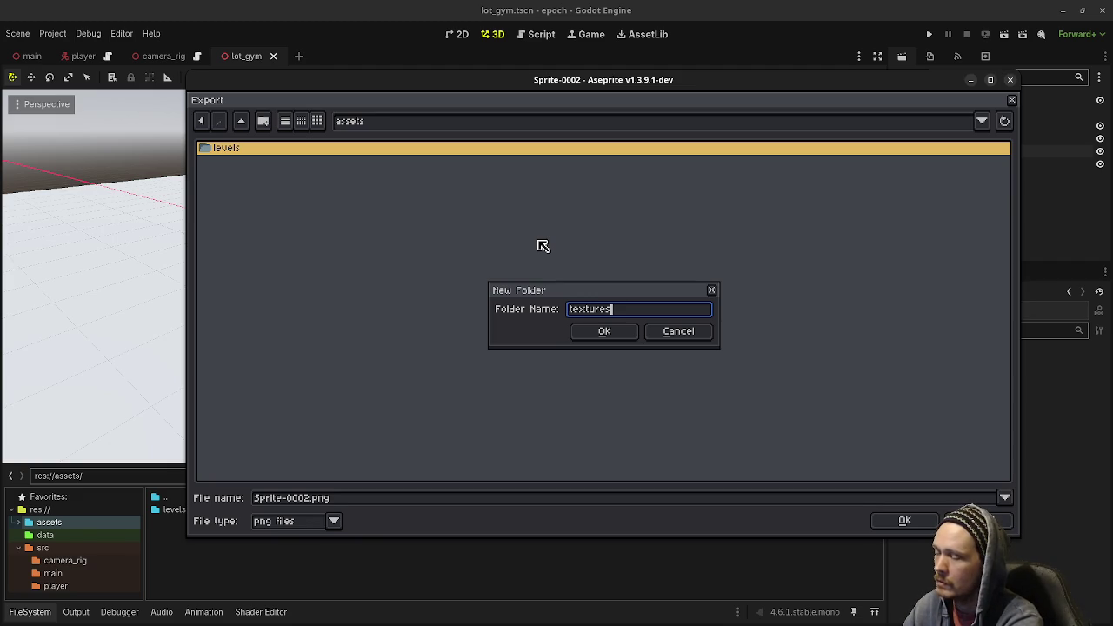
{"action": "key", "text": "Return"}
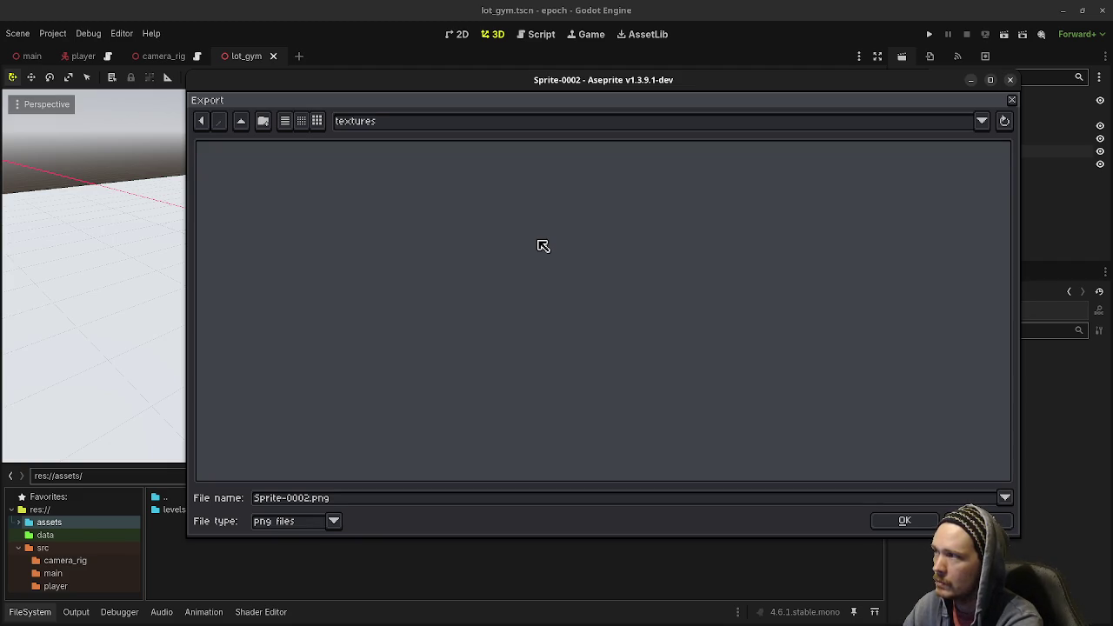
{"action": "left_click_drag", "start_coordinate": [310, 497], "coordinate": [224, 499]}
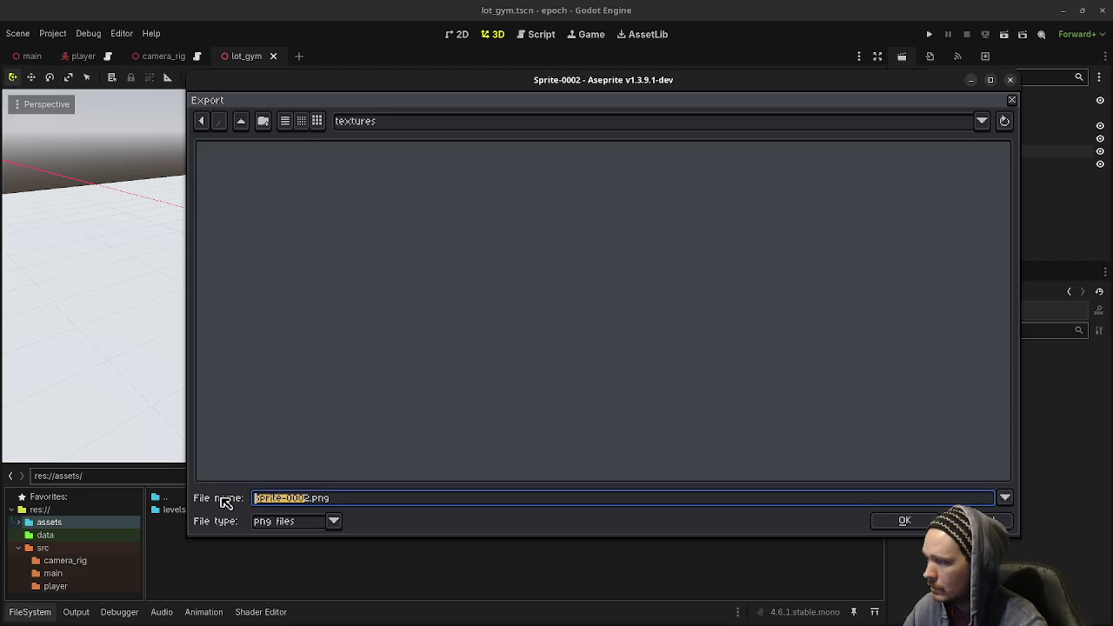
{"action": "key", "text": "BackSpace"}
{"action": "key", "text": "Delete"}
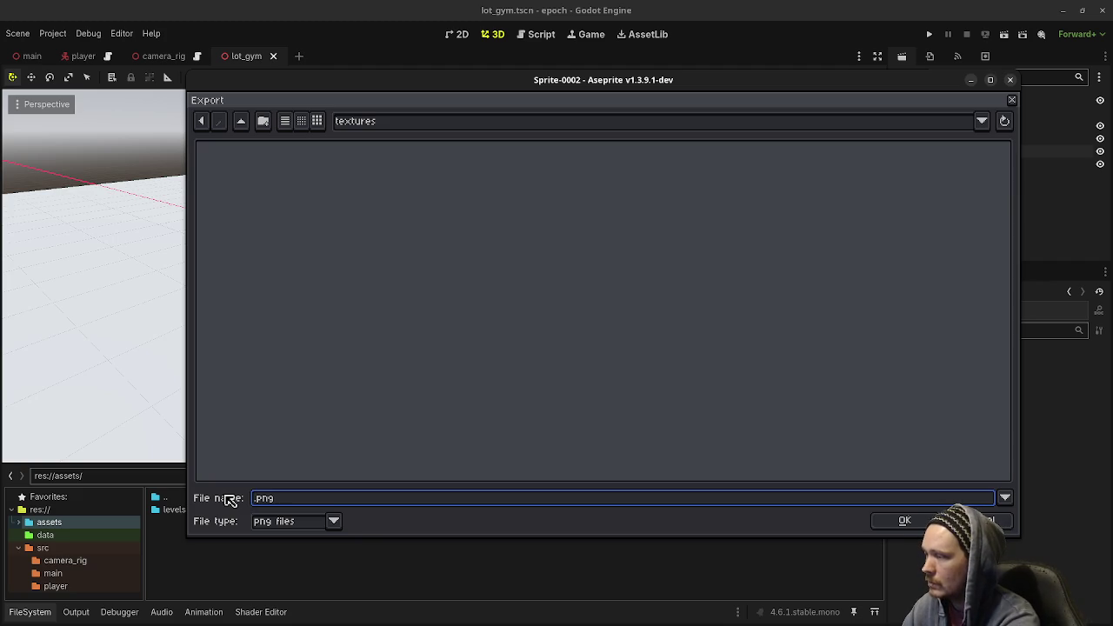
{"action": "type", "text": "grid"}
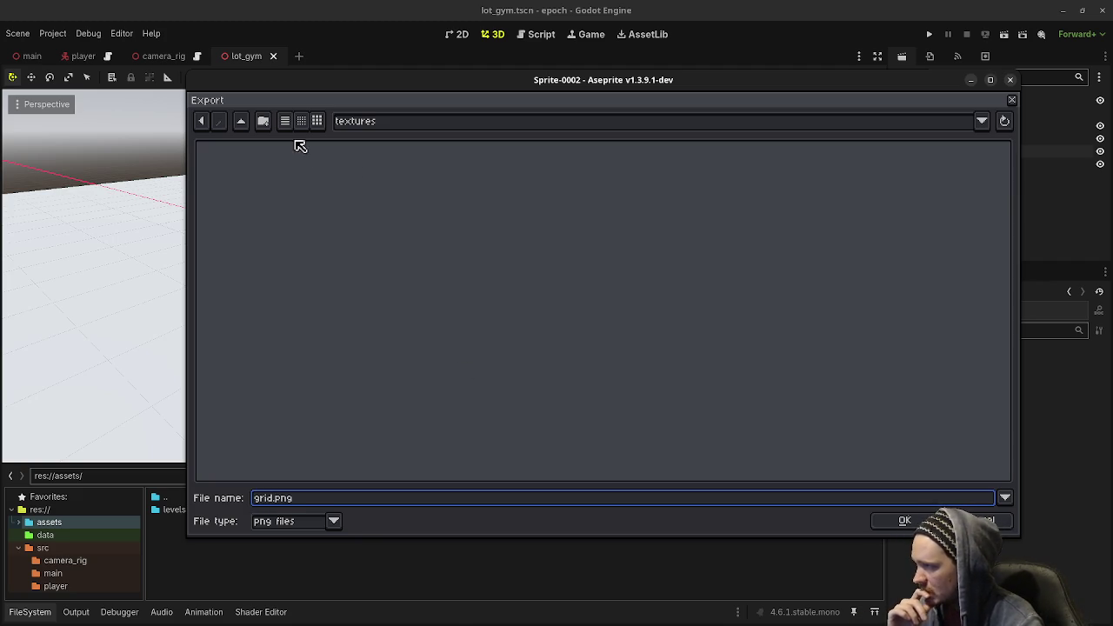
{"action": "left_click", "coordinate": [263, 121]}
{"action": "type", "text": "Pr"}
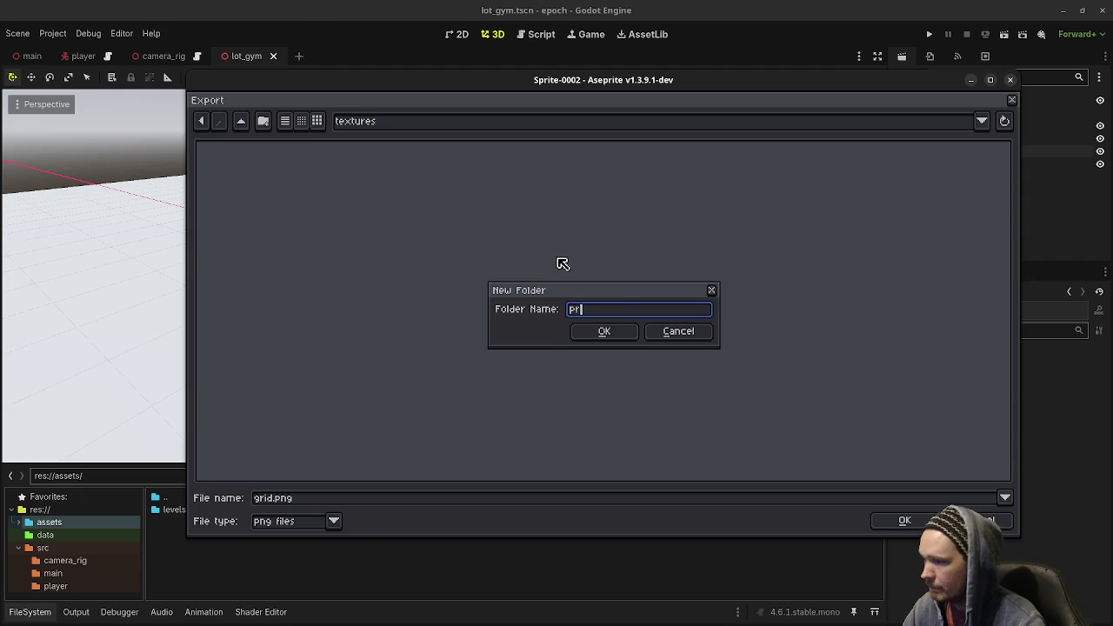
{"action": "type", "text": "pe"}
{"action": "key", "text": "Return"}
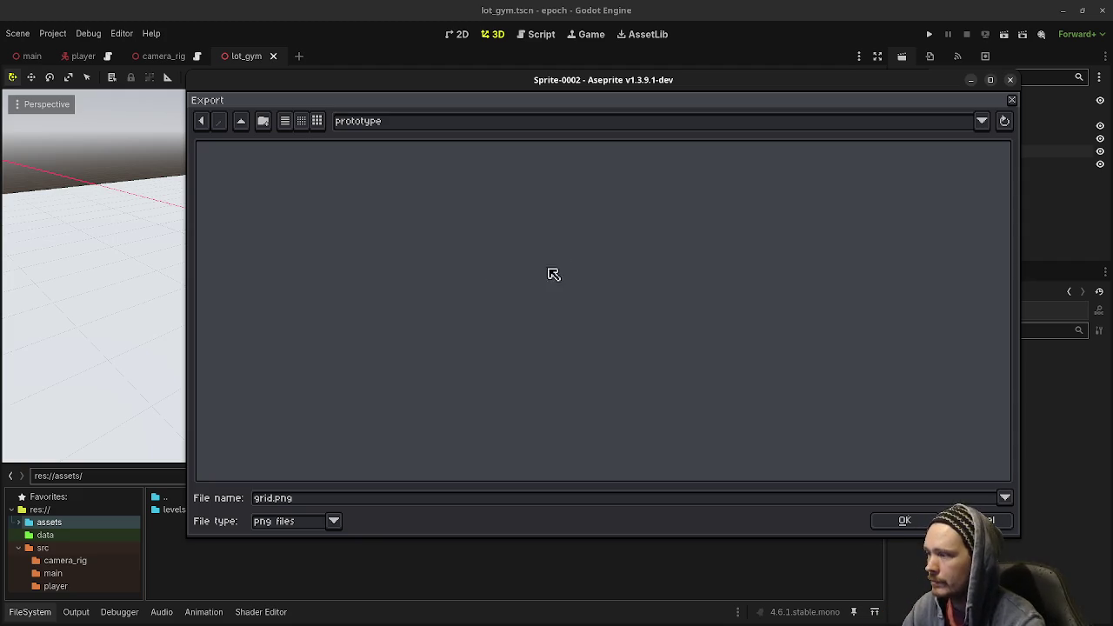
Step: Export the sprite as grid.png and minimize Aseprite
{"action": "left_click", "coordinate": [902, 521]}
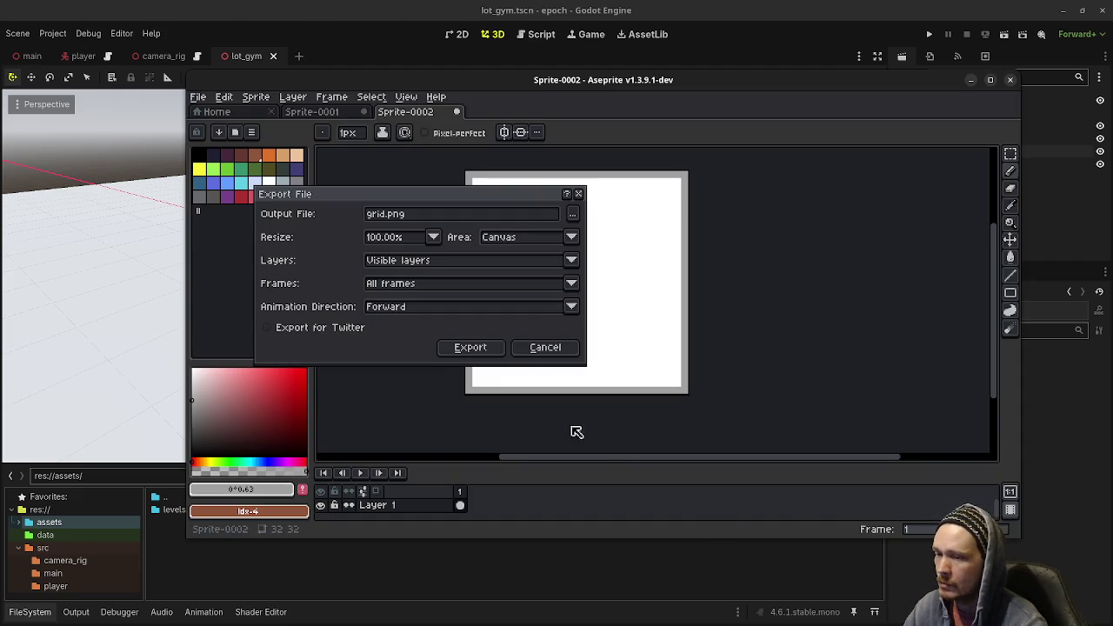
{"action": "left_click", "coordinate": [469, 348]}
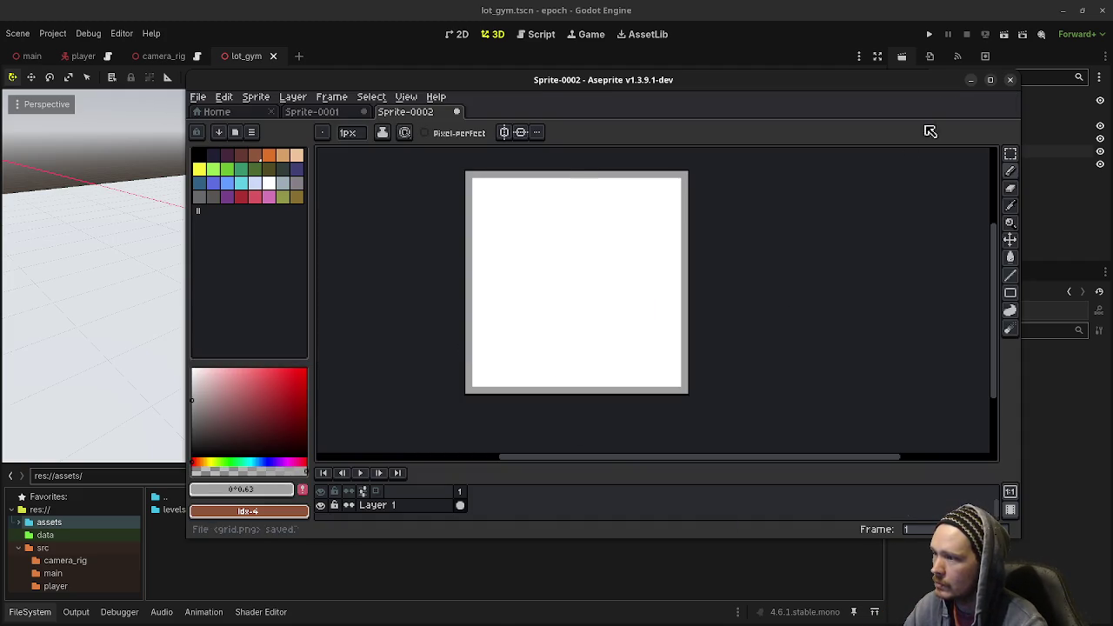
{"action": "left_click", "coordinate": [970, 79]}
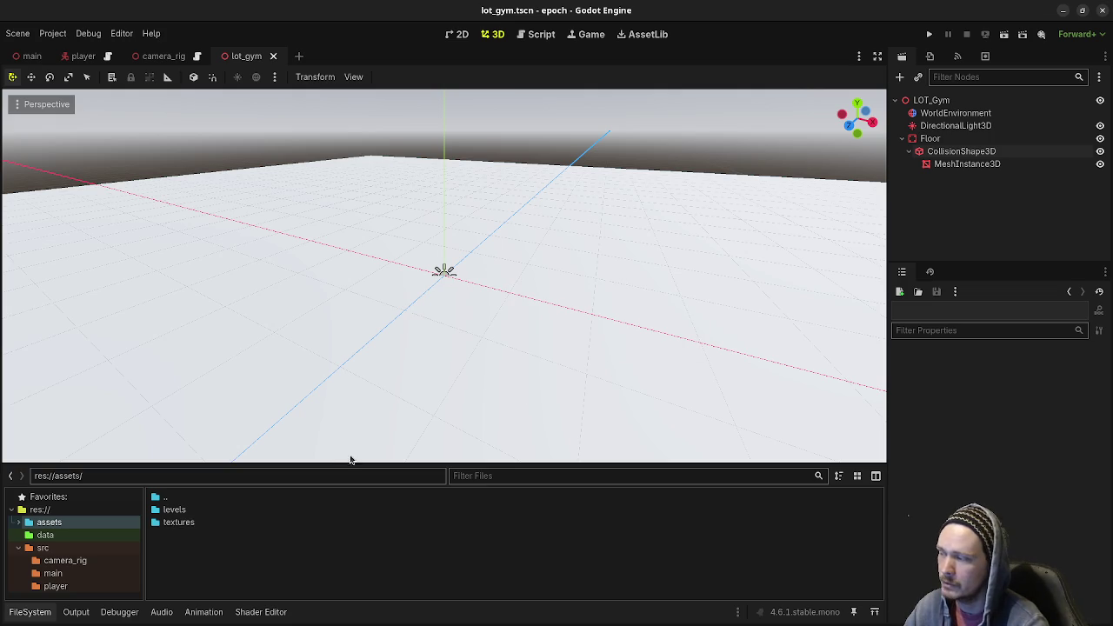
Step: Locate grid.png in textures/prototype and reparent MeshInstance3D directly under Floor
{"action": "double_click", "coordinate": [191, 522]}
{"action": "double_click", "coordinate": [188, 512]}
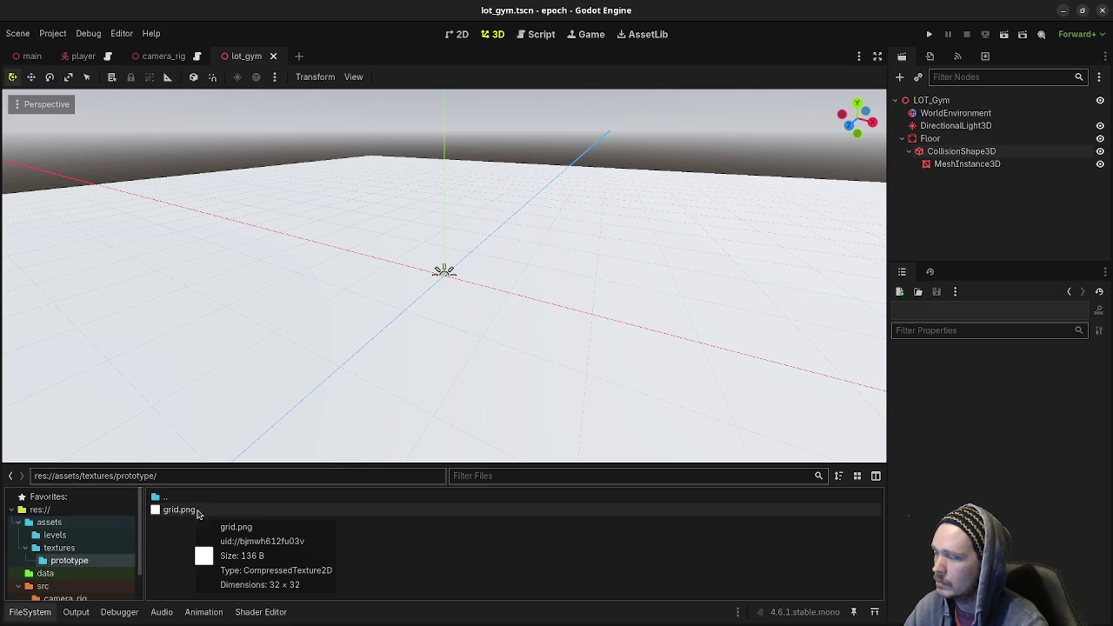
{"action": "left_click", "coordinate": [947, 151]}
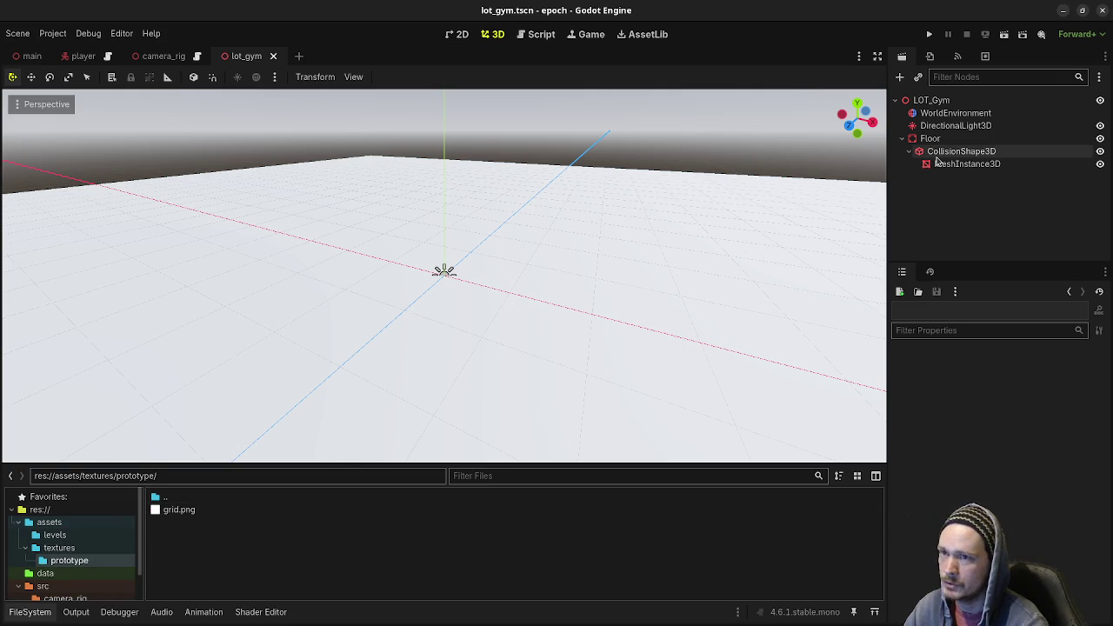
{"action": "left_click", "coordinate": [956, 164]}
{"action": "left_click_drag", "start_coordinate": [956, 164], "coordinate": [930, 139]}
Step: Review the CollisionShape3D, Floor and MeshInstance3D properties in the Inspector
{"action": "left_click", "coordinate": [934, 152]}
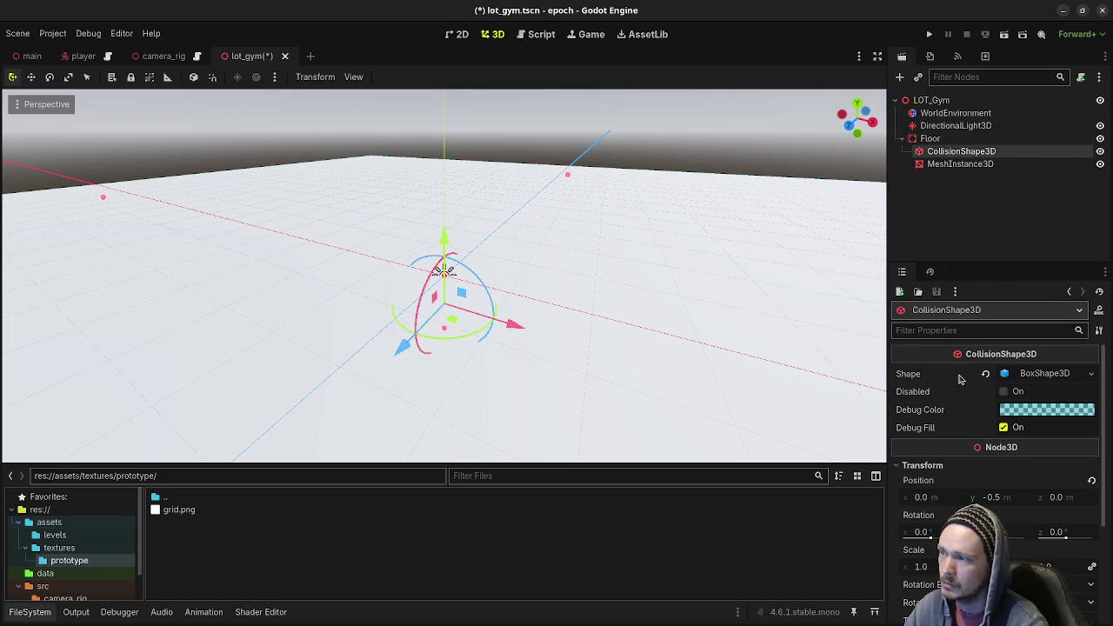
{"action": "left_click", "coordinate": [957, 163]}
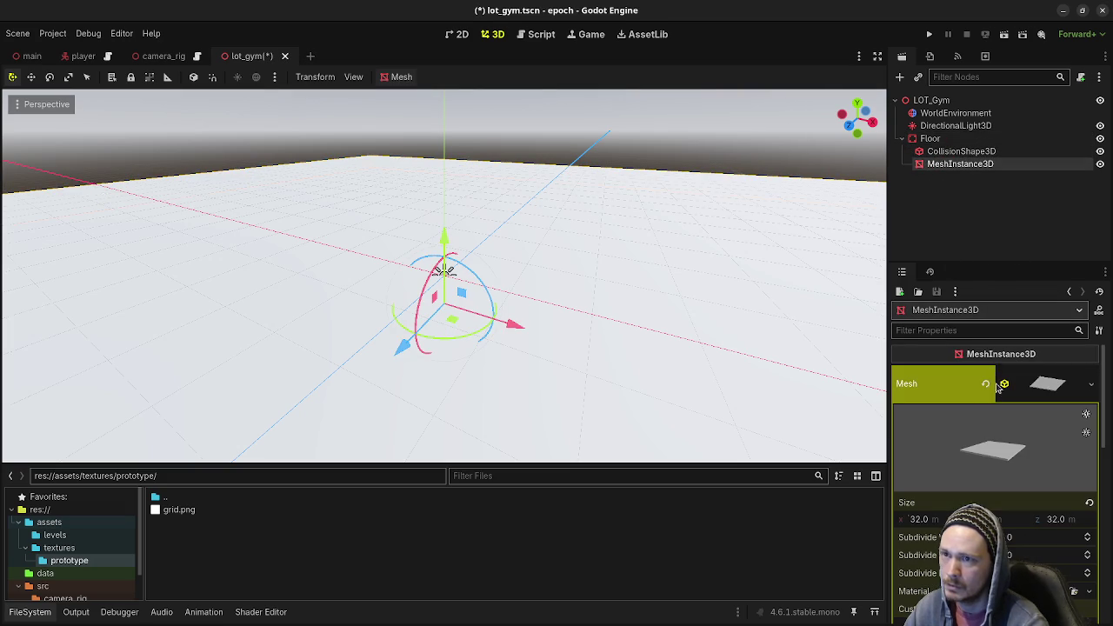
{"action": "left_click", "coordinate": [929, 138]}
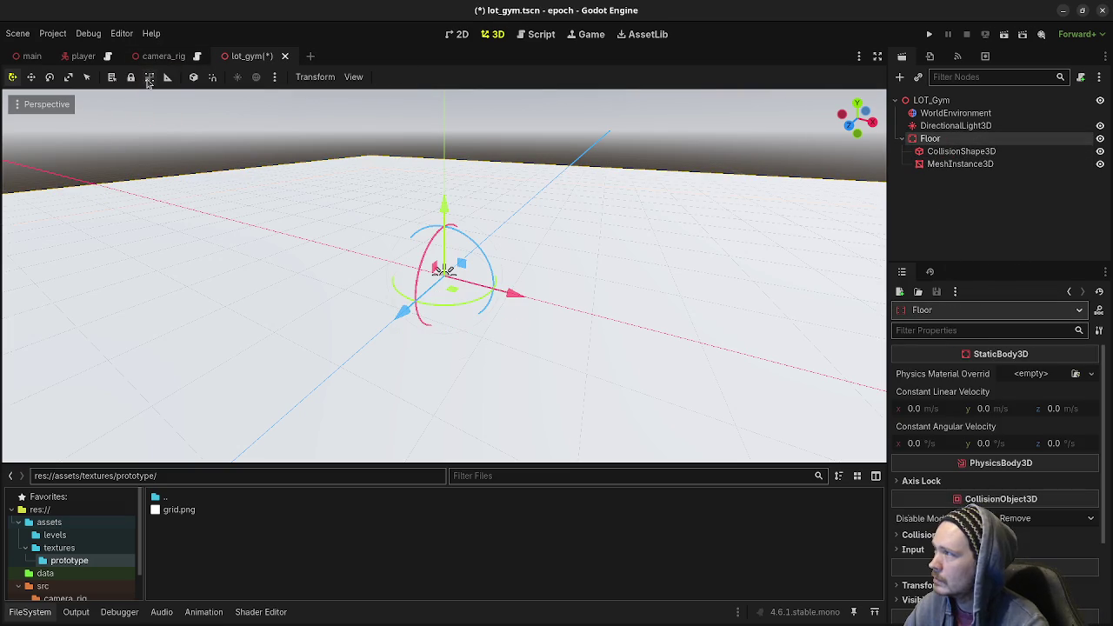
{"action": "left_click", "coordinate": [956, 163]}
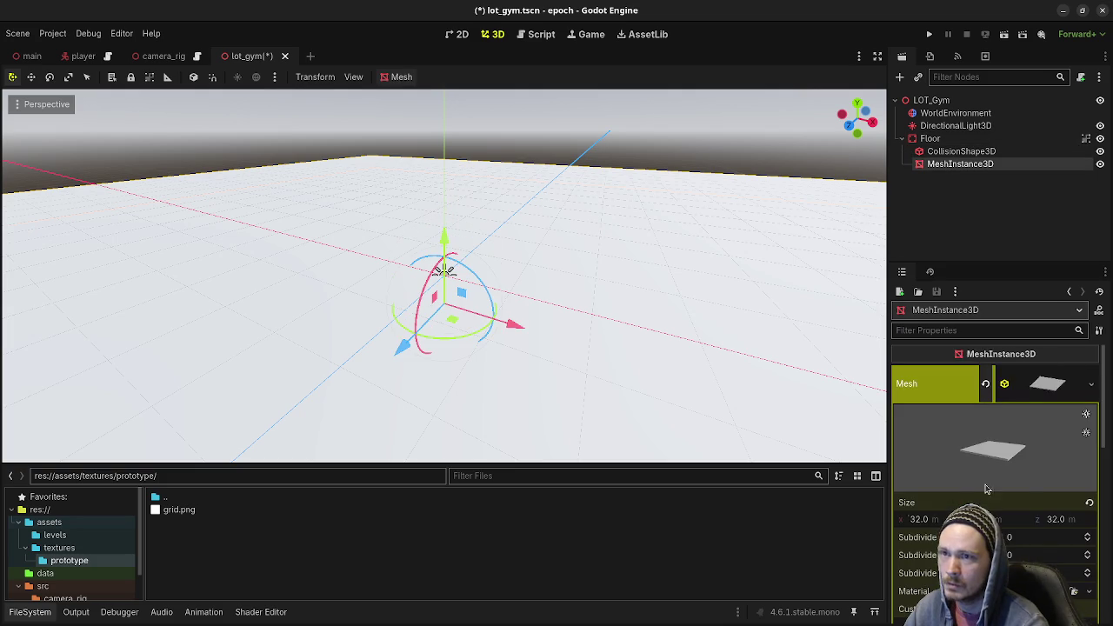
{"action": "scroll", "coordinate": [986, 489], "scroll_direction": "down", "scroll_amount": 6}
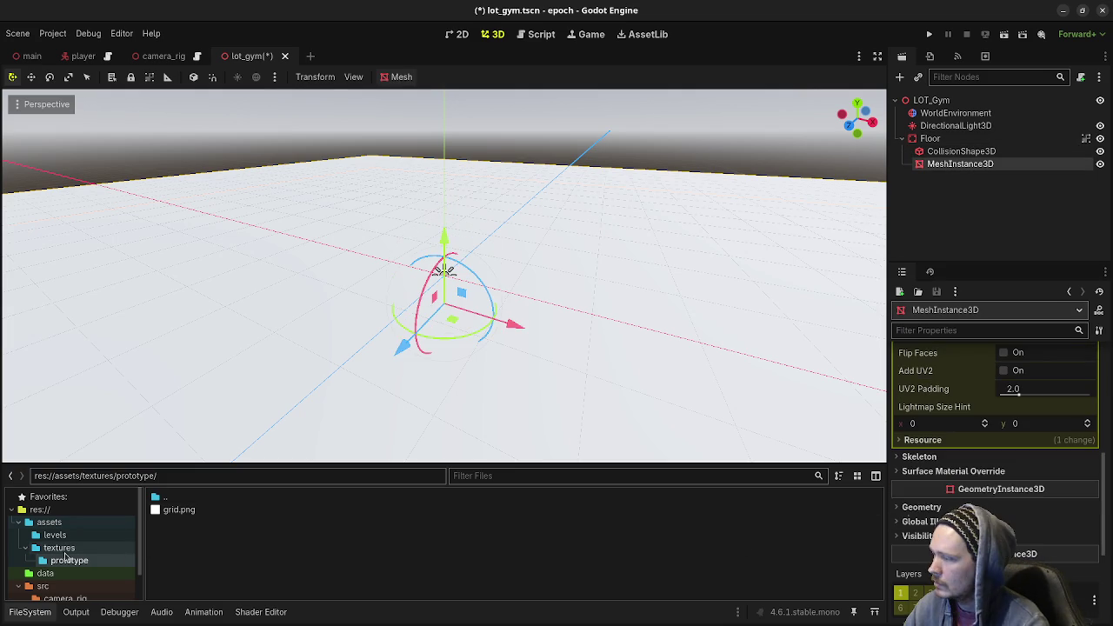
{"action": "left_click", "coordinate": [54, 524]}
{"action": "right_click", "coordinate": [189, 539]}
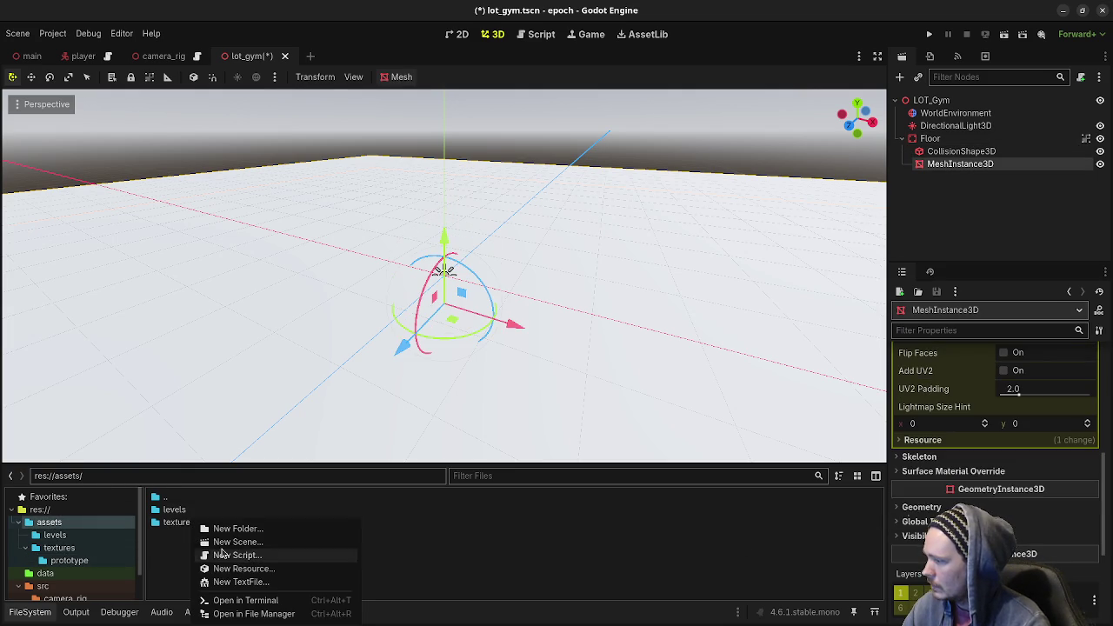
Step: Create a materials folder inside res://assets
{"action": "left_click", "coordinate": [240, 529]}
{"action": "type", "text": "materials"}
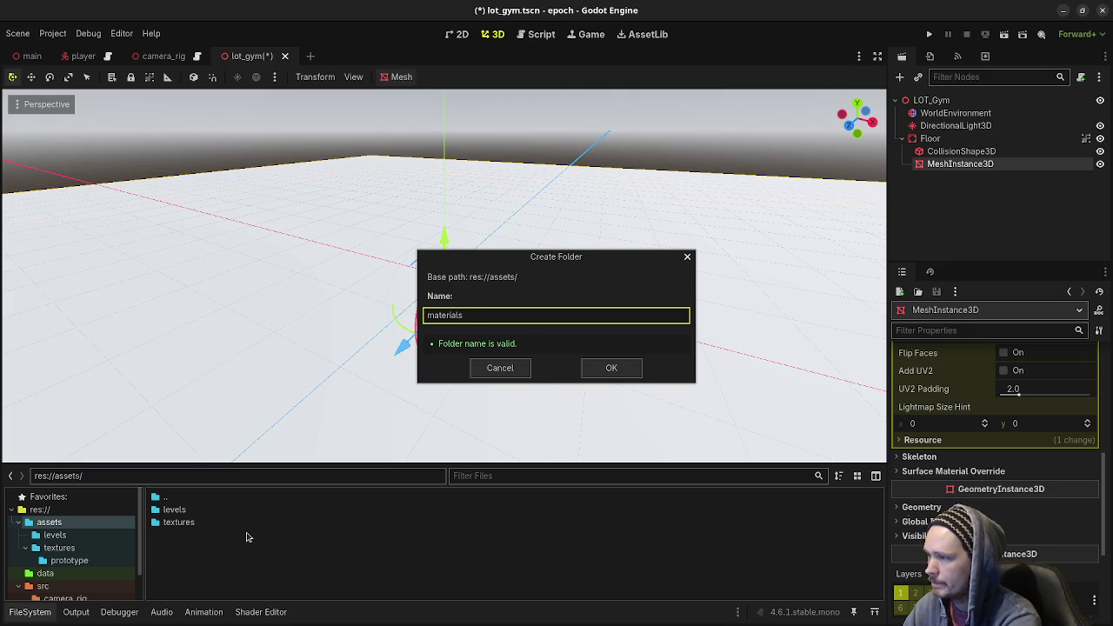
{"action": "key", "text": "Return"}
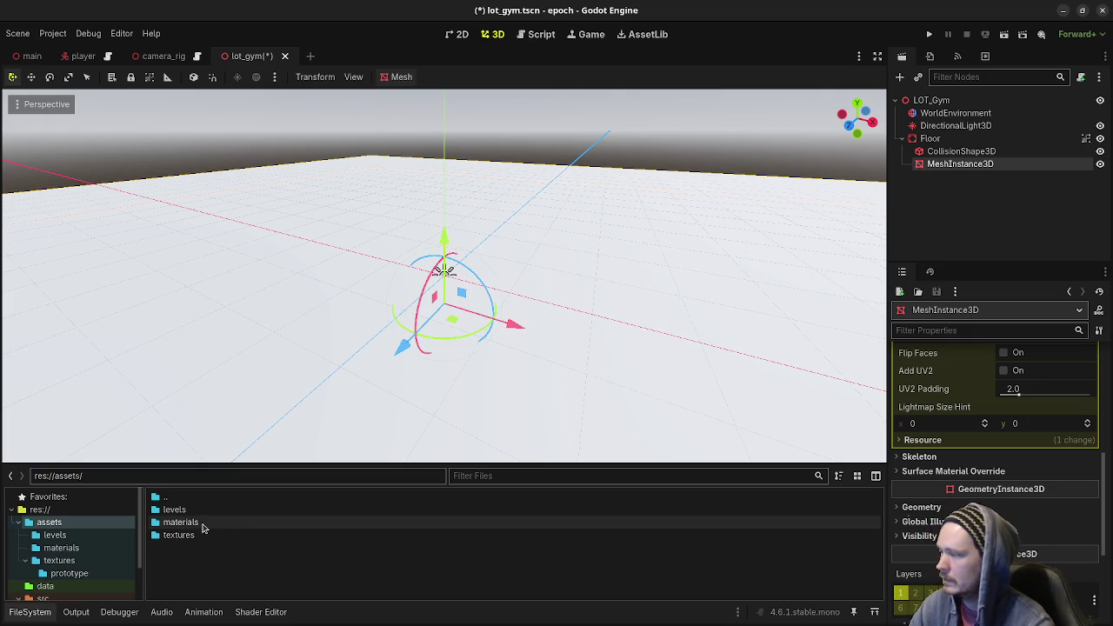
{"action": "left_click", "coordinate": [178, 536]}
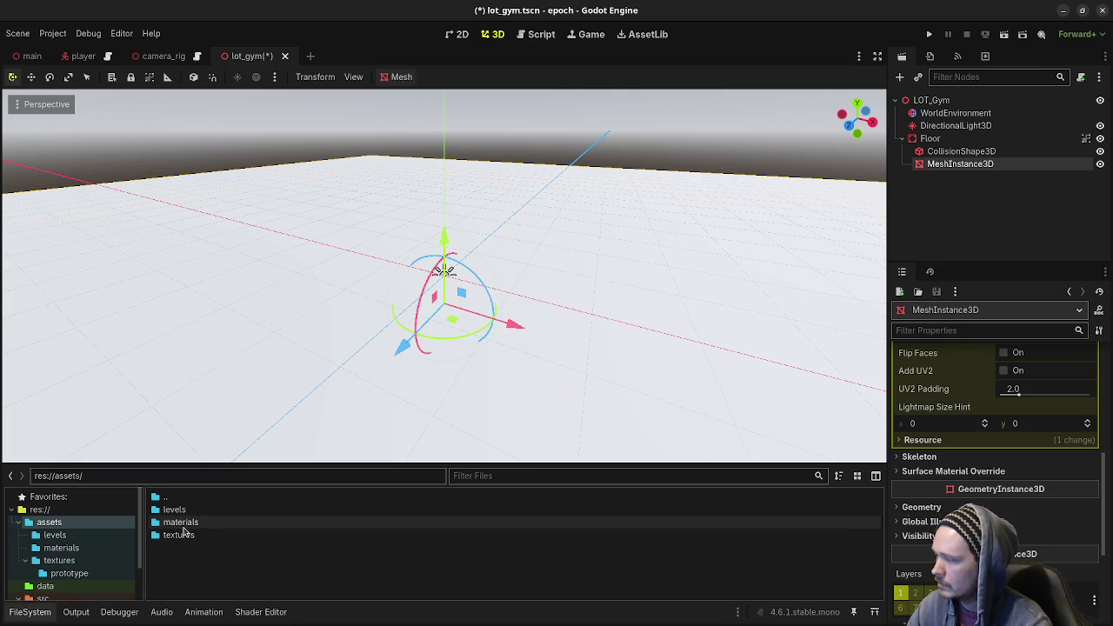
{"action": "double_click", "coordinate": [178, 535]}
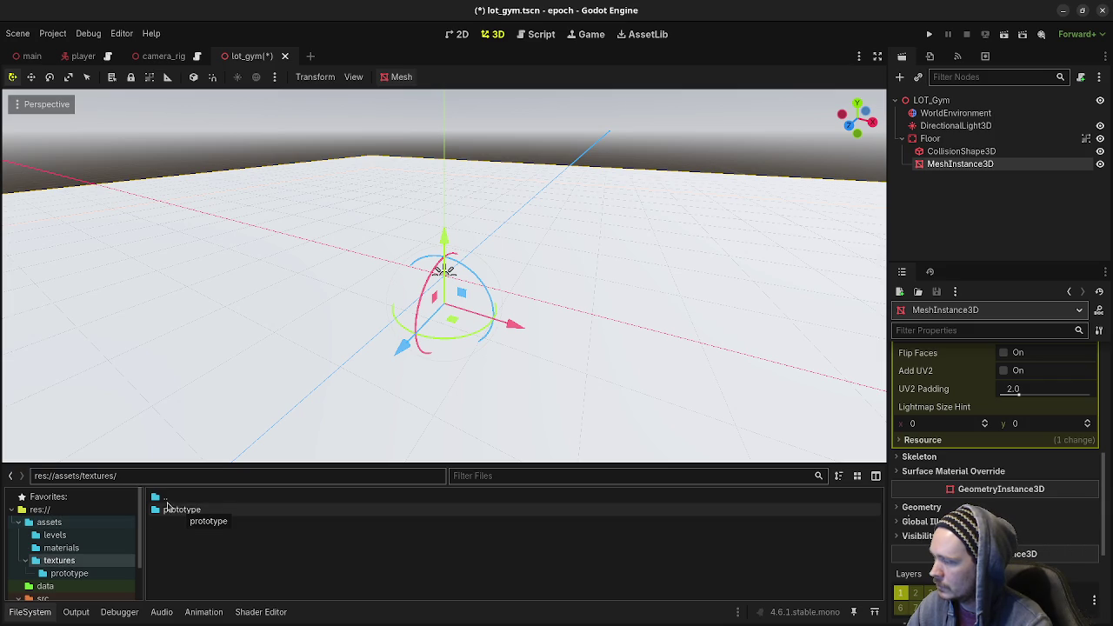
{"action": "double_click", "coordinate": [174, 500]}
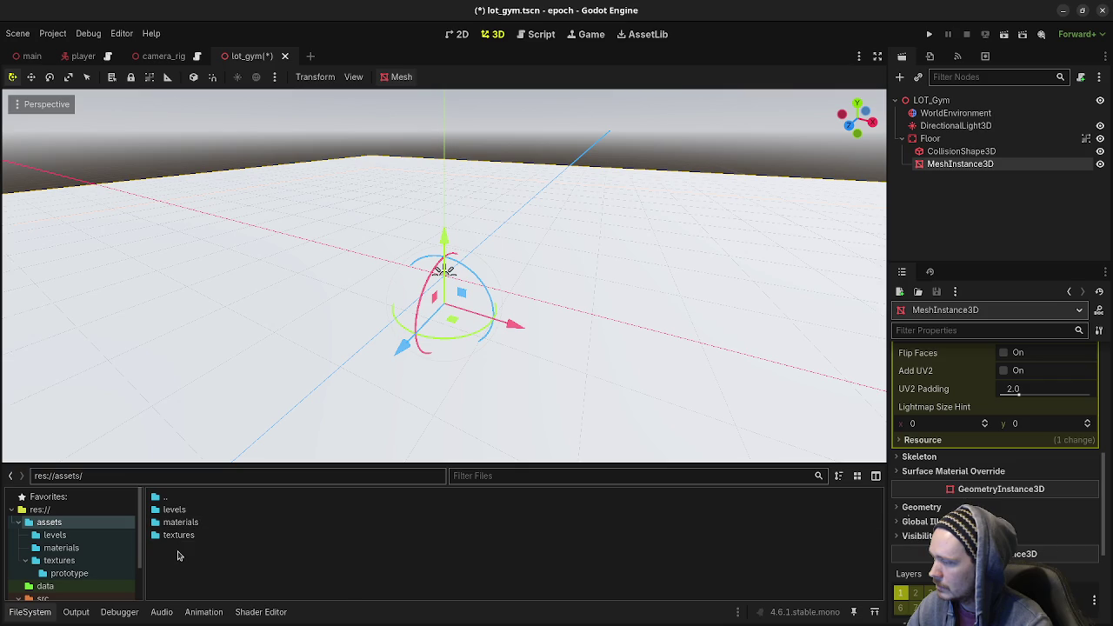
Step: Add a prototype folder in assets, then open textures/prototype holding grid.png
{"action": "right_click", "coordinate": [178, 555]}
{"action": "left_click", "coordinate": [168, 555]}
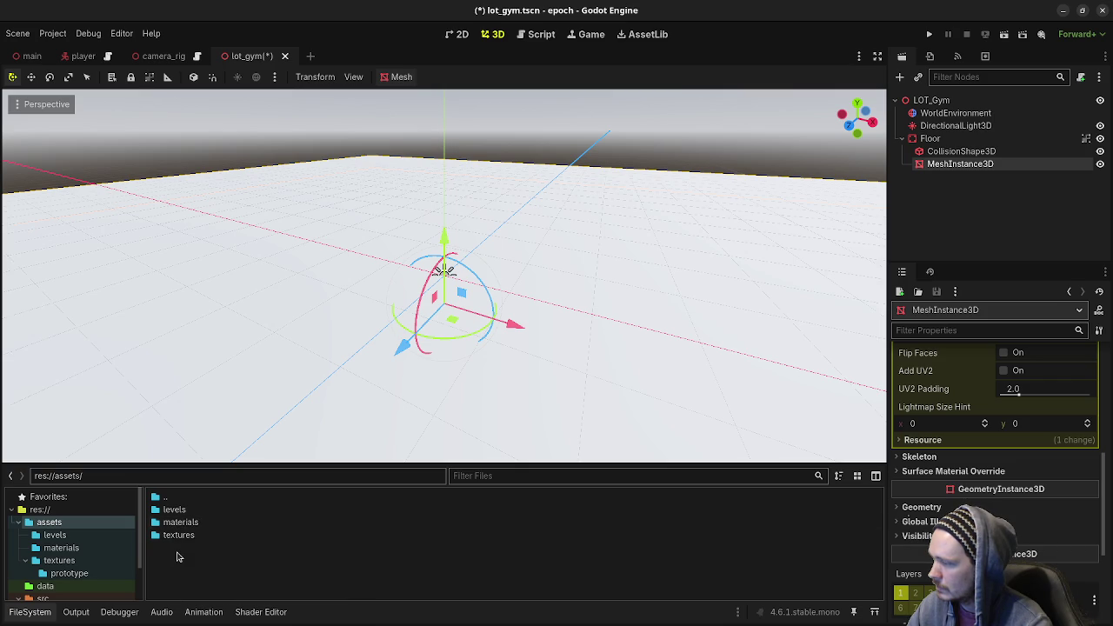
{"action": "right_click", "coordinate": [178, 556]}
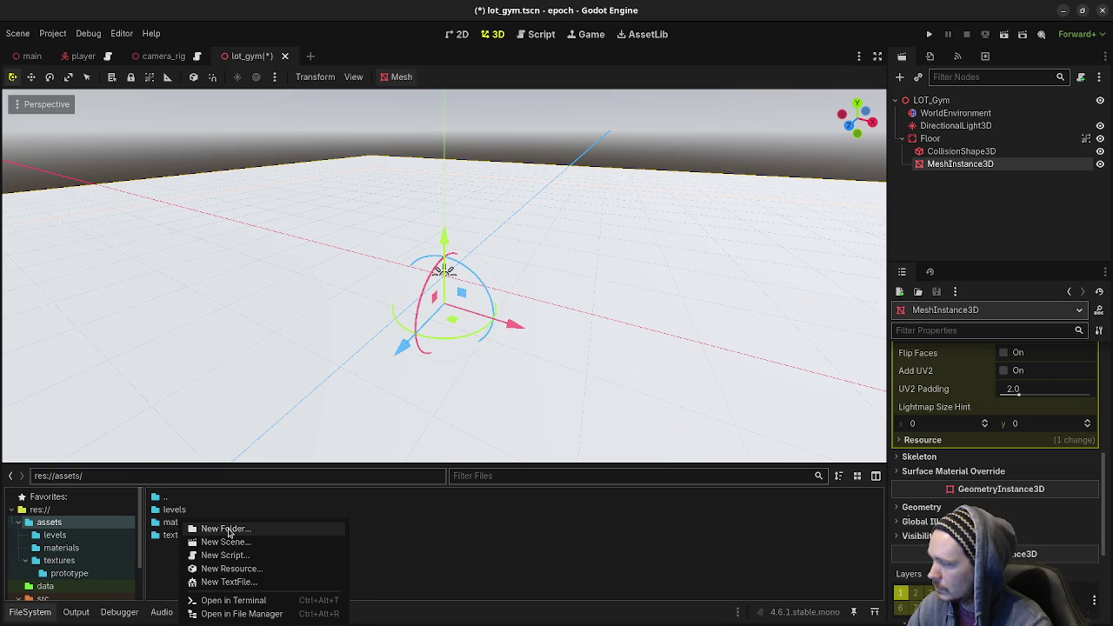
{"action": "left_click", "coordinate": [228, 530]}
{"action": "type", "text": "prototype"}
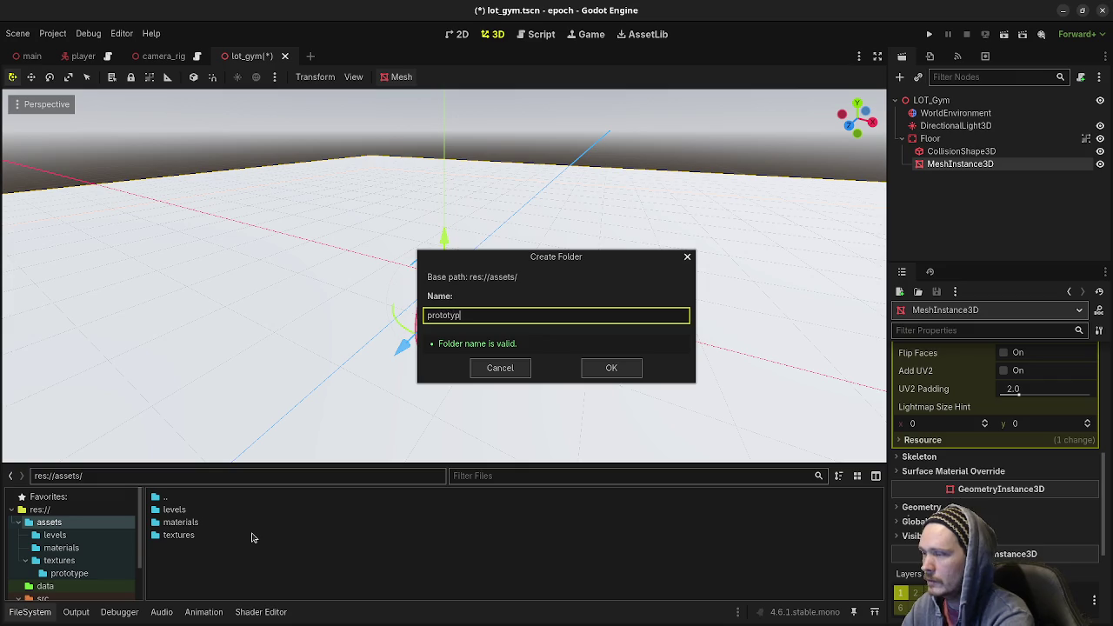
{"action": "key", "text": "Return"}
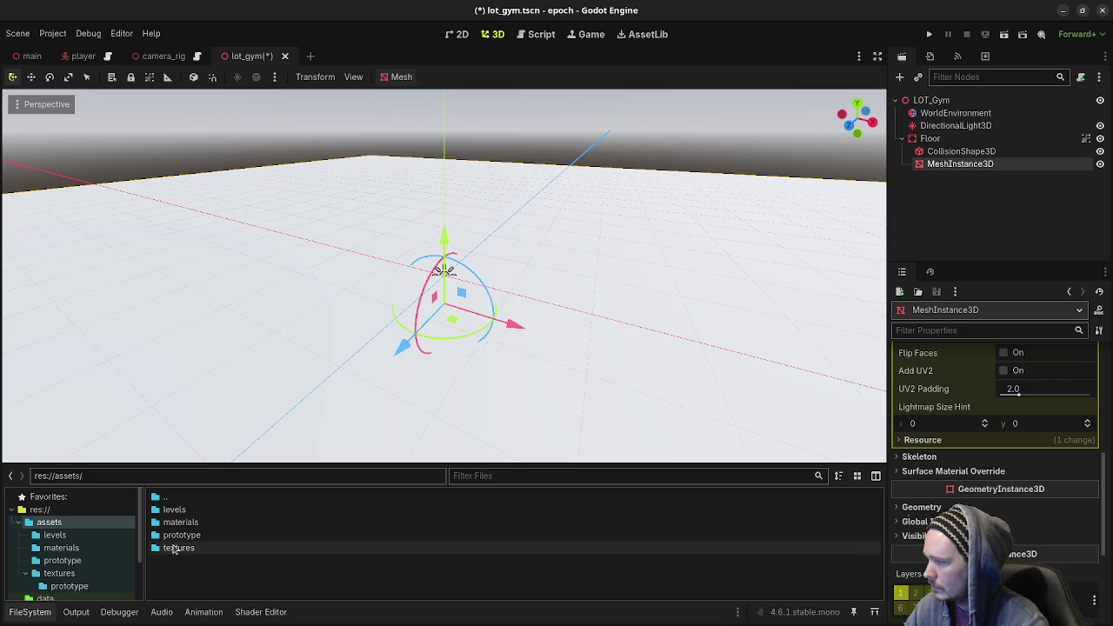
{"action": "left_click_drag", "start_coordinate": [167, 550], "coordinate": [179, 535]}
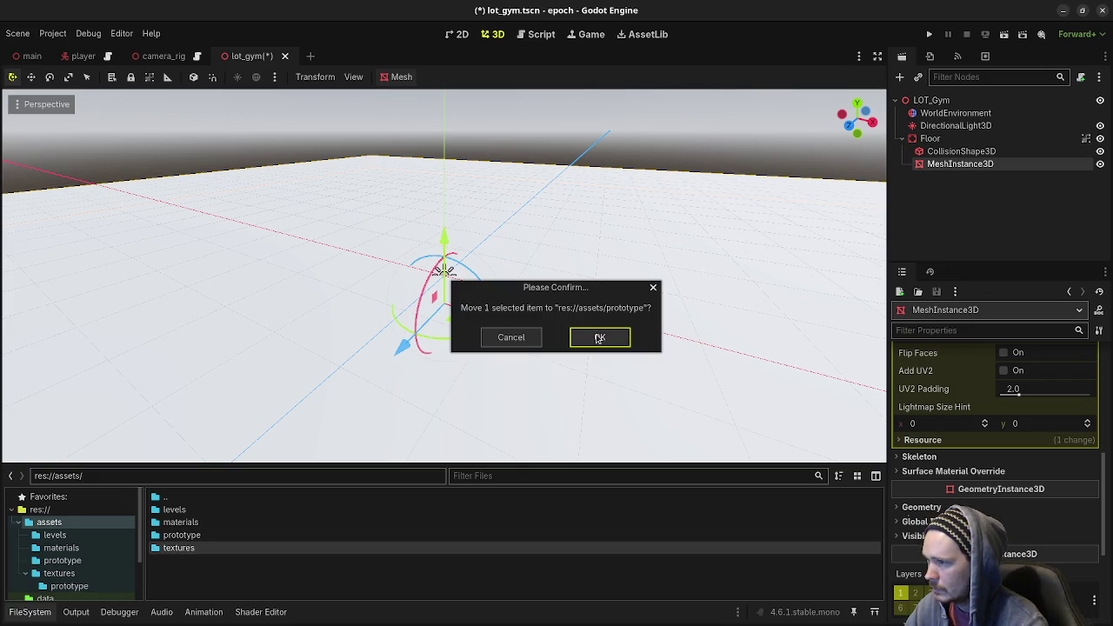
{"action": "left_click", "coordinate": [538, 339]}
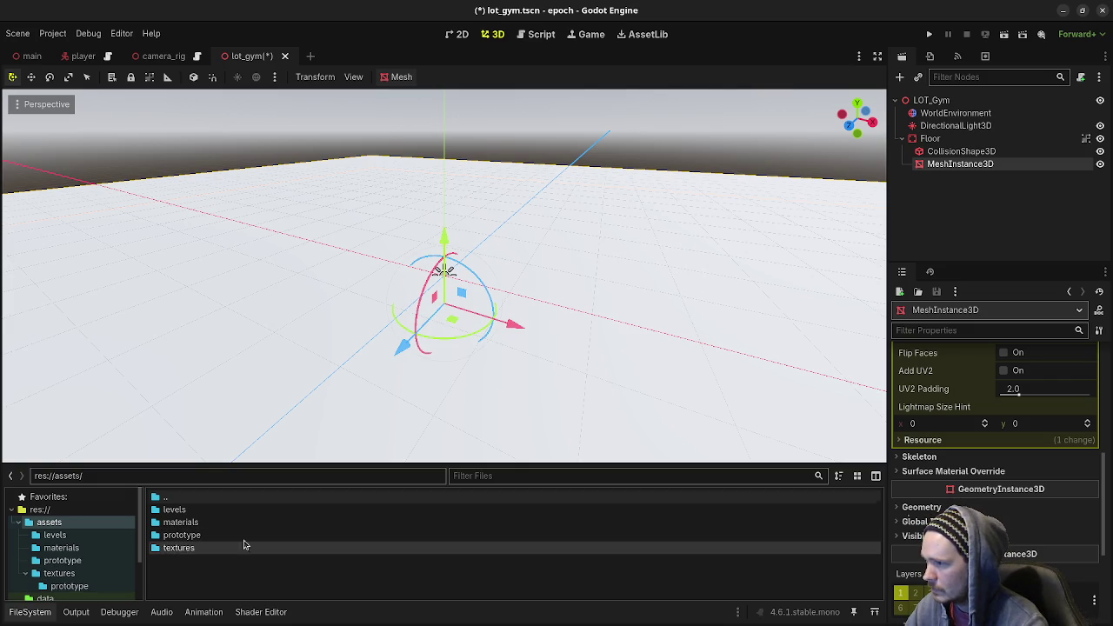
{"action": "double_click", "coordinate": [193, 547]}
{"action": "double_click", "coordinate": [189, 510]}
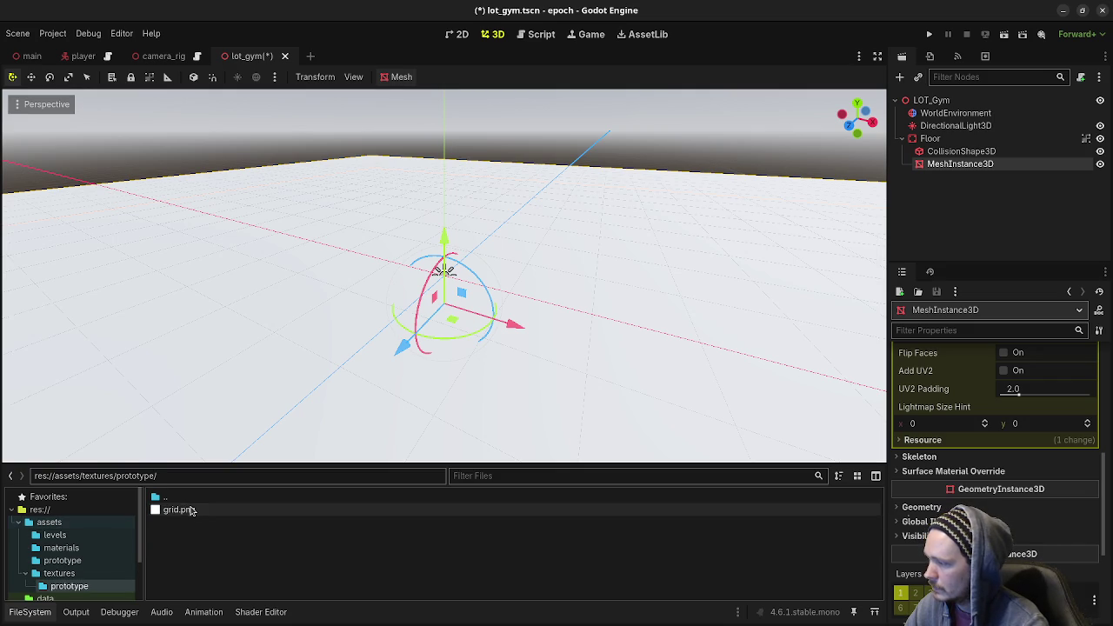
Step: Move the textures folder into the new prototype folder
{"action": "right_click", "coordinate": [200, 515]}
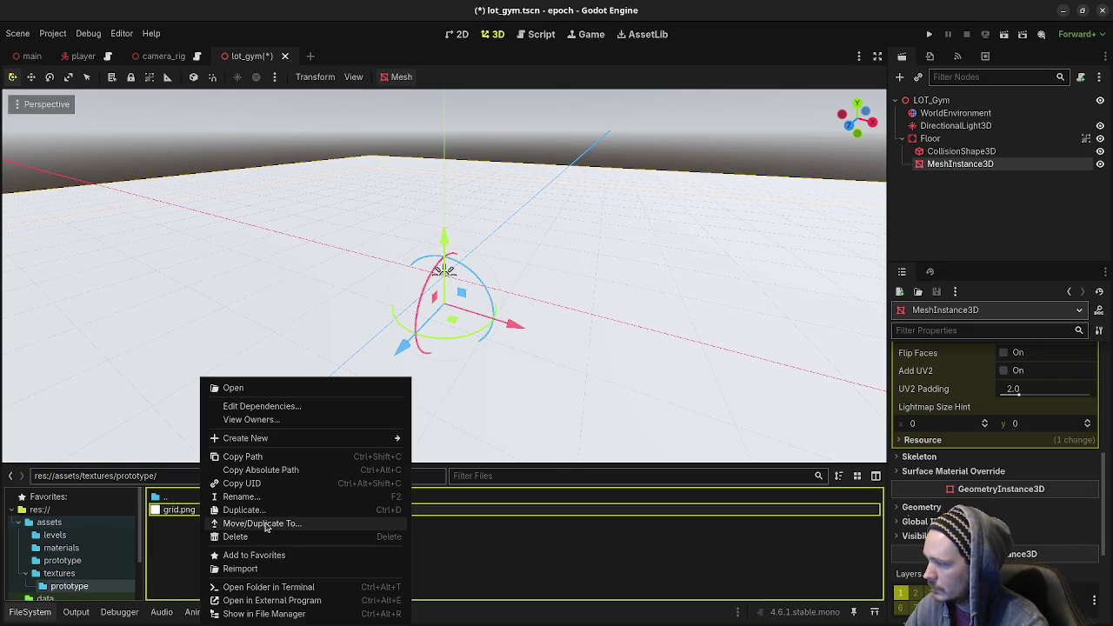
{"action": "left_click", "coordinate": [263, 523]}
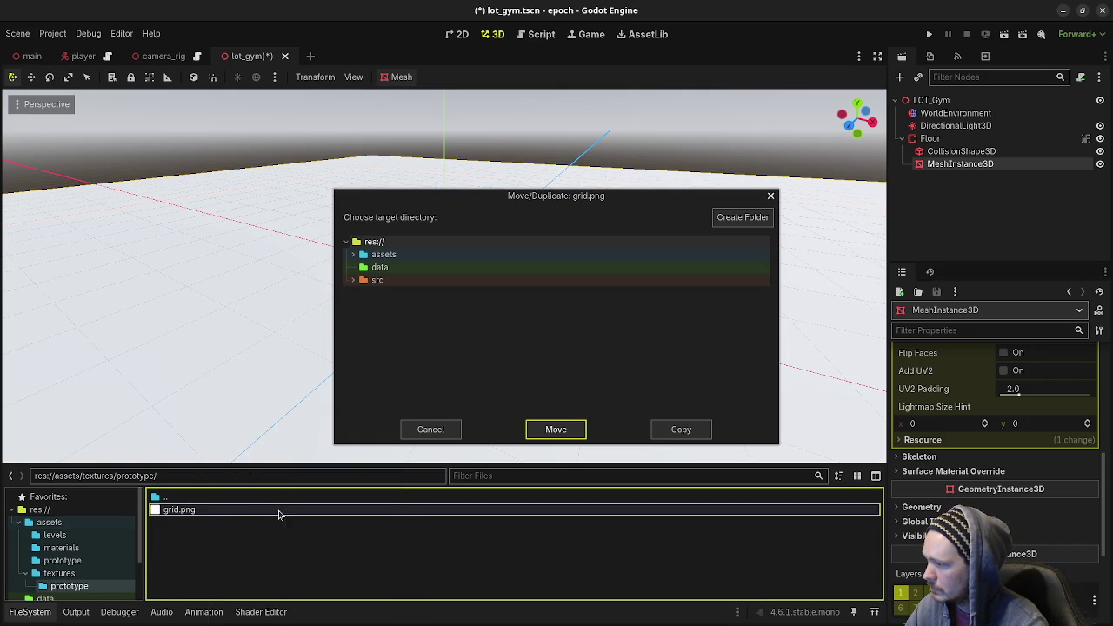
{"action": "left_click", "coordinate": [437, 430]}
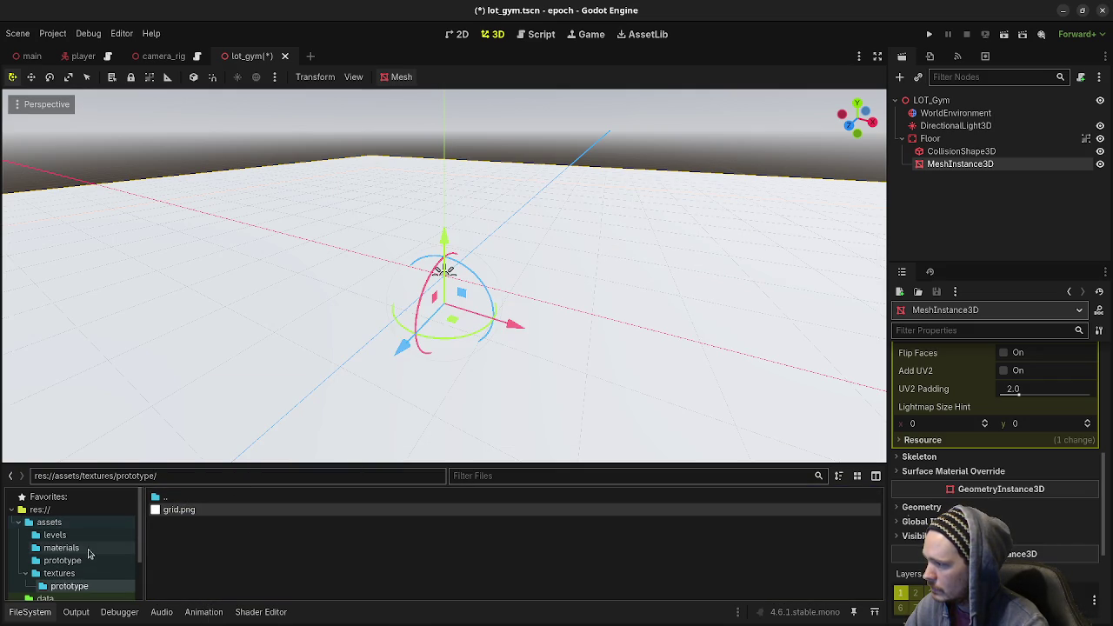
{"action": "left_click", "coordinate": [61, 574]}
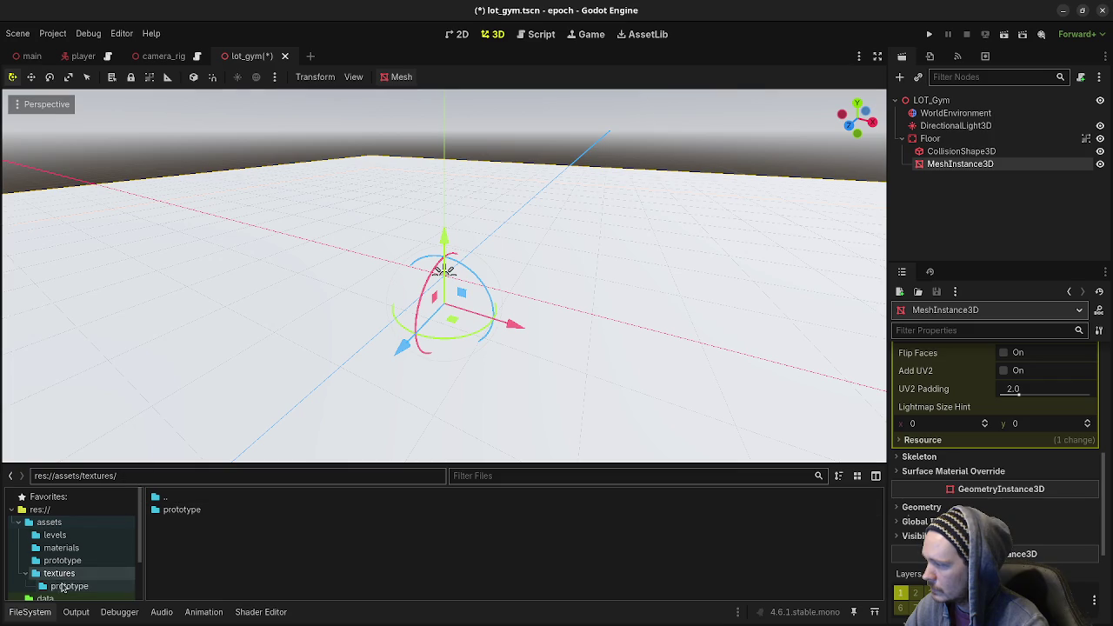
{"action": "left_click", "coordinate": [70, 586]}
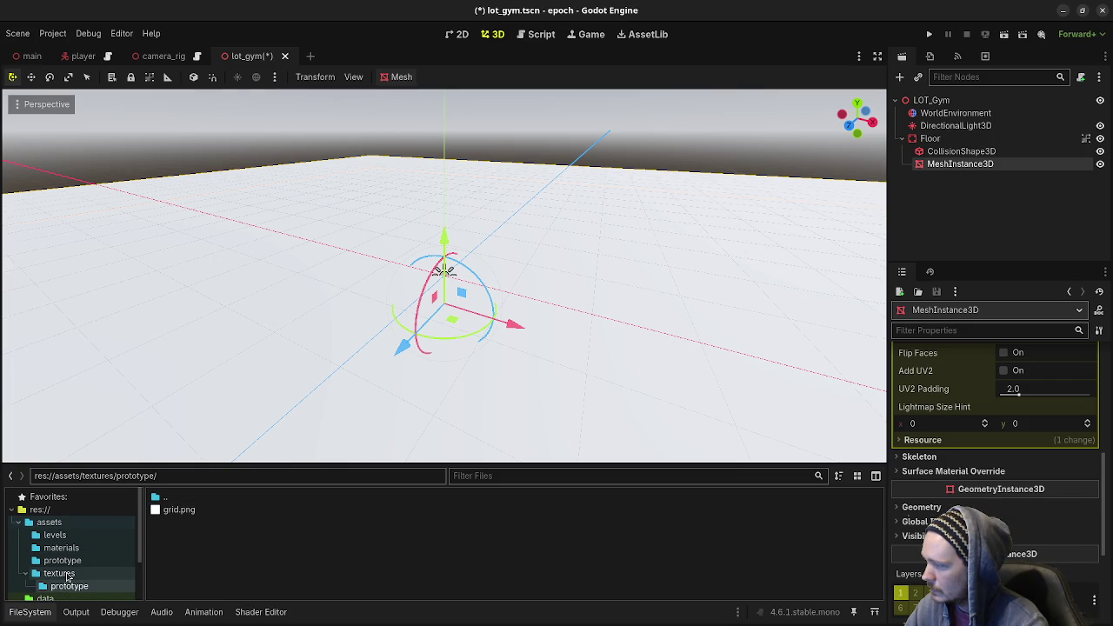
{"action": "left_click", "coordinate": [59, 572]}
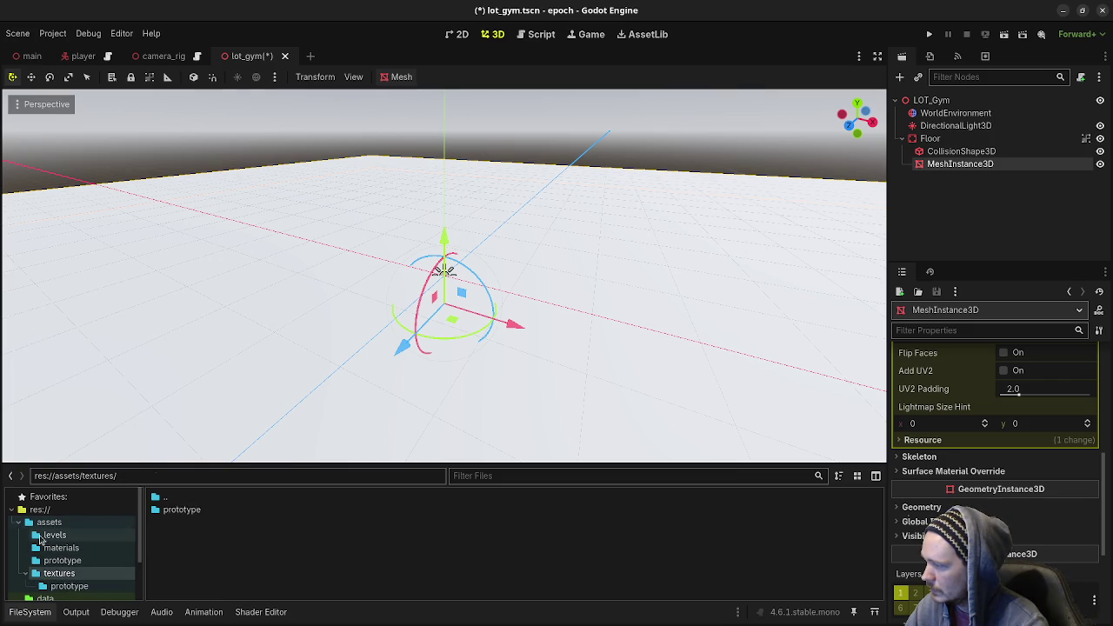
{"action": "left_click", "coordinate": [48, 522]}
{"action": "left_click_drag", "start_coordinate": [171, 548], "coordinate": [178, 535]}
{"action": "left_click", "coordinate": [574, 336]}
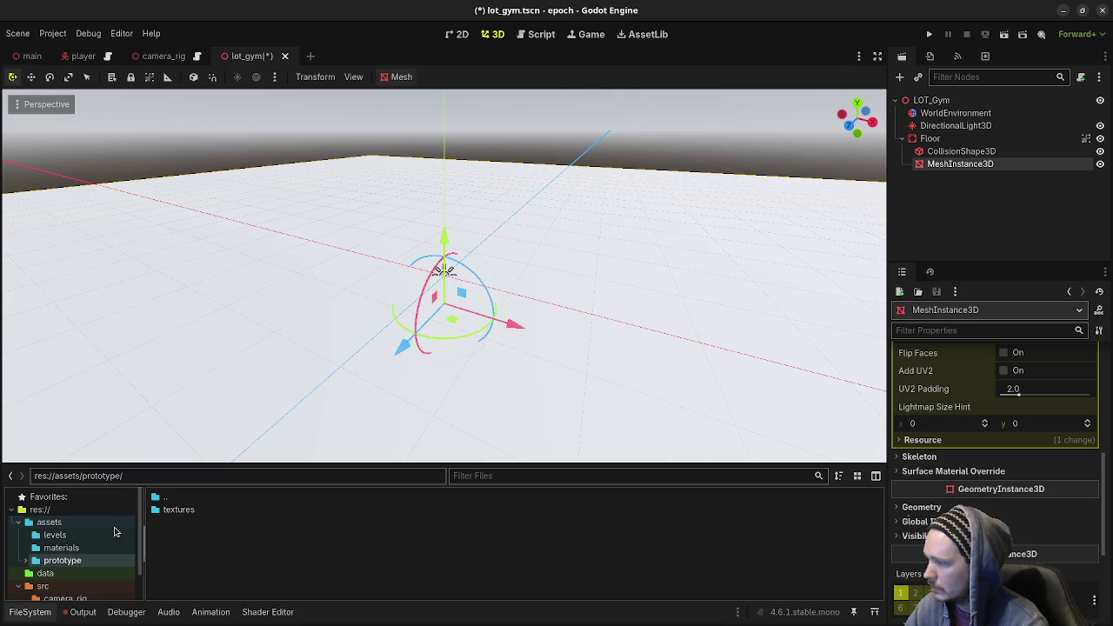
Step: Move the materials folder into prototype too and browse its subfolders
{"action": "left_click", "coordinate": [61, 524]}
{"action": "left_click_drag", "start_coordinate": [180, 536], "coordinate": [180, 533]}
{"action": "left_click", "coordinate": [595, 336]}
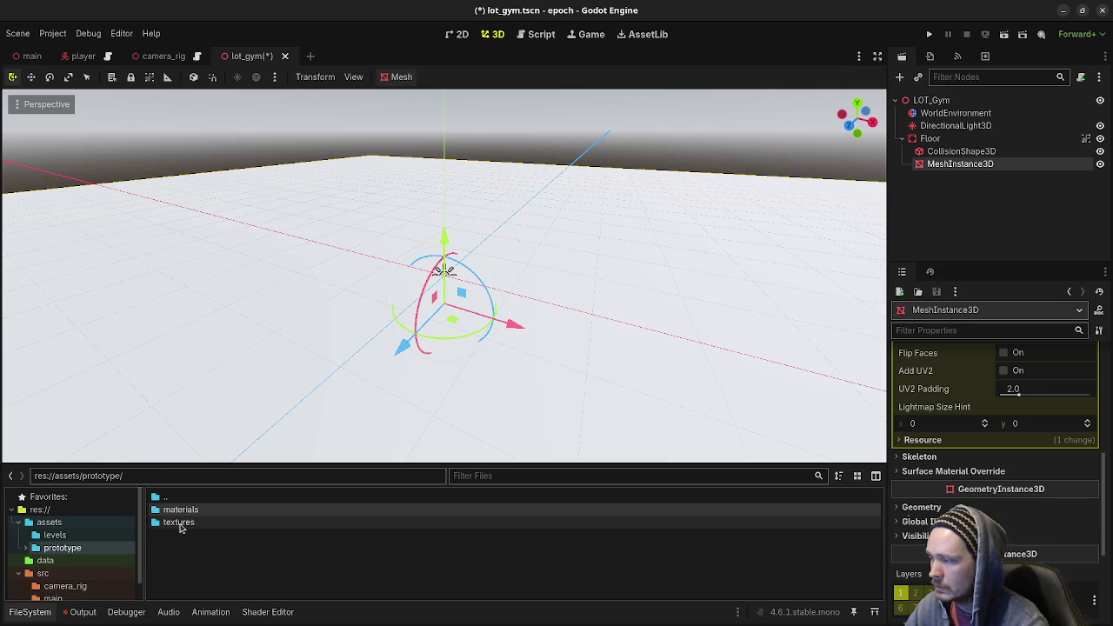
{"action": "left_click", "coordinate": [49, 523]}
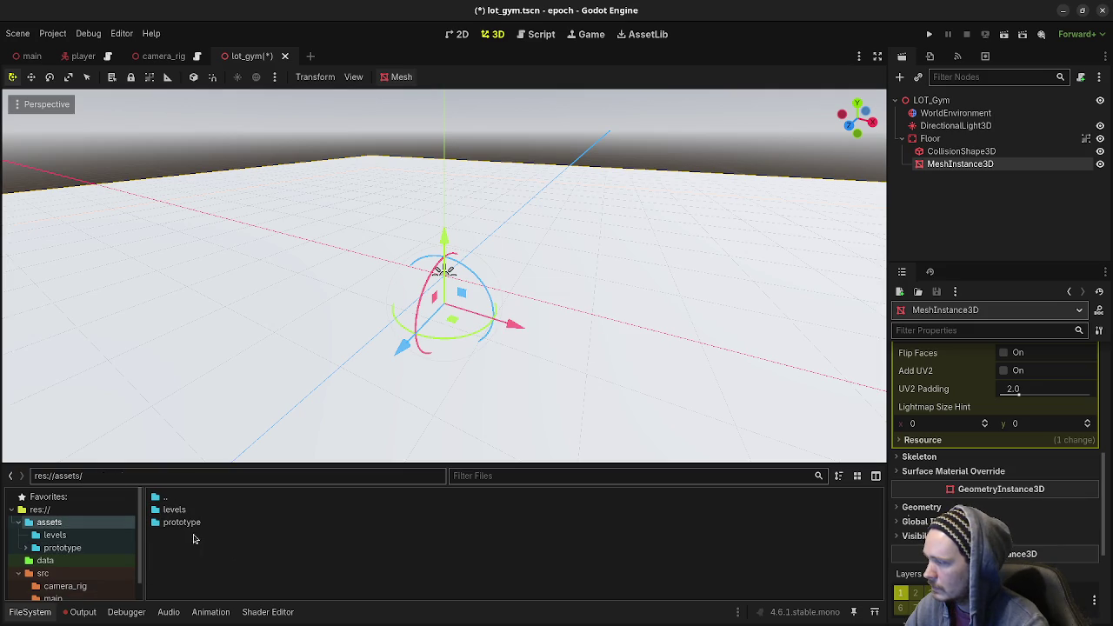
{"action": "double_click", "coordinate": [180, 522]}
{"action": "double_click", "coordinate": [180, 511]}
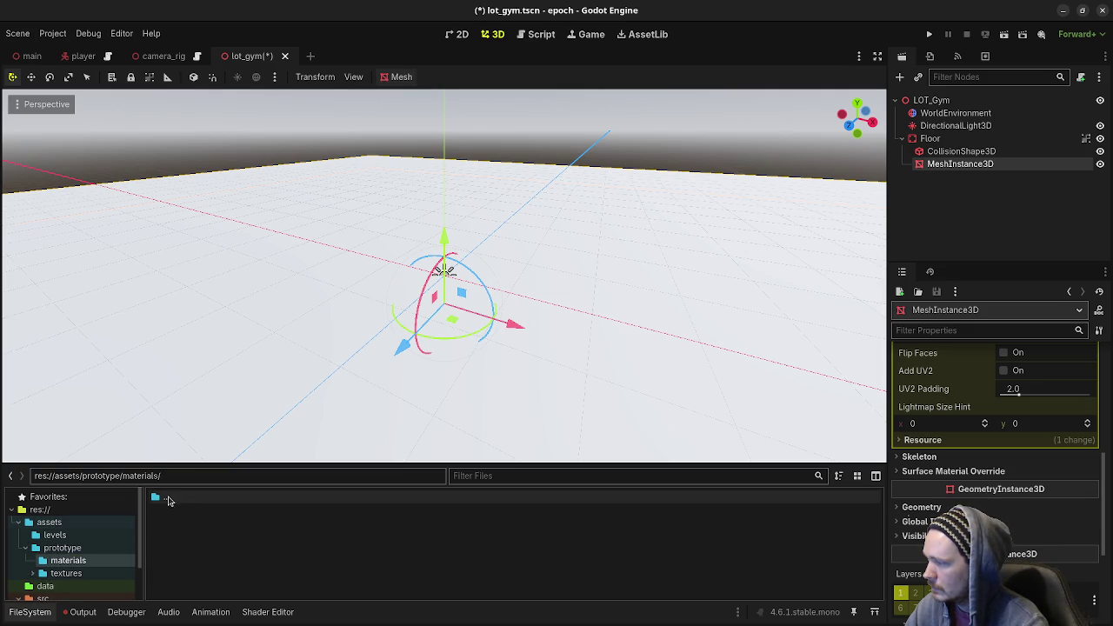
{"action": "double_click", "coordinate": [169, 498]}
{"action": "double_click", "coordinate": [180, 522]}
{"action": "double_click", "coordinate": [180, 510]}
Step: Move grid.png up from the nested folder into prototype/textures
{"action": "left_click", "coordinate": [180, 514]}
{"action": "right_click", "coordinate": [180, 515]}
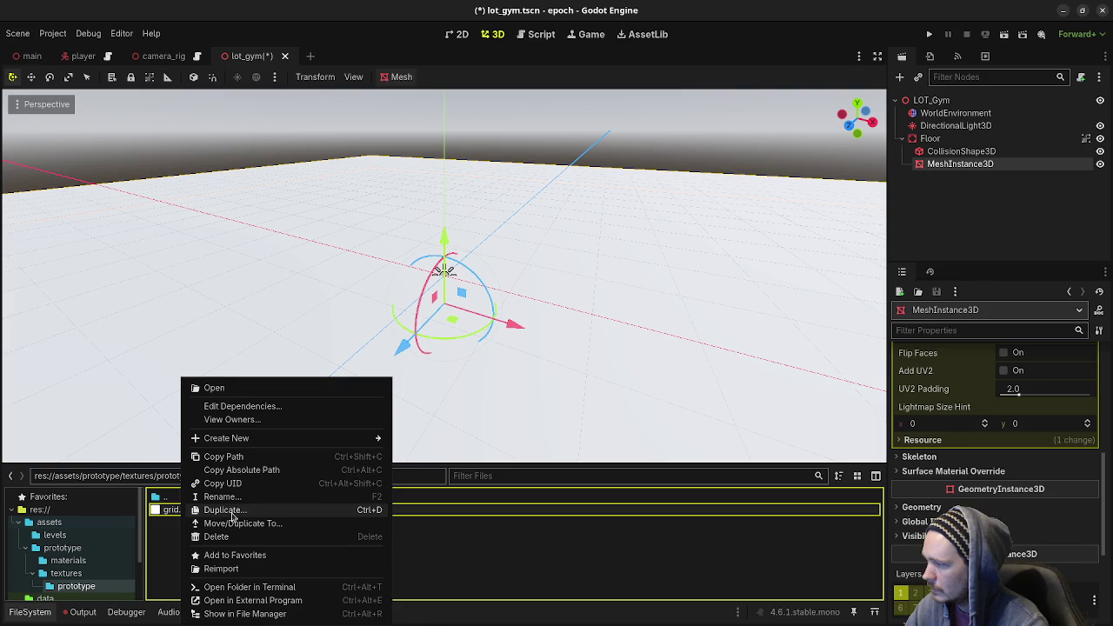
{"action": "left_click", "coordinate": [165, 509]}
{"action": "mouse_move", "coordinate": [164, 509]}
{"action": "left_mouse_down"}
{"action": "mouse_move", "coordinate": [131, 549]}
{"action": "mouse_move", "coordinate": [80, 574]}
{"action": "left_mouse_up"}
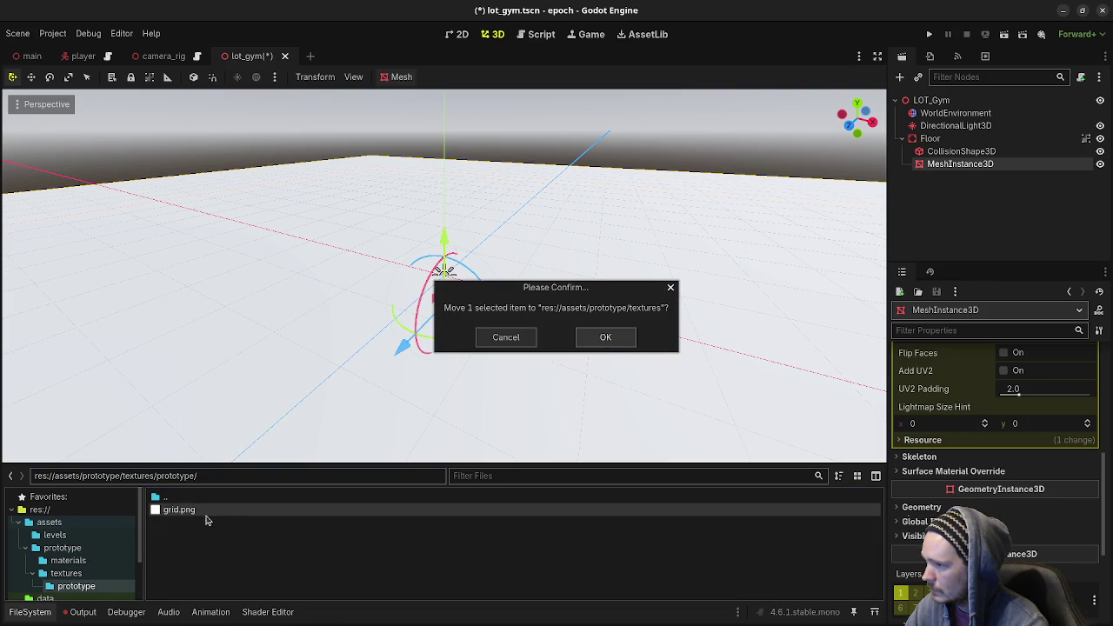
{"action": "key", "text": "Return"}
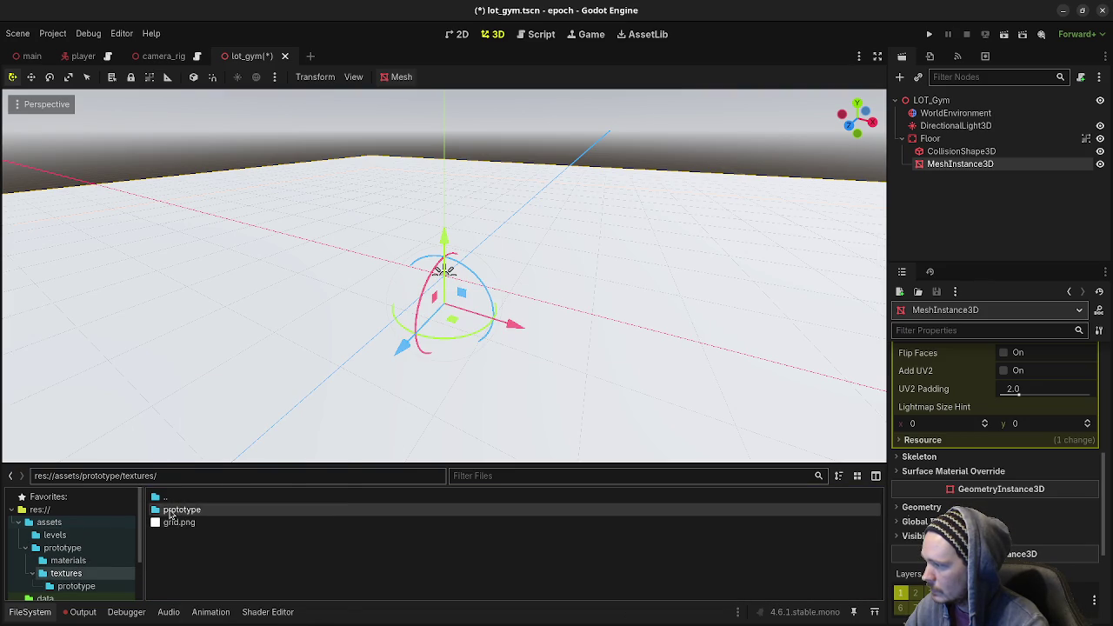
Step: Delete the leftover nested prototype folder and save the scene
{"action": "right_click", "coordinate": [170, 512]}
{"action": "left_click", "coordinate": [195, 563]}
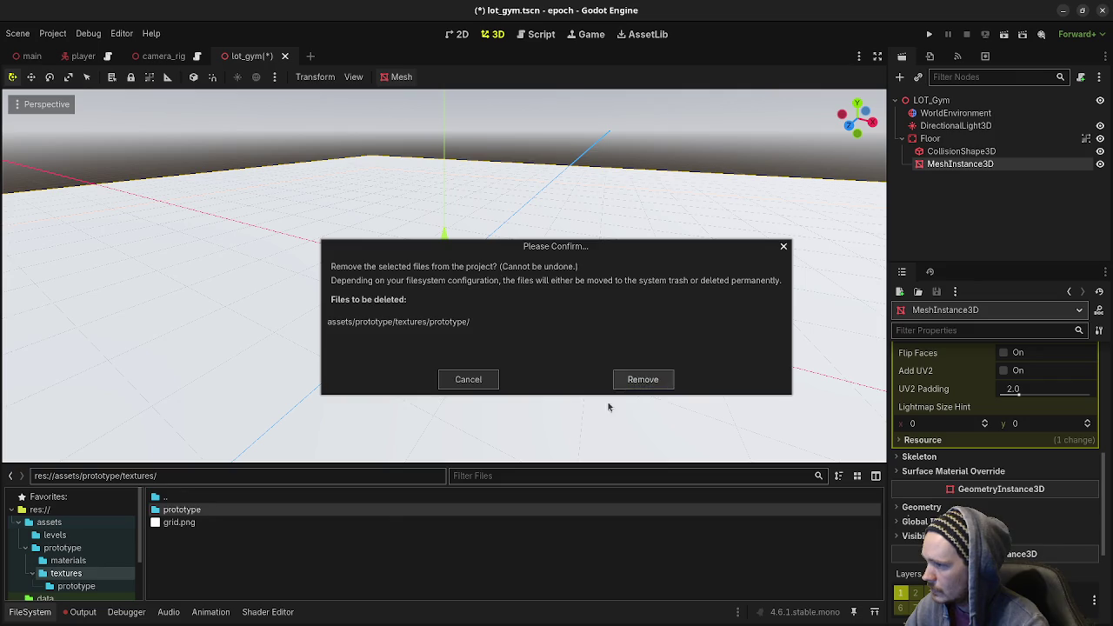
{"action": "left_click", "coordinate": [642, 379]}
{"action": "key", "text": "ctrl+s"}
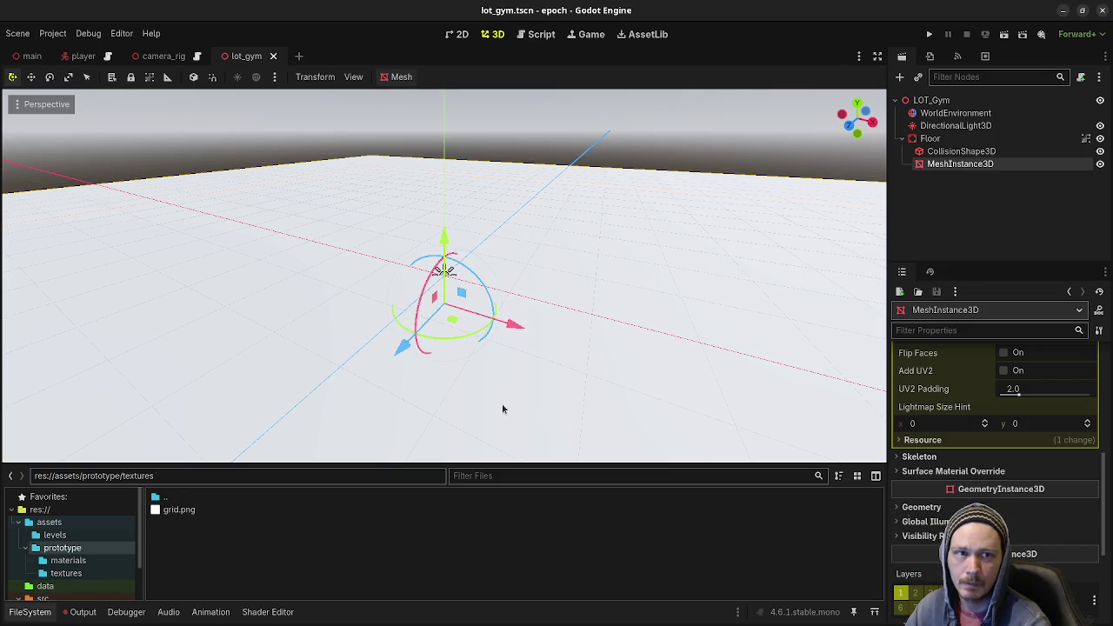
{"action": "left_click", "coordinate": [937, 509]}
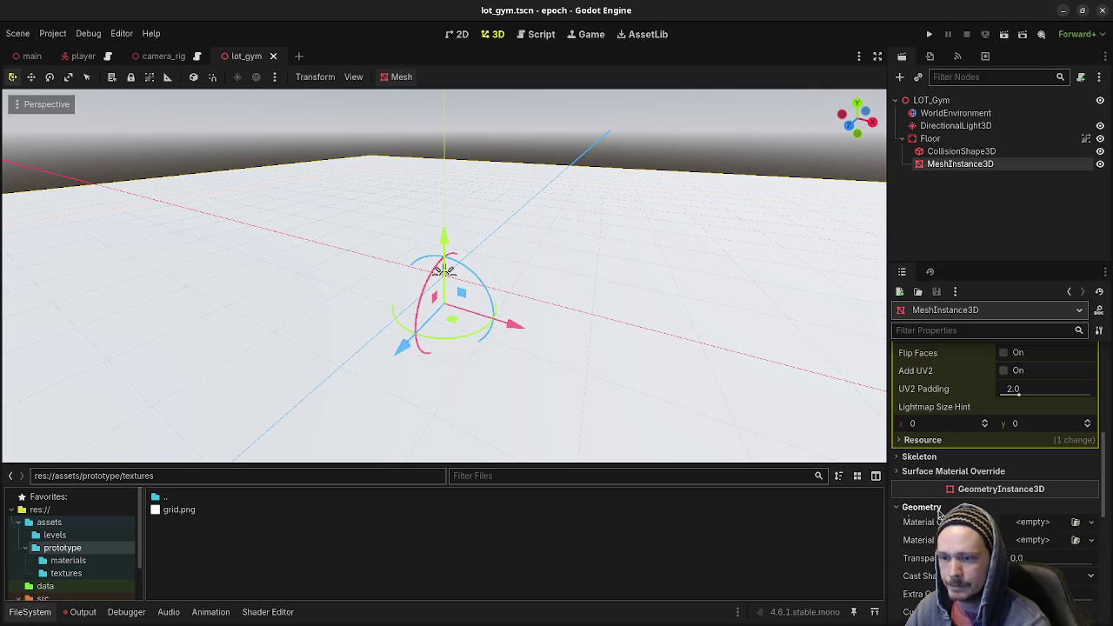
Step: Give the floor mesh a new StandardMaterial3D override using grid.png as albedo texture
{"action": "left_click", "coordinate": [1034, 525]}
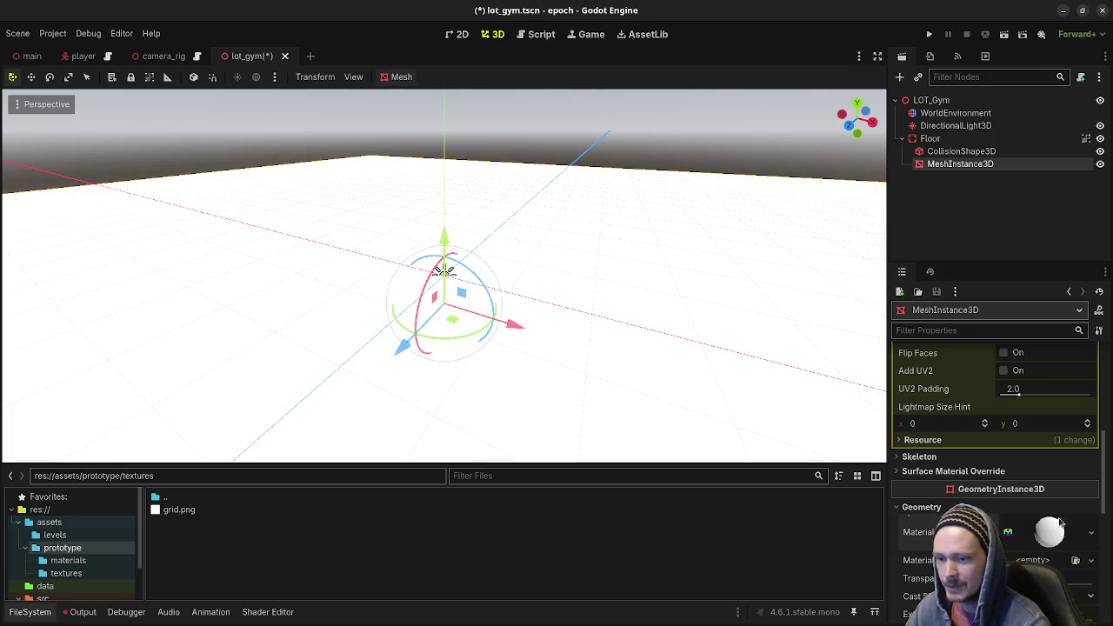
{"action": "left_click", "coordinate": [1053, 529]}
{"action": "scroll", "coordinate": [1000, 452], "scroll_direction": "down", "scroll_amount": 3}
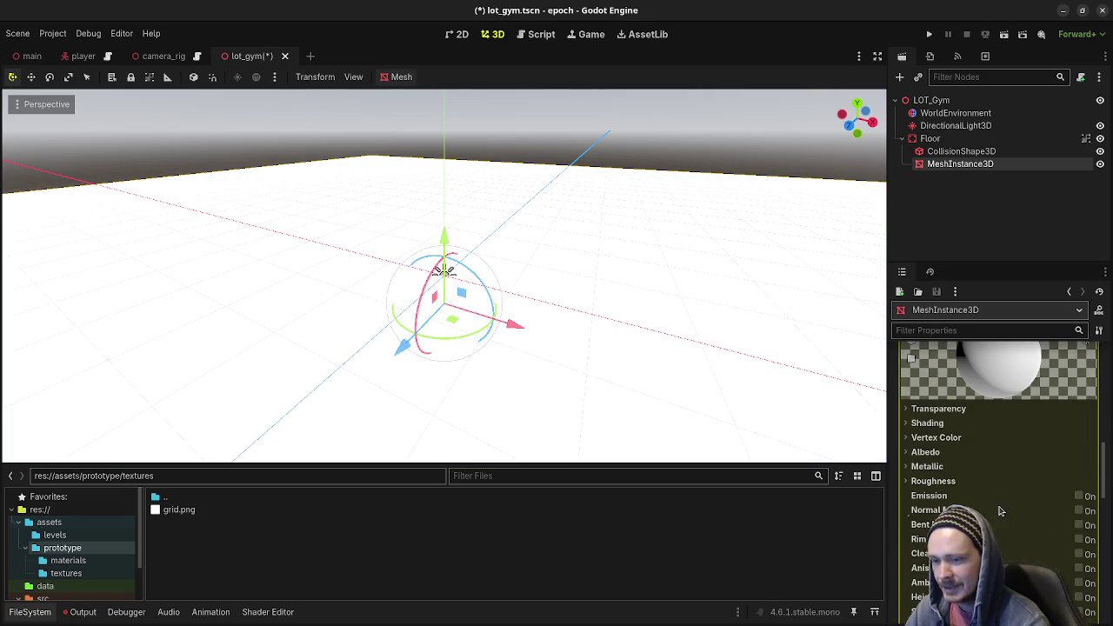
{"action": "left_click", "coordinate": [926, 452]}
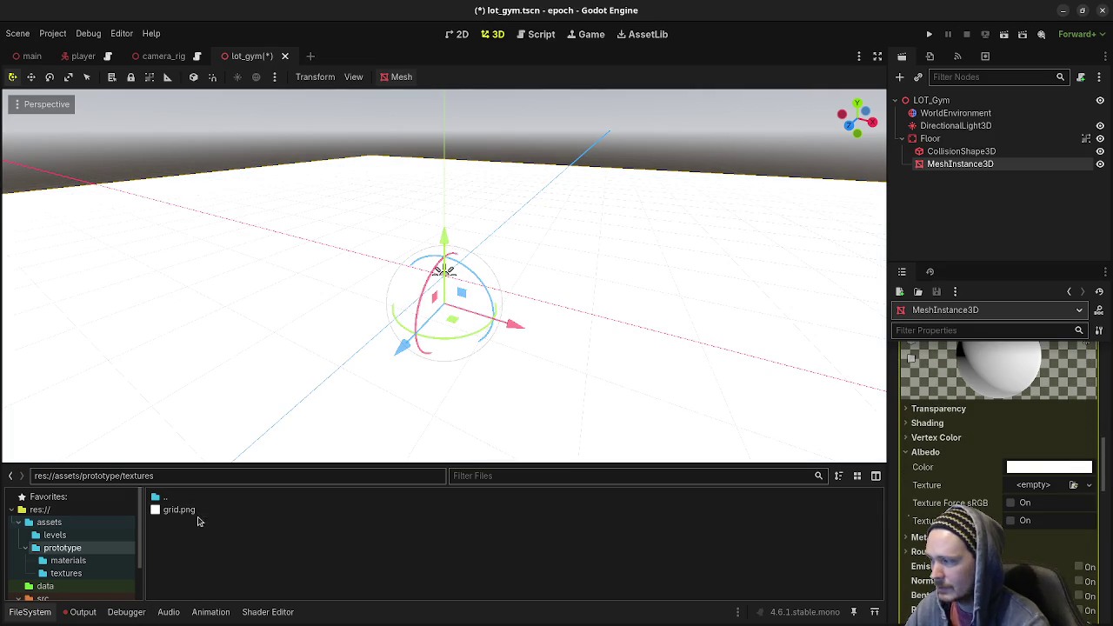
{"action": "left_click_drag", "start_coordinate": [549, 516], "coordinate": [1028, 489]}
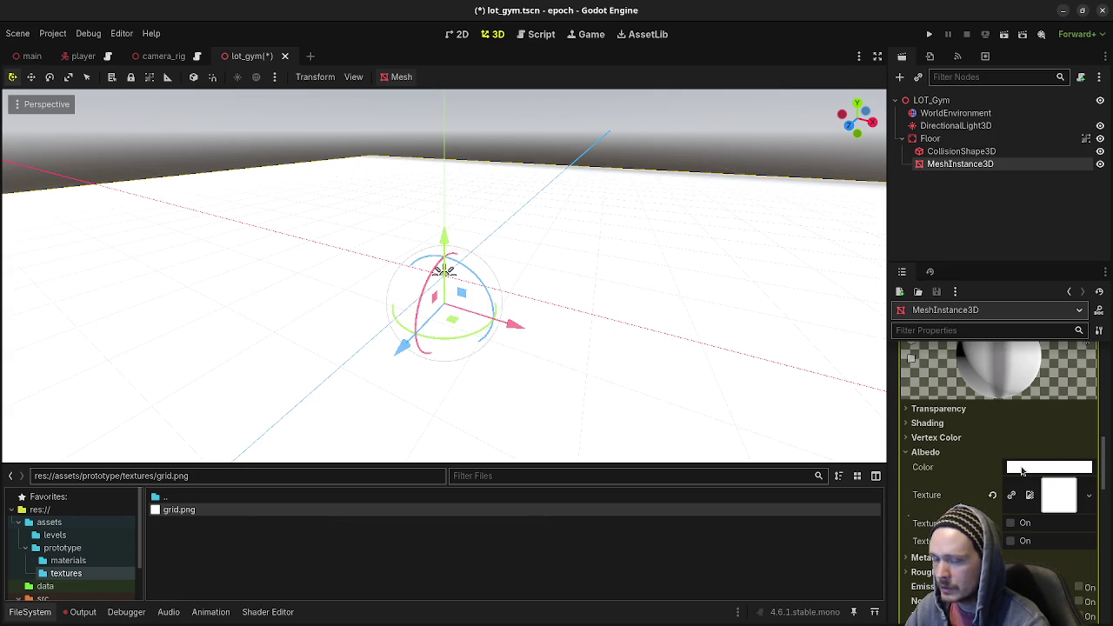
{"action": "left_click", "coordinate": [1022, 470]}
{"action": "left_click", "coordinate": [778, 546]}
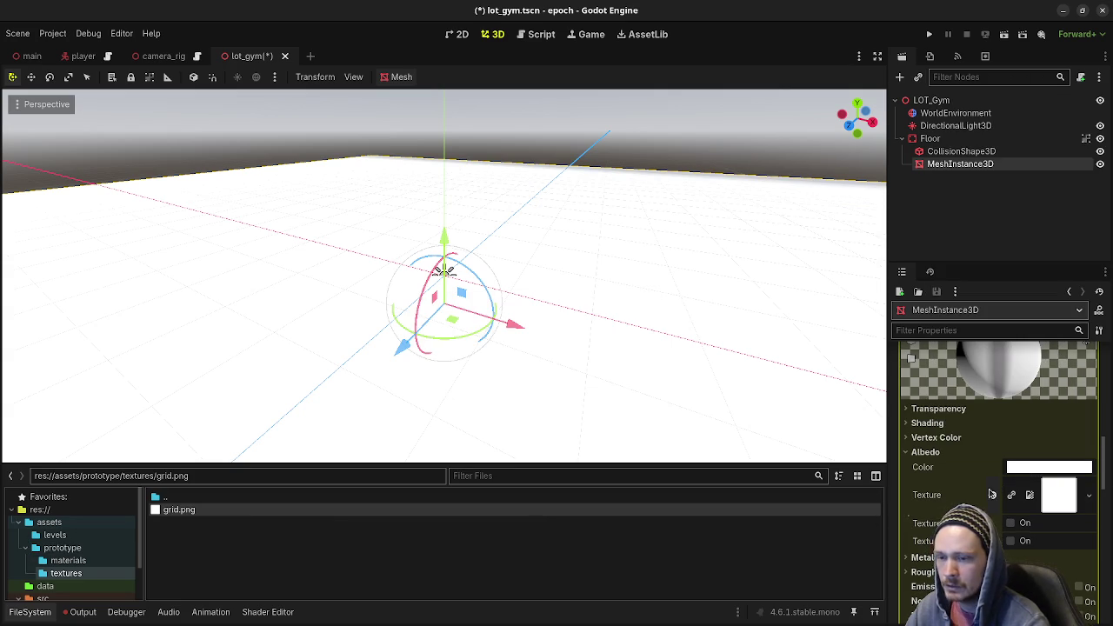
Step: Open the prototype/materials folder to add a new resource there
{"action": "scroll", "coordinate": [1004, 476], "scroll_direction": "up", "scroll_amount": 10}
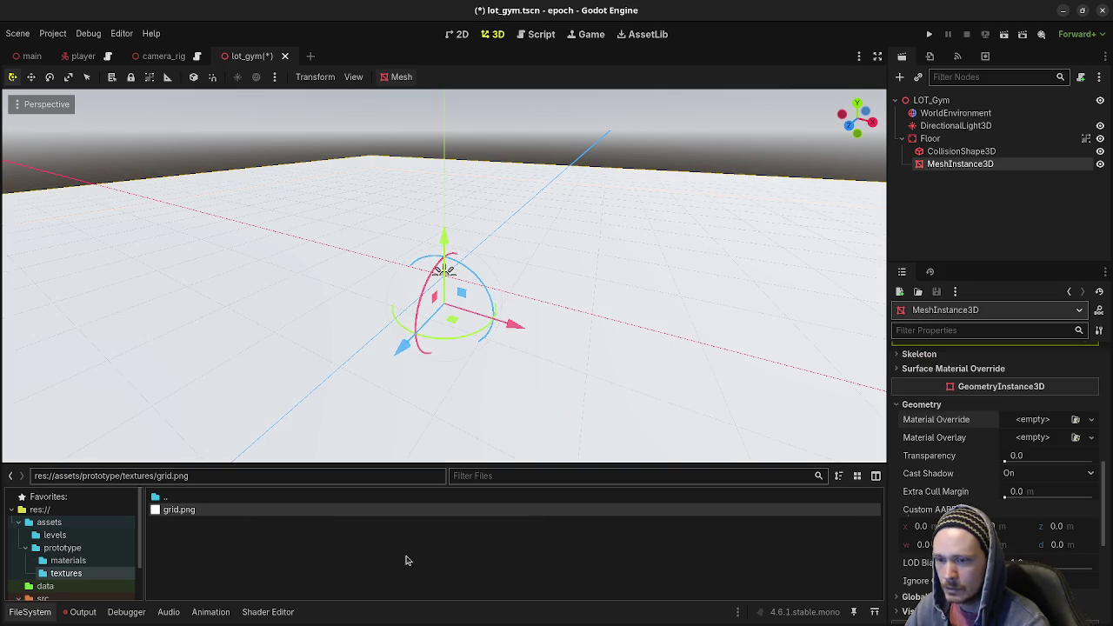
{"action": "left_click", "coordinate": [78, 564]}
{"action": "right_click", "coordinate": [192, 534]}
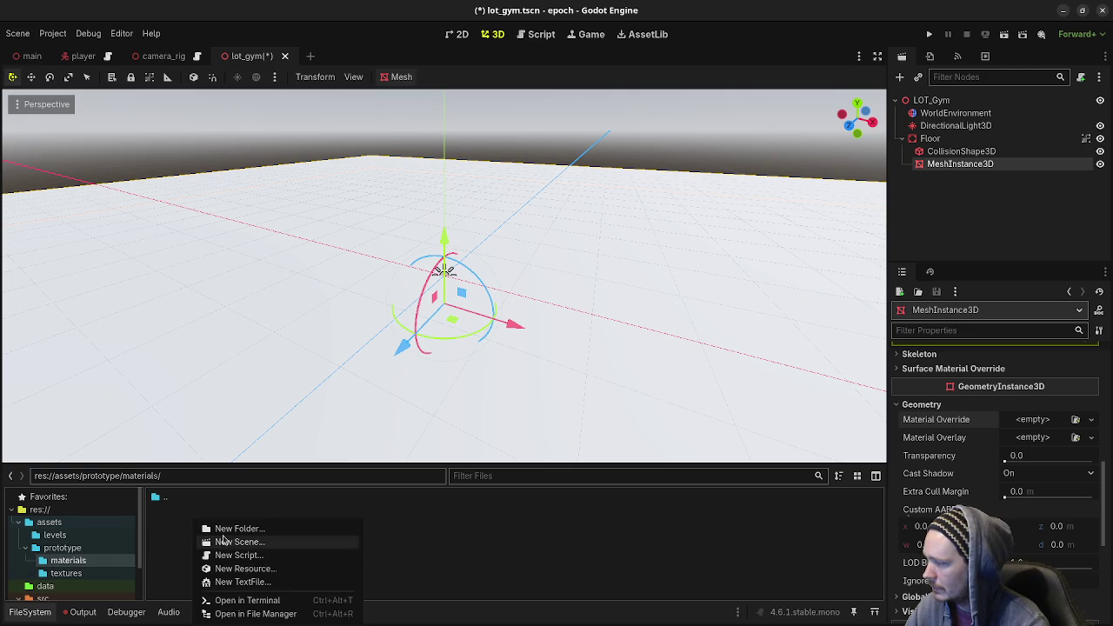
Step: Create and save a new StandardMaterial3D resource in the materials folder
{"action": "left_click", "coordinate": [254, 569]}
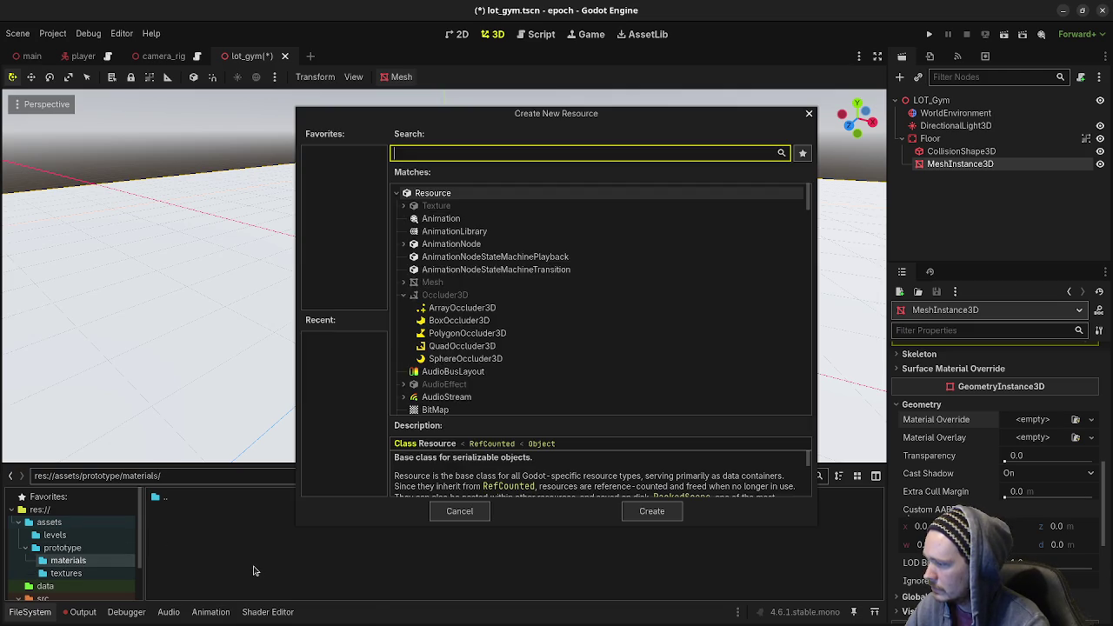
{"action": "type", "text": "material"}
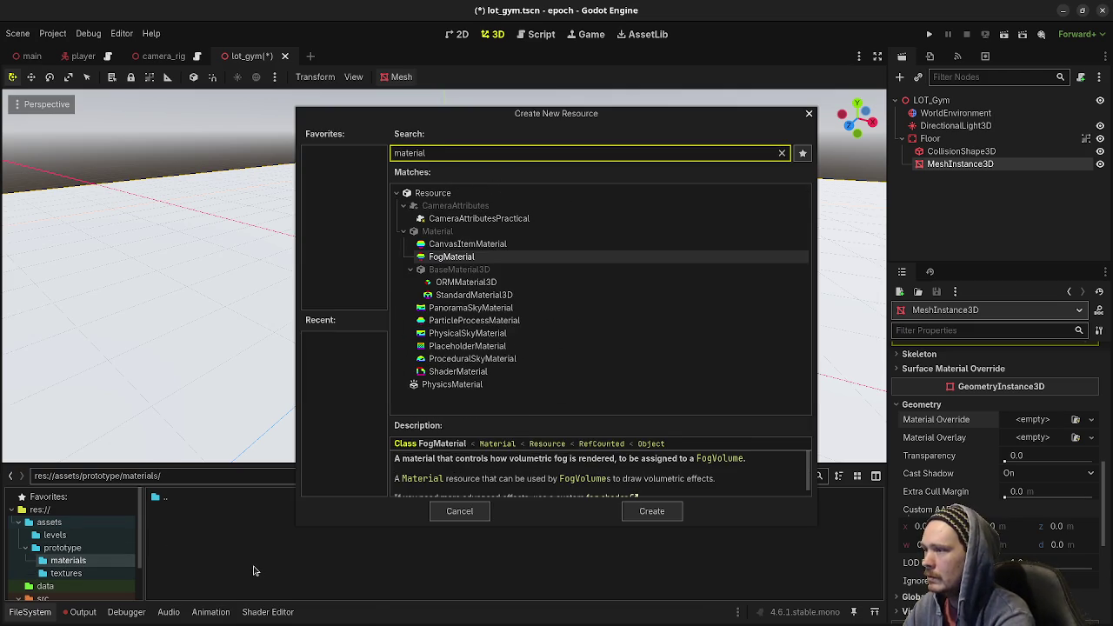
{"action": "key", "text": "Down"}
{"action": "key", "text": "Down"}
{"action": "key", "text": "Down"}
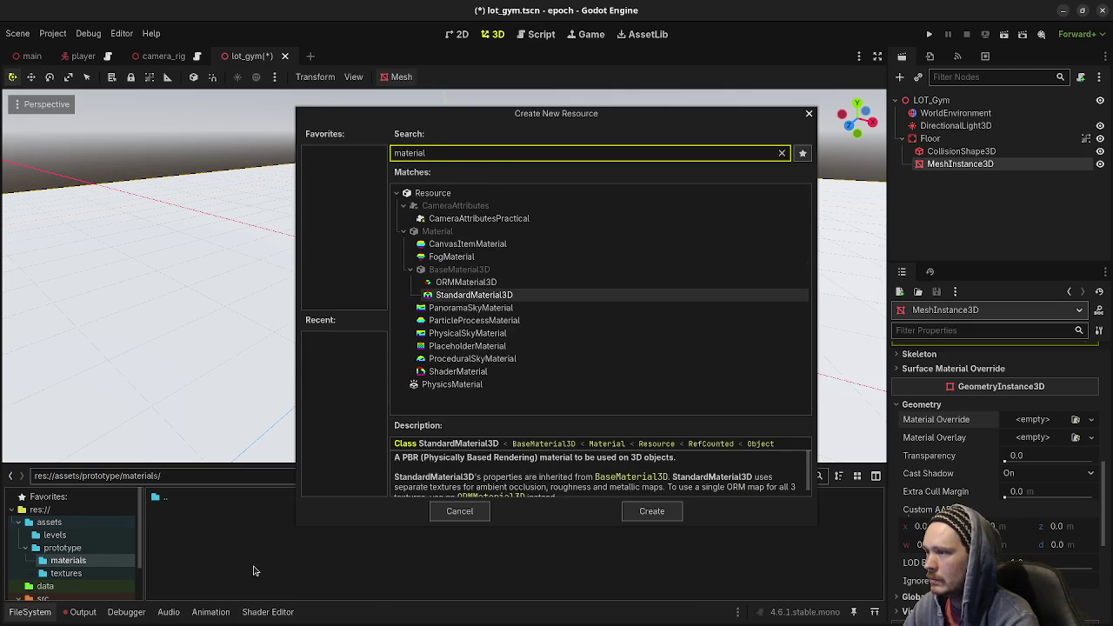
{"action": "key", "text": "Return"}
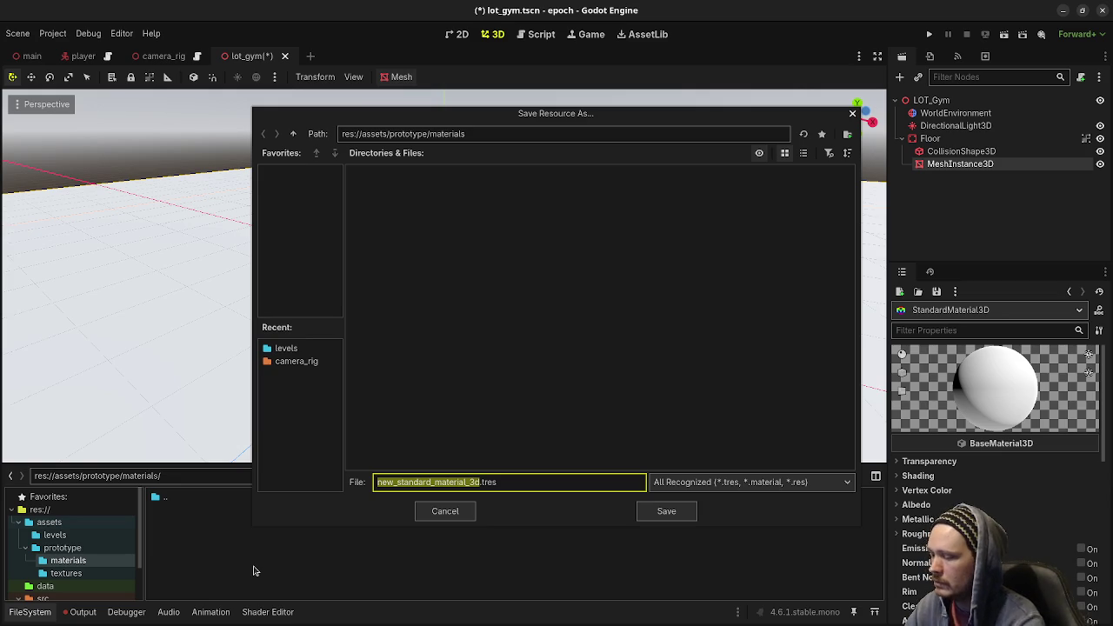
{"action": "type", "text": "grid"}
{"action": "key", "text": "Return"}
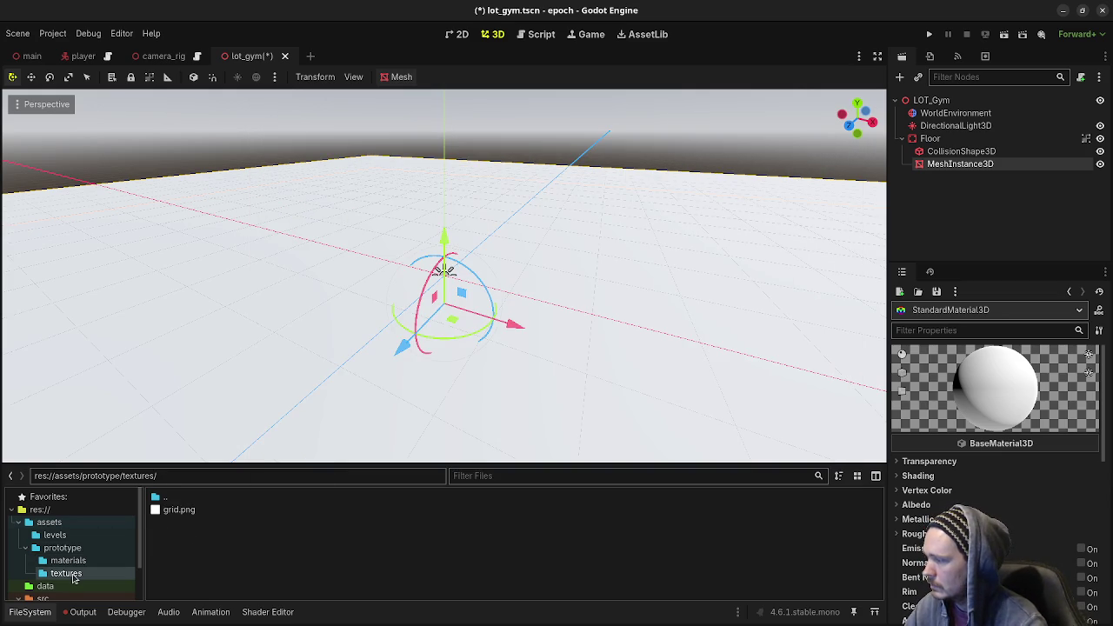
Step: Rename the new grid.tres material to grid_material.tres
{"action": "right_click", "coordinate": [177, 513]}
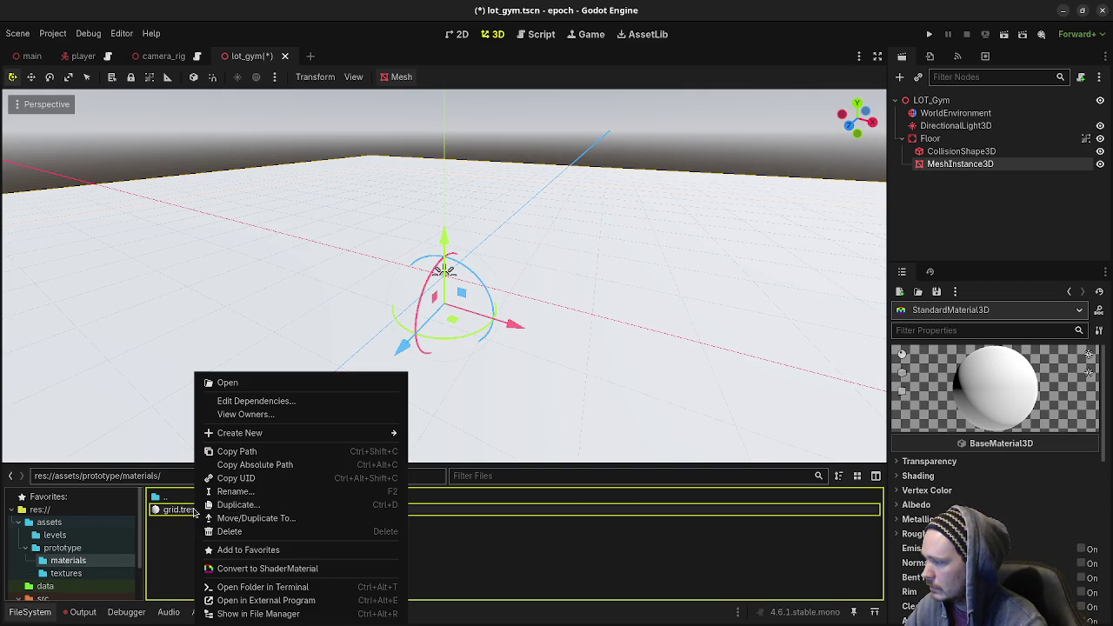
{"action": "left_click", "coordinate": [246, 499]}
{"action": "key", "text": "Right"}
{"action": "type", "text": "_material"}
{"action": "key", "text": "Return"}
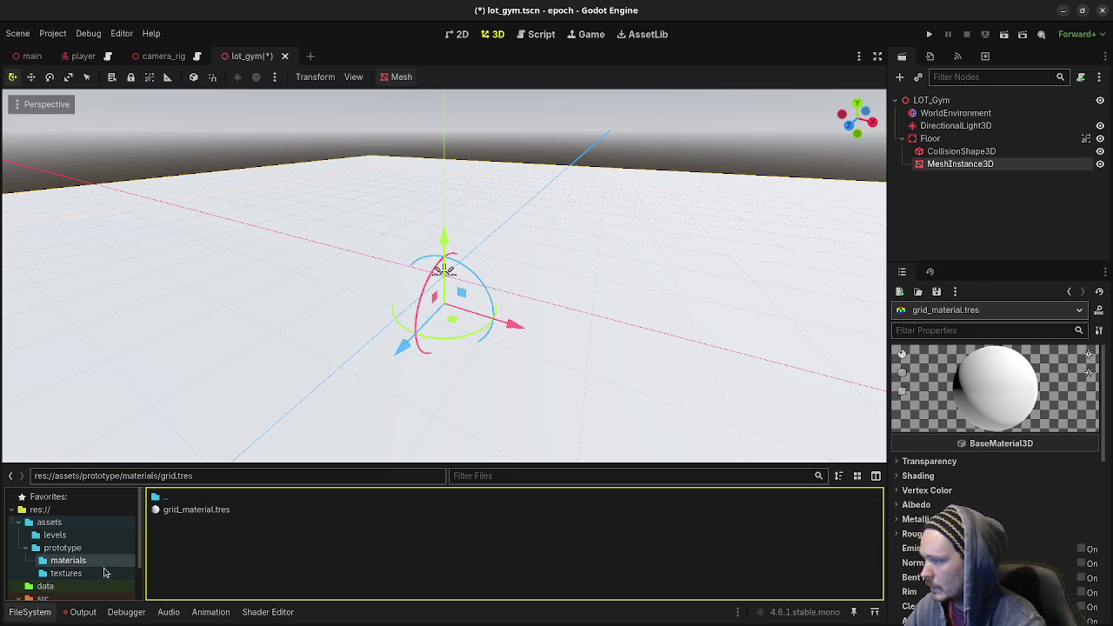
Step: Rename grid.png in the textures folder by appending '_alternate', then reselect grid_material.tres
{"action": "left_click", "coordinate": [80, 573]}
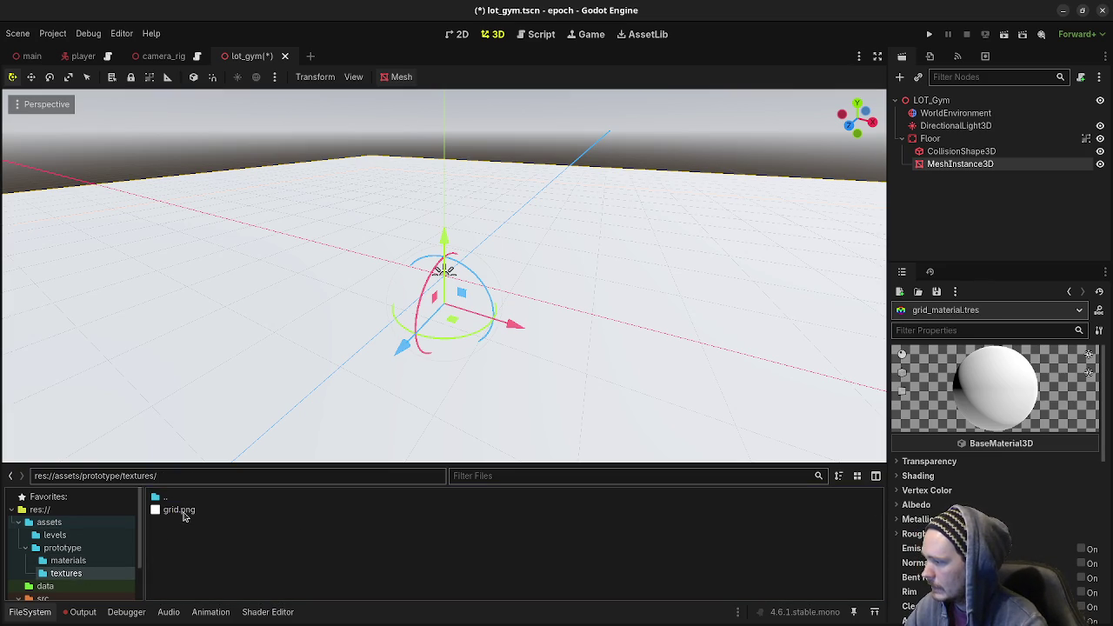
{"action": "right_click", "coordinate": [183, 511]}
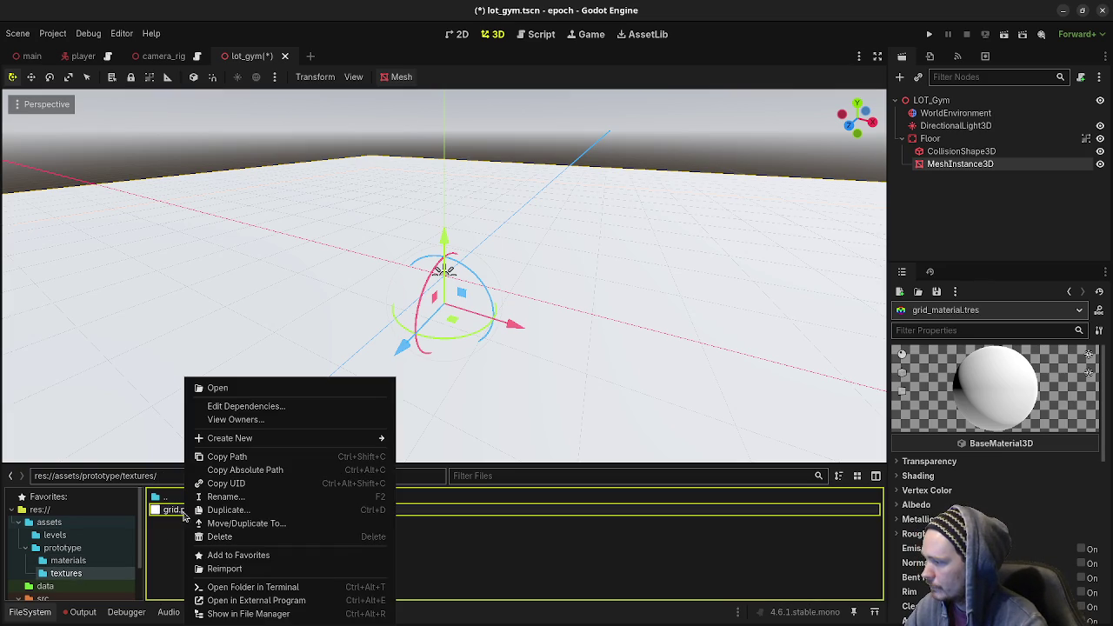
{"action": "left_click", "coordinate": [231, 497]}
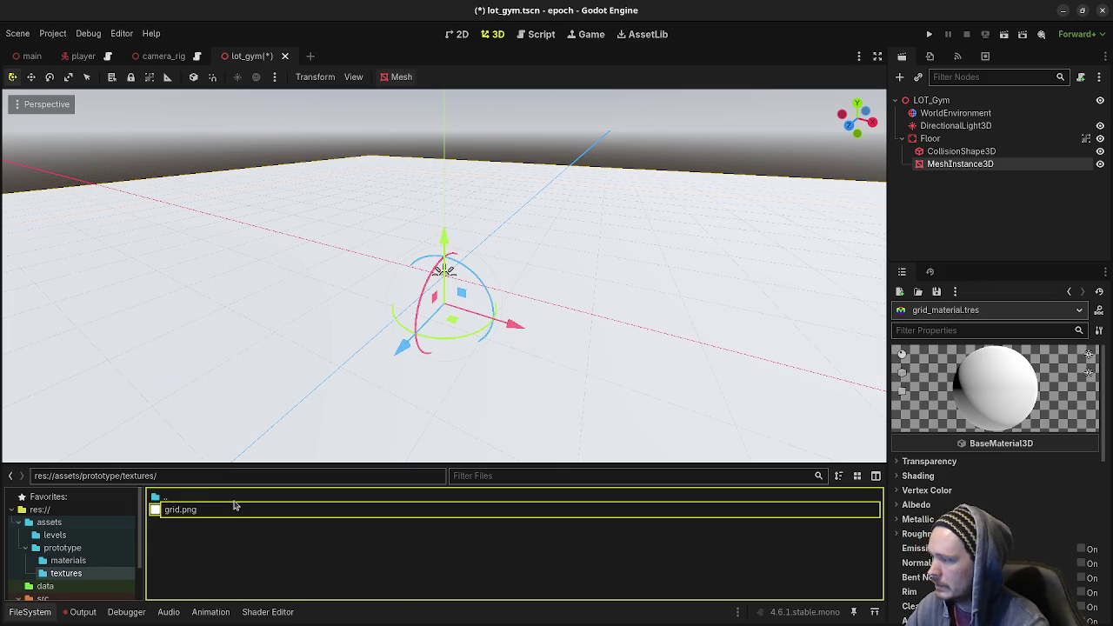
{"action": "left_click", "coordinate": [197, 562]}
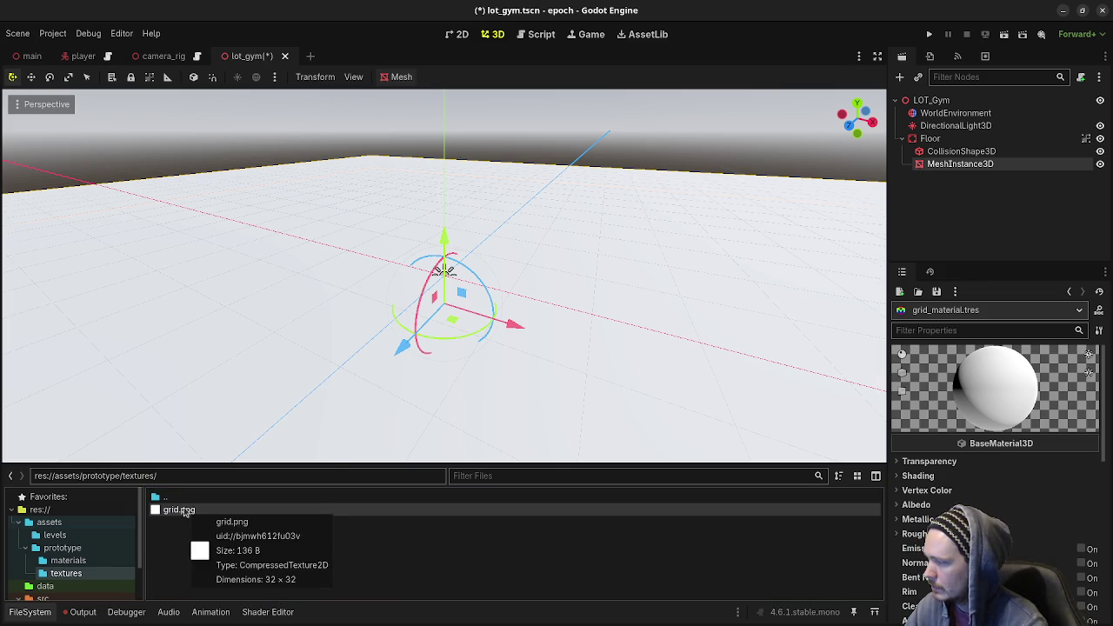
{"action": "right_click", "coordinate": [185, 511]}
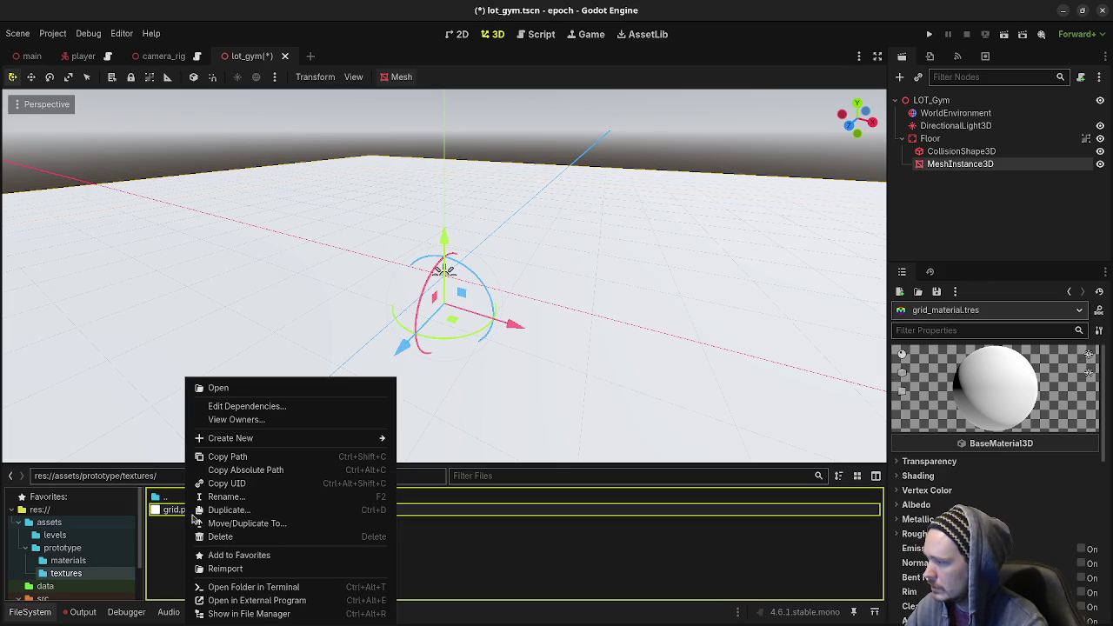
{"action": "left_click", "coordinate": [233, 497]}
{"action": "type", "text": "_alternate"}
{"action": "key", "text": "Return"}
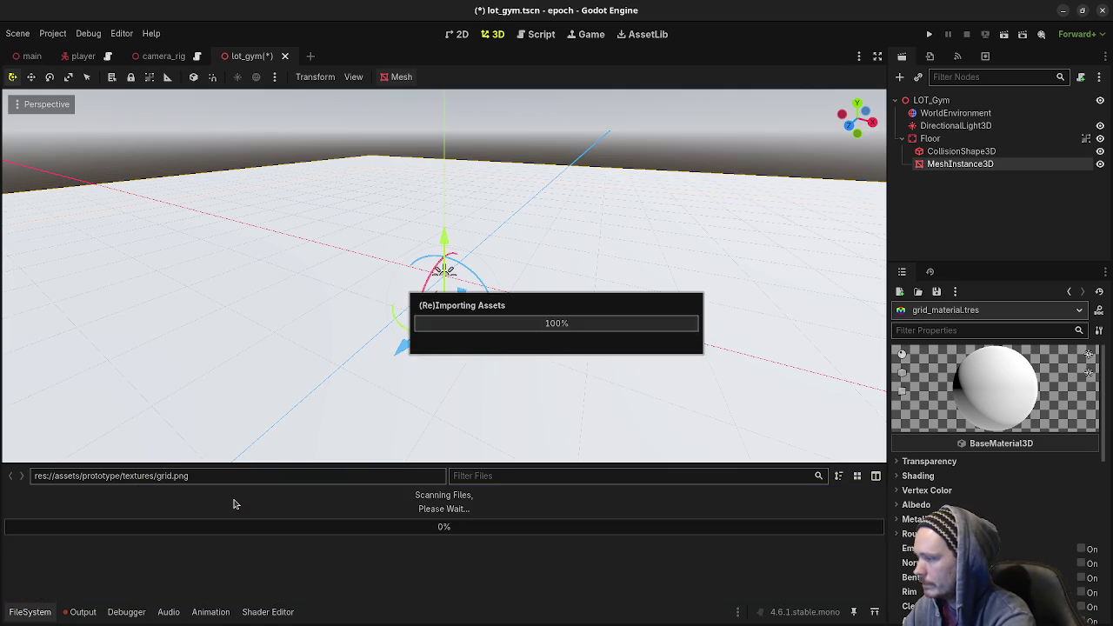
{"action": "left_click", "coordinate": [67, 561]}
{"action": "left_click", "coordinate": [209, 509]}
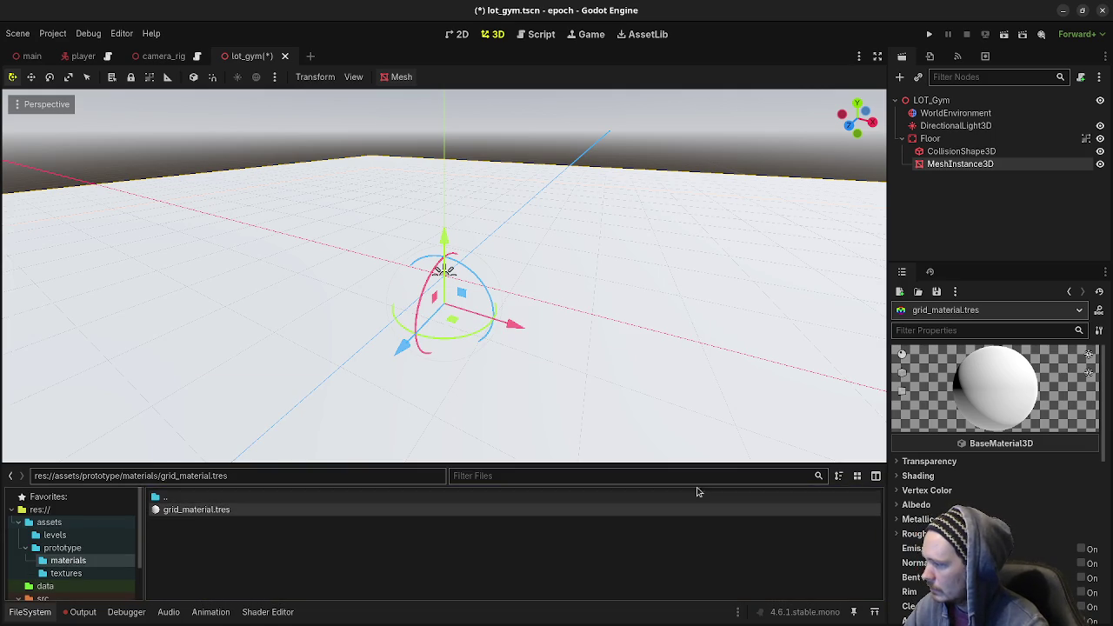
Step: Assign grid_albedo.png as the material's Albedo texture
{"action": "left_click", "coordinate": [923, 519]}
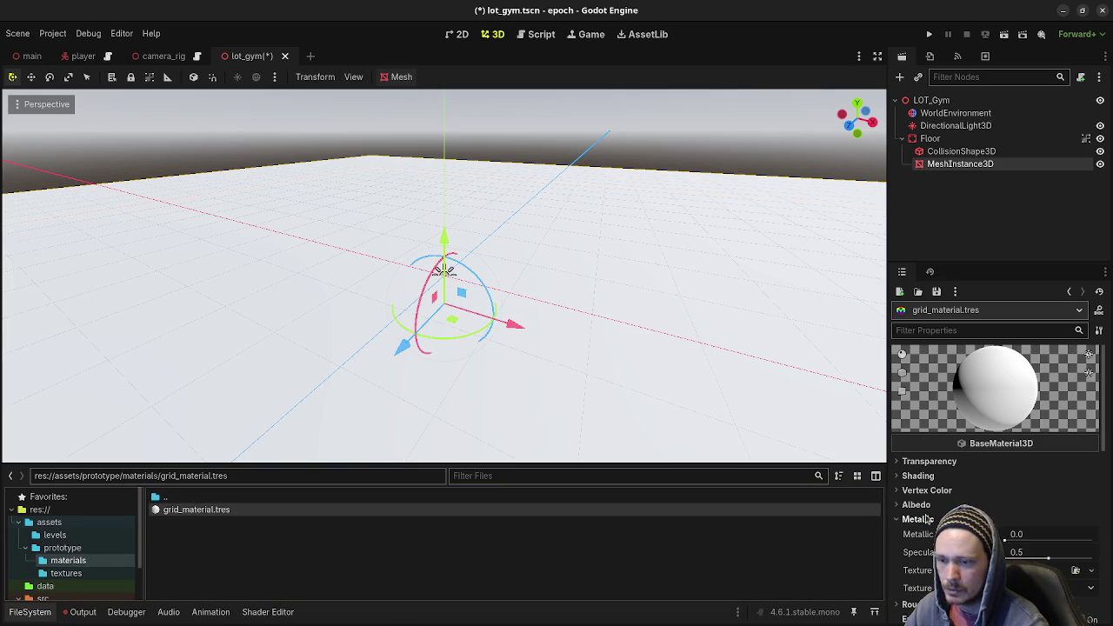
{"action": "left_click", "coordinate": [924, 519]}
{"action": "left_click", "coordinate": [916, 504]}
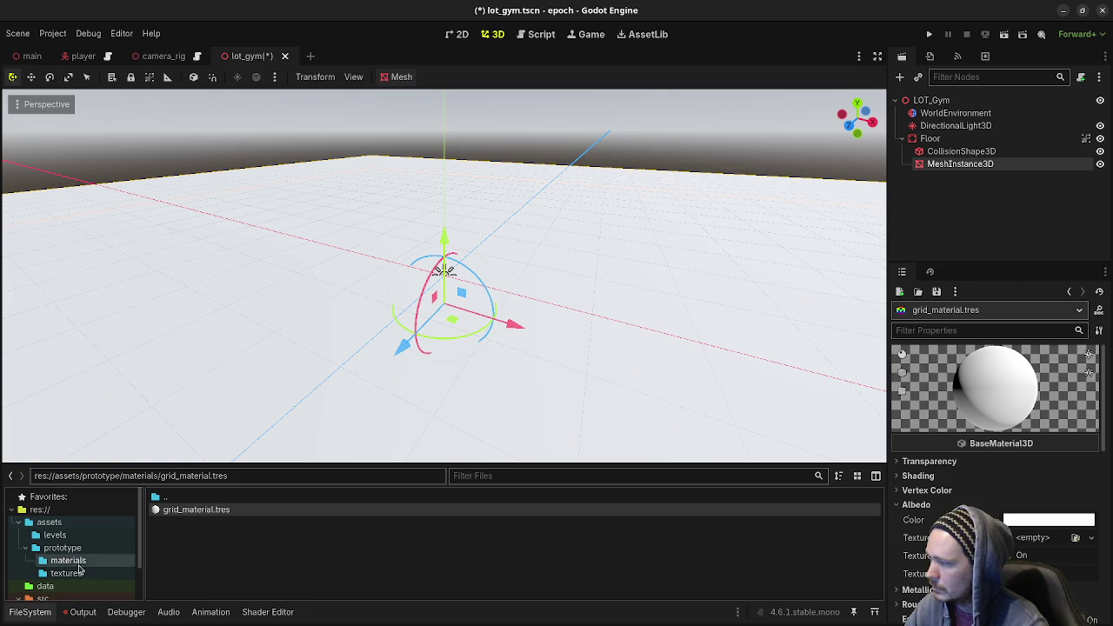
{"action": "left_click", "coordinate": [66, 573]}
{"action": "mouse_move", "coordinate": [179, 511]}
{"action": "left_mouse_down"}
{"action": "mouse_move", "coordinate": [1031, 526]}
{"action": "mouse_move", "coordinate": [1031, 537]}
{"action": "left_mouse_up"}
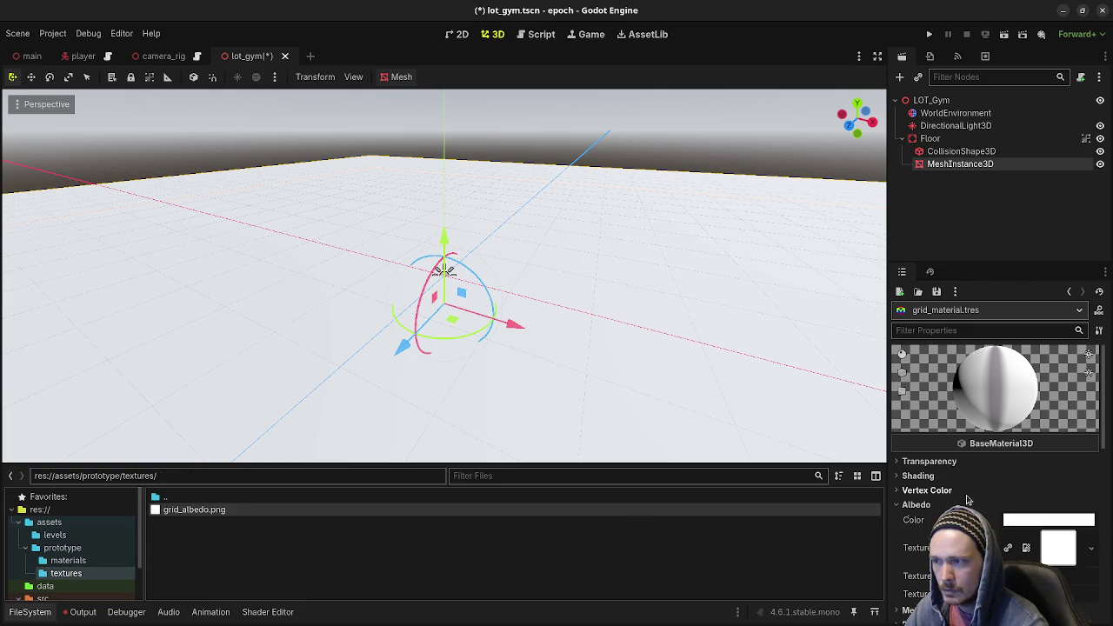
Step: Set the material's Metallic Specular value to 0
{"action": "scroll", "coordinate": [944, 421], "scroll_direction": "down", "scroll_amount": 5}
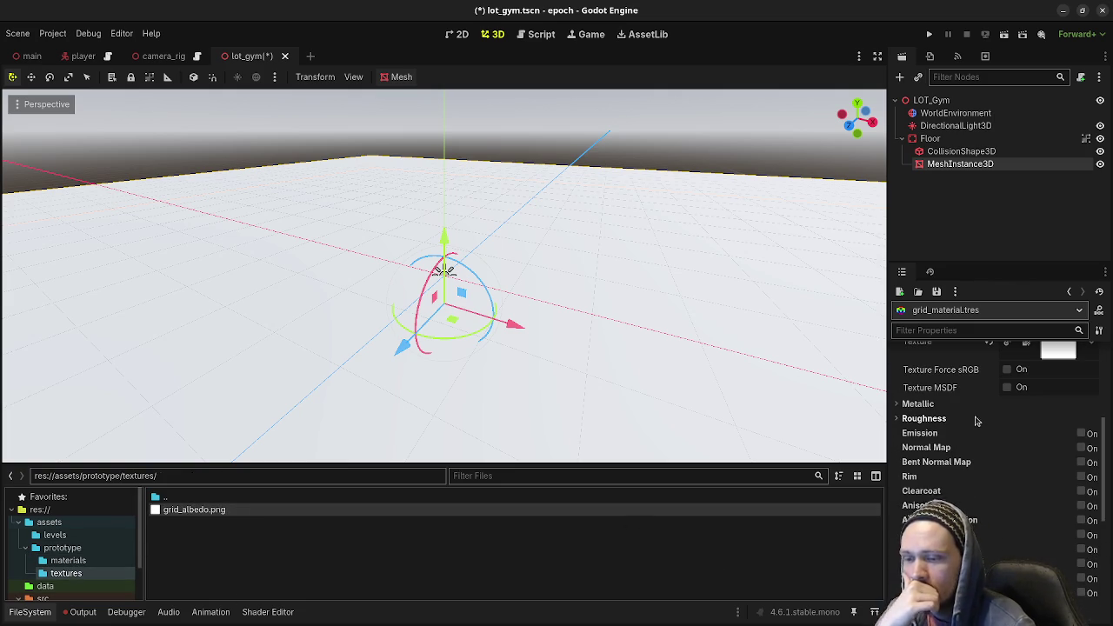
{"action": "left_click", "coordinate": [945, 420]}
{"action": "left_click", "coordinate": [945, 420]}
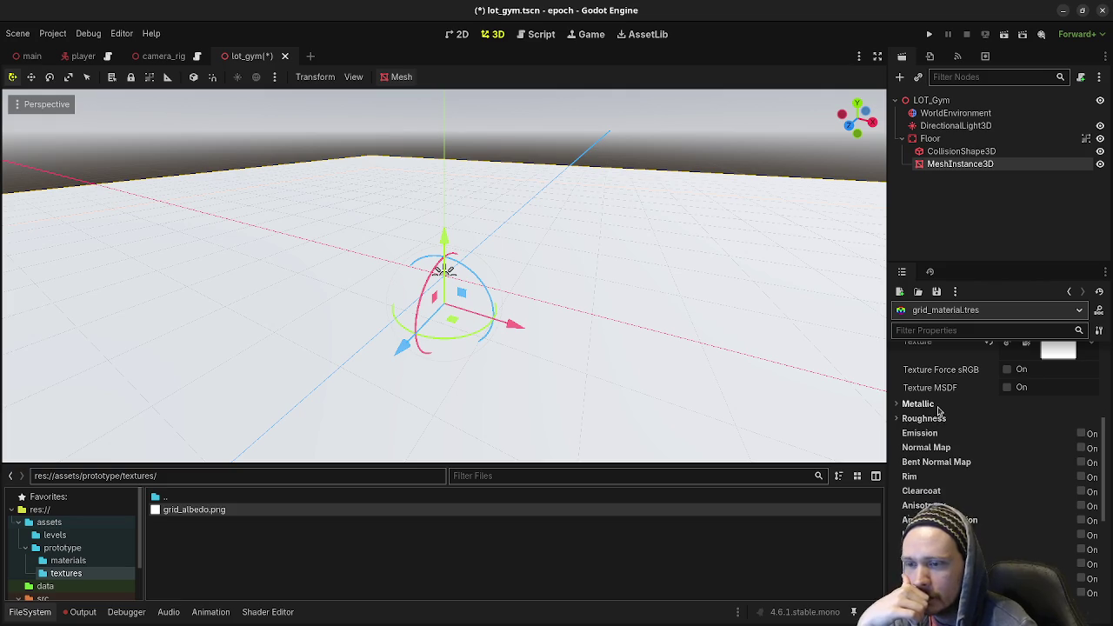
{"action": "left_click", "coordinate": [938, 407]}
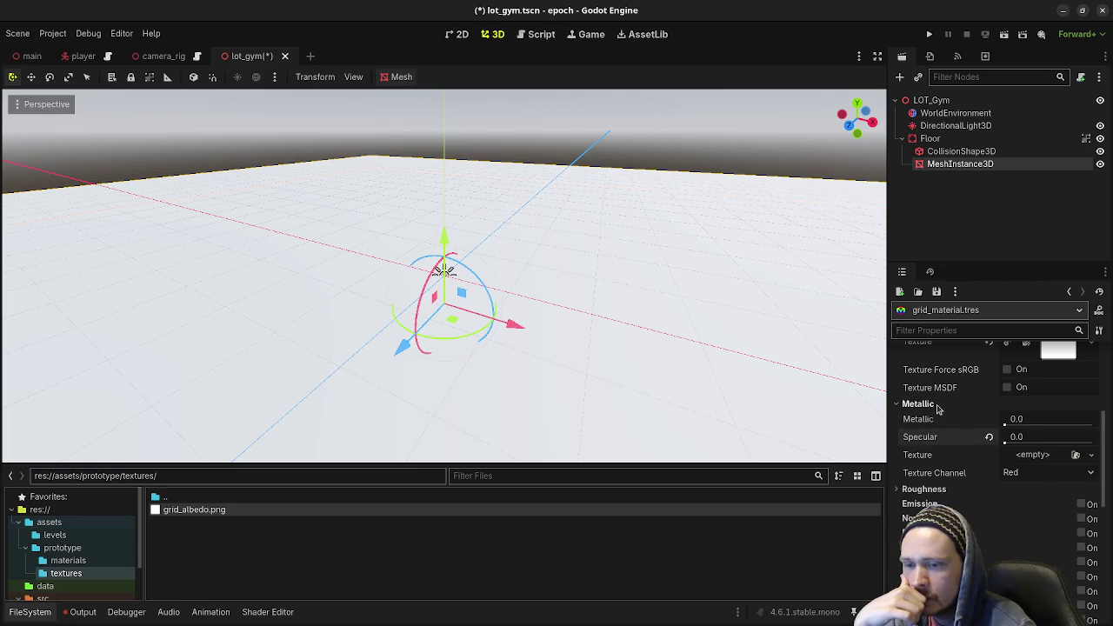
{"action": "left_click", "coordinate": [937, 405]}
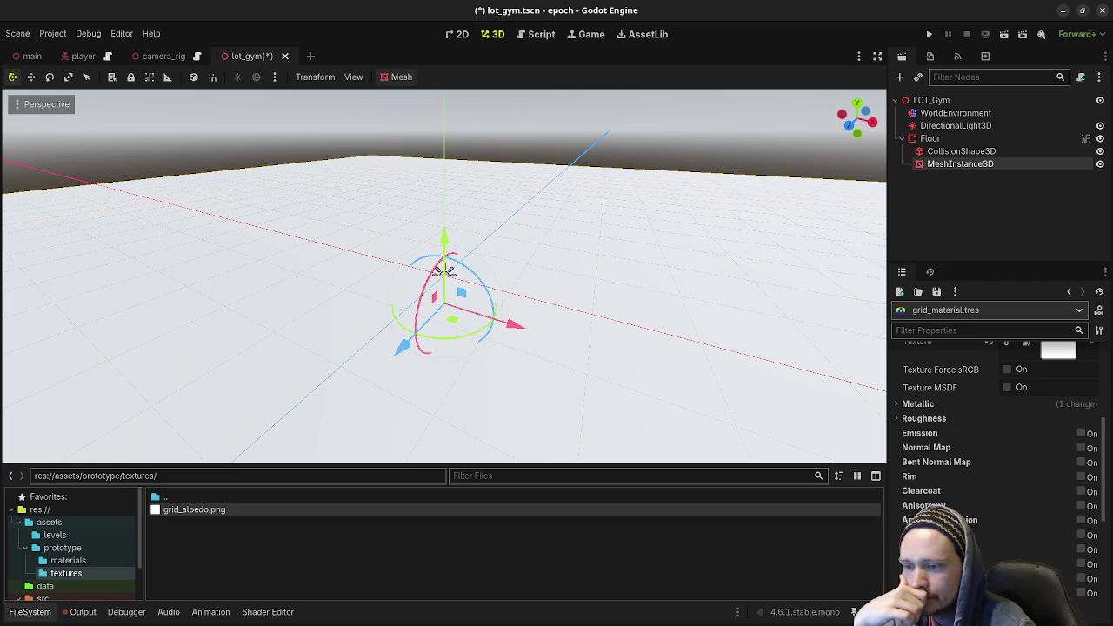
Step: Set the Sampling filter to Nearest and confirm the setting
{"action": "scroll", "coordinate": [956, 496], "scroll_direction": "down", "scroll_amount": 5}
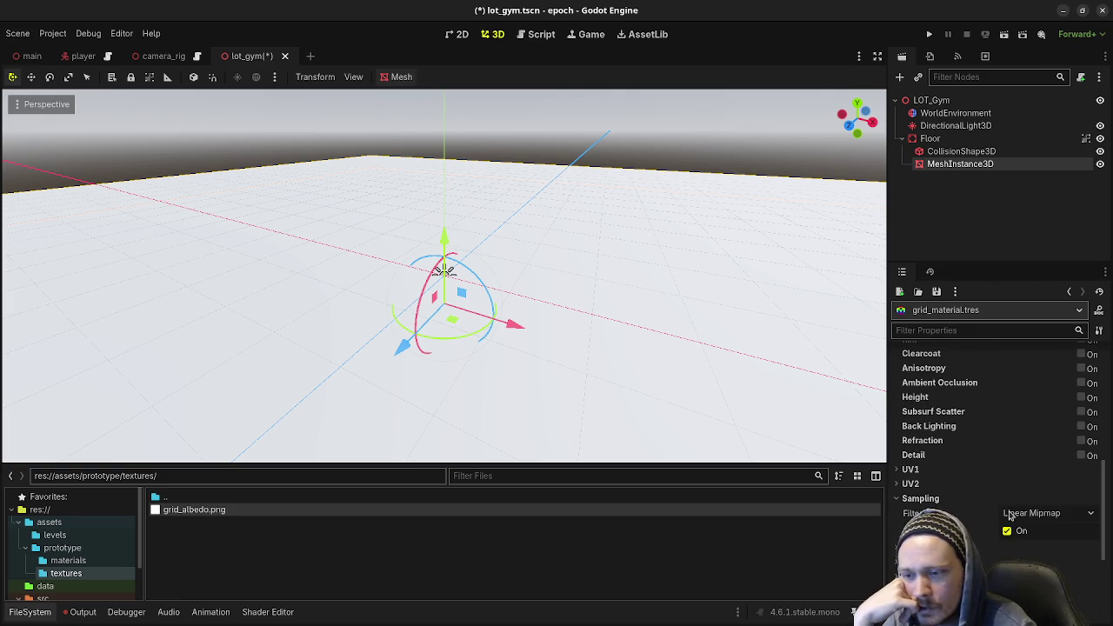
{"action": "left_click", "coordinate": [1034, 513]}
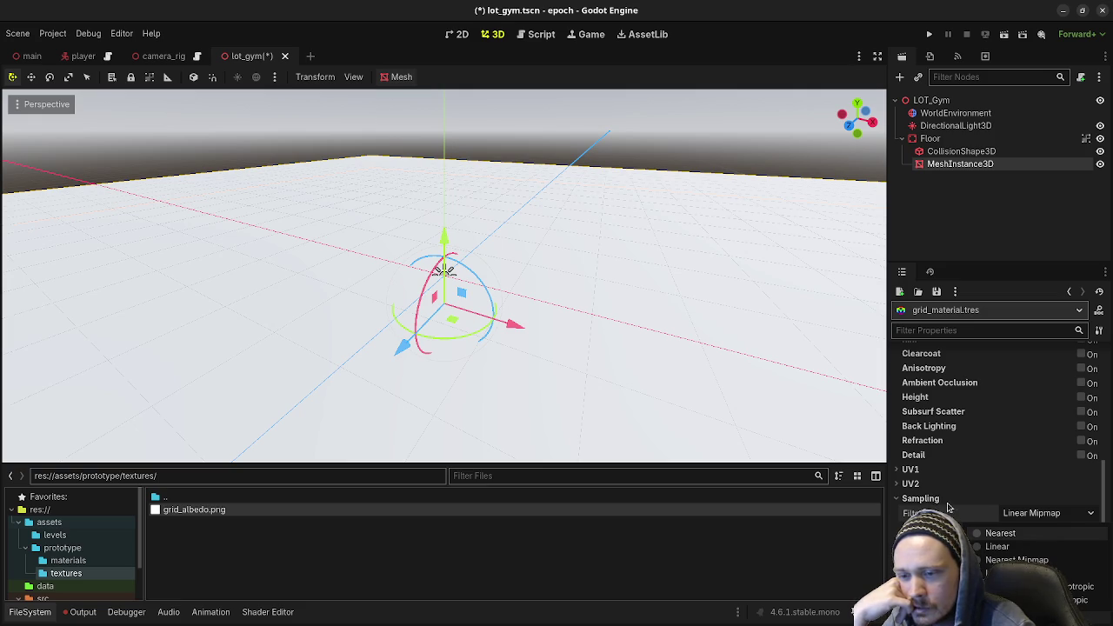
{"action": "key", "text": "Up"}
{"action": "key", "text": "Up"}
{"action": "key", "text": "Return"}
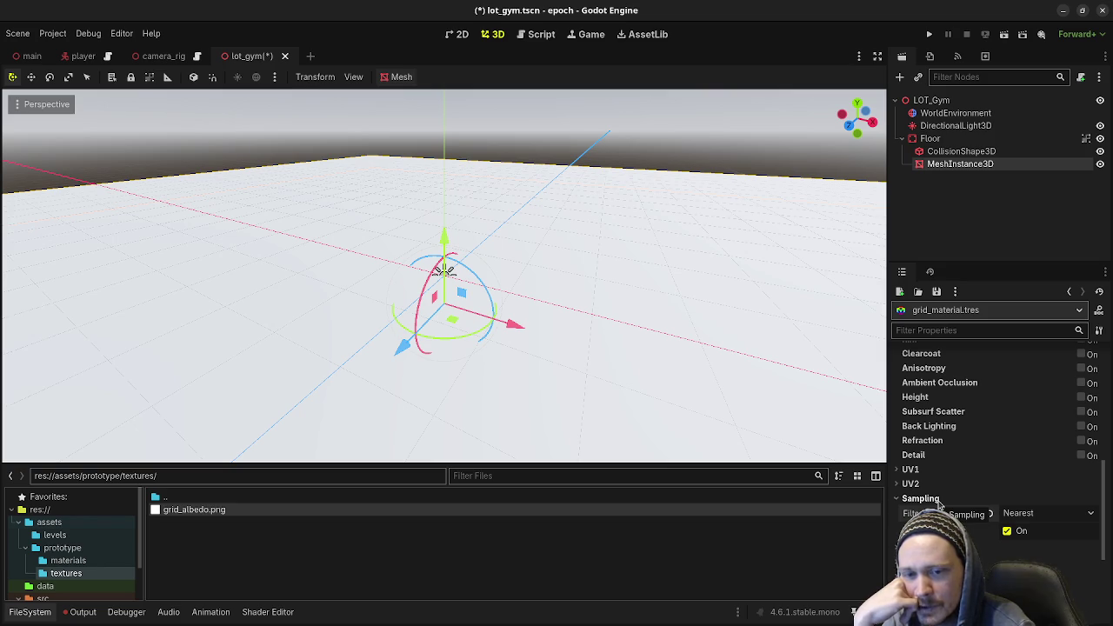
{"action": "left_click", "coordinate": [922, 498]}
{"action": "left_click", "coordinate": [936, 502]}
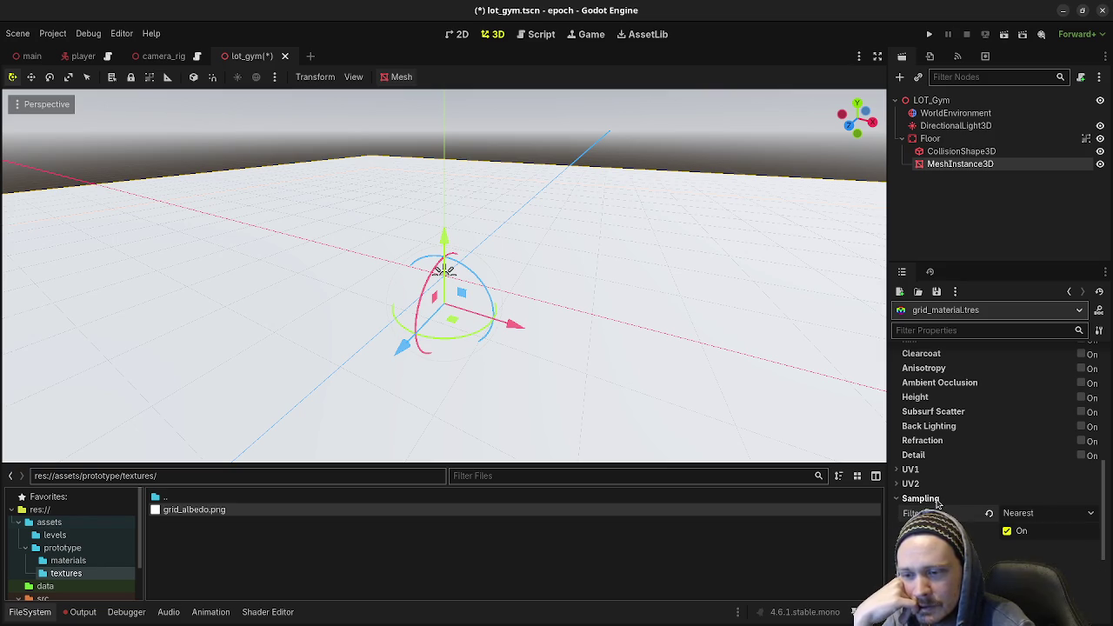
{"action": "left_click", "coordinate": [936, 501]}
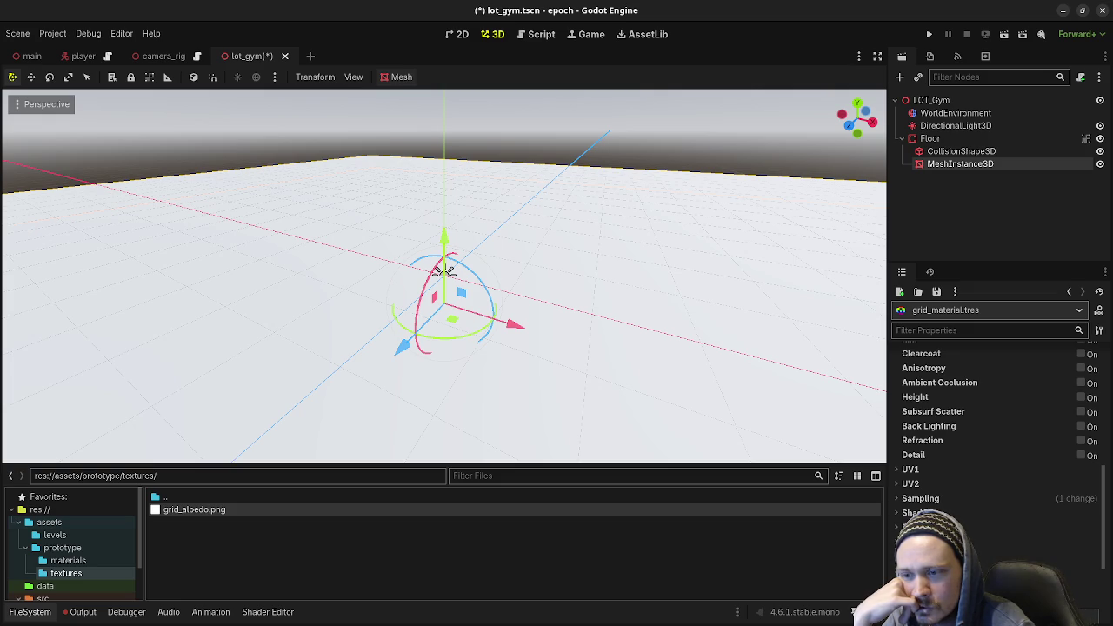
{"action": "left_click", "coordinate": [922, 501]}
{"action": "left_click", "coordinate": [921, 502]}
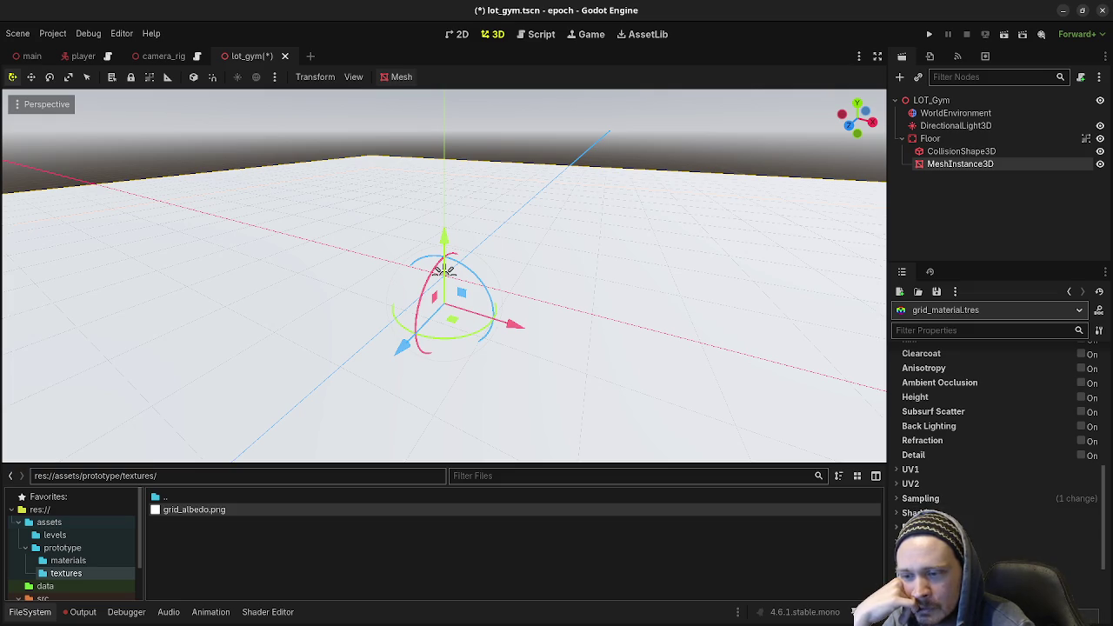
Step: Enable UV1 Triplanar and set the UV1 scale to 32 on x, y and z
{"action": "left_click", "coordinate": [913, 469]}
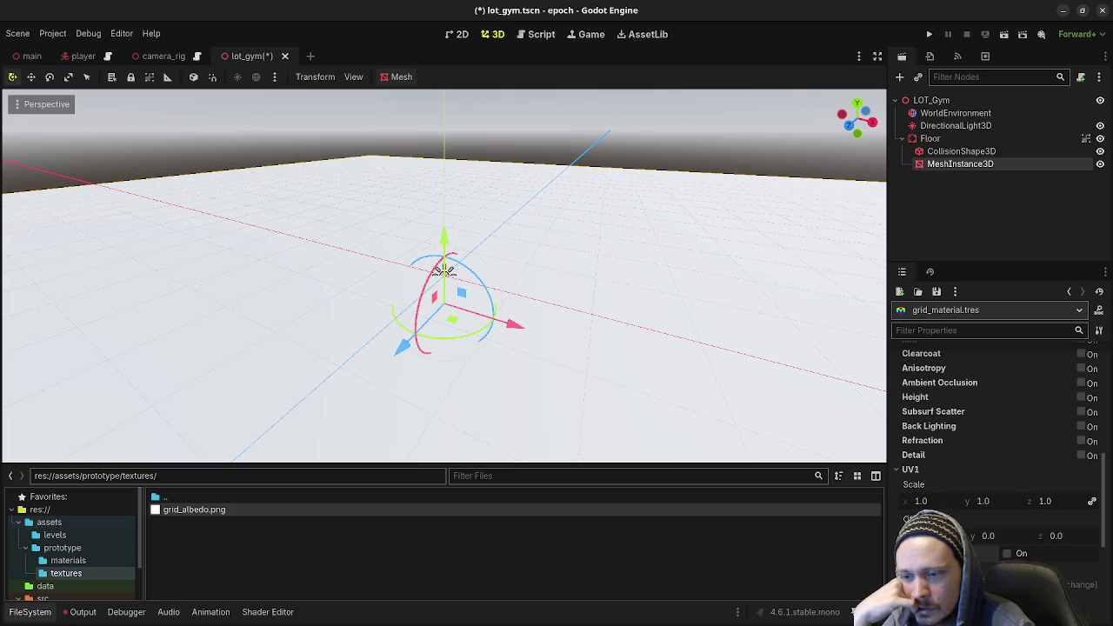
{"action": "left_click", "coordinate": [1006, 553]}
{"action": "scroll", "coordinate": [1003, 470], "scroll_direction": "down", "scroll_amount": 1}
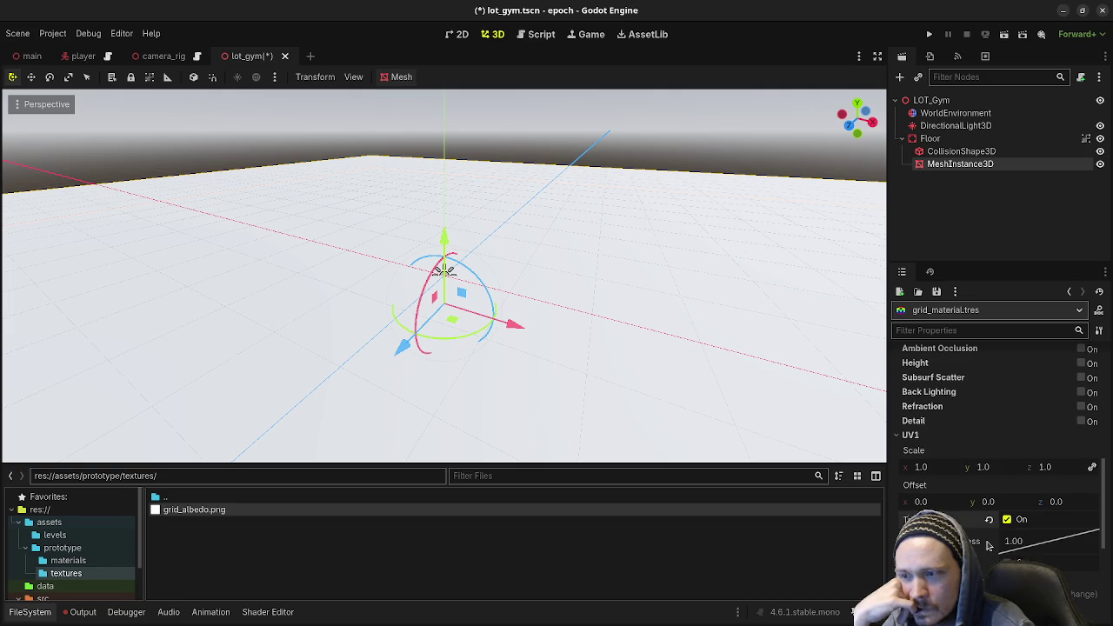
{"action": "left_click", "coordinate": [940, 472]}
{"action": "type", "text": "32"}
{"action": "left_click", "coordinate": [1062, 470]}
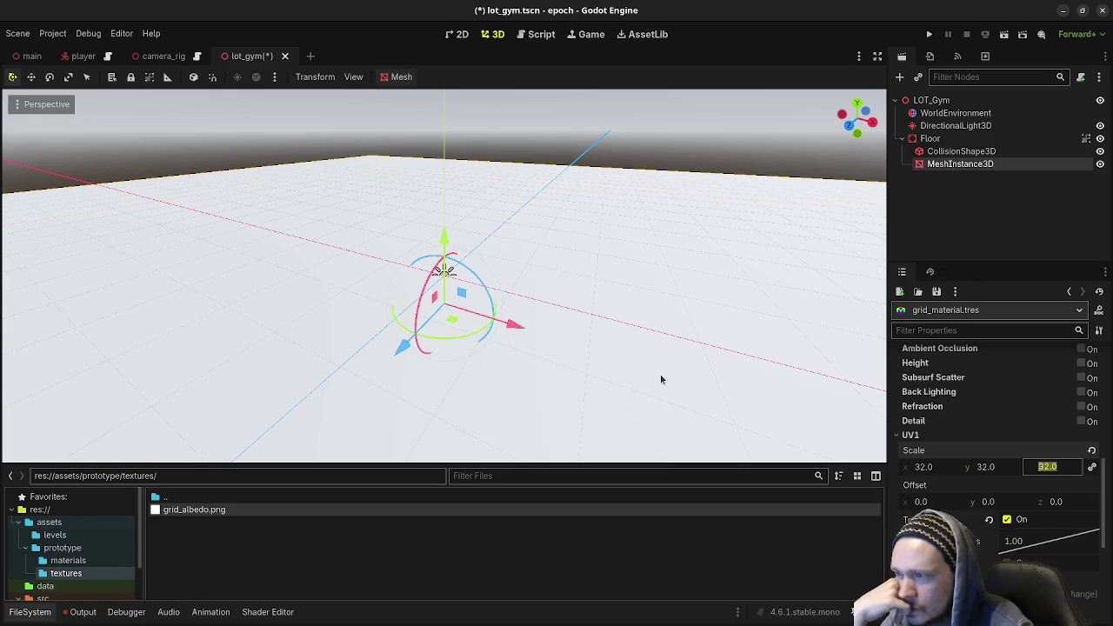
{"action": "scroll", "coordinate": [660, 350], "scroll_direction": "down", "scroll_amount": 5}
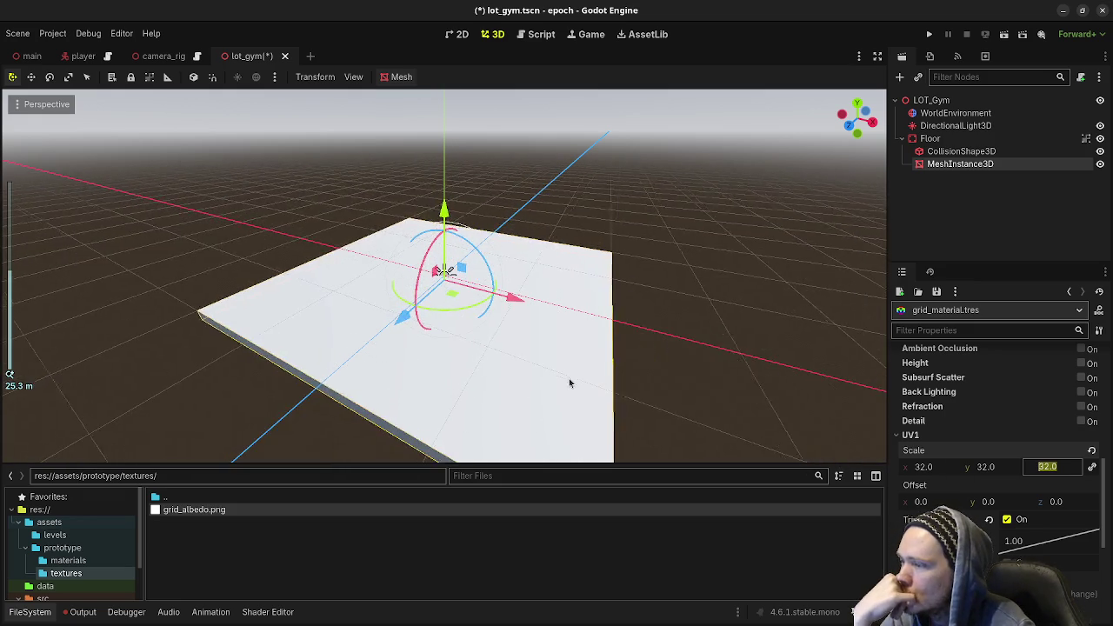
{"action": "scroll", "coordinate": [568, 378], "scroll_direction": "up", "scroll_amount": 2}
{"action": "left_click", "coordinate": [724, 352]}
Step: Select the floor's MeshInstance3D node in the Scene tree
{"action": "mouse_move", "coordinate": [692, 355]}
{"action": "left_mouse_down"}
{"action": "mouse_move", "coordinate": [603, 316]}
{"action": "mouse_move", "coordinate": [515, 354]}
{"action": "left_mouse_up"}
{"action": "scroll", "coordinate": [516, 355], "scroll_direction": "up", "scroll_amount": 4}
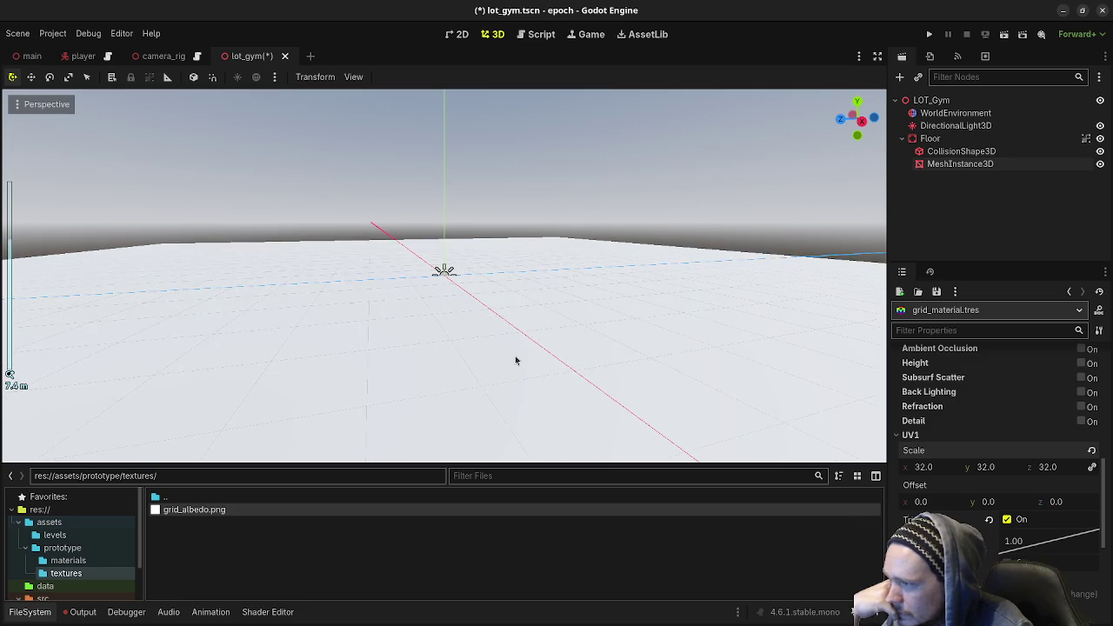
{"action": "scroll", "coordinate": [516, 360], "scroll_direction": "up", "scroll_amount": 2}
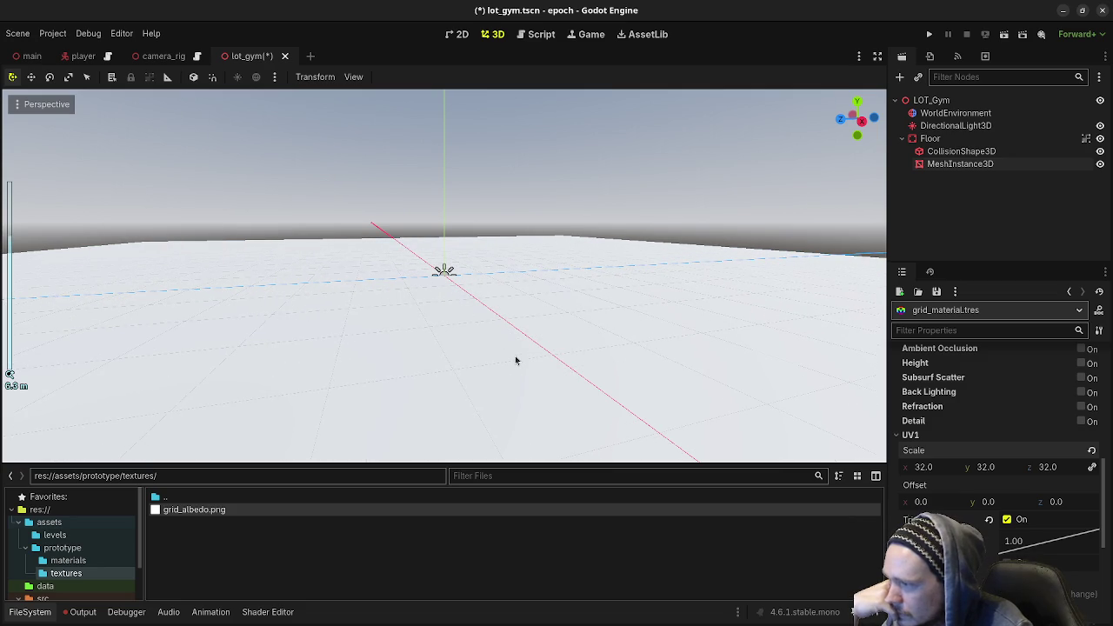
{"action": "left_click", "coordinate": [948, 167]}
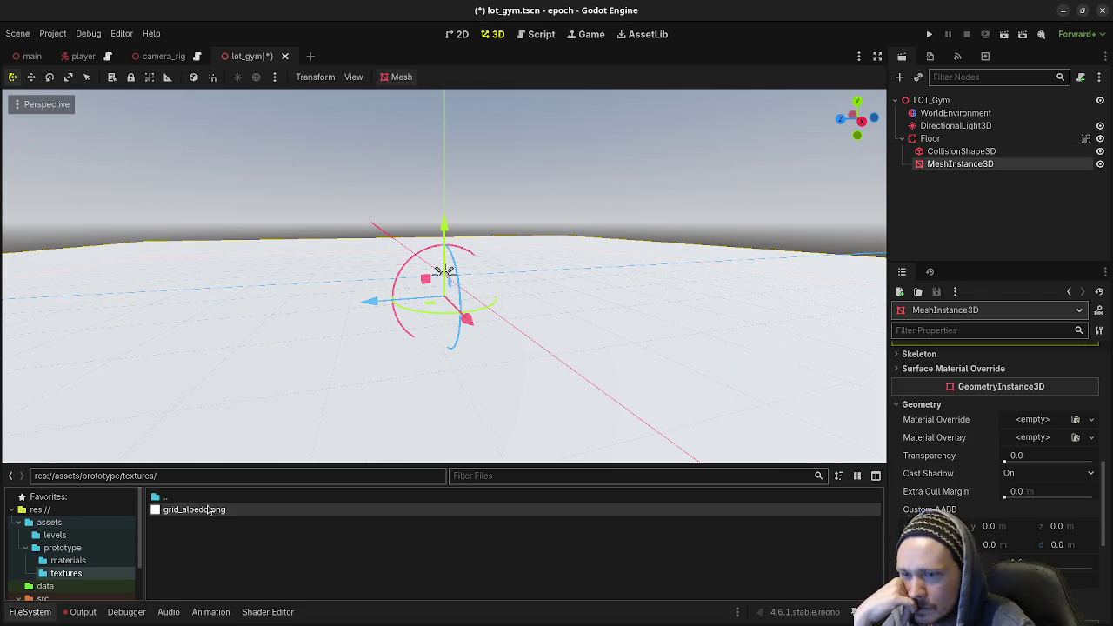
{"action": "left_click", "coordinate": [68, 560]}
Step: Apply grid_material.tres as the floor mesh's Material Override
{"action": "mouse_move", "coordinate": [193, 510]}
{"action": "left_mouse_down"}
{"action": "mouse_move", "coordinate": [948, 395]}
{"action": "mouse_move", "coordinate": [1019, 417]}
{"action": "left_mouse_up"}
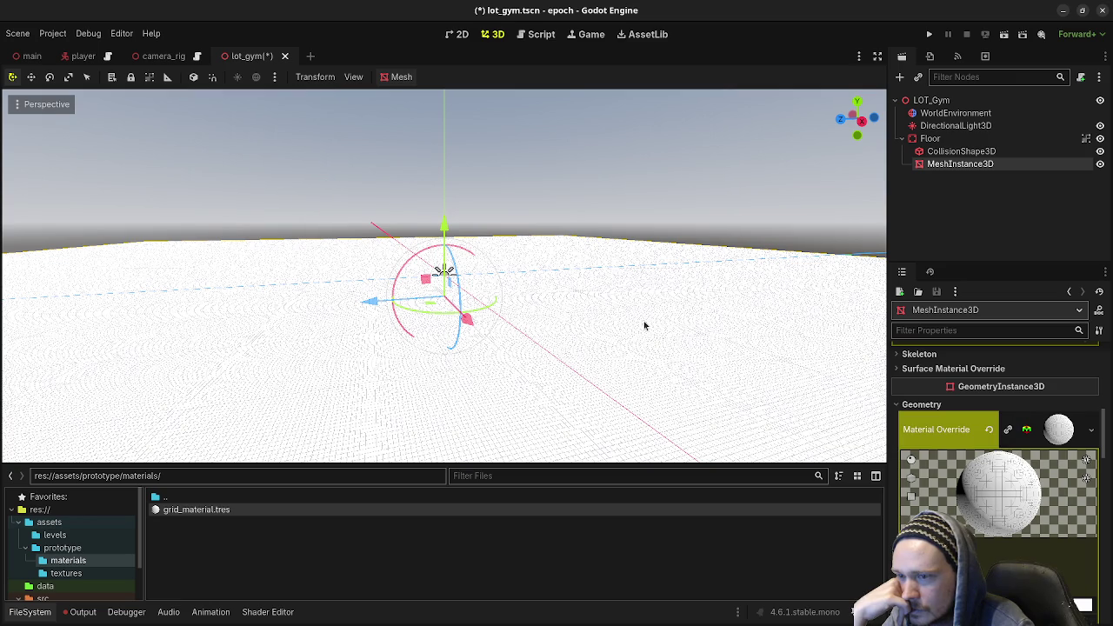
{"action": "mouse_move", "coordinate": [631, 328]}
{"action": "left_mouse_down"}
{"action": "mouse_move", "coordinate": [542, 373]}
{"action": "mouse_move", "coordinate": [544, 328]}
{"action": "mouse_move", "coordinate": [863, 348]}
{"action": "left_mouse_up"}
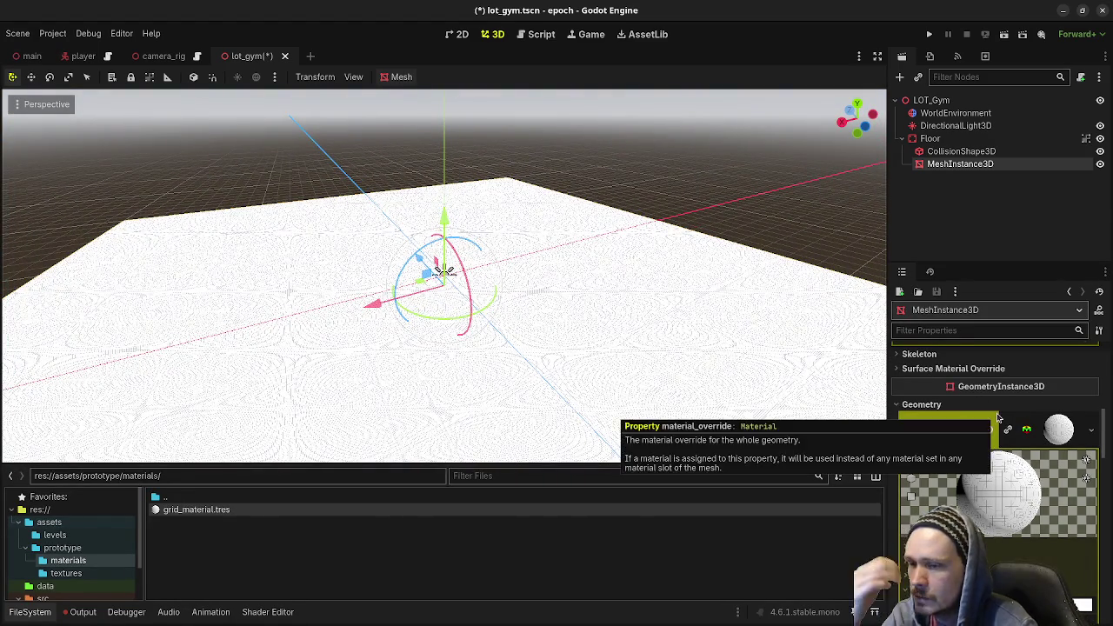
{"action": "scroll", "coordinate": [1042, 418], "scroll_direction": "down", "scroll_amount": 3}
{"action": "scroll", "coordinate": [1042, 418], "scroll_direction": "down", "scroll_amount": 6}
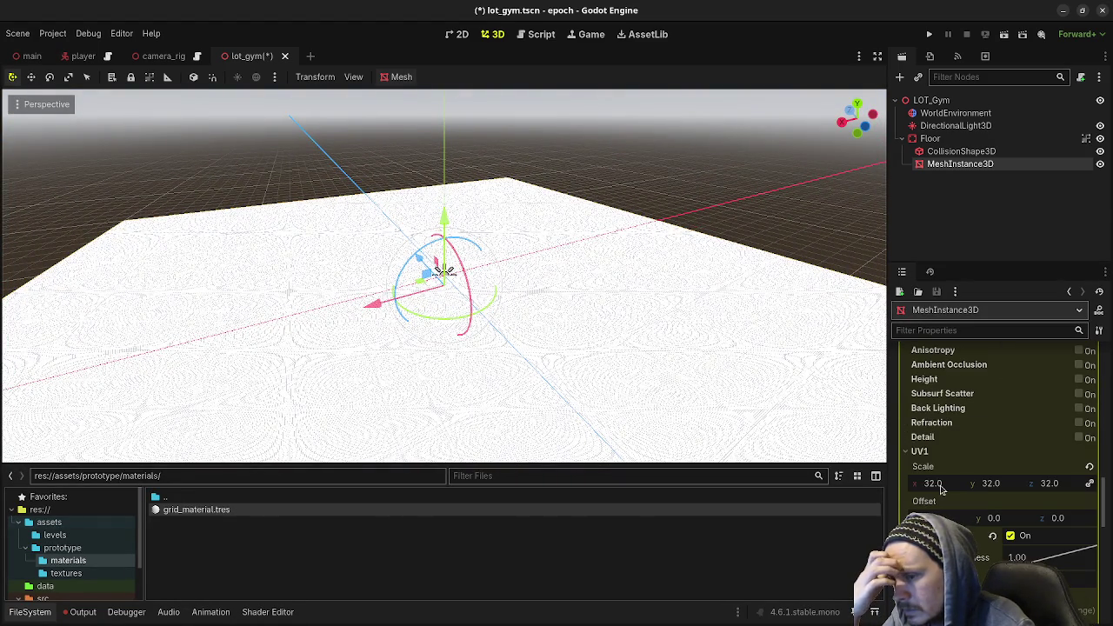
Step: Revert the material's UV1 scale to 1.0 and inspect the large grid tiles on the floor
{"action": "left_click", "coordinate": [1089, 467]}
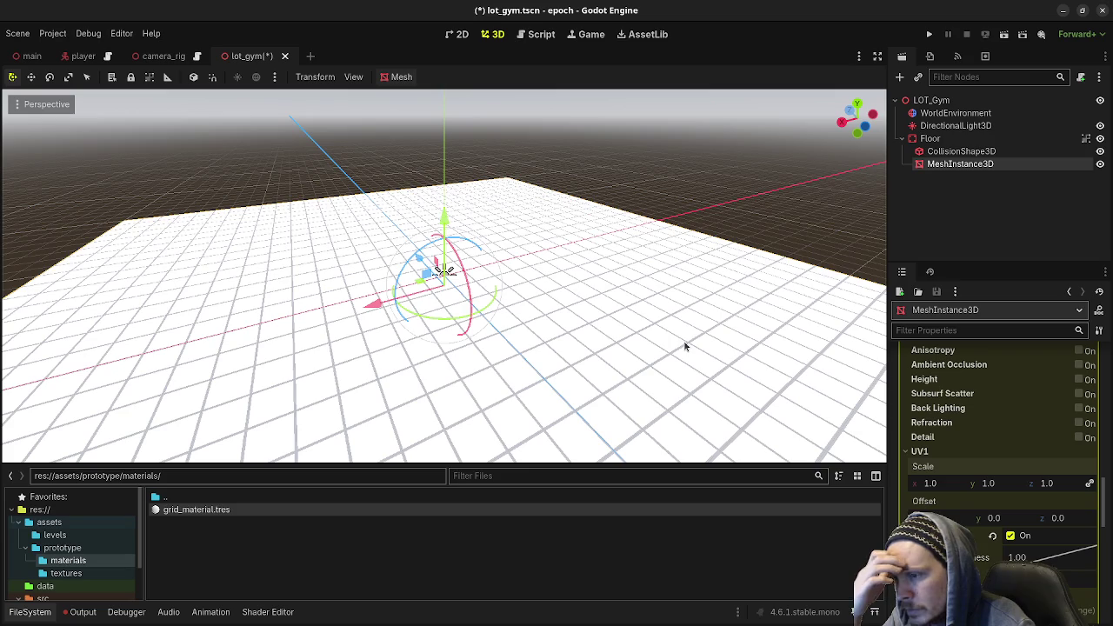
{"action": "mouse_move", "coordinate": [422, 329]}
{"action": "left_mouse_down"}
{"action": "mouse_move", "coordinate": [566, 379]}
{"action": "mouse_move", "coordinate": [528, 365]}
{"action": "left_mouse_up"}
{"action": "scroll", "coordinate": [528, 365], "scroll_direction": "down", "scroll_amount": 5}
{"action": "left_click", "coordinate": [651, 197]}
{"action": "scroll", "coordinate": [533, 315], "scroll_direction": "down", "scroll_amount": 3}
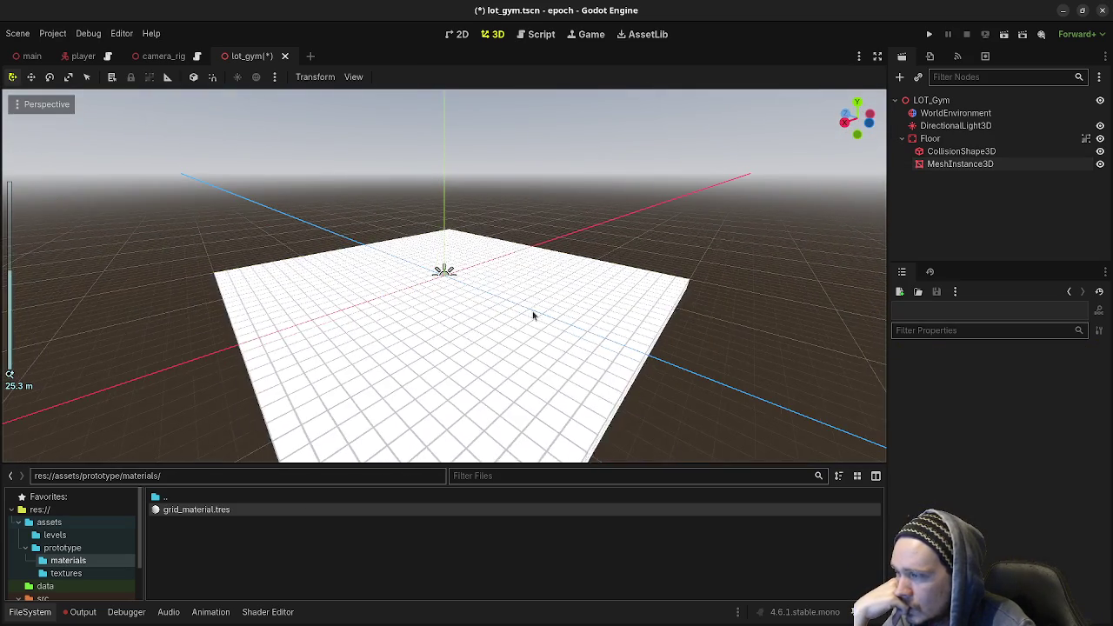
{"action": "mouse_move", "coordinate": [533, 316]}
{"action": "left_mouse_down"}
{"action": "mouse_move", "coordinate": [542, 358]}
{"action": "mouse_move", "coordinate": [564, 373]}
{"action": "mouse_move", "coordinate": [549, 376]}
{"action": "left_mouse_up"}
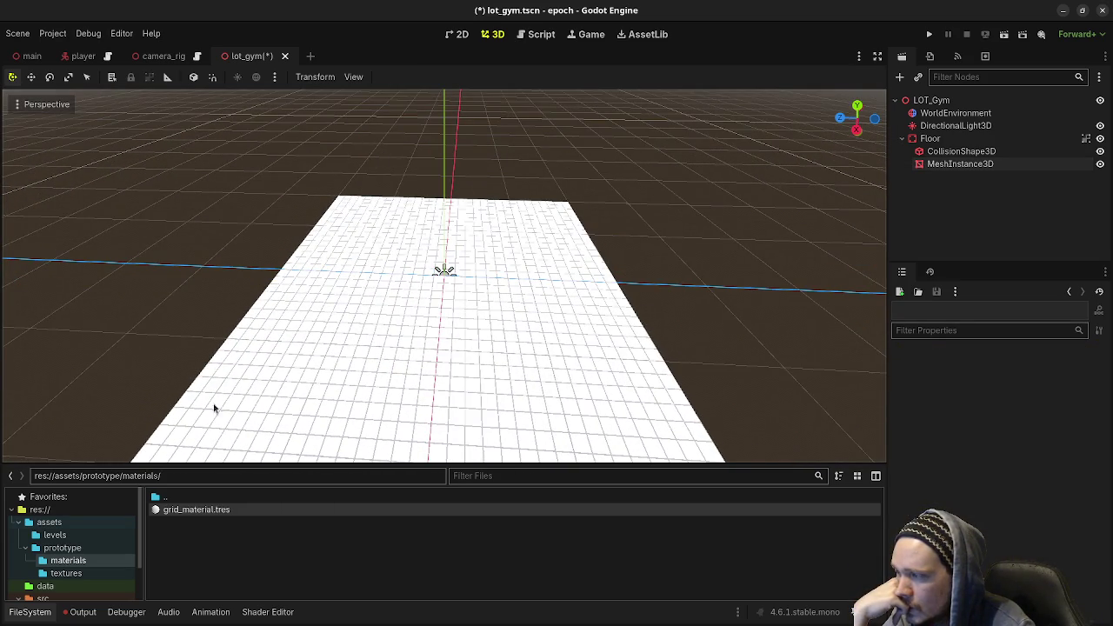
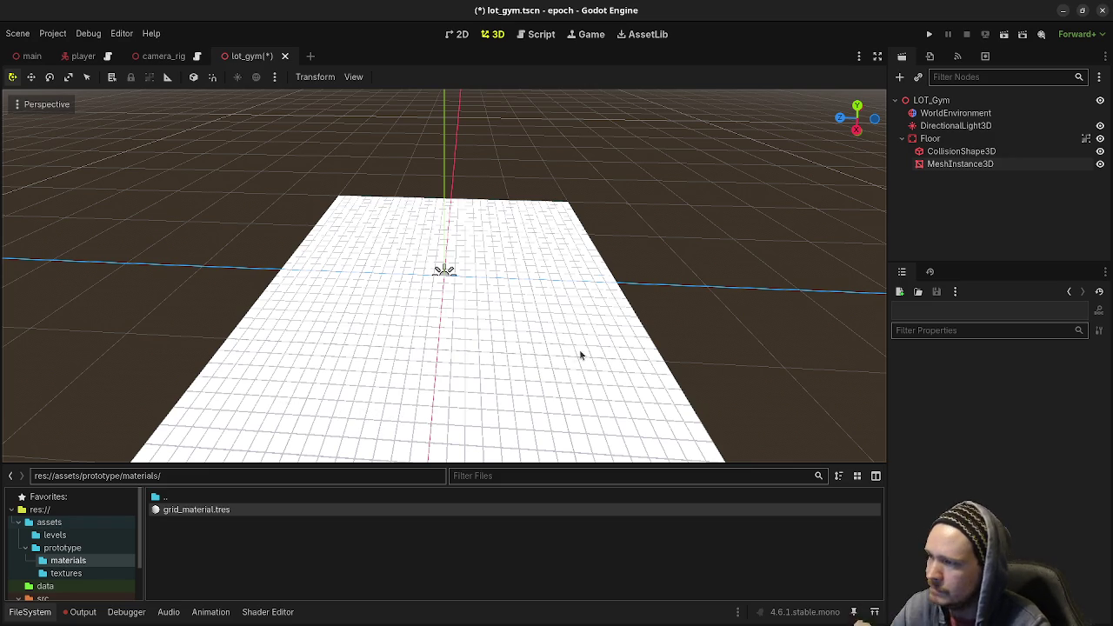
Step: Select the LOT_Gym root node and save the lot_gym scene
{"action": "left_click_drag", "start_coordinate": [581, 355], "coordinate": [637, 317]}
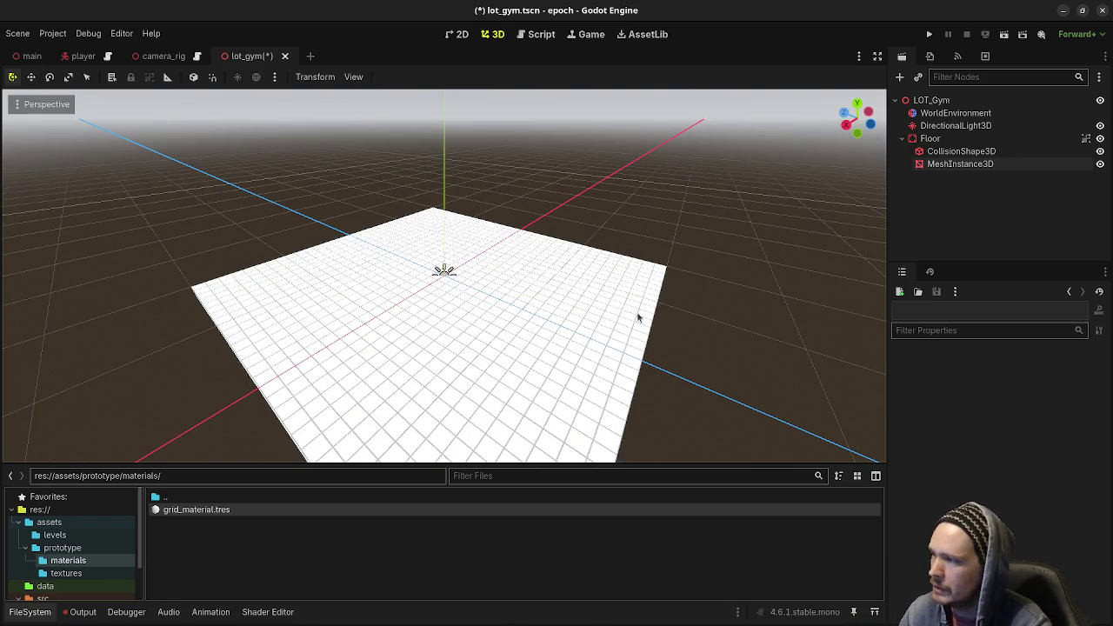
{"action": "left_click", "coordinate": [937, 141]}
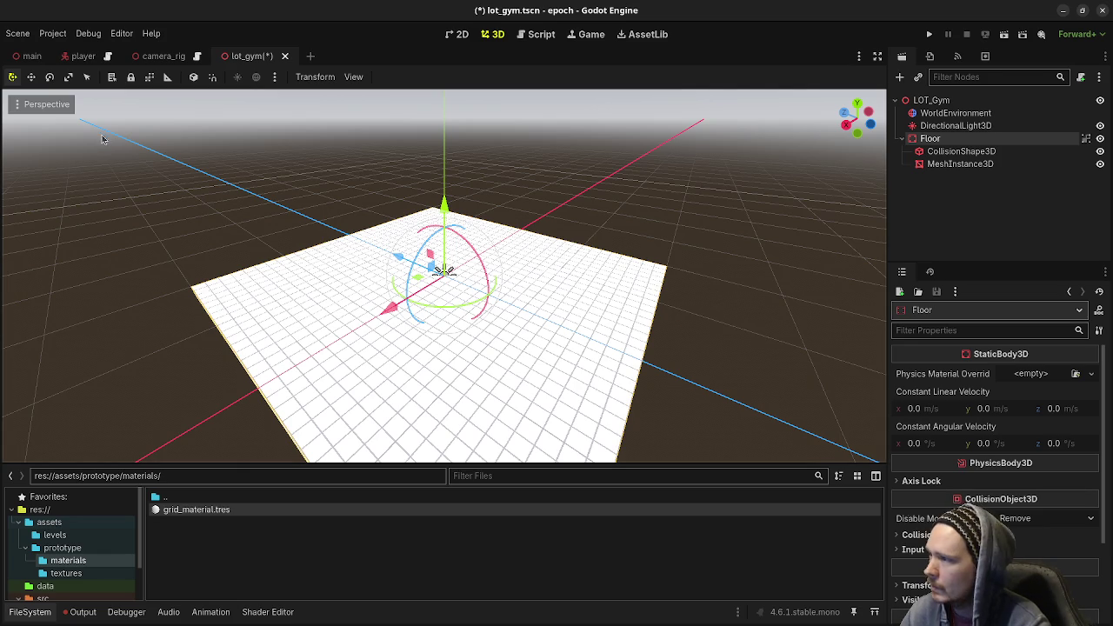
{"action": "left_click", "coordinate": [905, 138]}
{"action": "left_click", "coordinate": [967, 190]}
{"action": "left_click", "coordinate": [930, 100]}
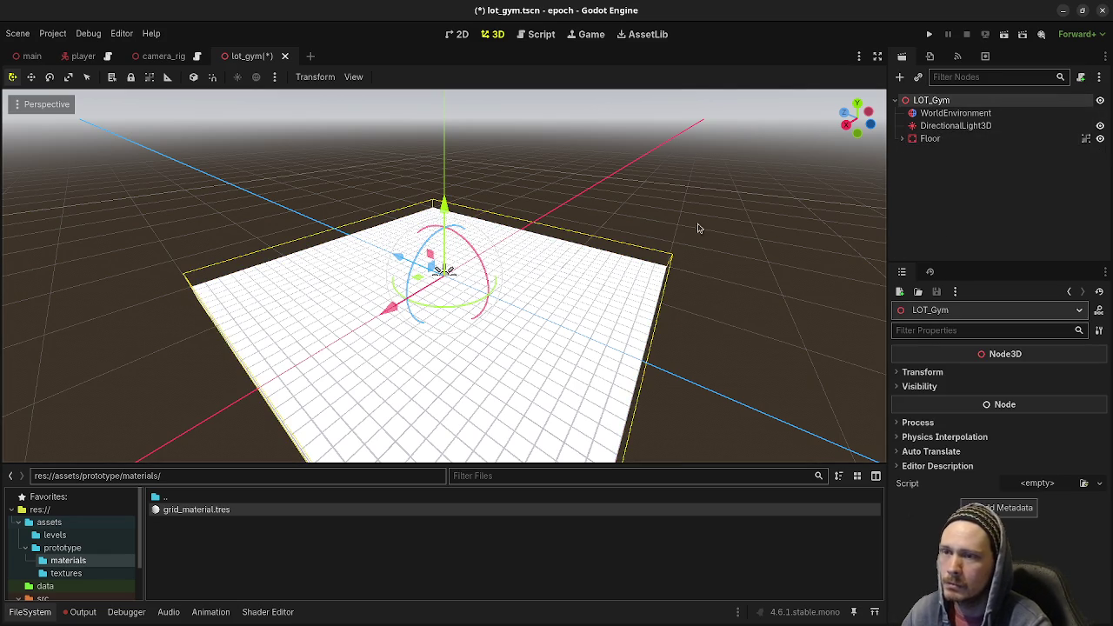
{"action": "key", "text": "ctrl+s"}
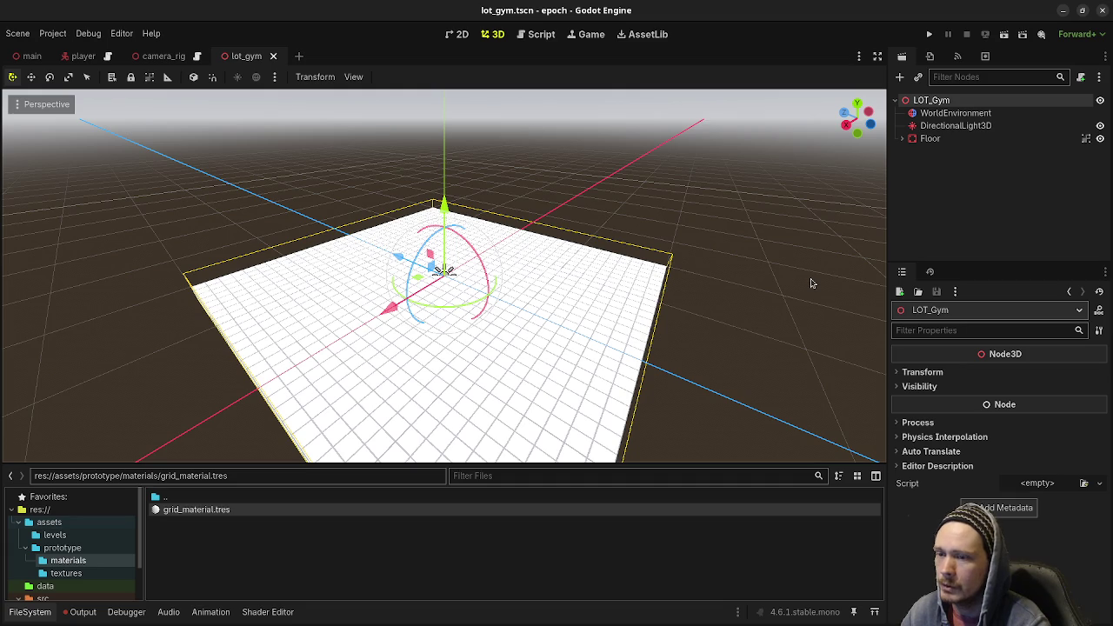
Step: Darken the floor MeshInstance3D's albedo colour to dark grey 363636
{"action": "left_click", "coordinate": [937, 152]}
{"action": "left_click", "coordinate": [901, 139]}
{"action": "left_click", "coordinate": [956, 163]}
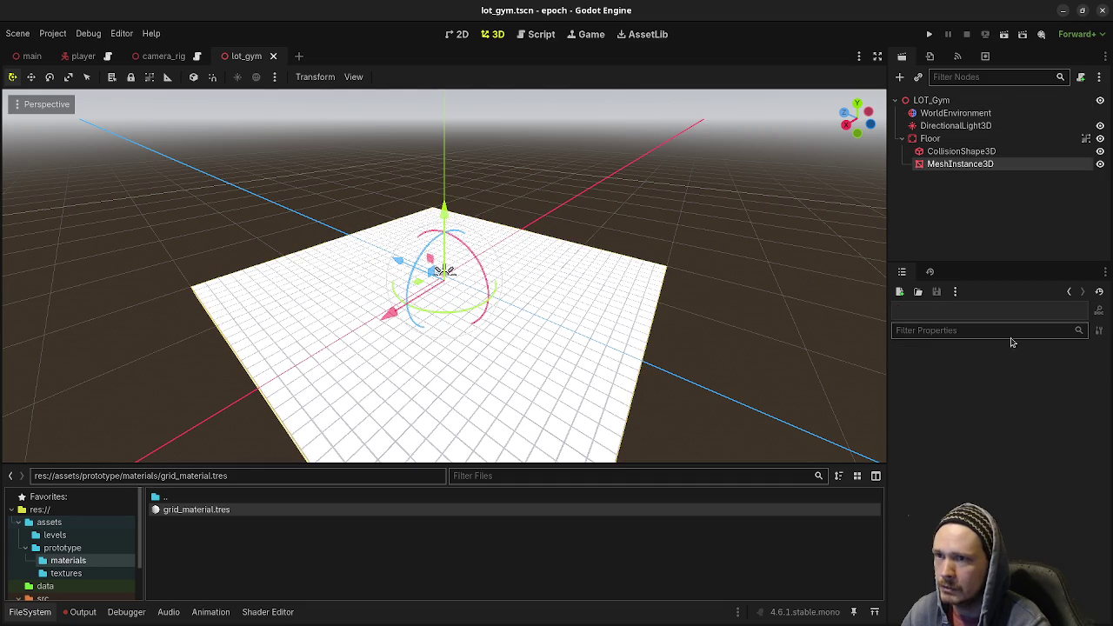
{"action": "scroll", "coordinate": [1006, 438], "scroll_direction": "up", "scroll_amount": 8}
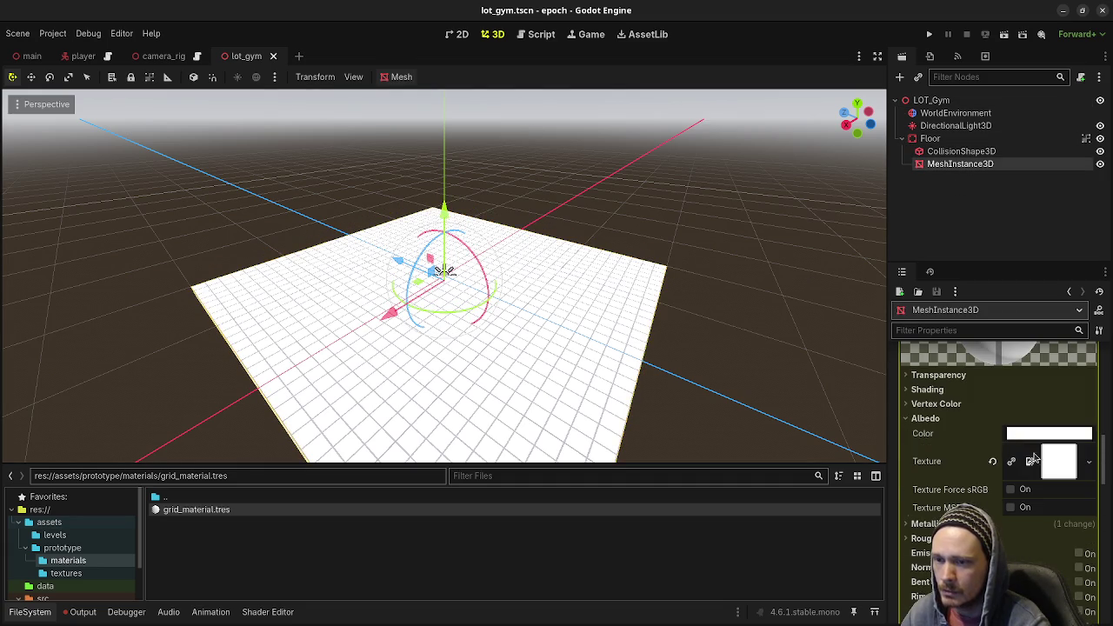
{"action": "left_click", "coordinate": [1049, 435]}
{"action": "left_click", "coordinate": [1098, 142]}
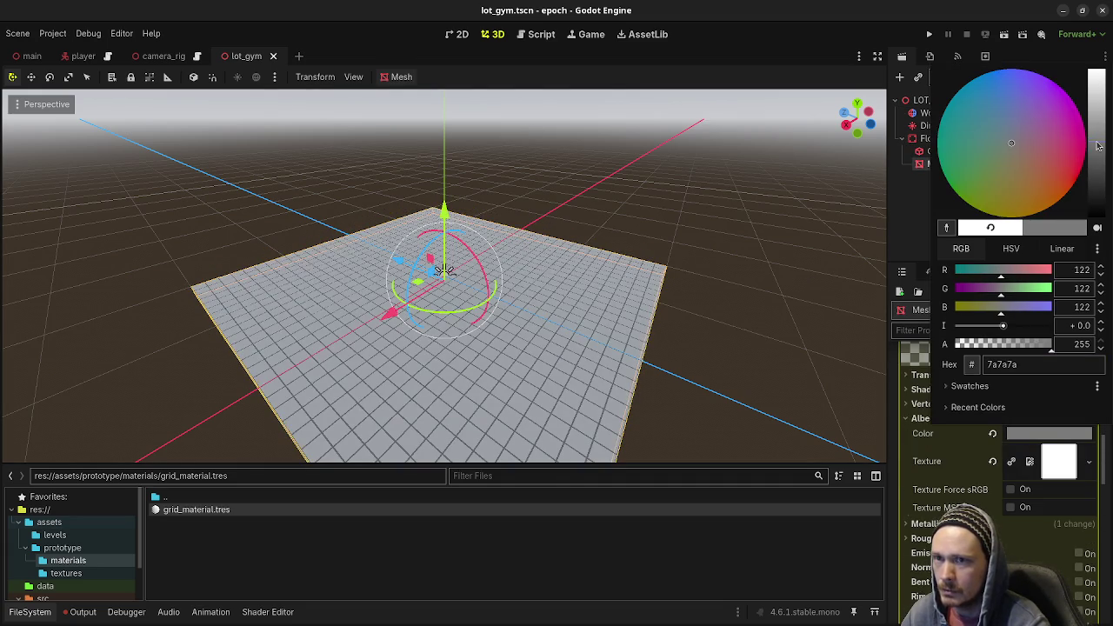
{"action": "left_click_drag", "start_coordinate": [1098, 141], "coordinate": [1100, 188]}
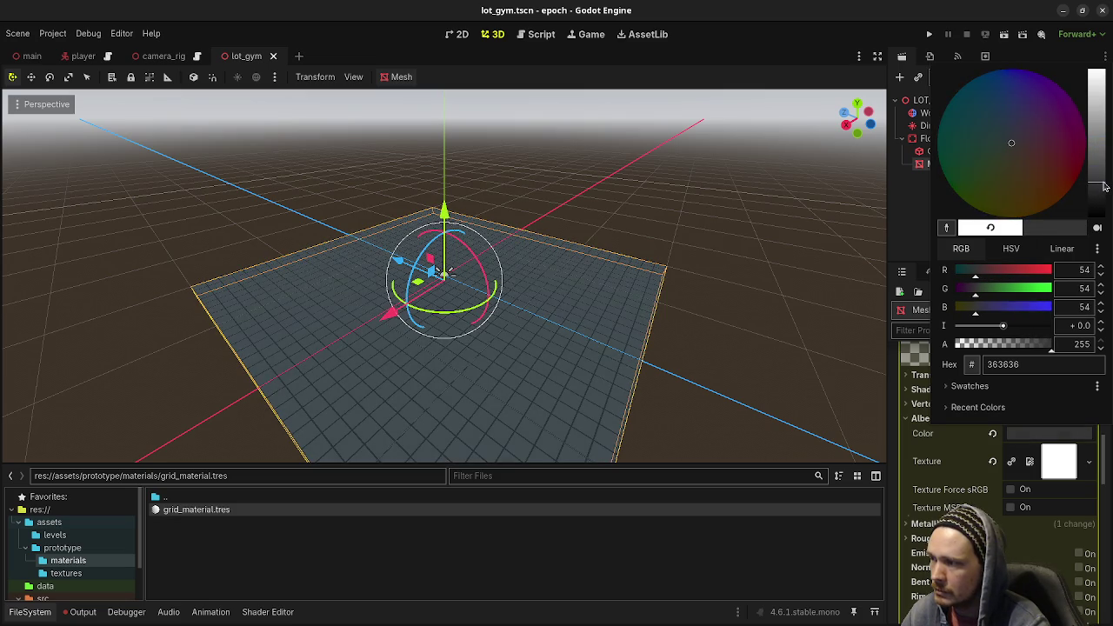
{"action": "left_click", "coordinate": [821, 61]}
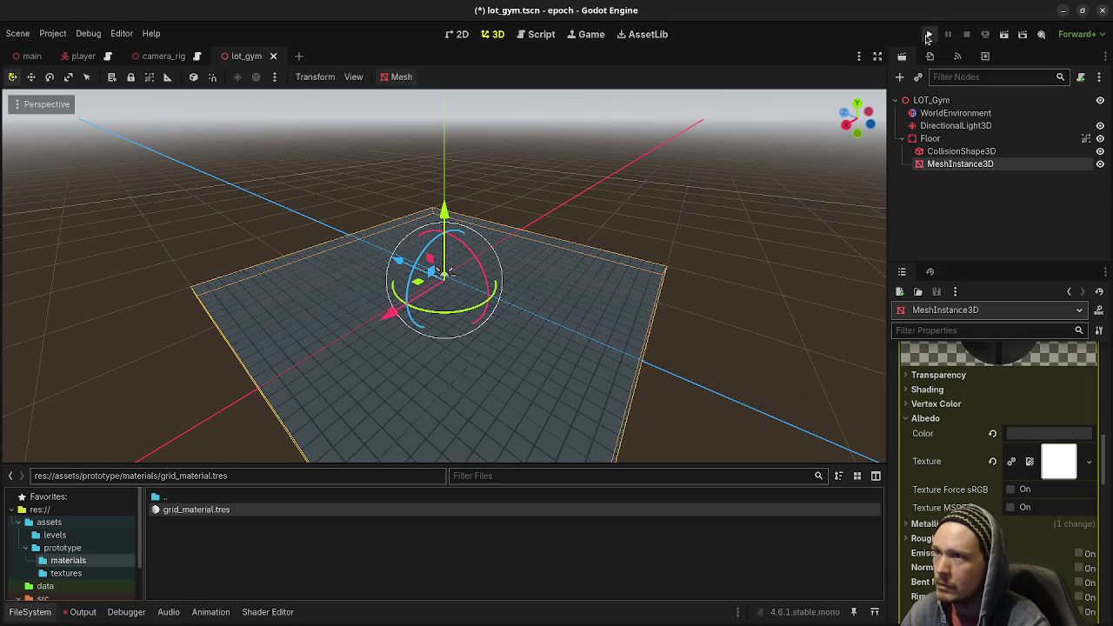
Step: Delete the Floor node and its children from the main scene
{"action": "left_click", "coordinate": [30, 55]}
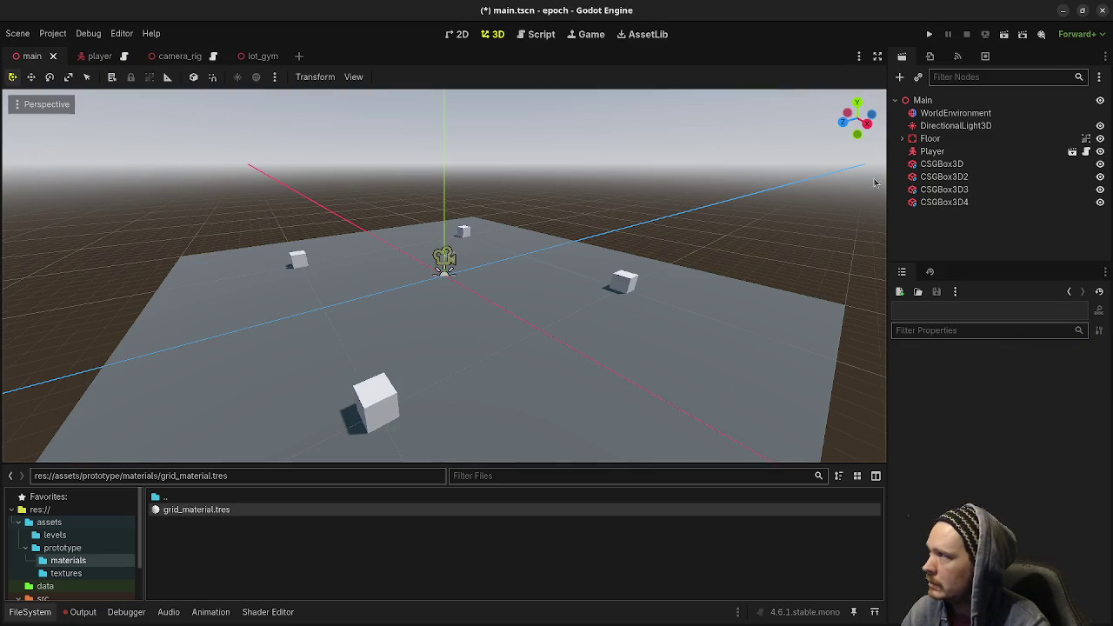
{"action": "right_click", "coordinate": [930, 138]}
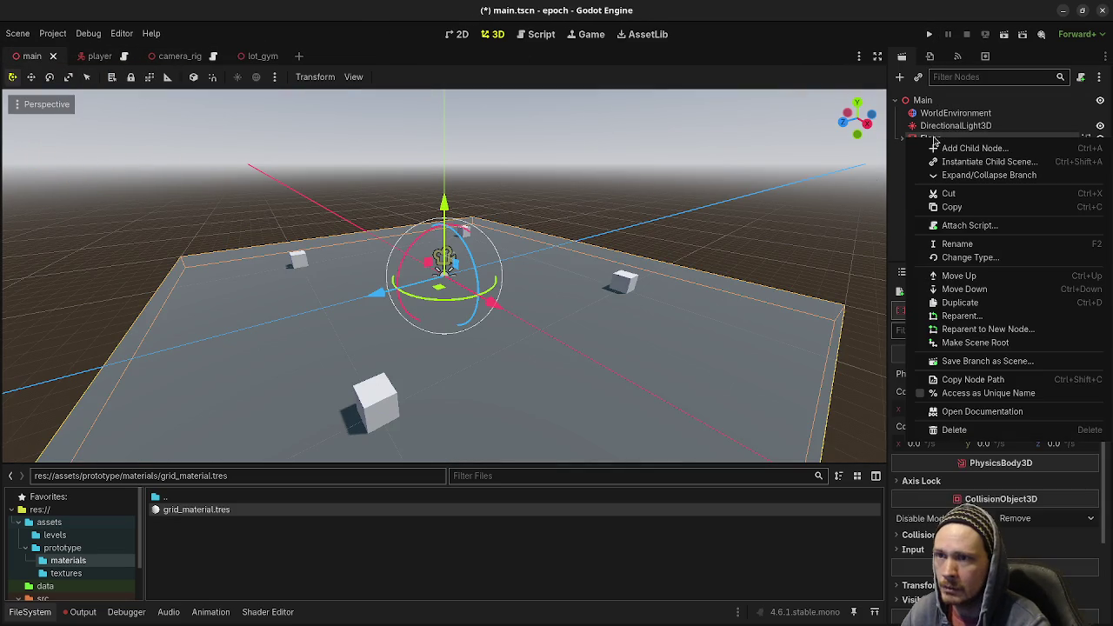
{"action": "left_click", "coordinate": [957, 429]}
{"action": "left_click", "coordinate": [592, 334]}
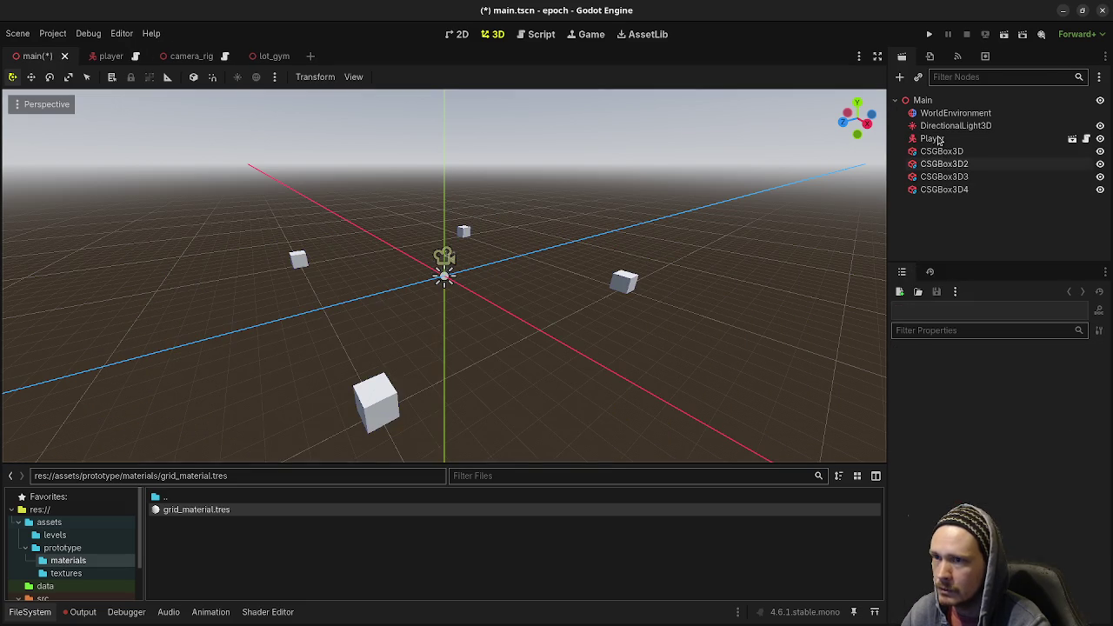
Step: Instance lot_gym.tscn under Main, save the main scene, and run the project
{"action": "left_click", "coordinate": [929, 103]}
{"action": "left_click", "coordinate": [917, 76]}
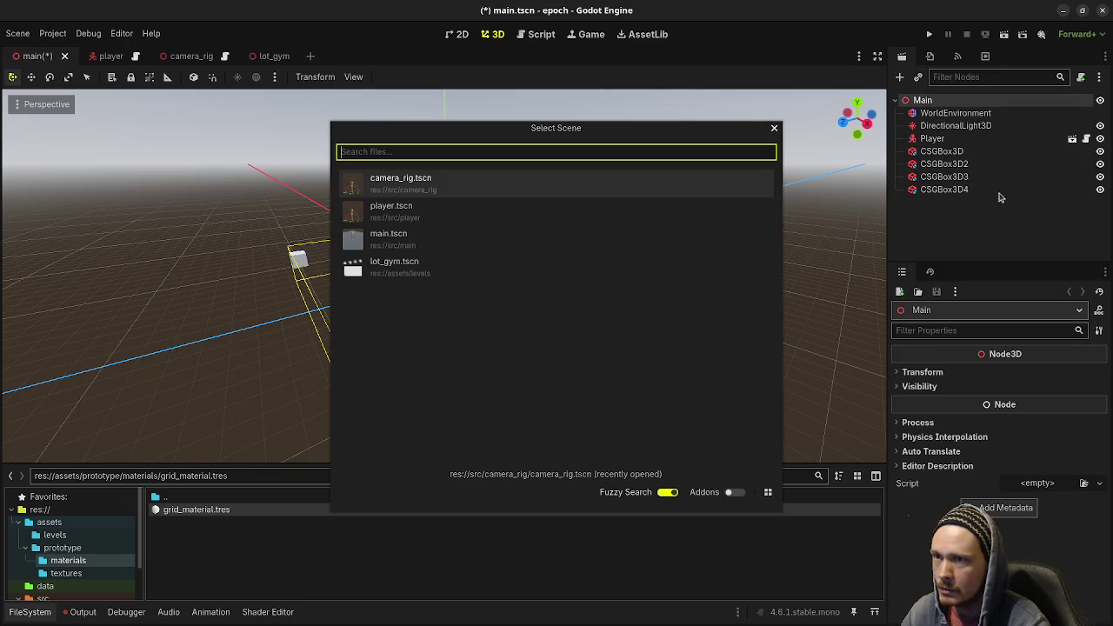
{"action": "double_click", "coordinate": [417, 268]}
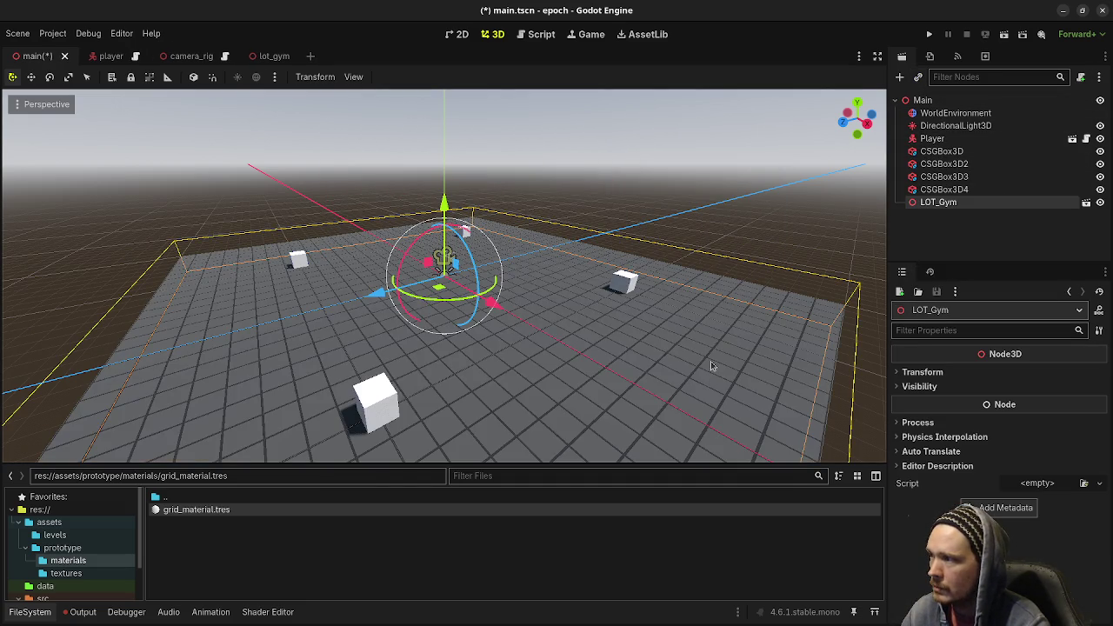
{"action": "left_click", "coordinate": [743, 202]}
{"action": "left_click_drag", "start_coordinate": [743, 202], "coordinate": [760, 268]}
{"action": "key", "text": "ctrl+s"}
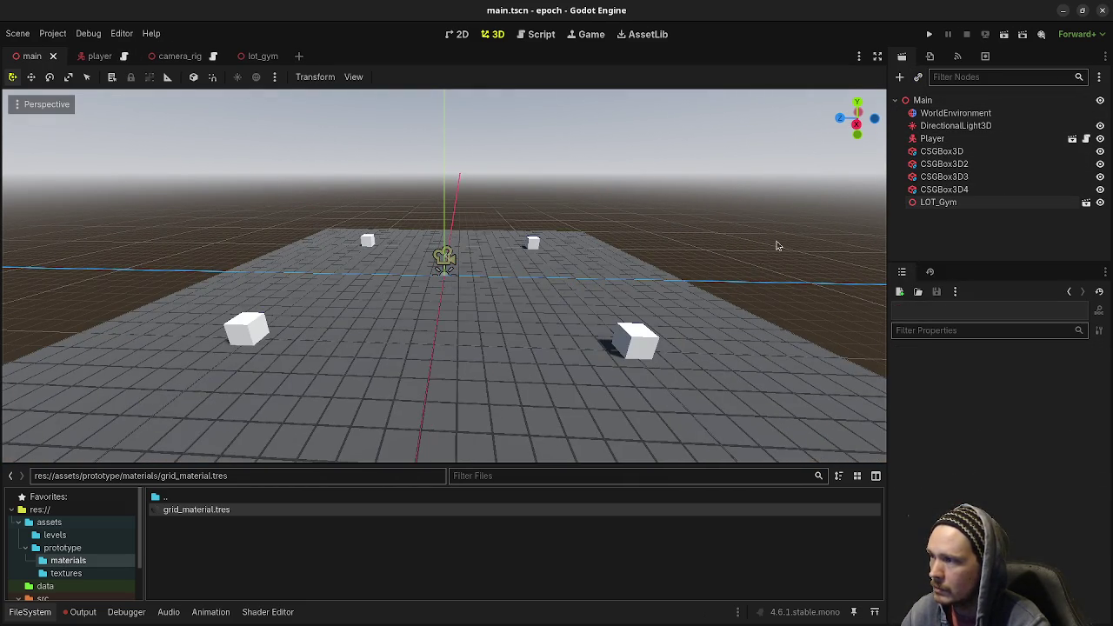
{"action": "left_click", "coordinate": [928, 34]}
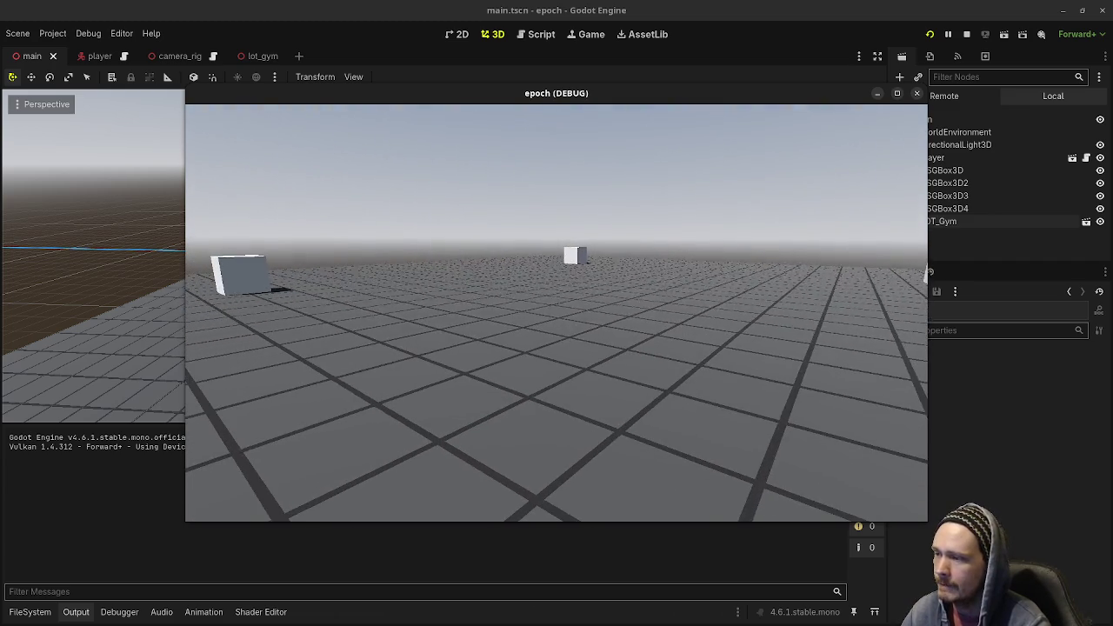
Step: Set grid_material.tres texture filtering to Nearest Mipmap, then maximize the game window
{"action": "left_click", "coordinate": [896, 93]}
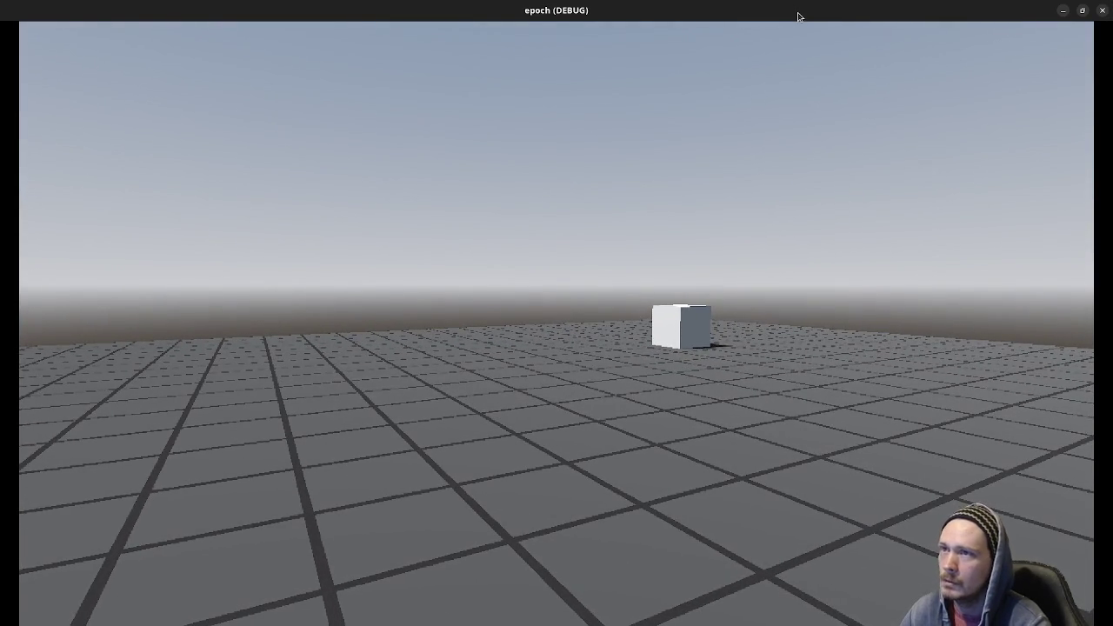
{"action": "double_click", "coordinate": [616, 57]}
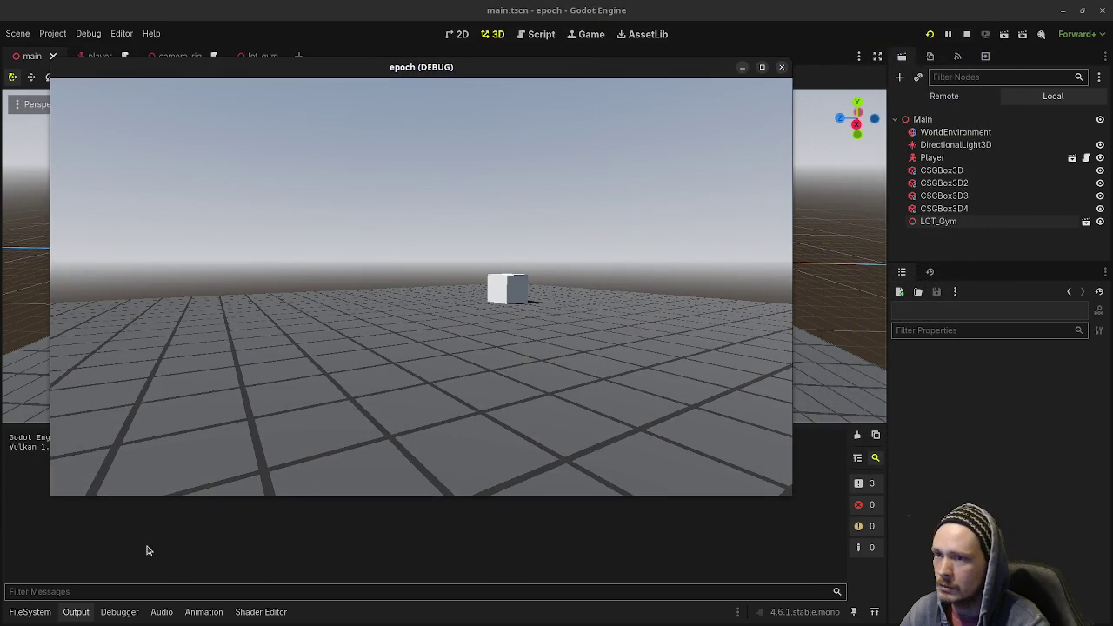
{"action": "left_click", "coordinate": [18, 611]}
{"action": "double_click", "coordinate": [186, 513]}
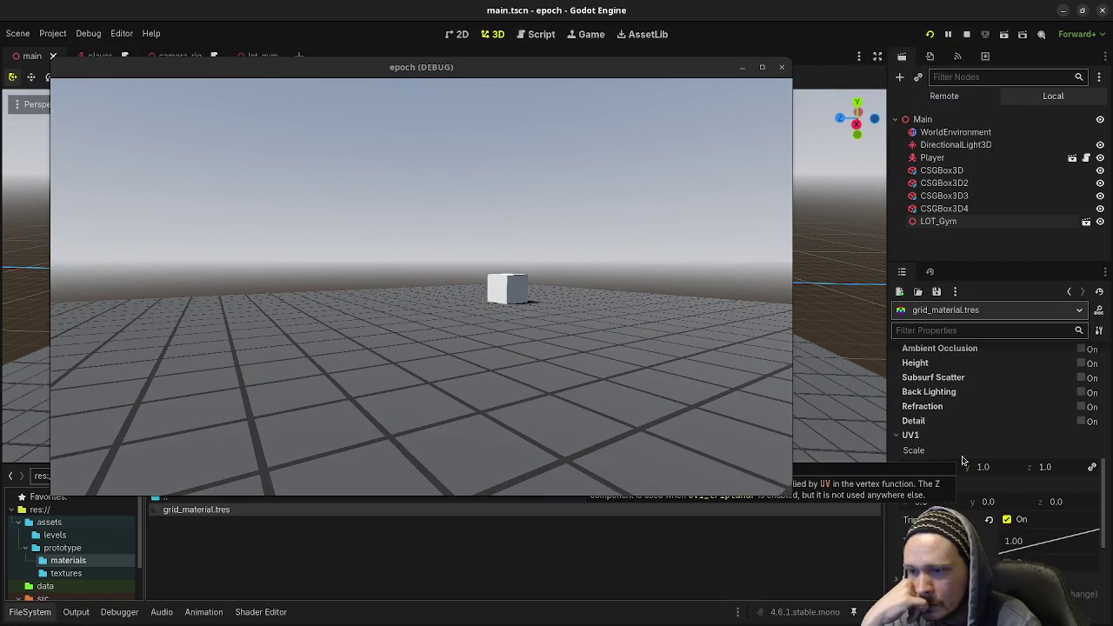
{"action": "scroll", "coordinate": [973, 539], "scroll_direction": "down", "scroll_amount": 3}
{"action": "left_click", "coordinate": [923, 492]}
{"action": "left_click", "coordinate": [1008, 505]}
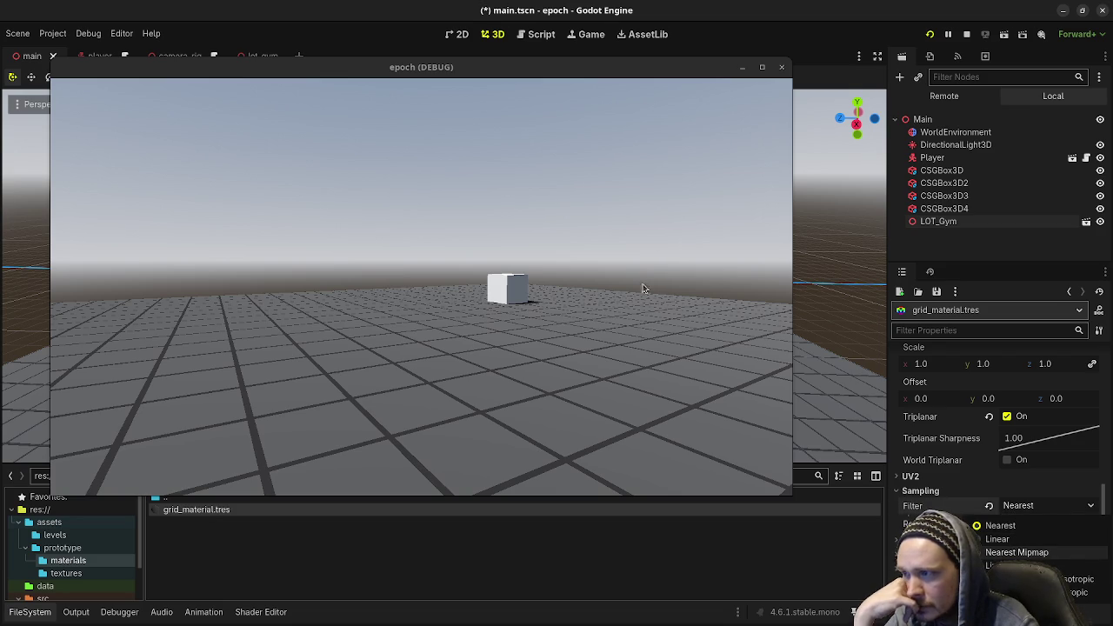
{"action": "left_click", "coordinate": [671, 482]}
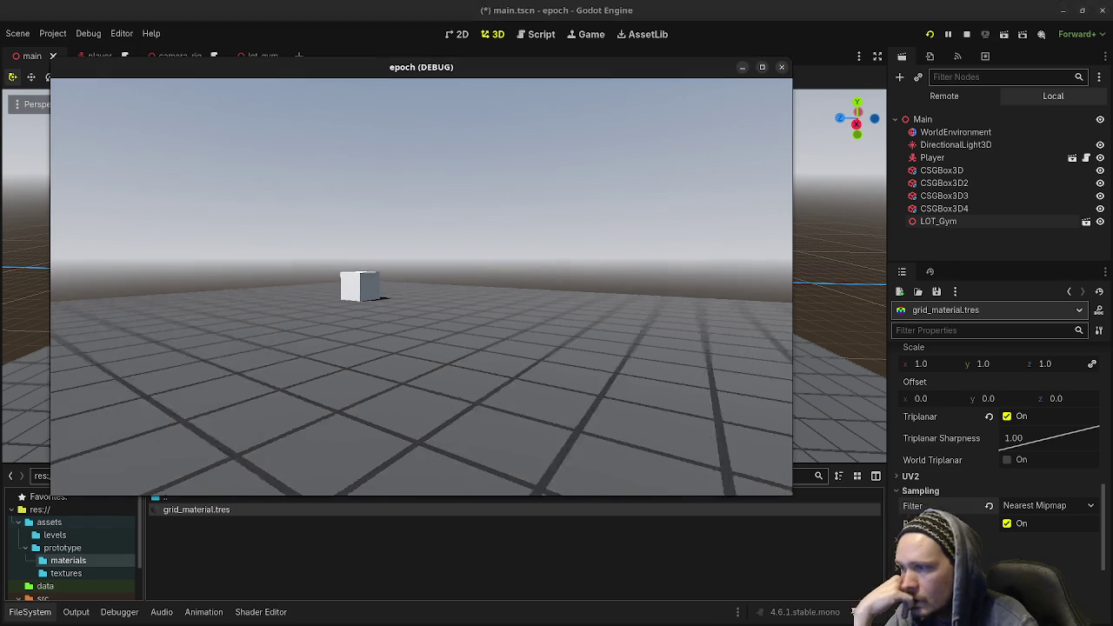
{"action": "left_click", "coordinate": [762, 67]}
Step: Walk forward, back and sideways around the cubes to inspect the dark grid floor
{"action": "key", "text": "w"}
{"action": "key", "text": "s"}
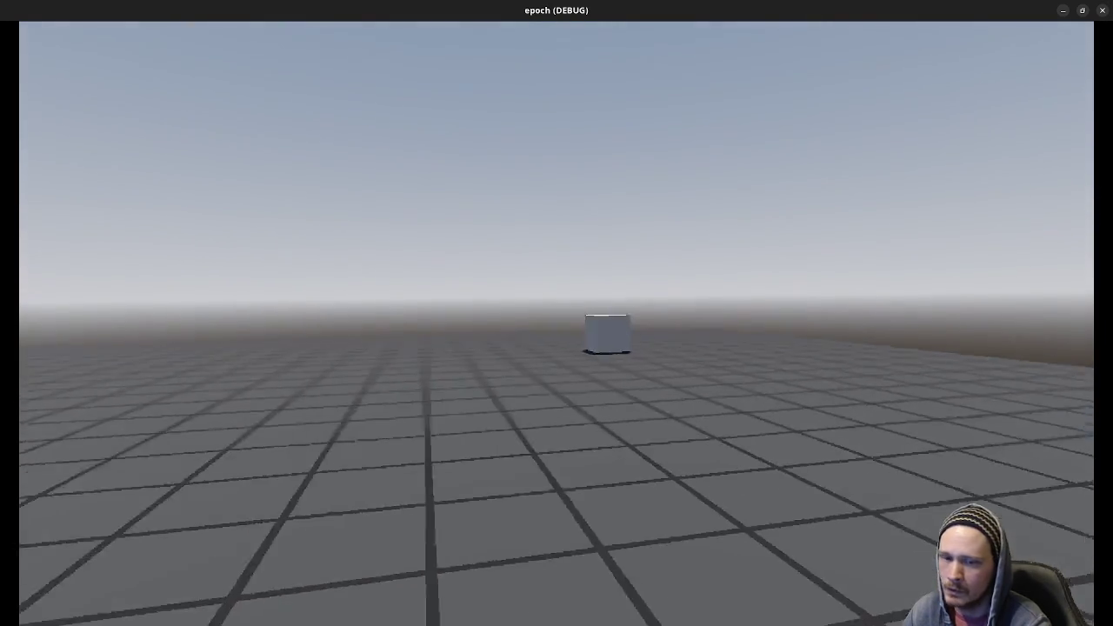
{"action": "key", "text": "s"}
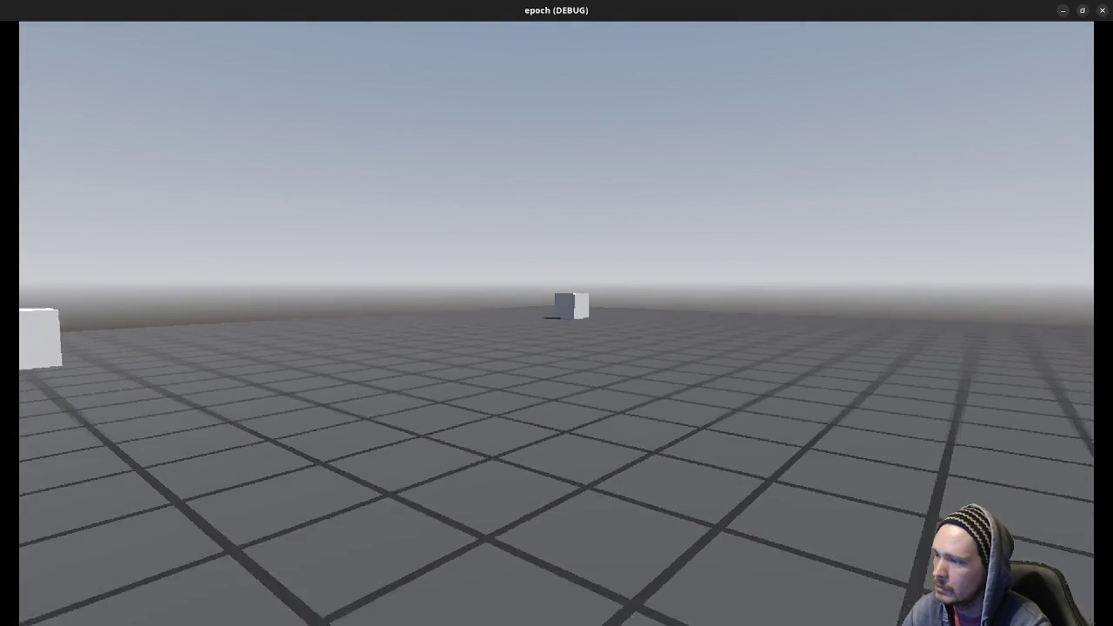
{"action": "key", "text": "d"}
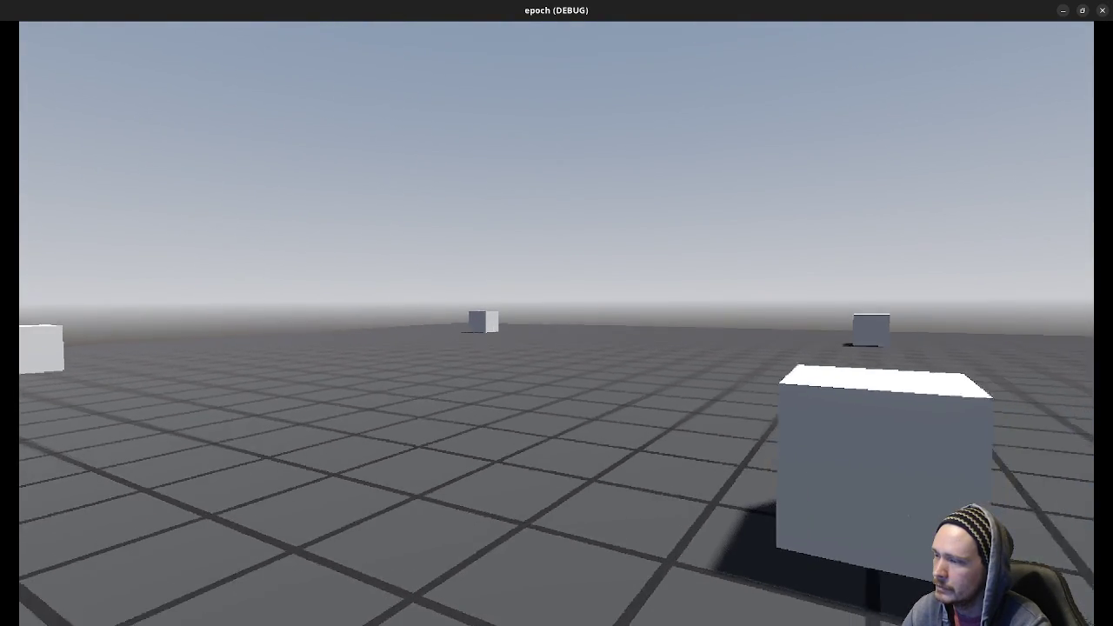
{"action": "key", "text": "a"}
{"action": "key", "text": "a"}
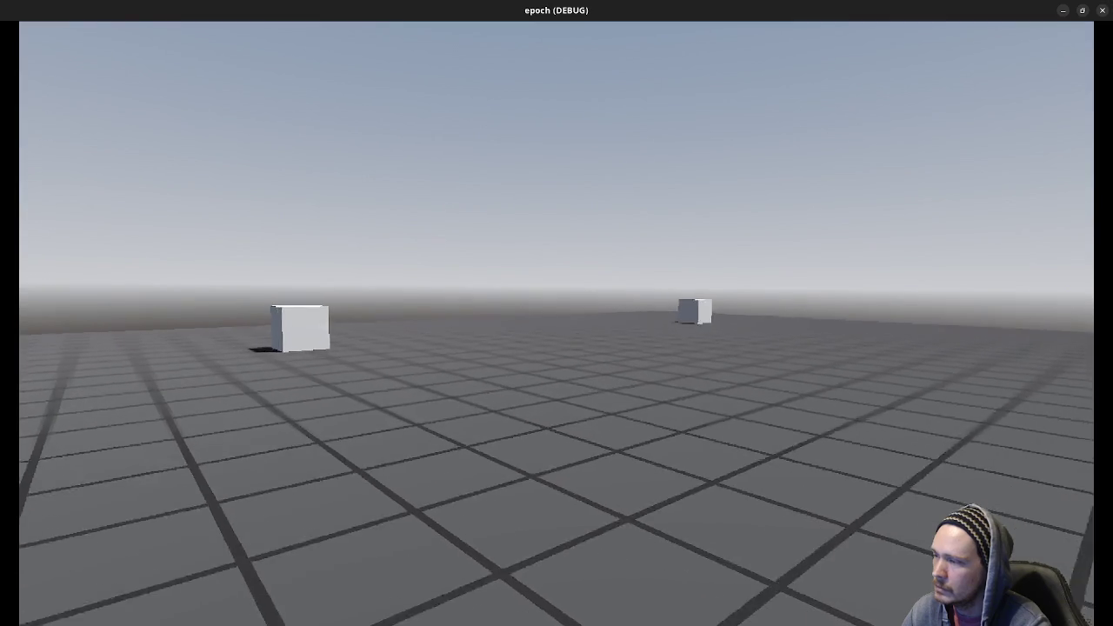
{"action": "key", "text": "w"}
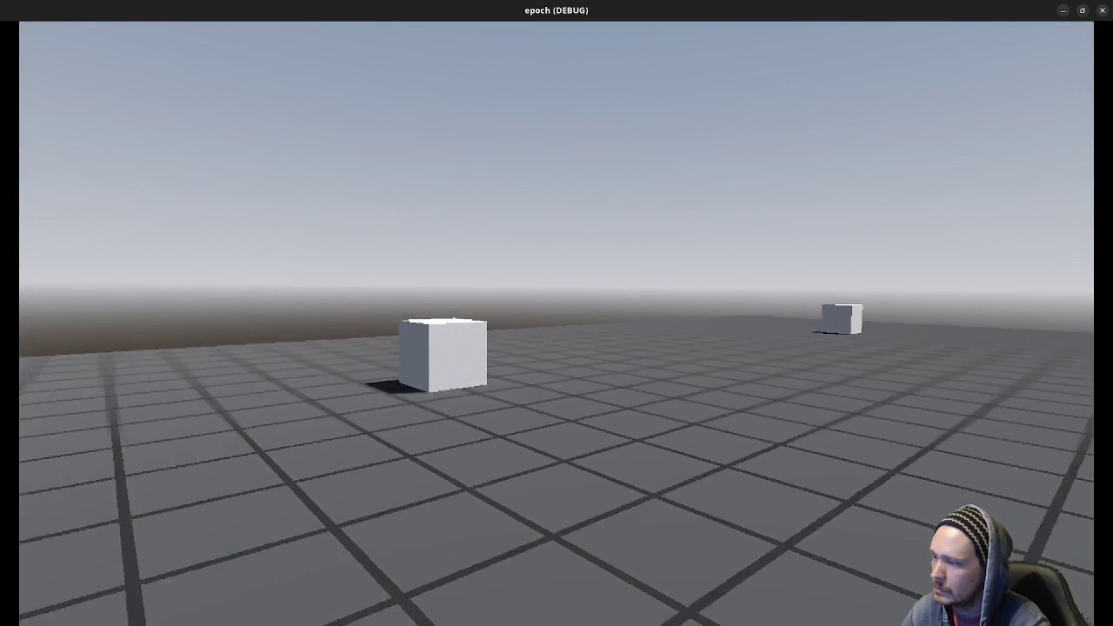
{"action": "key", "text": "w"}
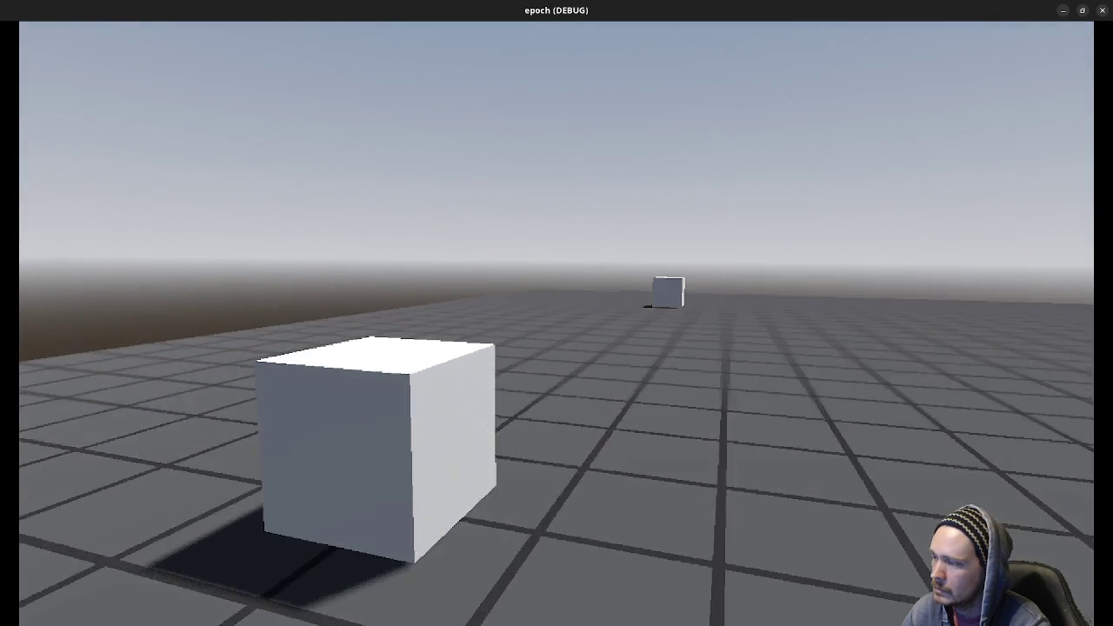
{"action": "key", "text": "d"}
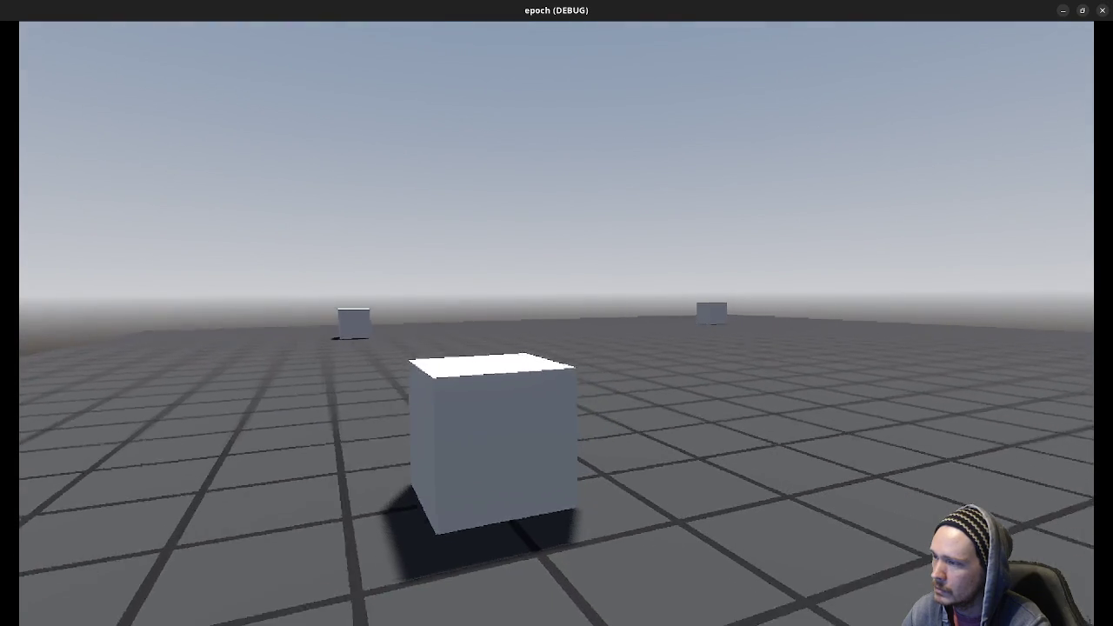
Step: Close the game and delete the four CSGBox3D nodes from the main scene
{"action": "left_click", "coordinate": [1102, 9]}
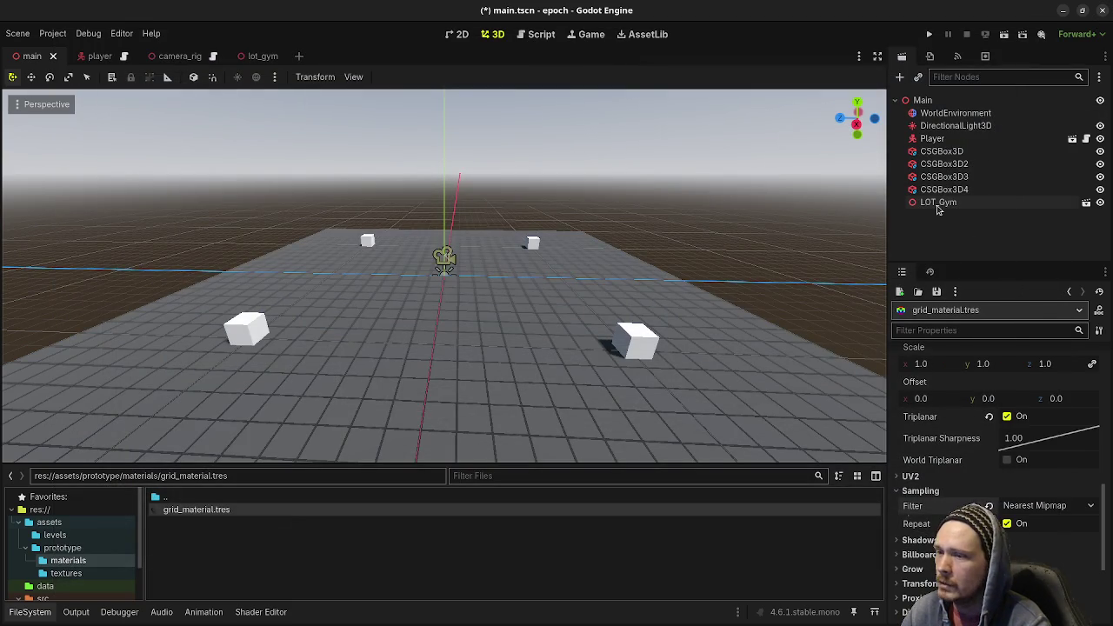
{"action": "left_click", "coordinate": [938, 154]}
{"action": "left_click", "coordinate": [943, 189], "text": "shift"}
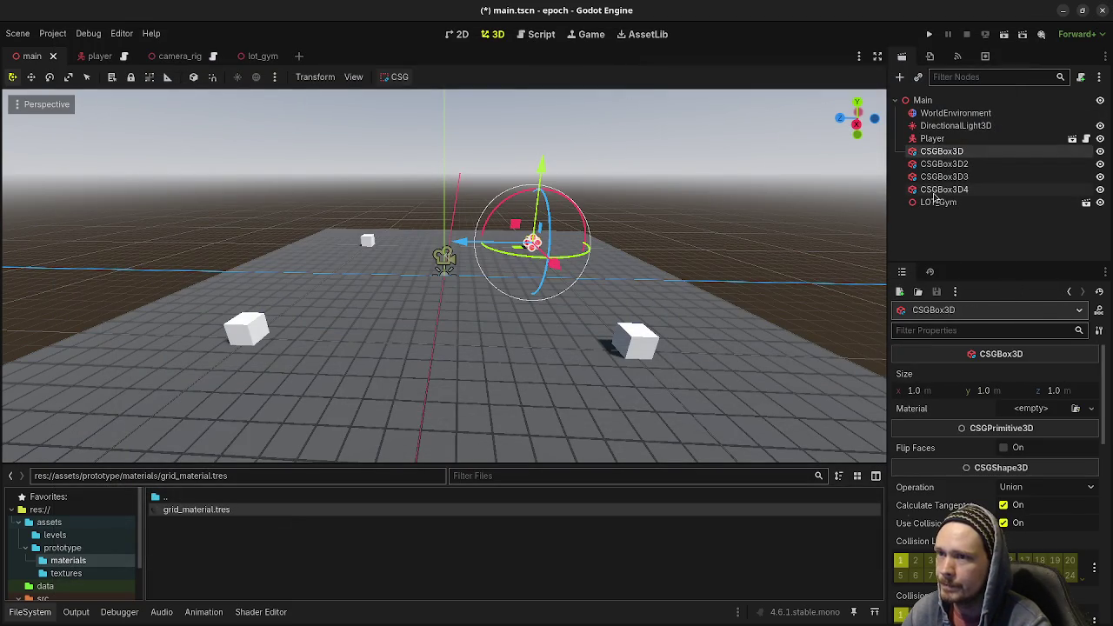
{"action": "right_click", "coordinate": [940, 190]}
{"action": "left_click", "coordinate": [973, 392]}
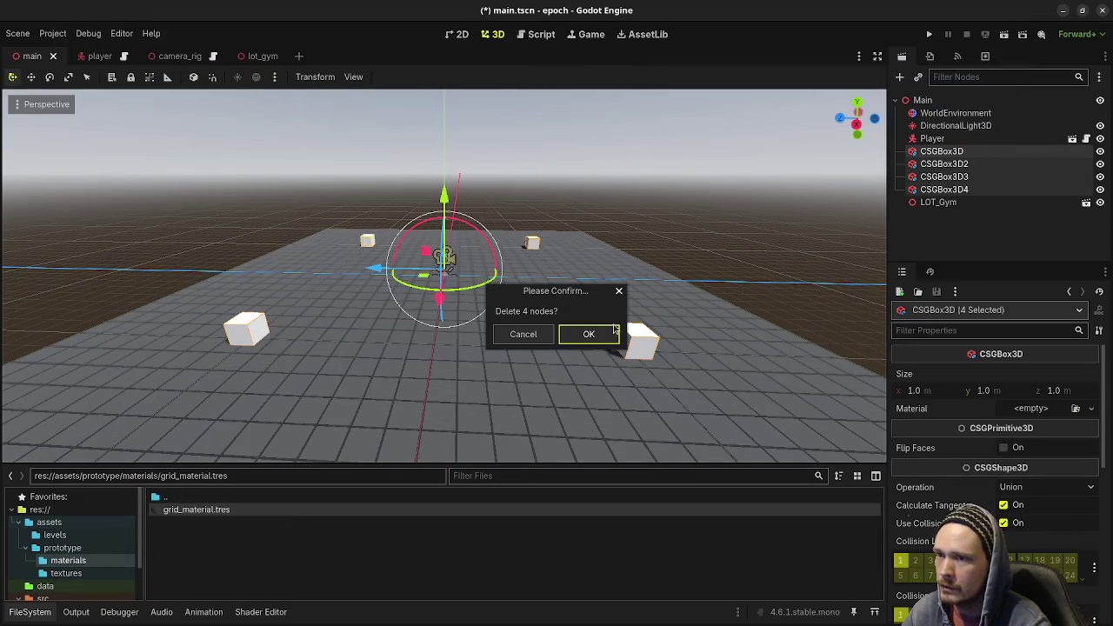
{"action": "left_click", "coordinate": [591, 334]}
Step: Move LOT_Gym above Player, save the main scene, and open the lot_gym scene
{"action": "key", "text": "ctrl+s"}
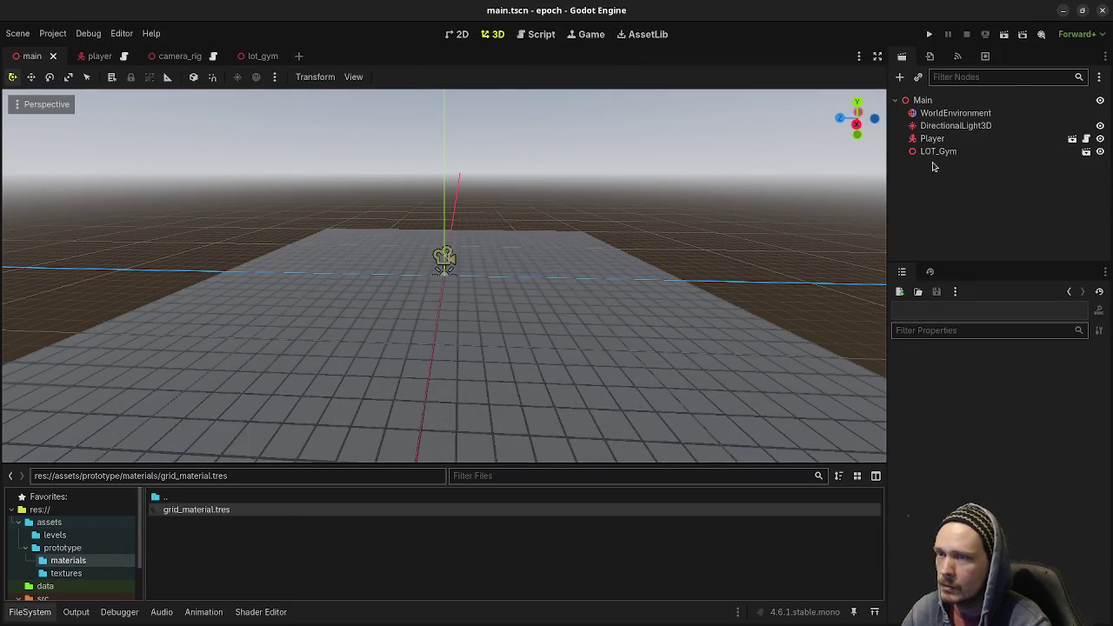
{"action": "left_click_drag", "start_coordinate": [932, 151], "coordinate": [930, 132]}
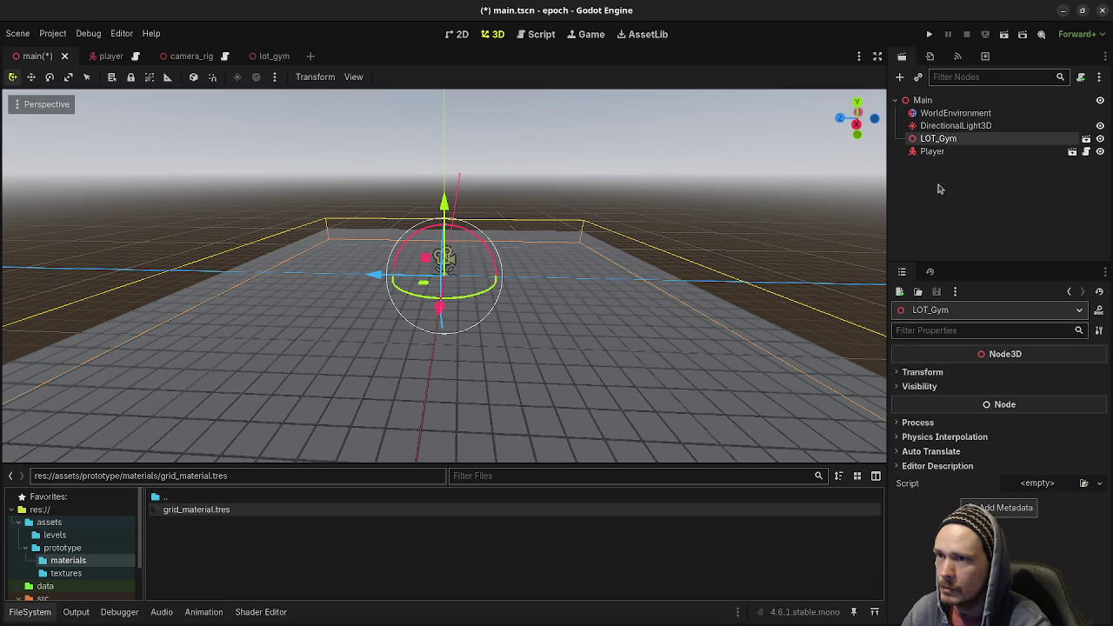
{"action": "key", "text": "ctrl+s"}
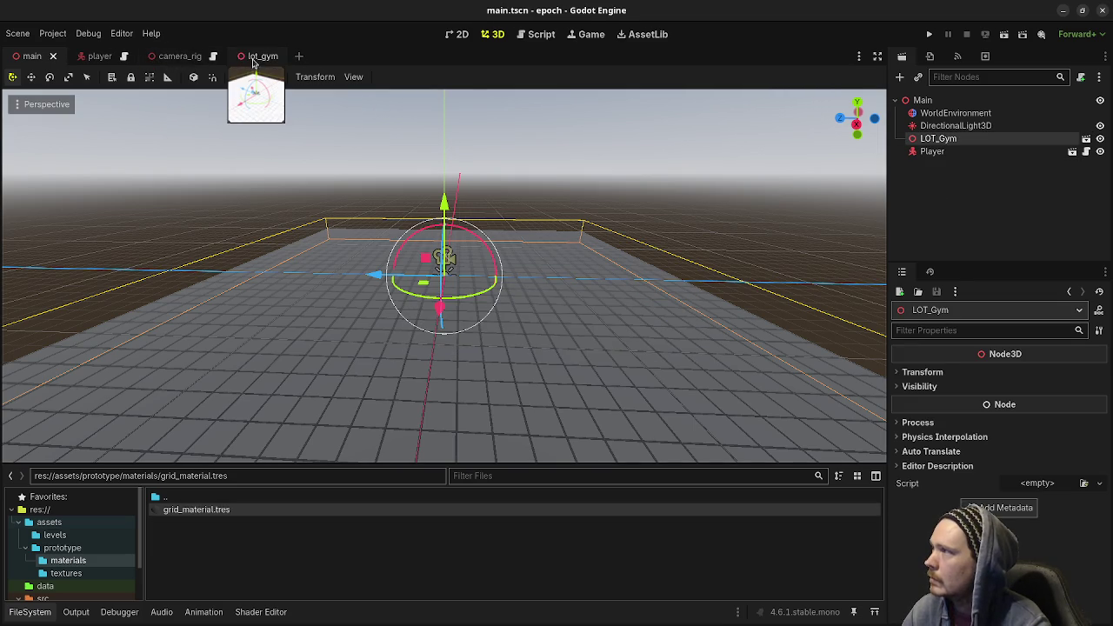
{"action": "left_click", "coordinate": [261, 57]}
{"action": "left_click", "coordinate": [948, 226]}
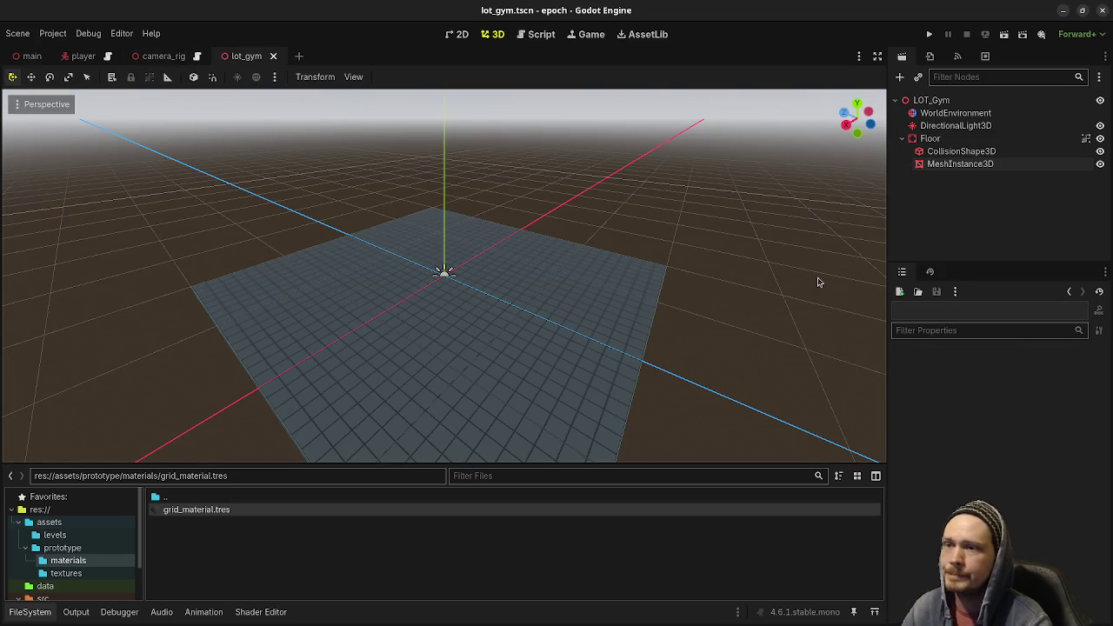
Step: Add a Node3D child under LOT_Gym named JumpDistance
{"action": "left_click", "coordinate": [901, 138]}
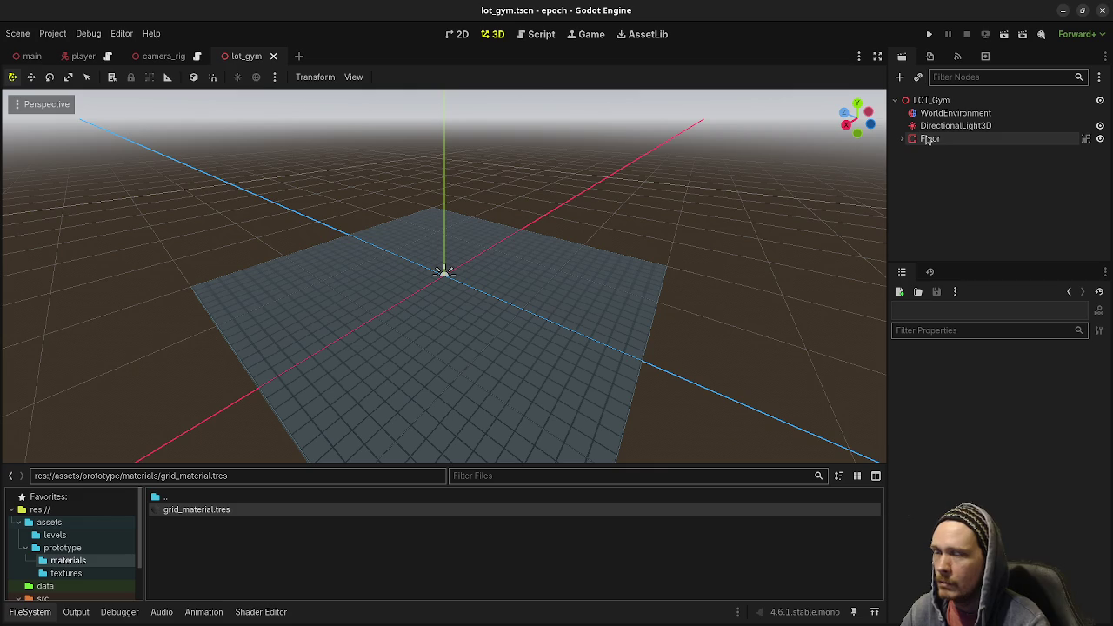
{"action": "left_click", "coordinate": [930, 100]}
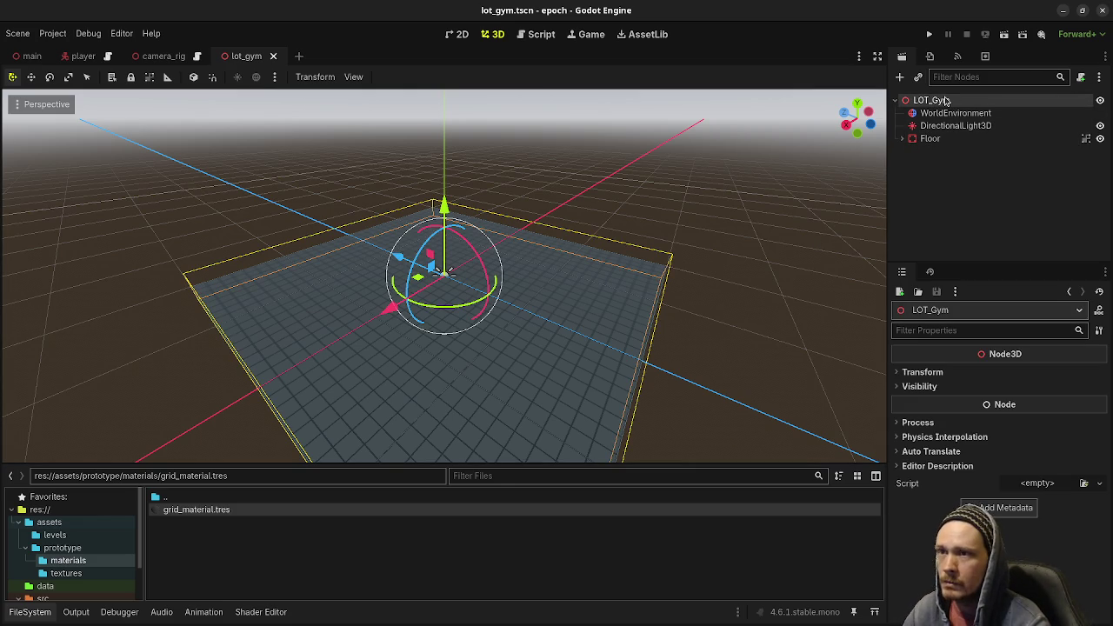
{"action": "key", "text": "ctrl+a"}
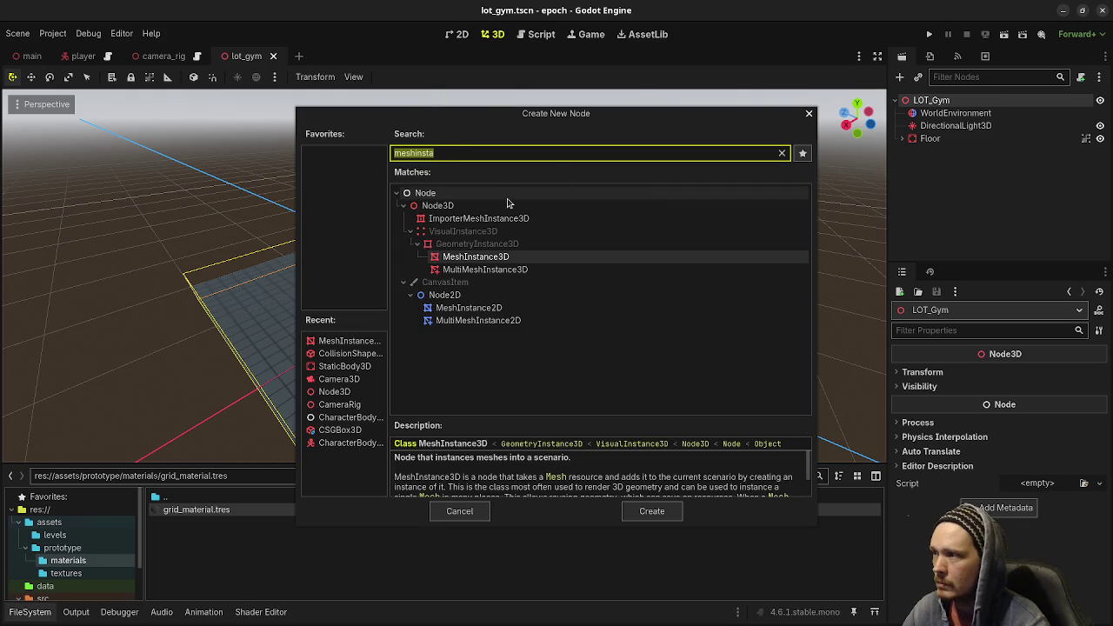
{"action": "left_click", "coordinate": [514, 206]}
{"action": "left_click", "coordinate": [643, 510]}
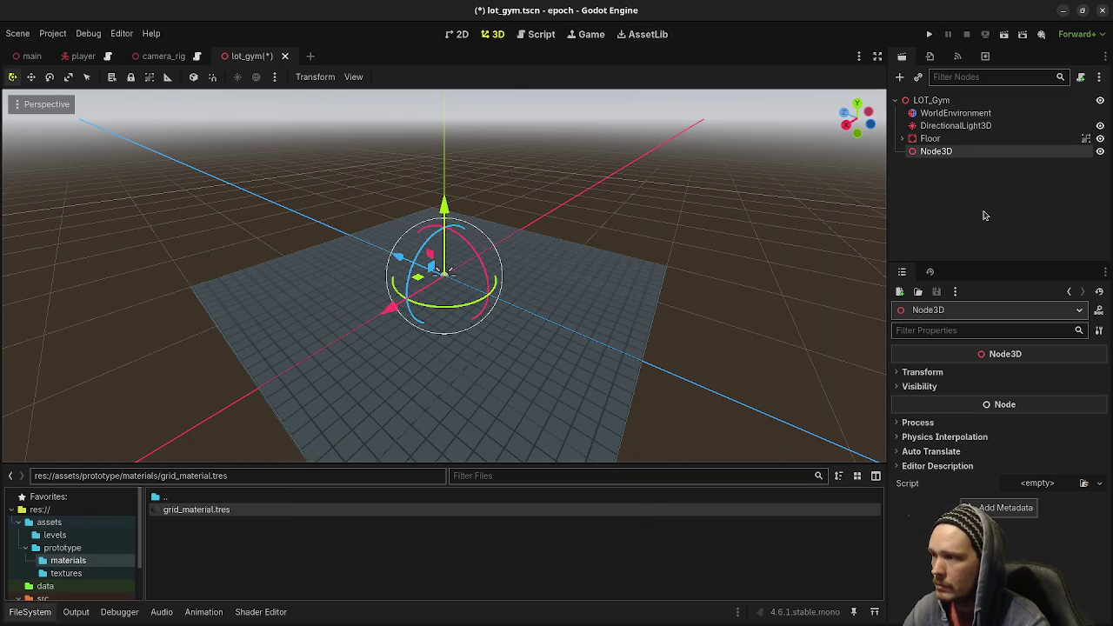
{"action": "key", "text": "F2"}
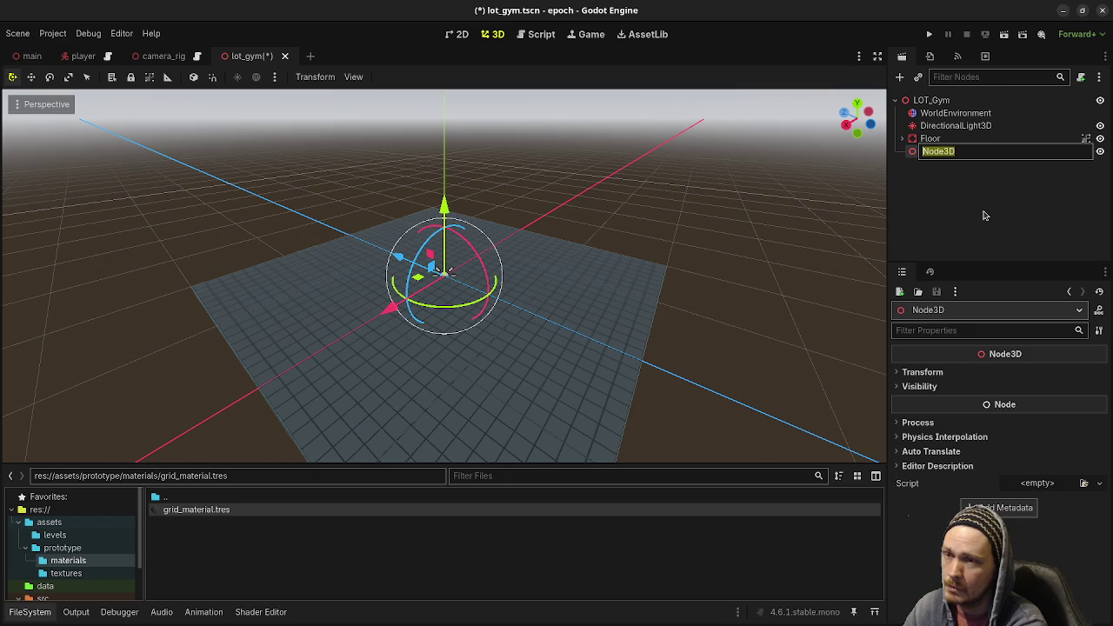
{"action": "type", "text": "Jump"}
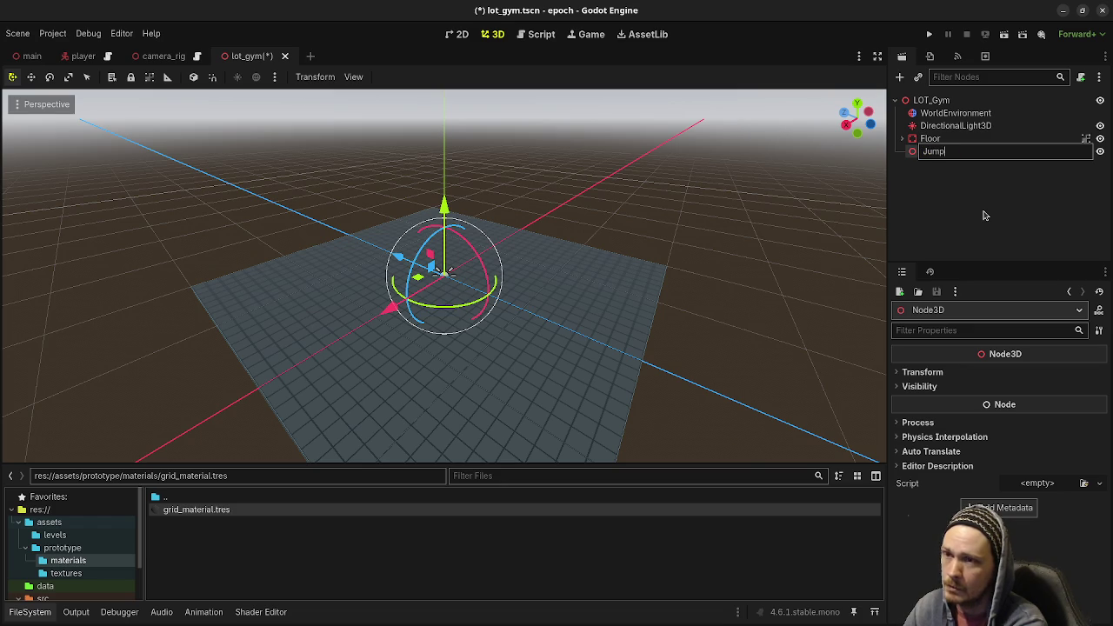
{"action": "type", "text": "Distanc"}
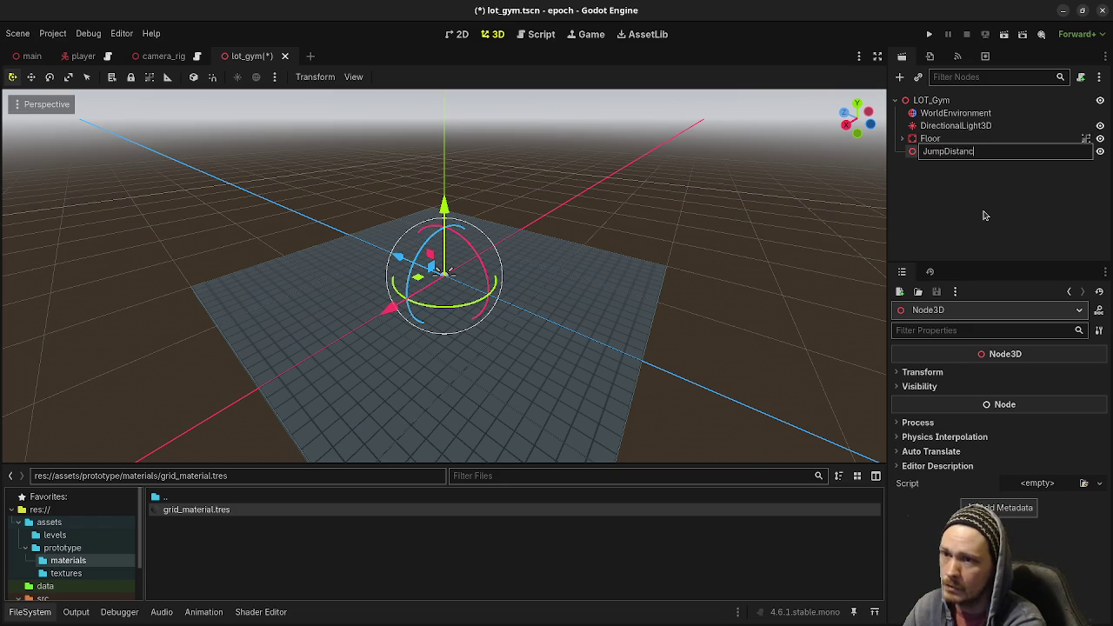
{"action": "type", "text": "e"}
{"action": "key", "text": "Return"}
Step: Add a CSGBox3D under JumpDistance and view it from the top
{"action": "key", "text": "ctrl+a"}
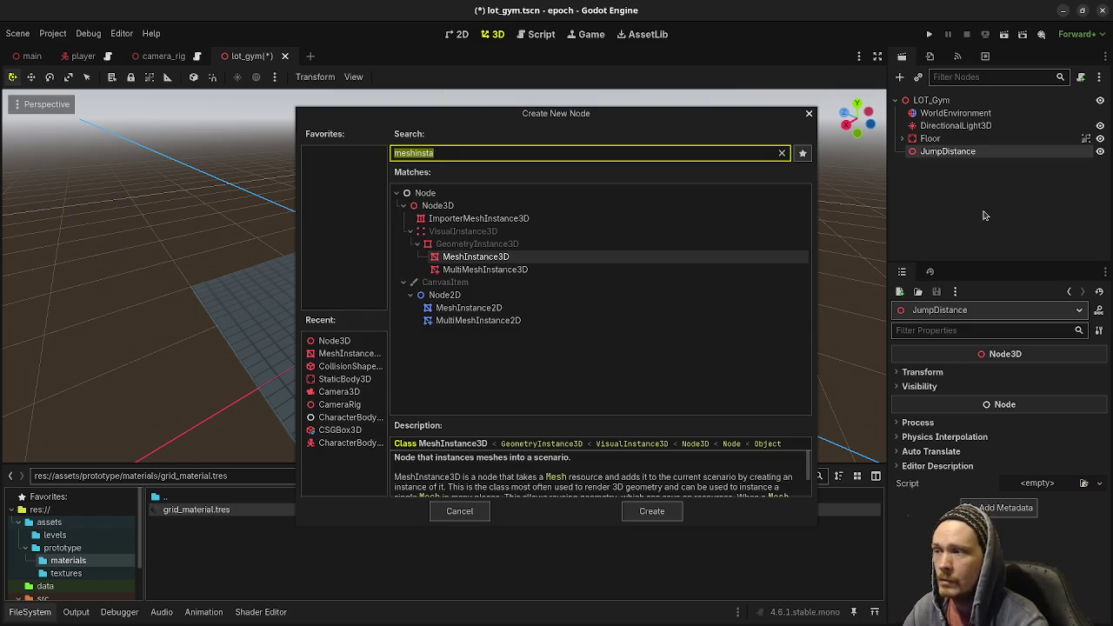
{"action": "type", "text": "csg"}
{"action": "key", "text": "Return"}
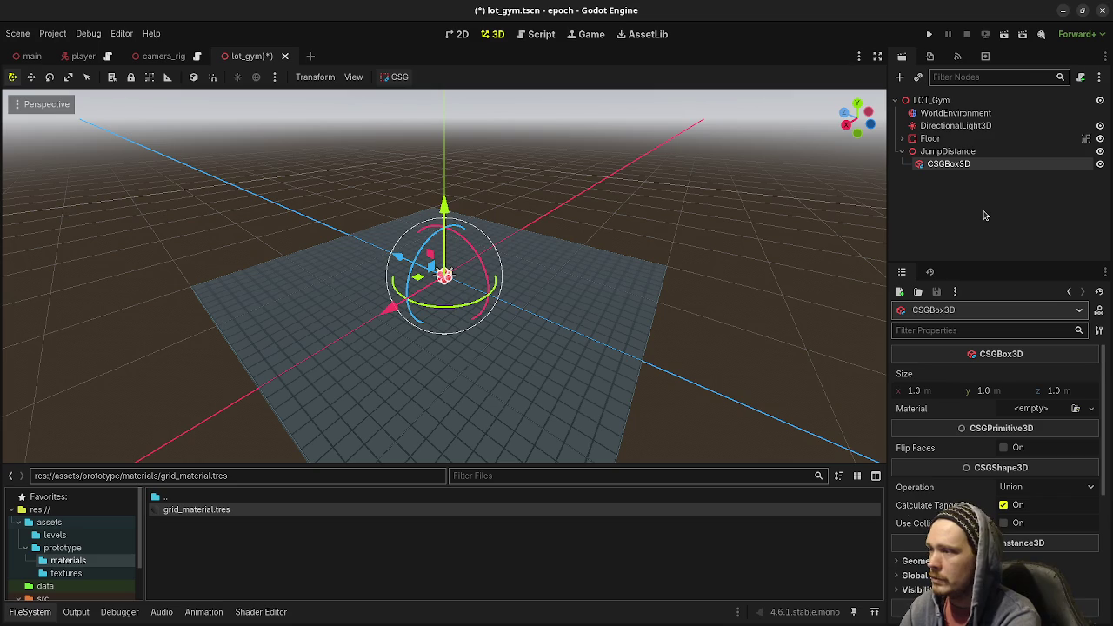
{"action": "scroll", "coordinate": [382, 284], "scroll_direction": "up", "scroll_amount": 5}
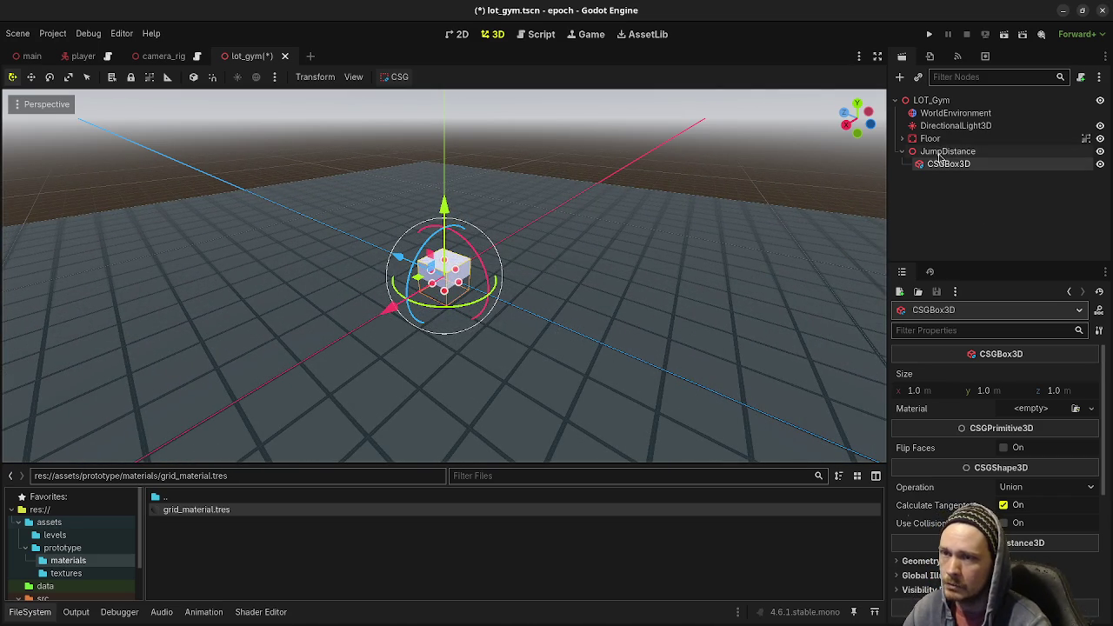
{"action": "mouse_move", "coordinate": [561, 250]}
{"action": "left_mouse_down"}
{"action": "mouse_move", "coordinate": [525, 364]}
{"action": "mouse_move", "coordinate": [496, 330]}
{"action": "left_mouse_up"}
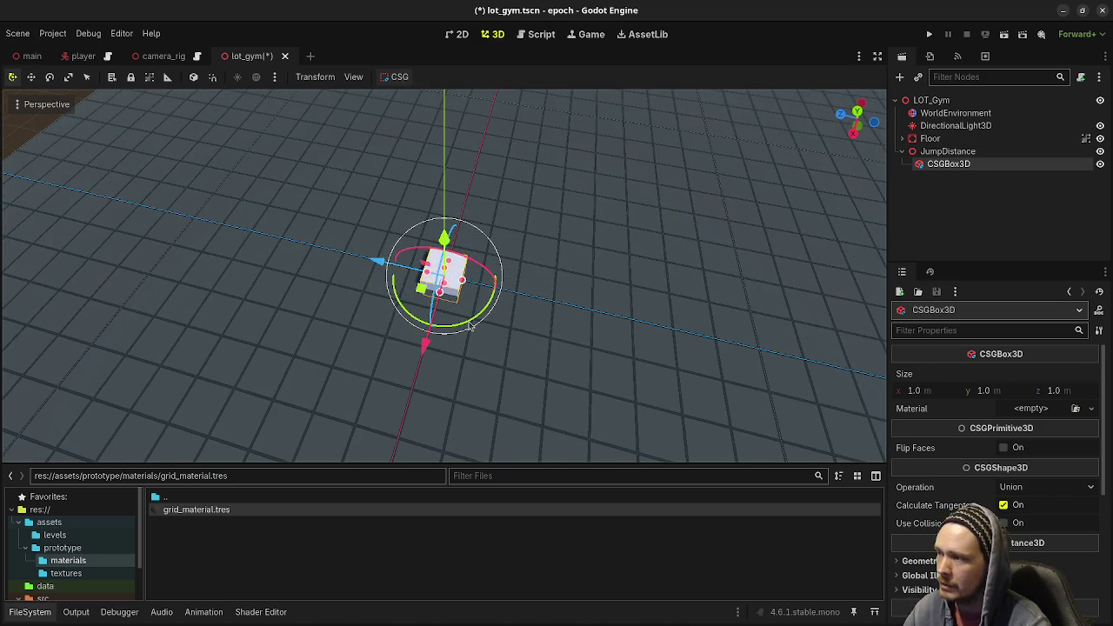
{"action": "left_click_drag", "start_coordinate": [531, 274], "coordinate": [535, 308]}
{"action": "key", "text": "KP_7"}
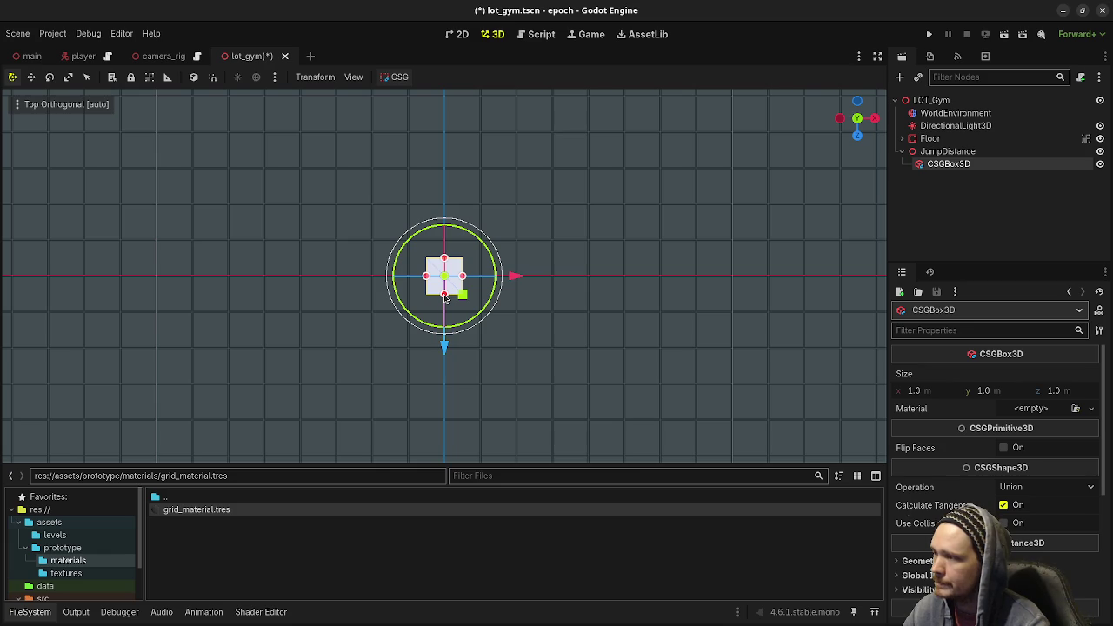
Step: Resize the box to 3 × 1 × 6 m, save the scene, and run the game
{"action": "mouse_move", "coordinate": [444, 297]}
{"action": "left_mouse_down"}
{"action": "mouse_move", "coordinate": [448, 347]}
{"action": "mouse_move", "coordinate": [454, 363]}
{"action": "mouse_move", "coordinate": [461, 347]}
{"action": "mouse_move", "coordinate": [472, 376]}
{"action": "mouse_move", "coordinate": [480, 437]}
{"action": "left_mouse_up"}
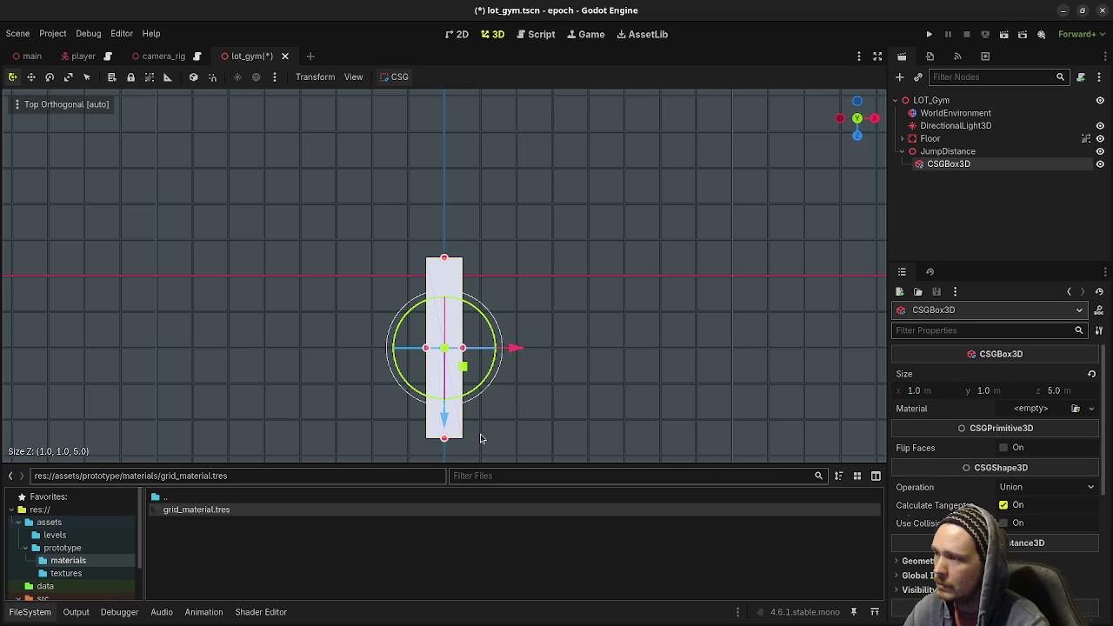
{"action": "left_click_drag", "start_coordinate": [480, 437], "coordinate": [483, 469]}
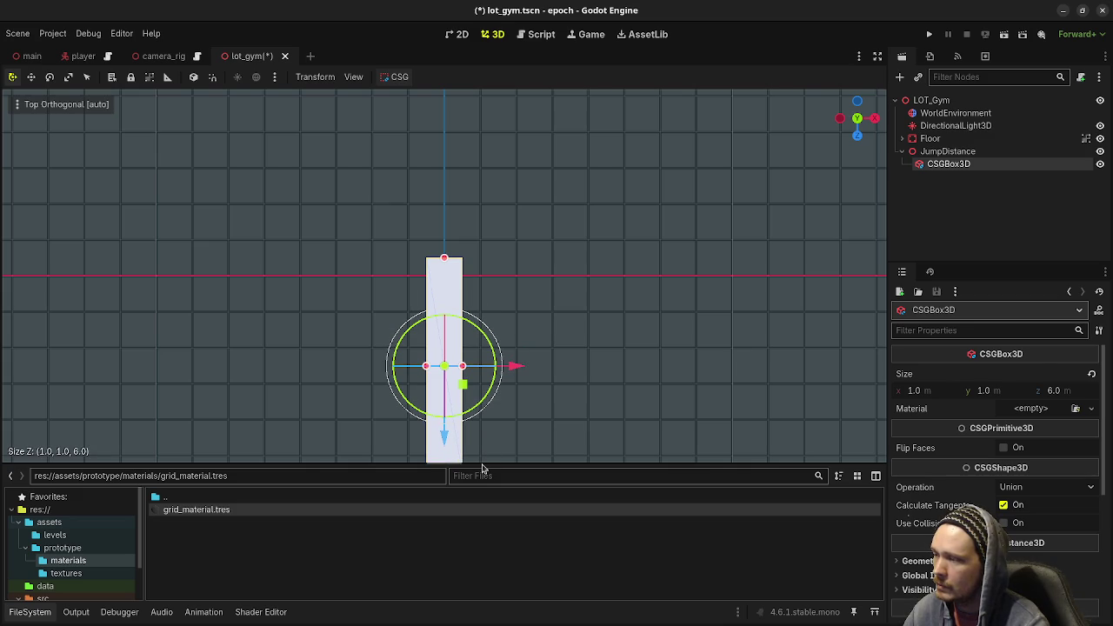
{"action": "left_click_drag", "start_coordinate": [426, 366], "coordinate": [362, 376]}
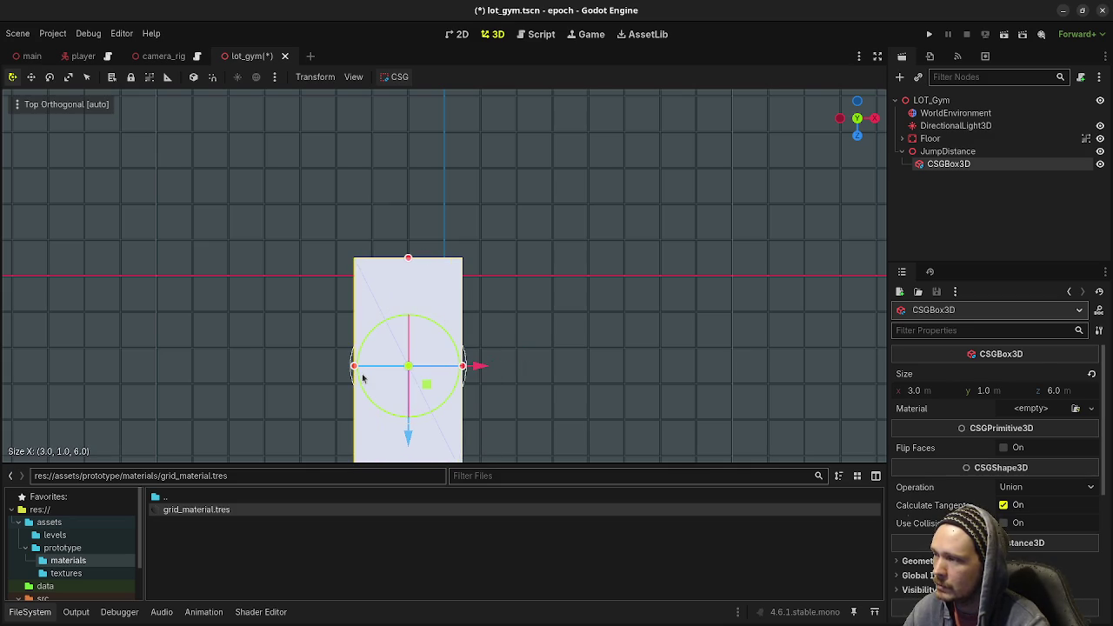
{"action": "left_click_drag", "start_coordinate": [563, 368], "coordinate": [497, 231]}
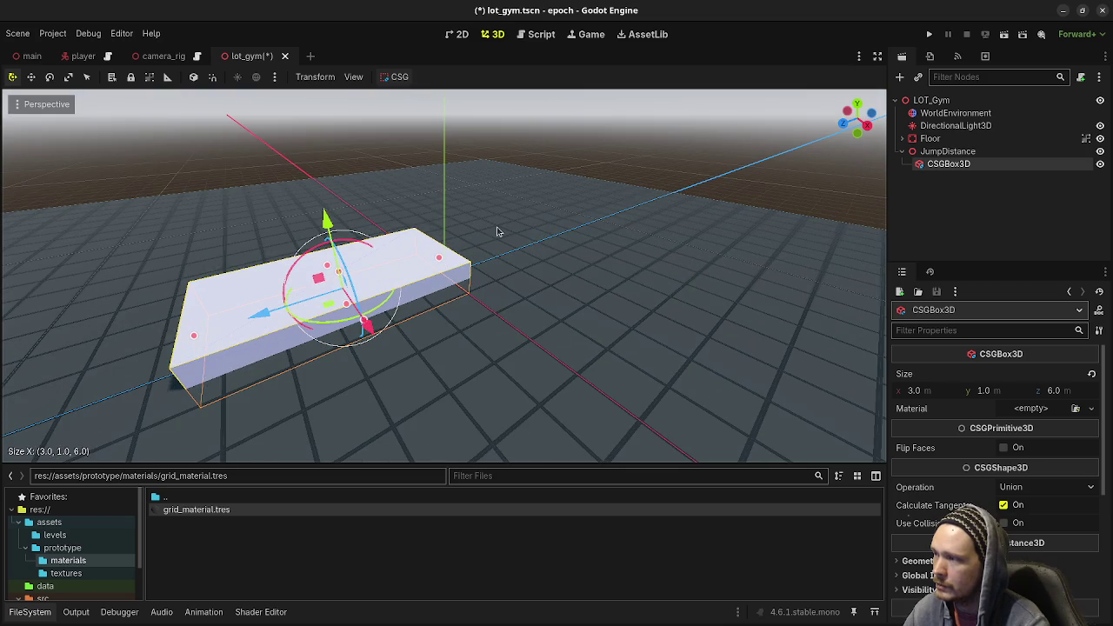
{"action": "key", "text": "ctrl+s"}
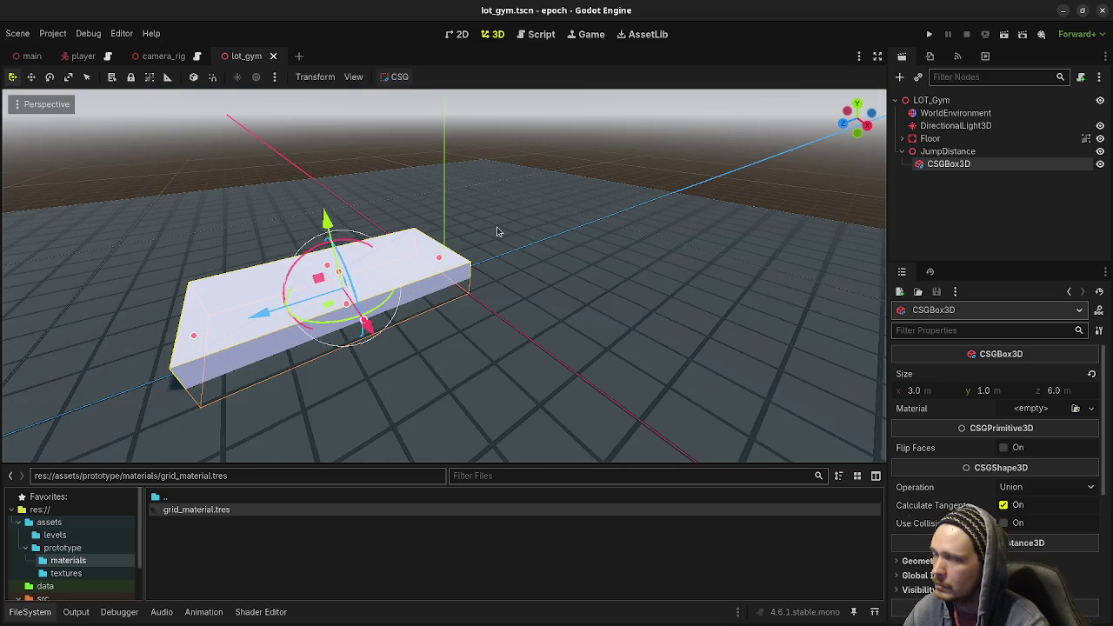
{"action": "key", "text": "F5"}
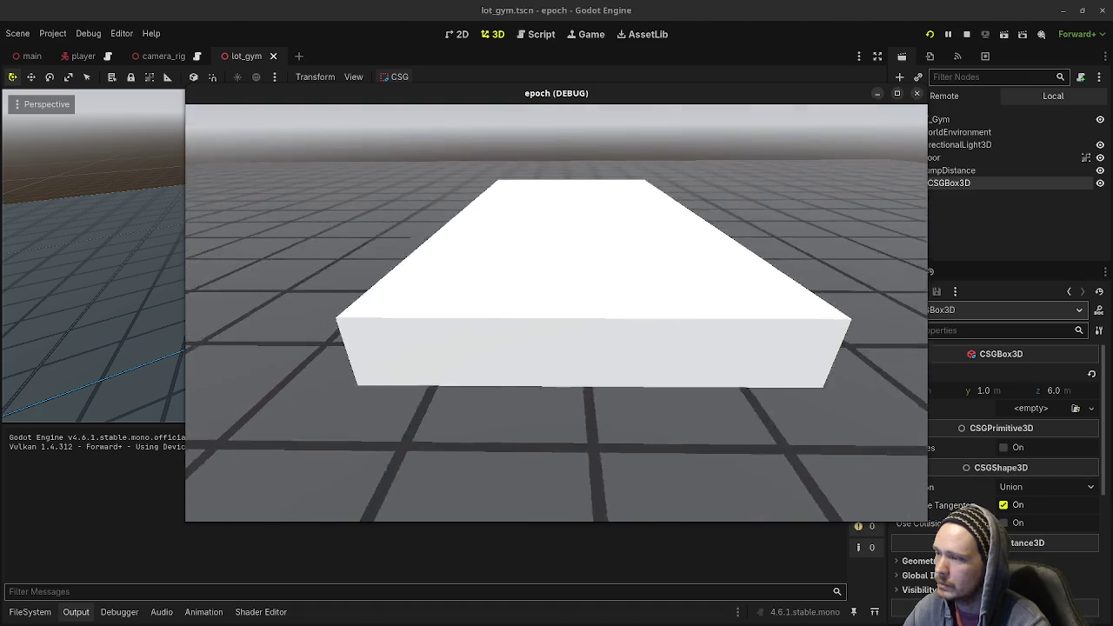
Step: Walk the player onto the white box and back, then stop the game
{"action": "key", "text": "w"}
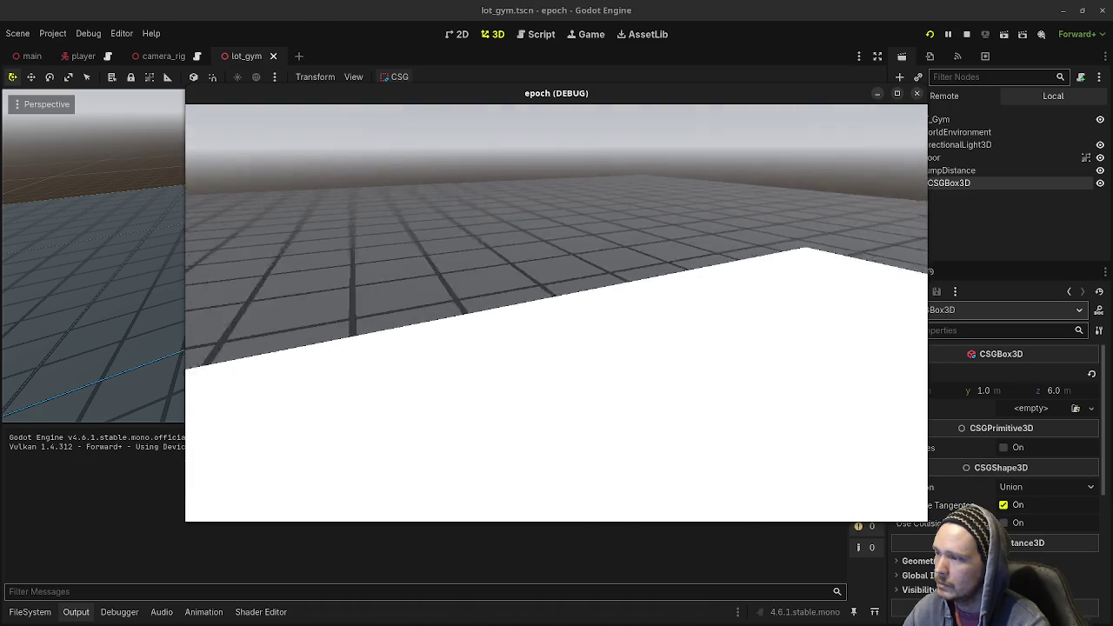
{"action": "key", "text": "s"}
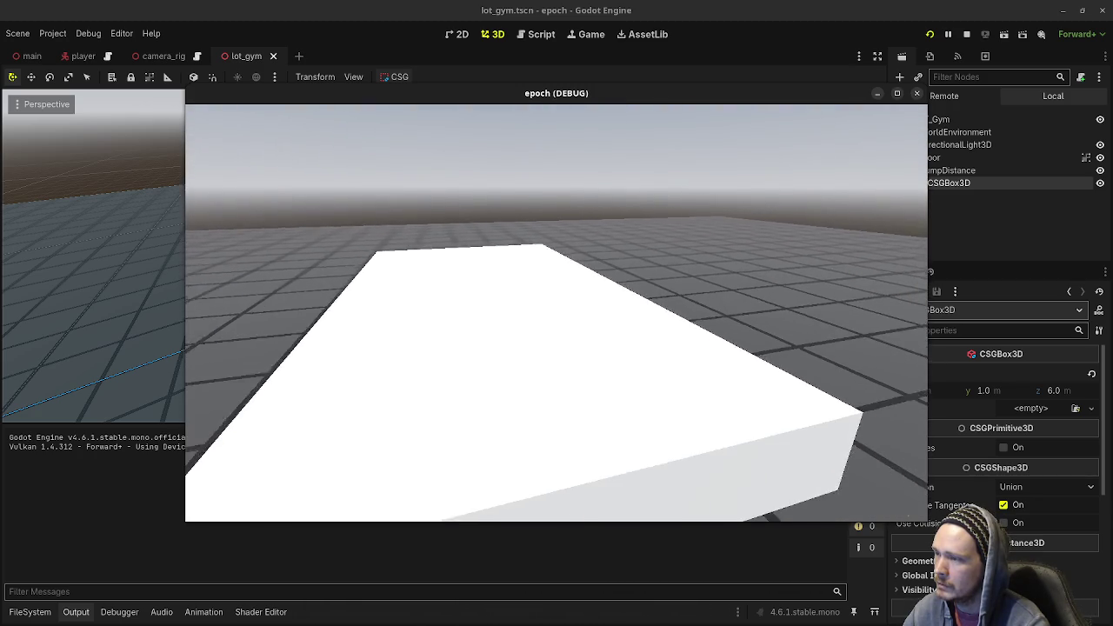
{"action": "key", "text": "F8"}
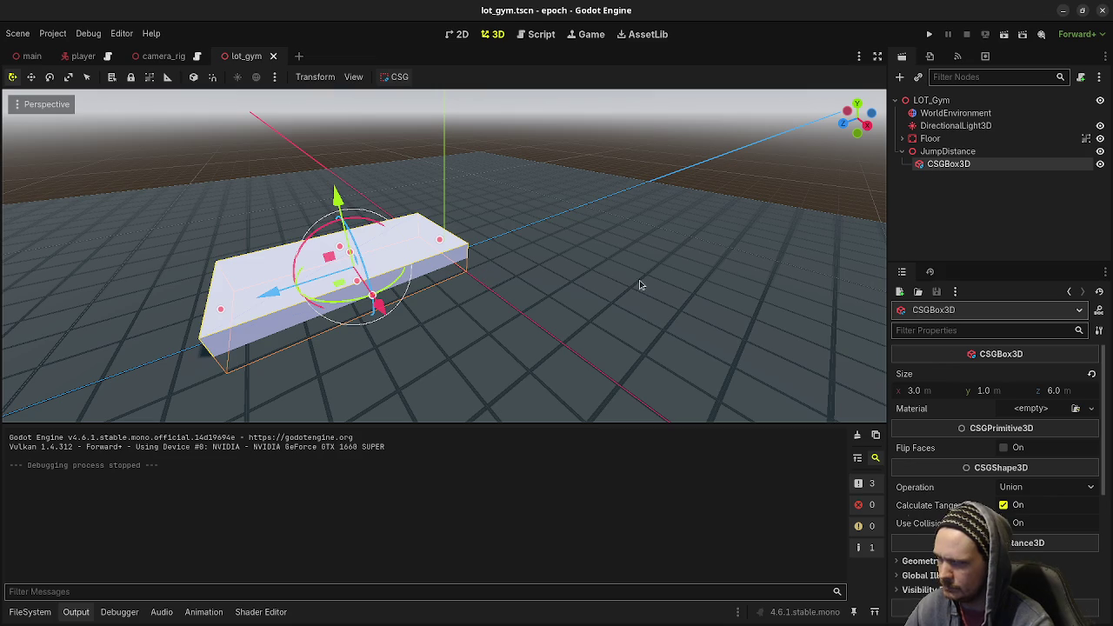
Step: Undo the accidental edits and resize the box again, widening it to 3 m
{"action": "mouse_move", "coordinate": [496, 322]}
{"action": "left_mouse_down"}
{"action": "mouse_move", "coordinate": [519, 320]}
{"action": "mouse_move", "coordinate": [496, 299]}
{"action": "mouse_move", "coordinate": [511, 310]}
{"action": "mouse_move", "coordinate": [373, 287]}
{"action": "mouse_move", "coordinate": [258, 298]}
{"action": "mouse_move", "coordinate": [237, 311]}
{"action": "left_mouse_up"}
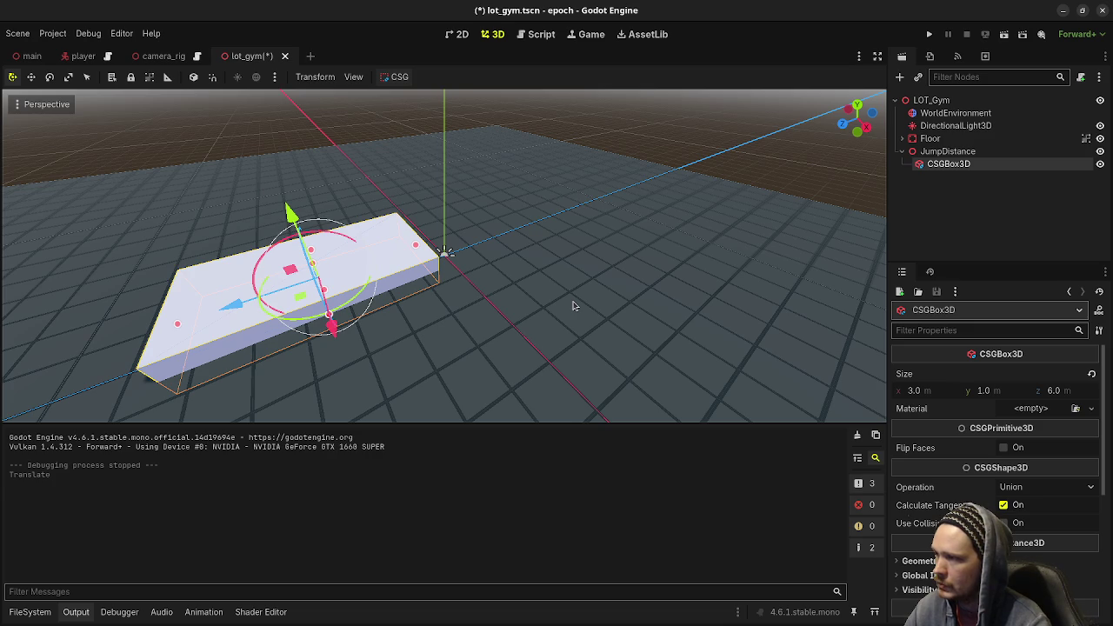
{"action": "key", "text": "ctrl+z"}
{"action": "key", "text": "KP_7"}
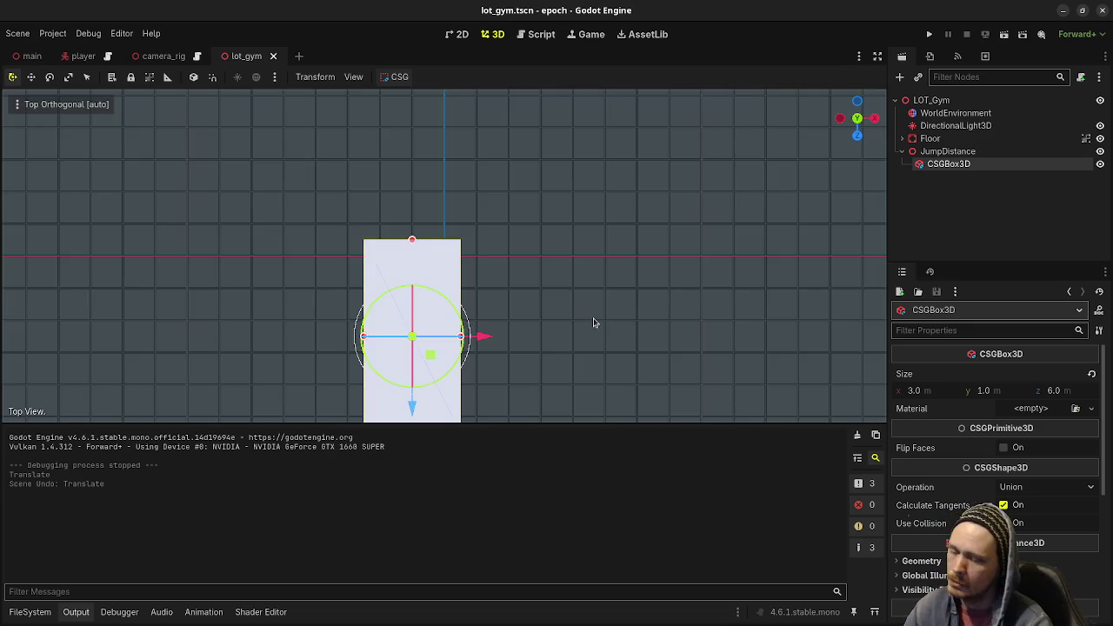
{"action": "key", "text": "ctrl+z"}
{"action": "key", "text": "ctrl+z"}
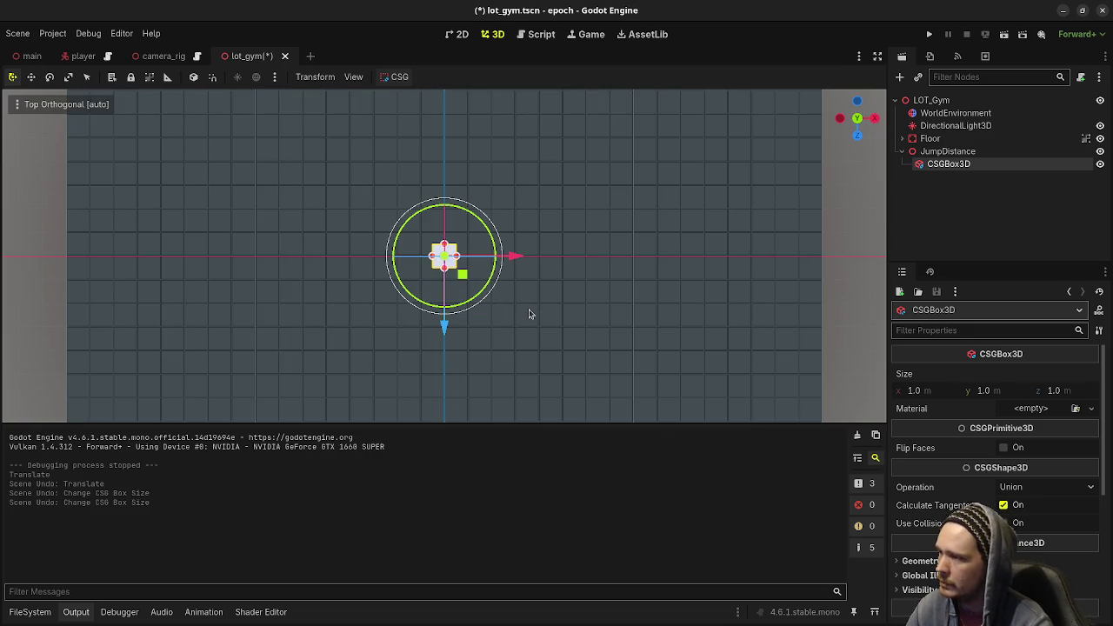
{"action": "scroll", "coordinate": [529, 314], "scroll_direction": "up", "scroll_amount": 2}
{"action": "left_click_drag", "start_coordinate": [444, 284], "coordinate": [455, 354]}
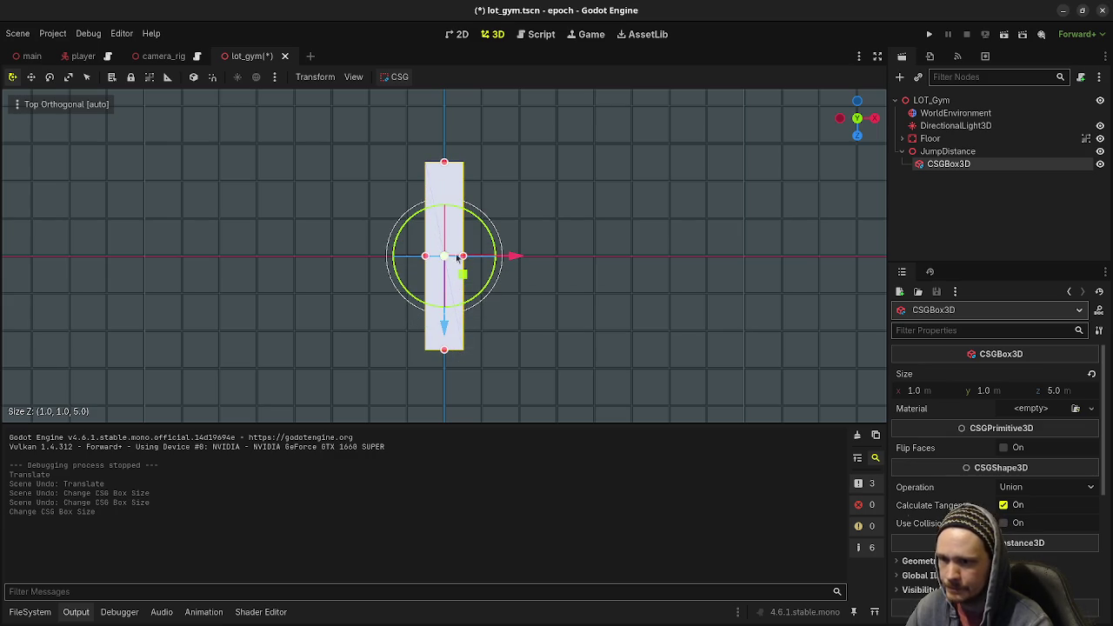
{"action": "mouse_move", "coordinate": [464, 257]}
{"action": "left_mouse_down"}
{"action": "mouse_move", "coordinate": [493, 265]}
{"action": "mouse_move", "coordinate": [462, 280]}
{"action": "mouse_move", "coordinate": [565, 250]}
{"action": "left_mouse_up"}
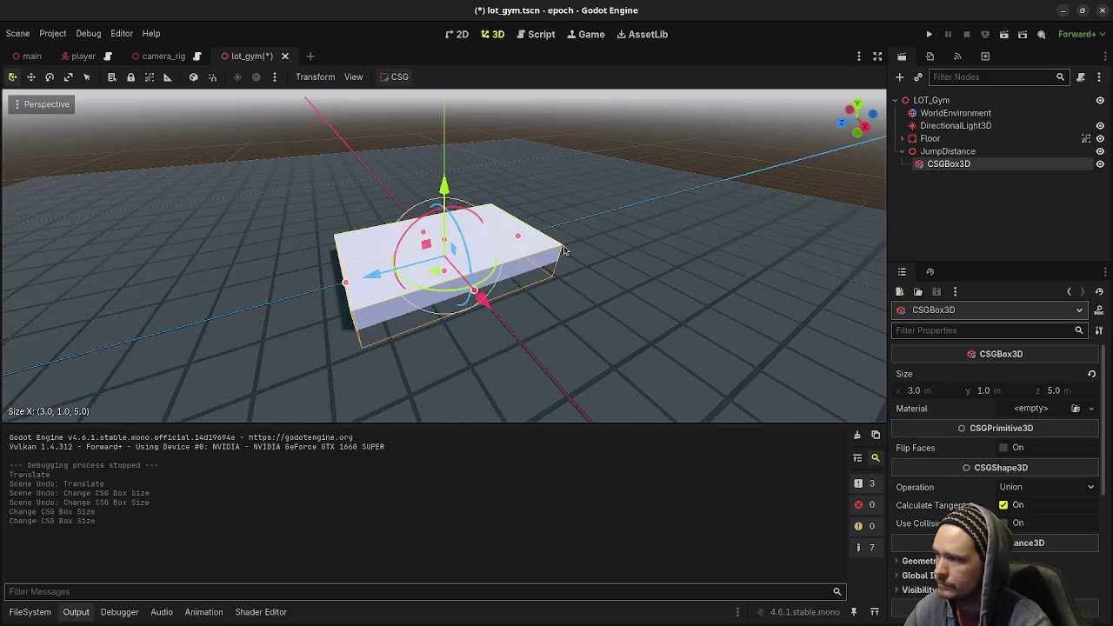
Step: Move the box 3 m left, duplicate it as a second platform, and playtest
{"action": "left_click", "coordinate": [947, 151]}
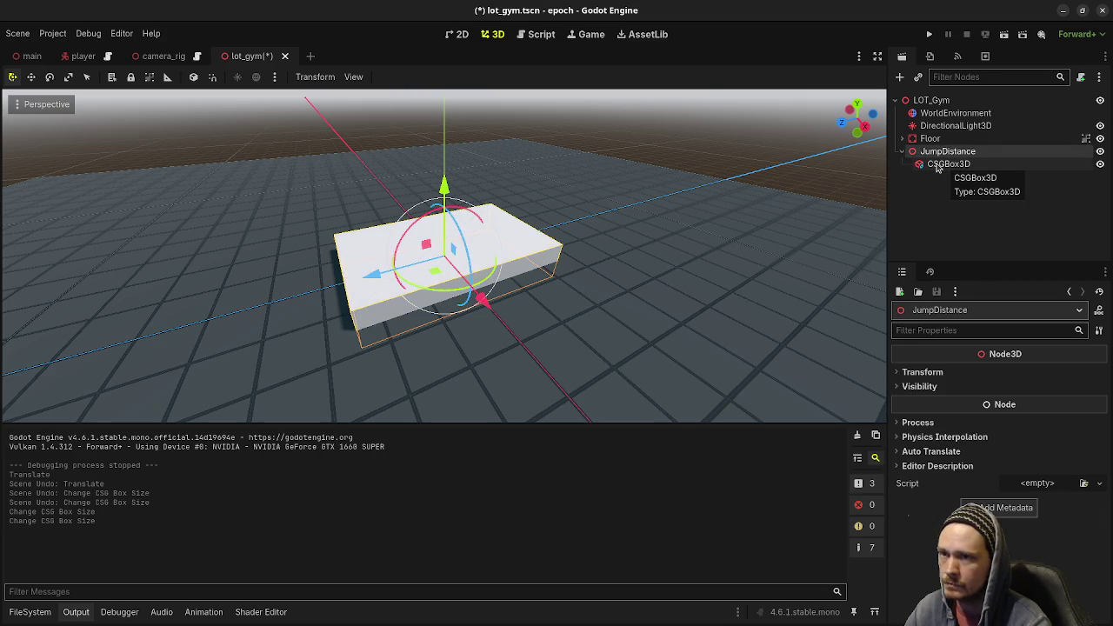
{"action": "left_click", "coordinate": [937, 165]}
{"action": "mouse_move", "coordinate": [417, 261]}
{"action": "left_mouse_down"}
{"action": "mouse_move", "coordinate": [373, 322]}
{"action": "mouse_move", "coordinate": [525, 276]}
{"action": "mouse_move", "coordinate": [557, 293]}
{"action": "left_mouse_up"}
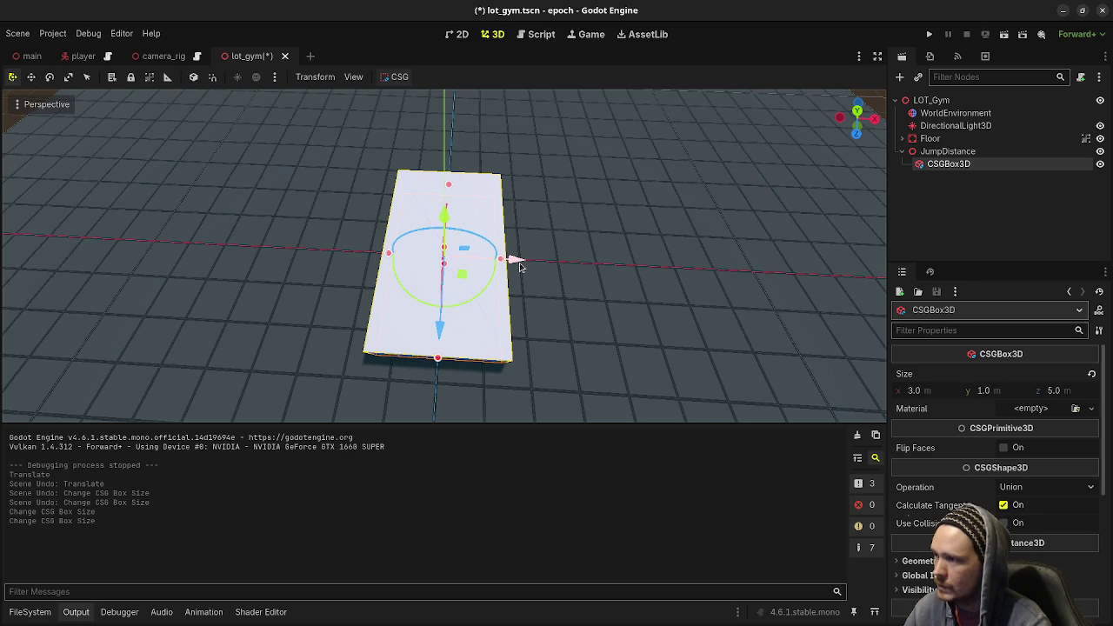
{"action": "mouse_move", "coordinate": [520, 267]}
{"action": "left_mouse_down"}
{"action": "mouse_move", "coordinate": [421, 258]}
{"action": "mouse_move", "coordinate": [635, 275]}
{"action": "mouse_move", "coordinate": [525, 274]}
{"action": "mouse_move", "coordinate": [608, 270]}
{"action": "left_mouse_up"}
{"action": "key", "text": "ctrl+d"}
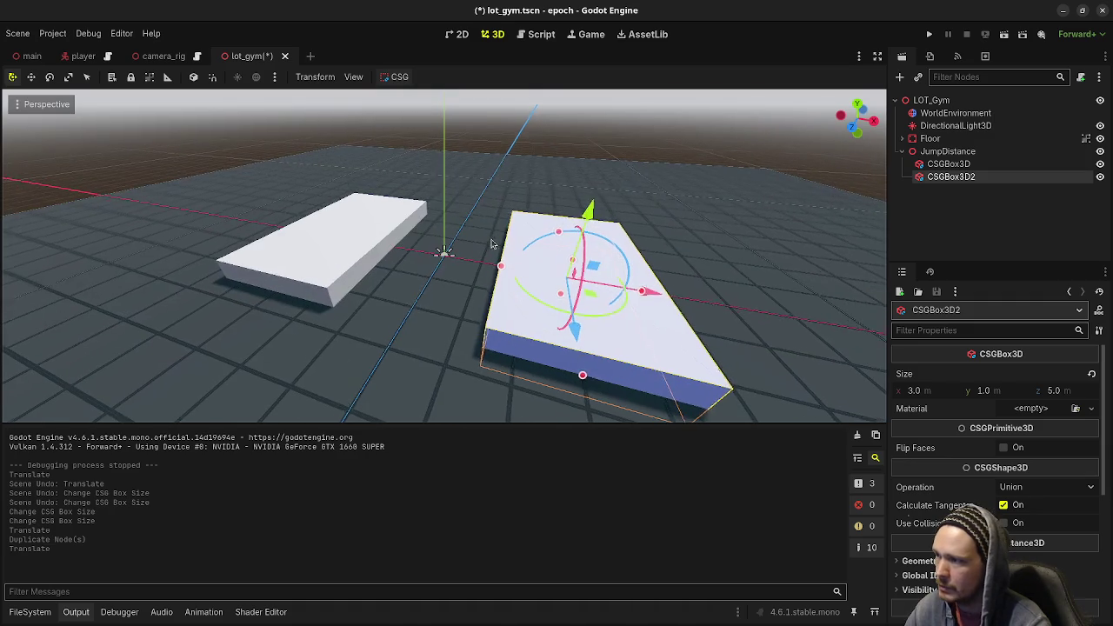
{"action": "left_click", "coordinate": [619, 195]}
{"action": "key", "text": "F5"}
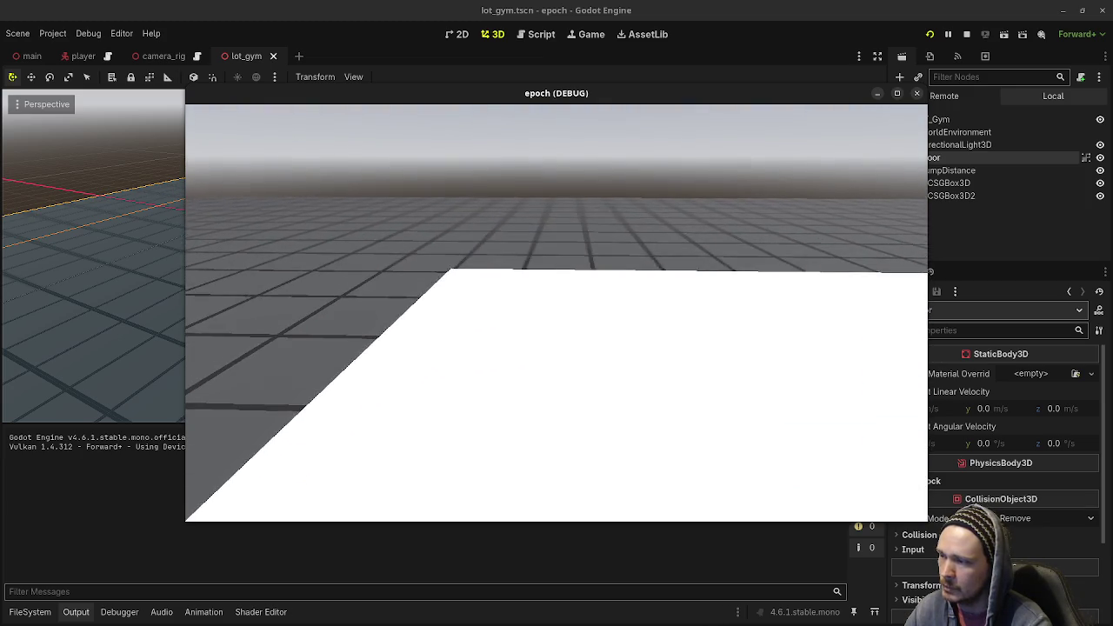
{"action": "left_click", "coordinate": [970, 34]}
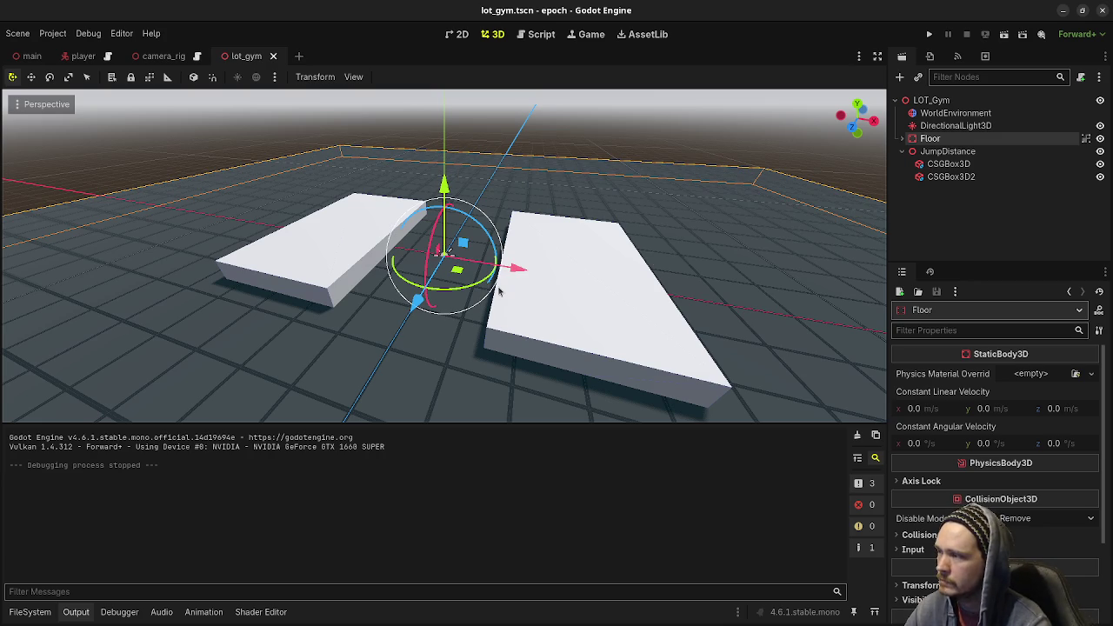
Step: Enable Use Collision on both jump boxes
{"action": "left_click", "coordinate": [950, 176]}
{"action": "left_click", "coordinate": [947, 163]}
{"action": "left_click", "coordinate": [950, 176], "text": "shift"}
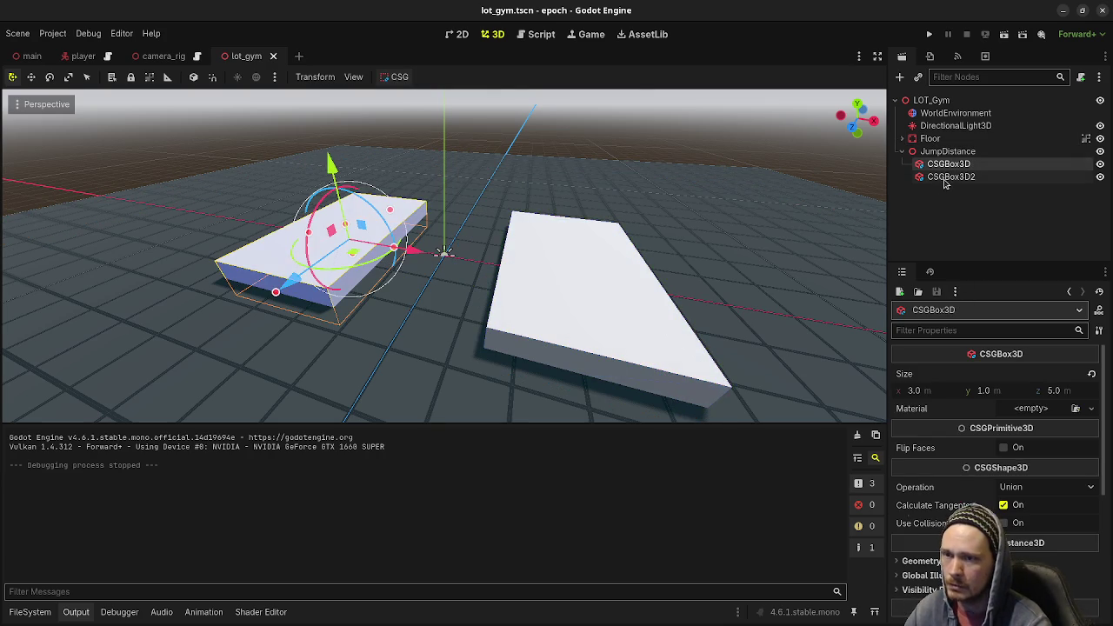
{"action": "left_click", "coordinate": [1004, 523]}
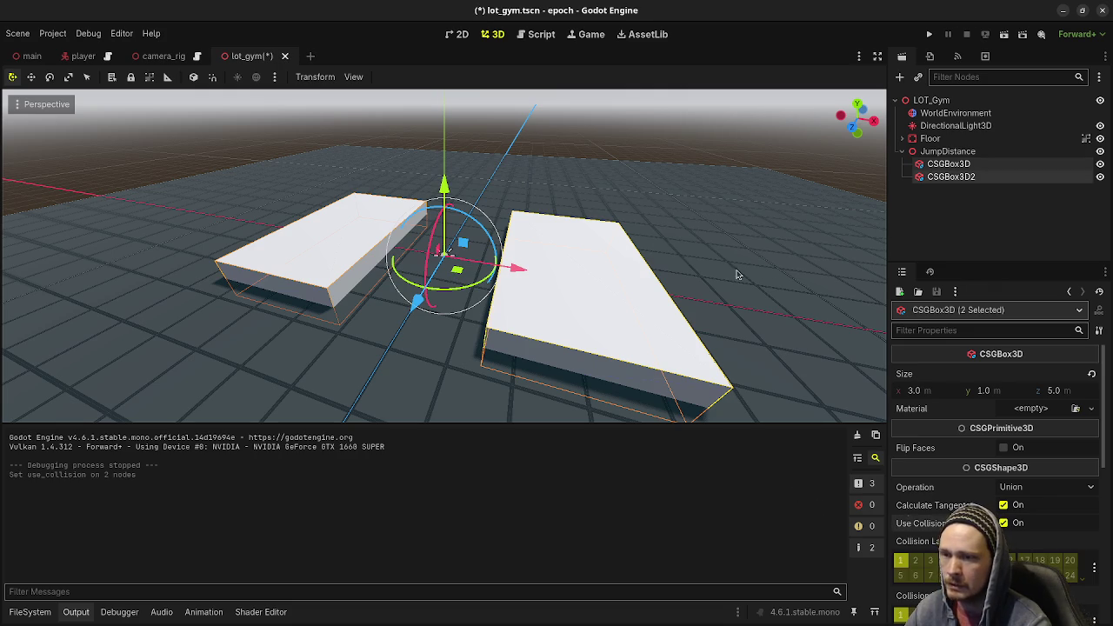
{"action": "scroll", "coordinate": [983, 422], "scroll_direction": "down", "scroll_amount": 3}
{"action": "scroll", "coordinate": [983, 423], "scroll_direction": "down", "scroll_amount": 5}
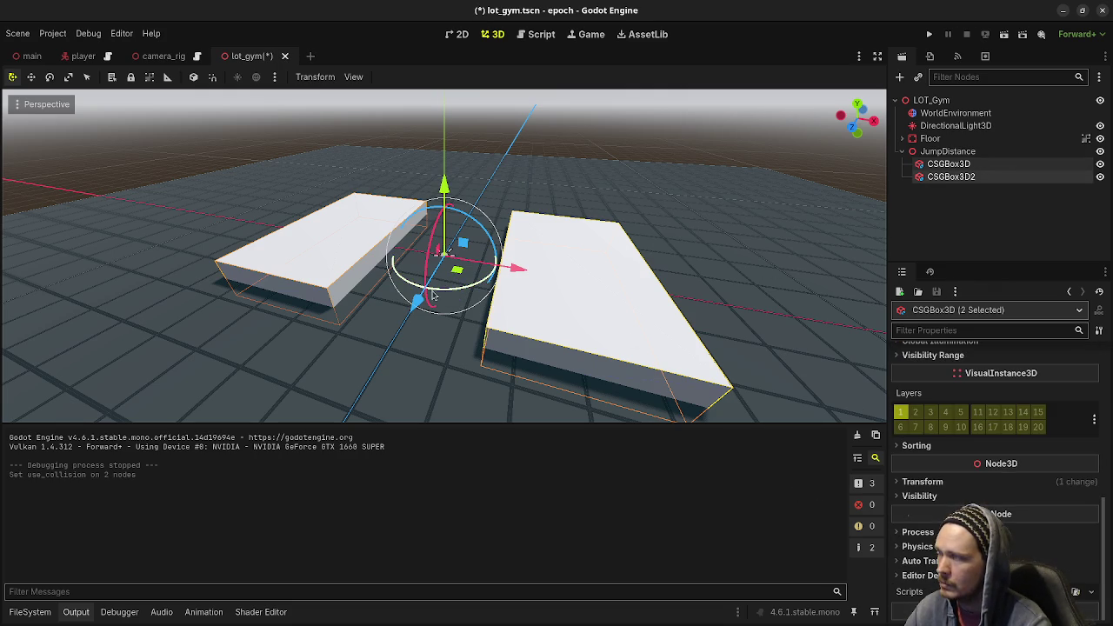
Step: Duplicate the right-hand box CSGBox3D2 as a third platform
{"action": "left_click", "coordinate": [950, 178]}
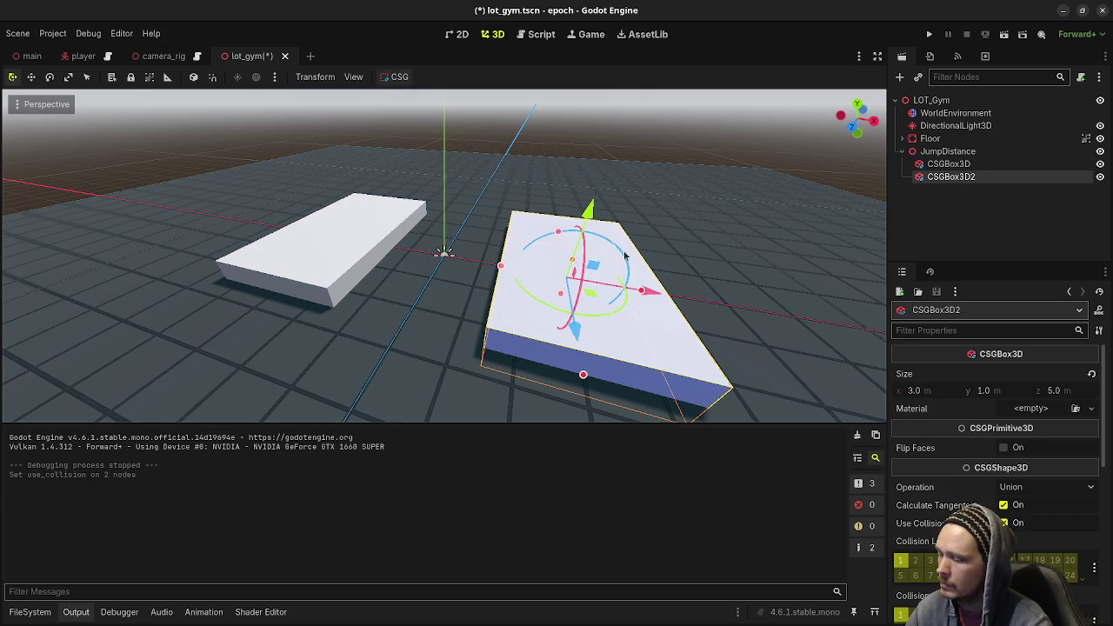
{"action": "key", "text": "ctrl+d"}
{"action": "key", "text": "KP_7"}
Step: Place the new box between the platforms, 1 m deep and 2.5 m wide
{"action": "left_click_drag", "start_coordinate": [576, 275], "coordinate": [463, 276]}
{"action": "left_click_drag", "start_coordinate": [446, 350], "coordinate": [476, 199]}
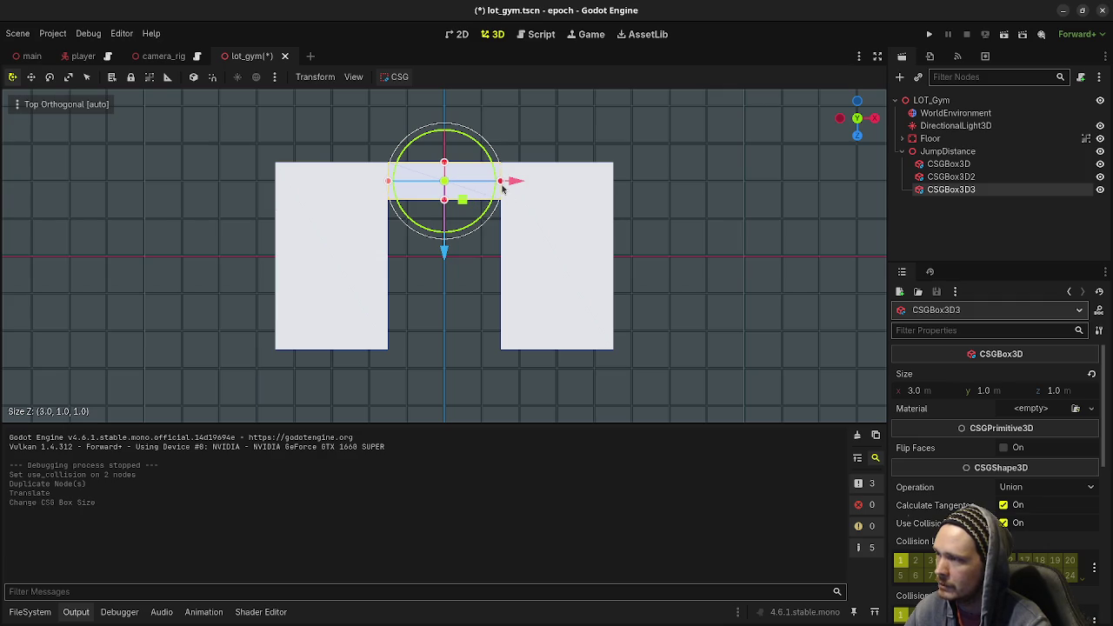
{"action": "left_click_drag", "start_coordinate": [500, 184], "coordinate": [476, 200]}
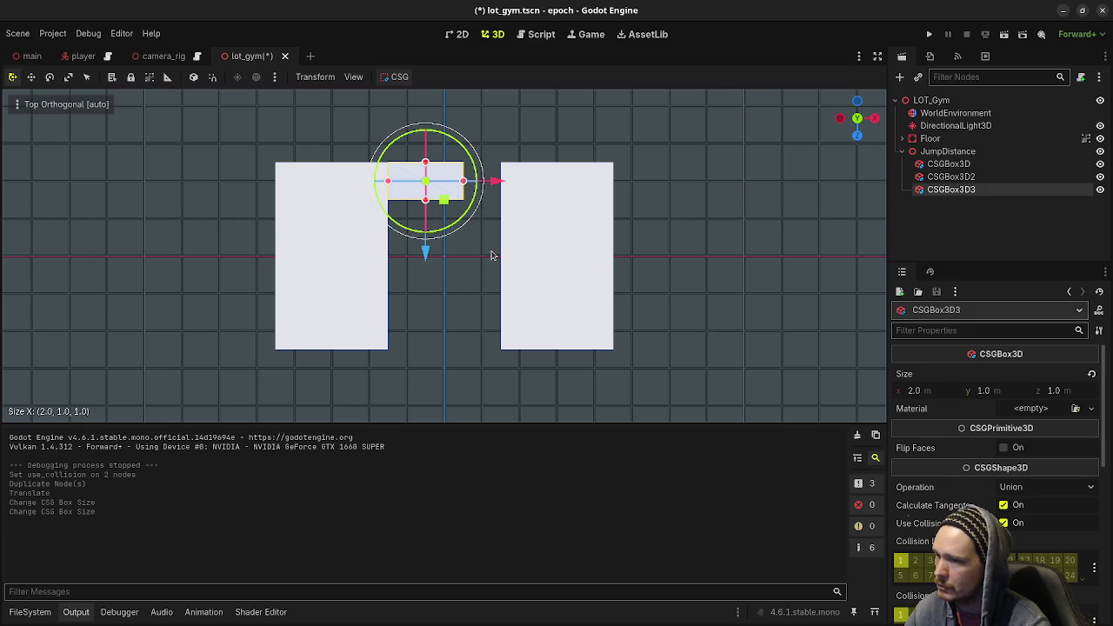
{"action": "scroll", "coordinate": [491, 255], "scroll_direction": "up", "scroll_amount": 3}
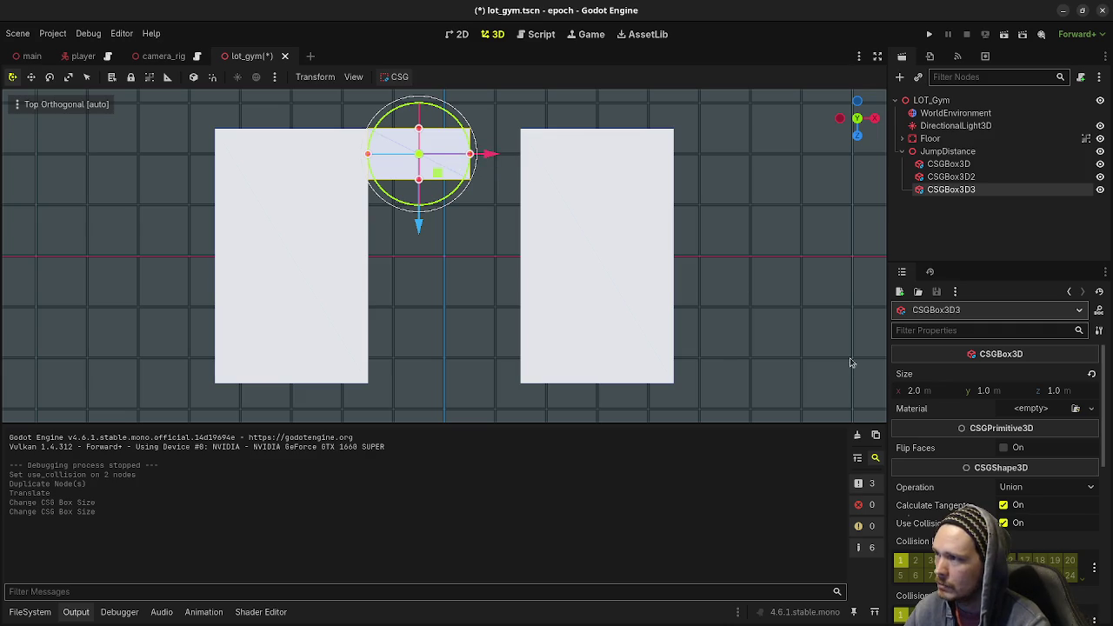
{"action": "left_click", "coordinate": [922, 393]}
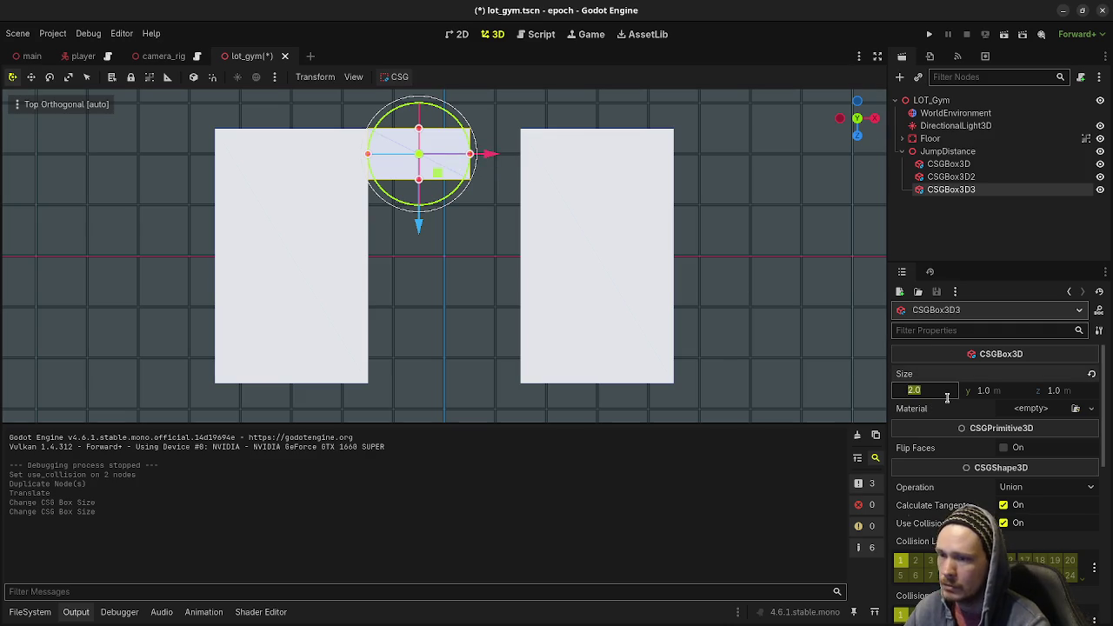
{"action": "type", "text": "2.5"}
{"action": "key", "text": "Return"}
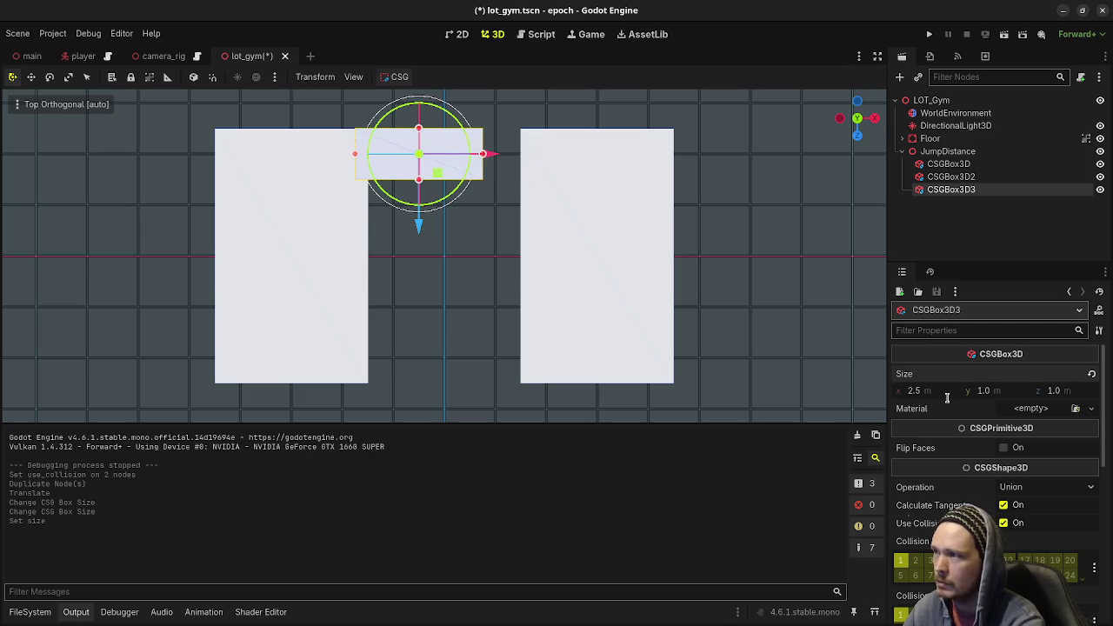
Step: Set the middle box's X position to -0.25
{"action": "scroll", "coordinate": [943, 409], "scroll_direction": "down", "scroll_amount": 5}
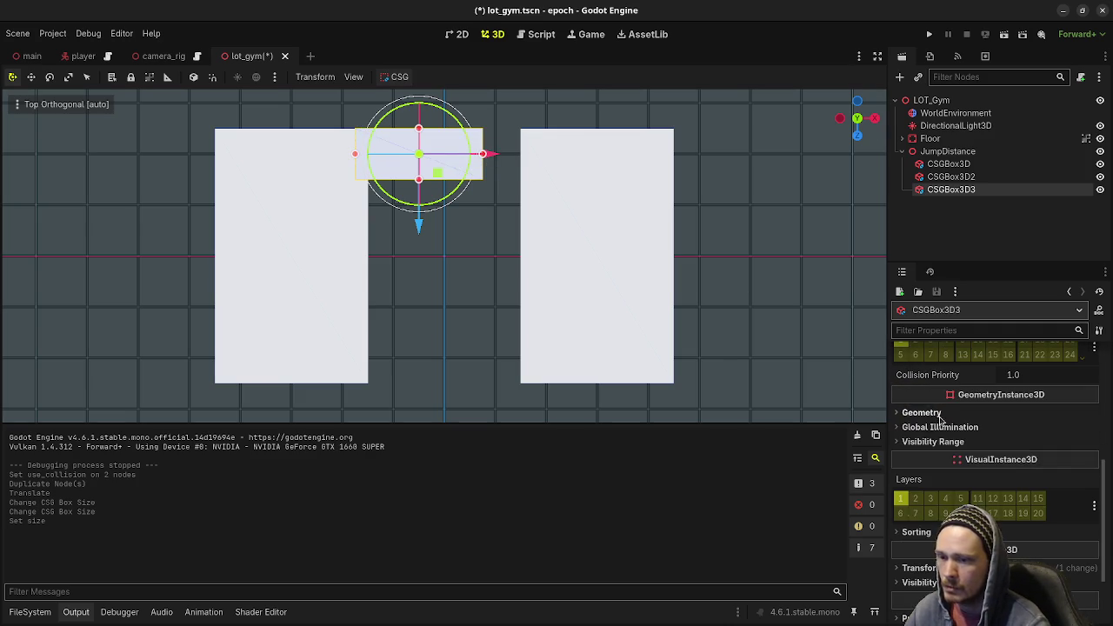
{"action": "left_click", "coordinate": [921, 568]}
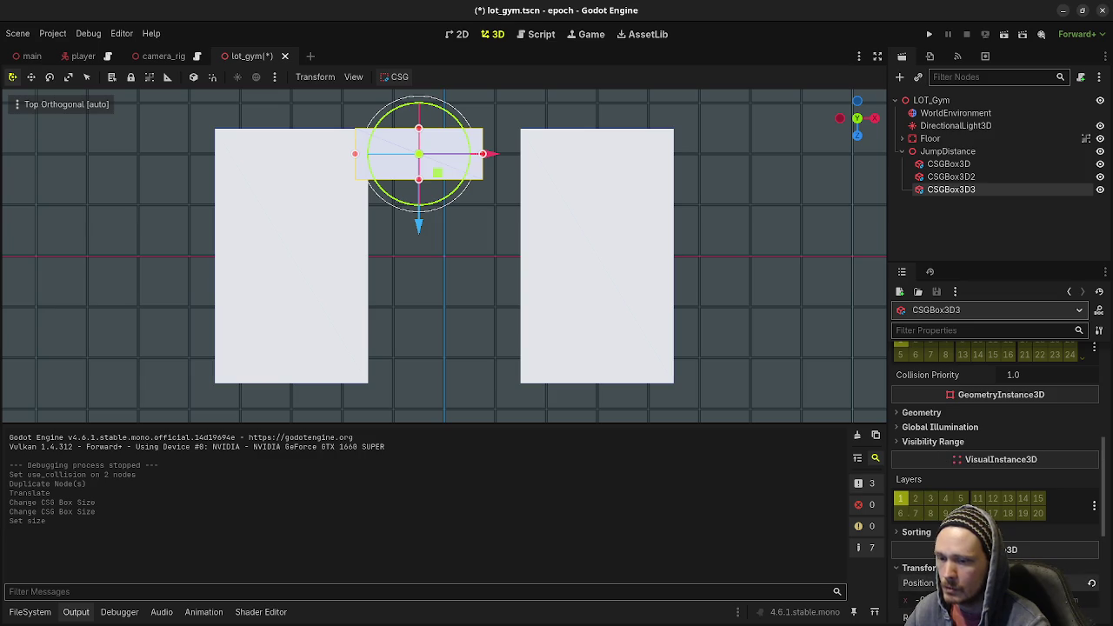
{"action": "scroll", "coordinate": [956, 521], "scroll_direction": "down", "scroll_amount": 3}
{"action": "left_click", "coordinate": [990, 428]}
{"action": "left_click", "coordinate": [946, 432]}
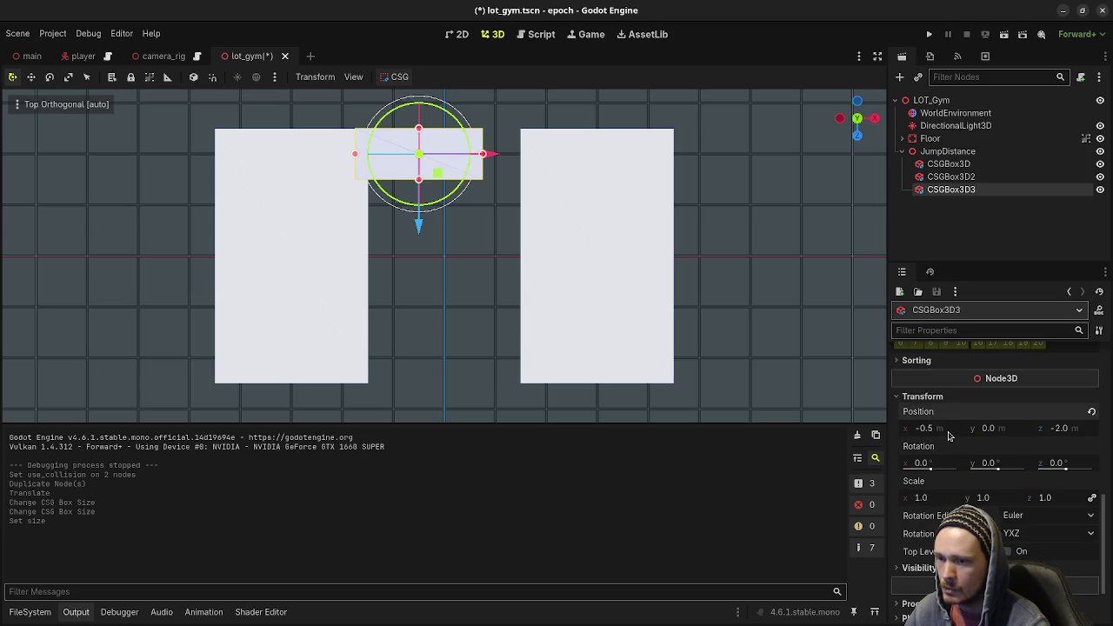
{"action": "left_click", "coordinate": [948, 435]}
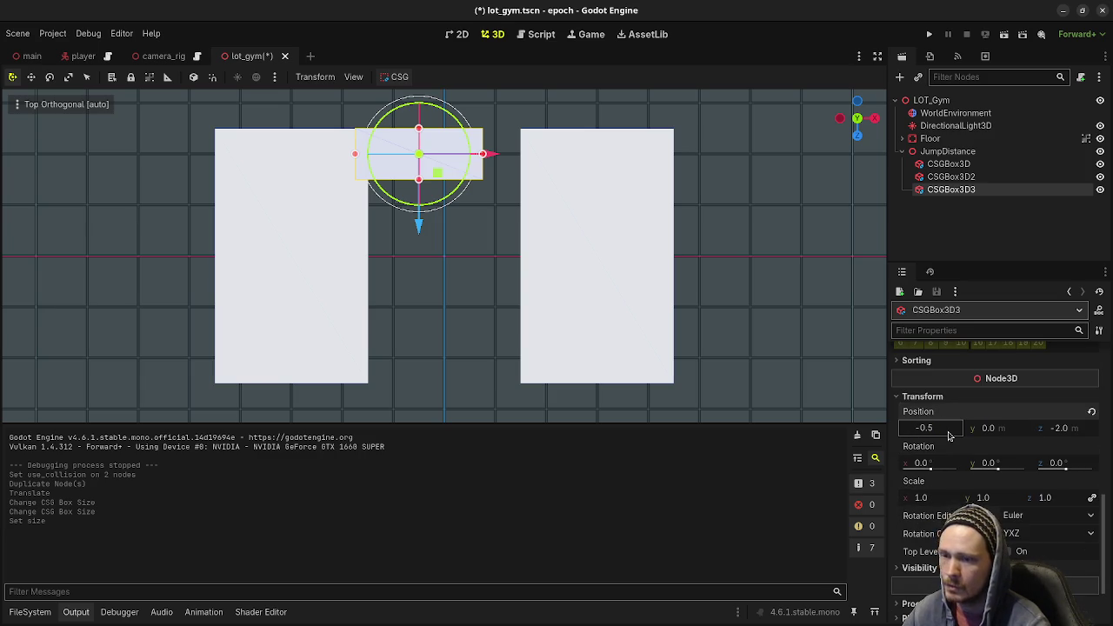
{"action": "type", "text": "+0."}
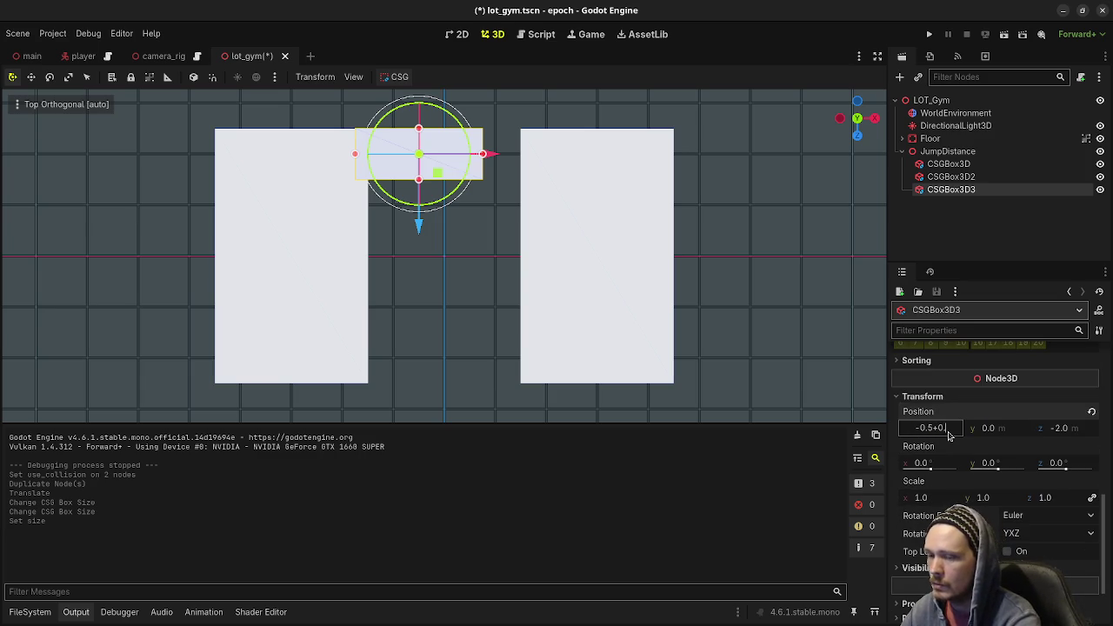
{"action": "type", "text": "5"}
{"action": "key", "text": "Return"}
{"action": "key", "text": "ctrl+z"}
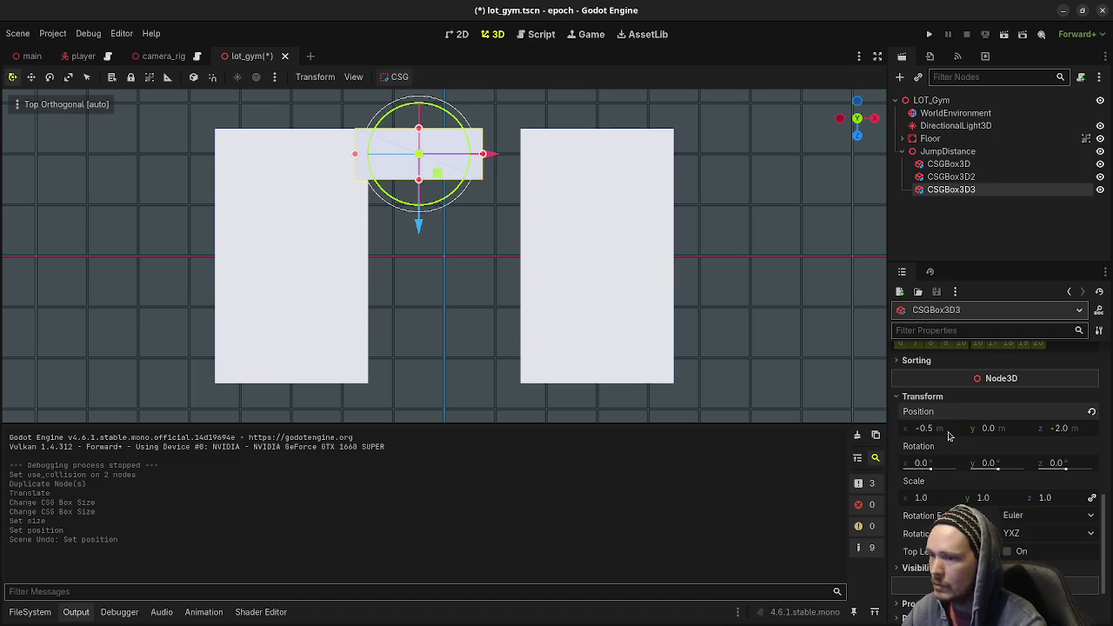
{"action": "left_click", "coordinate": [948, 435]}
{"action": "left_click", "coordinate": [948, 435]}
{"action": "type", "text": "+"}
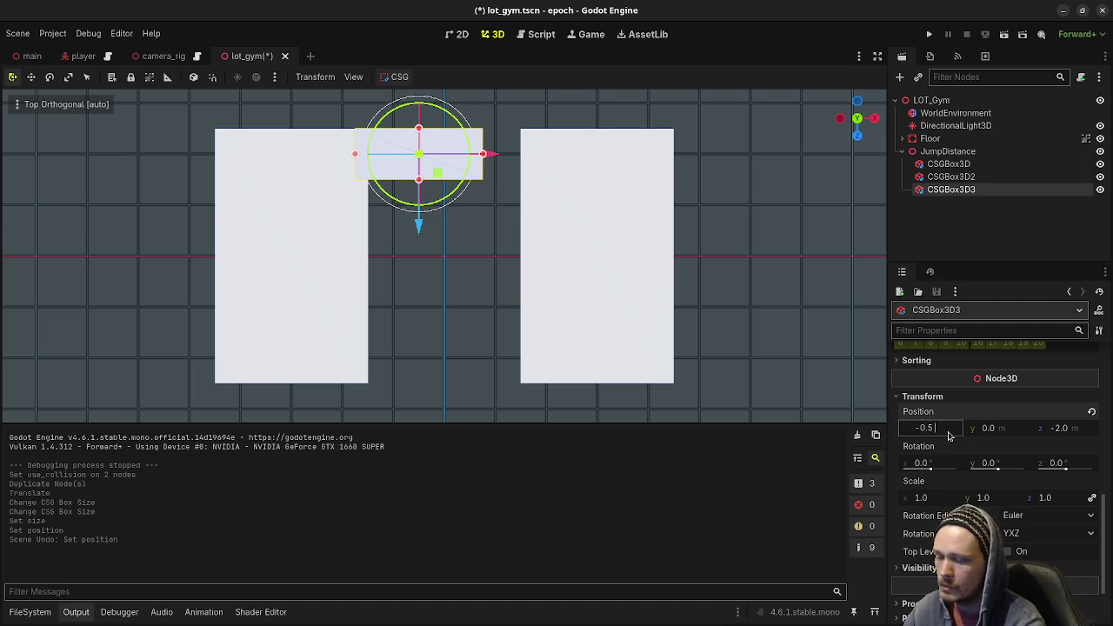
{"action": "type", "text": "0.25"}
{"action": "key", "text": "Return"}
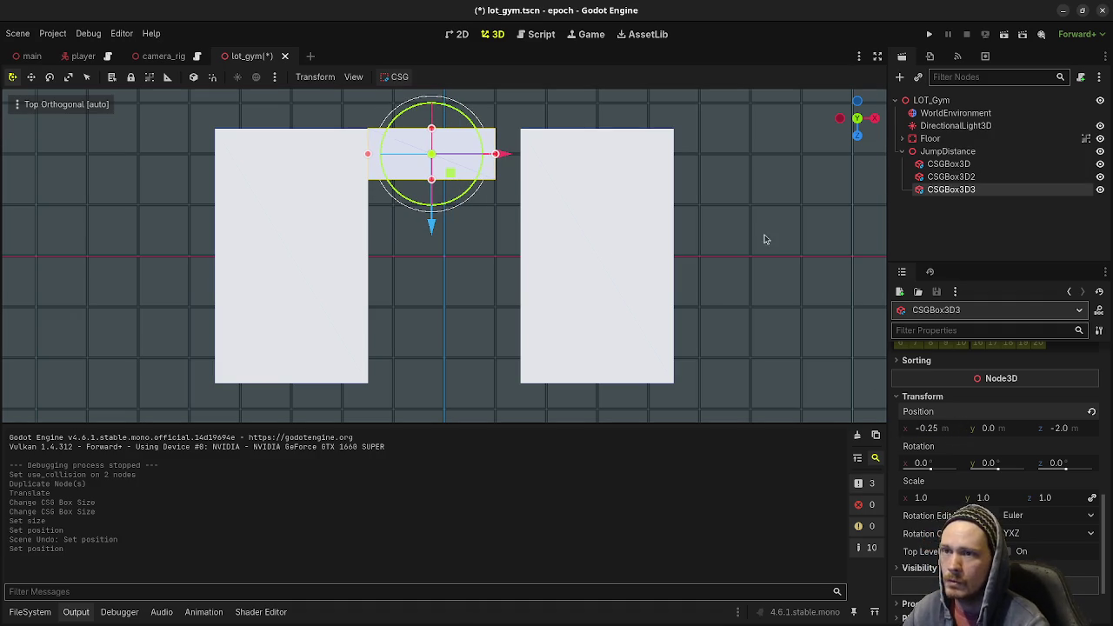
Step: Duplicate the middle box lower down with width 1.5 and X position -0.25
{"action": "key", "text": "ctrl+d"}
{"action": "key", "text": "g"}
{"action": "key", "text": "z"}
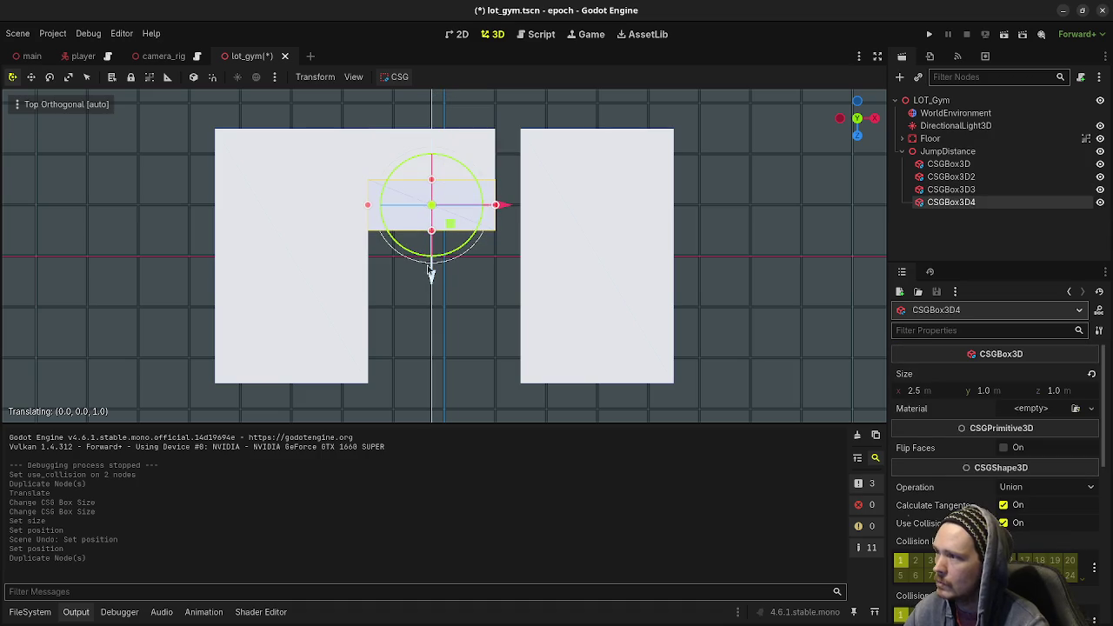
{"action": "left_click", "coordinate": [429, 359]}
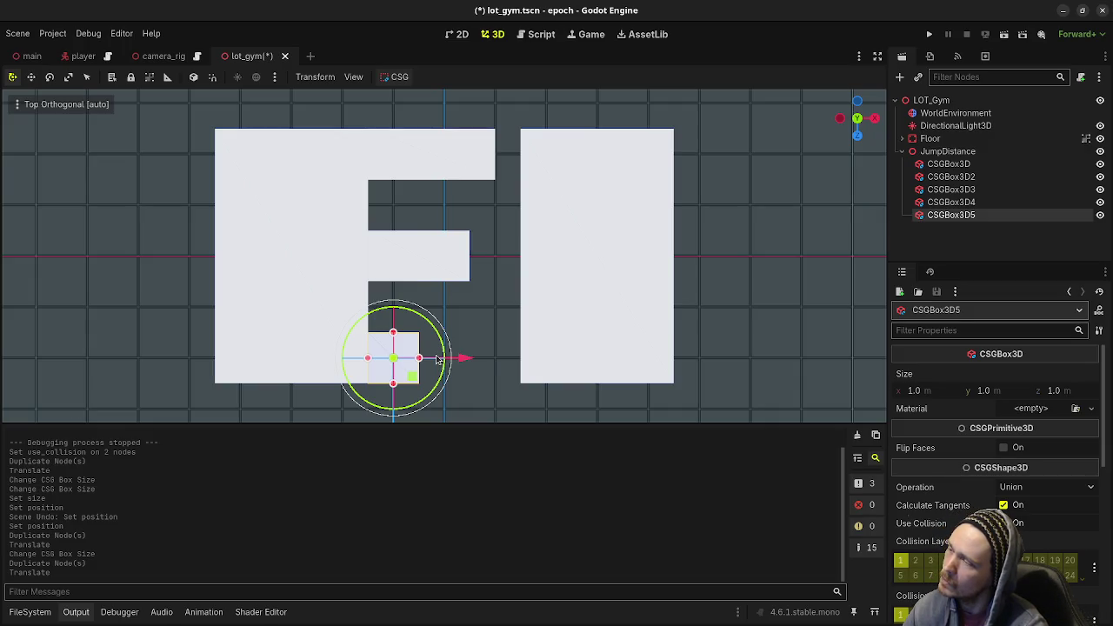
{"action": "left_click_drag", "start_coordinate": [418, 357], "coordinate": [451, 362]}
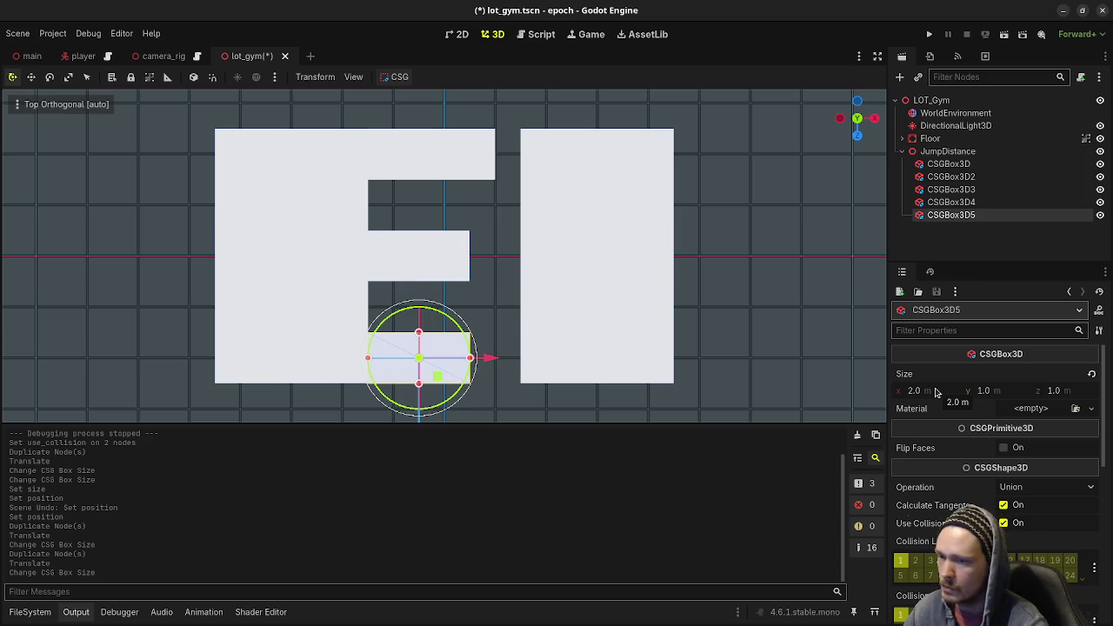
{"action": "left_click", "coordinate": [936, 392]}
{"action": "type", "text": "1.5"}
{"action": "key", "text": "Return"}
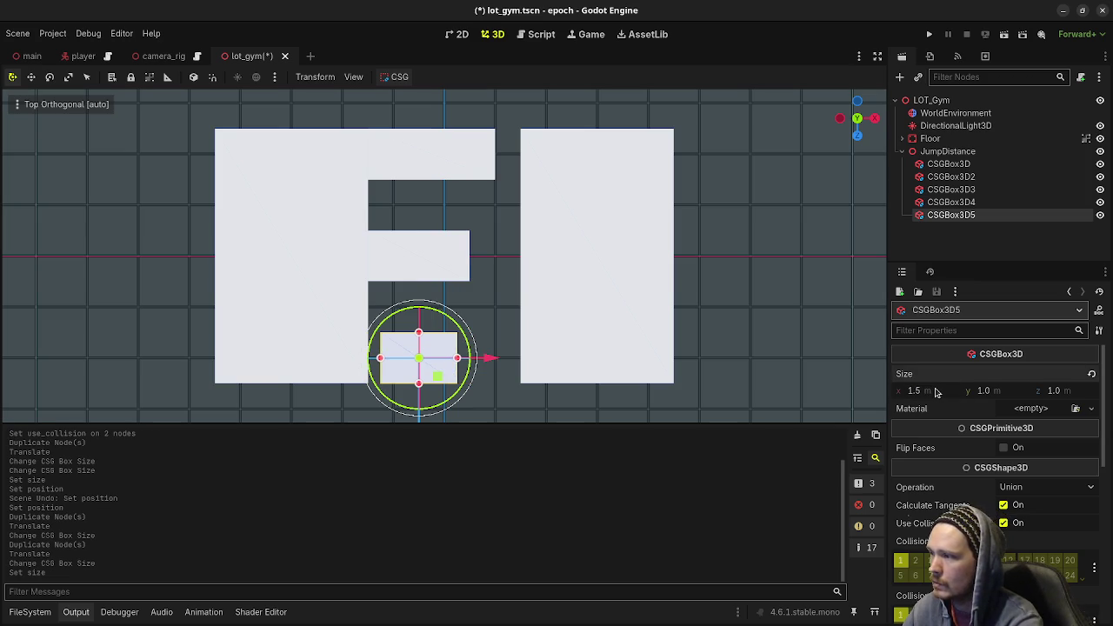
{"action": "scroll", "coordinate": [930, 544], "scroll_direction": "down", "scroll_amount": 5}
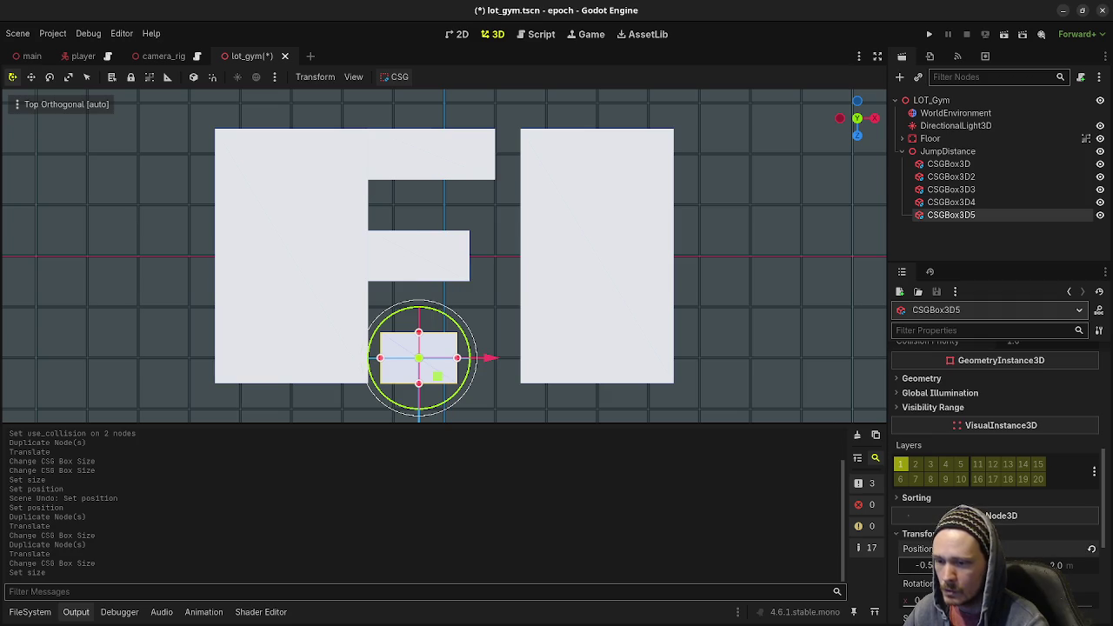
{"action": "type", "text": "-0.25"}
{"action": "key", "text": "Return"}
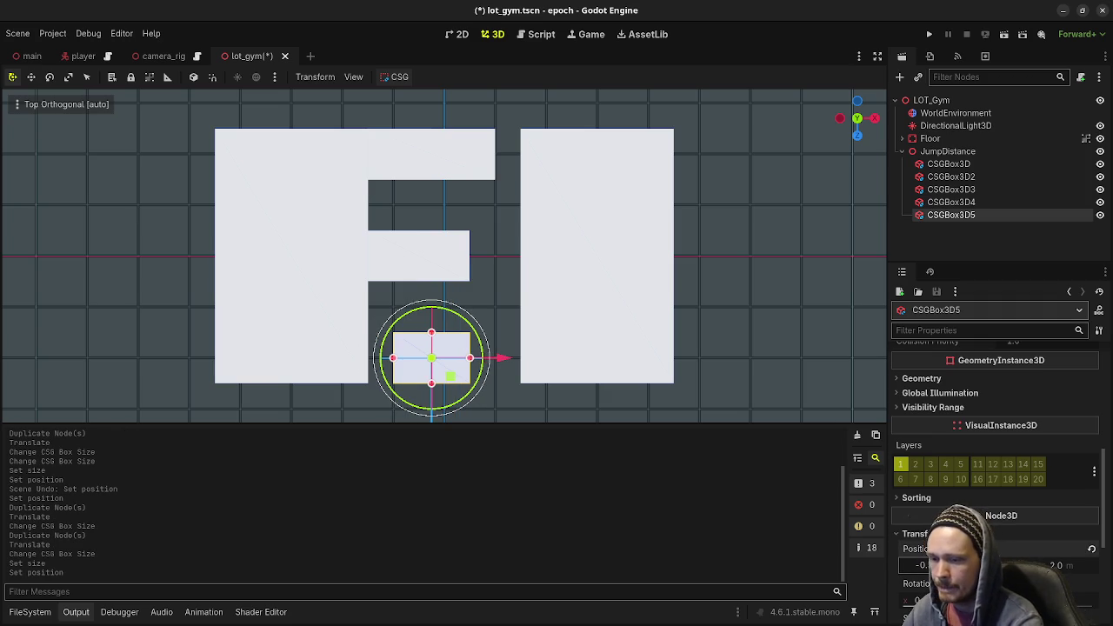
{"action": "key", "text": "Return"}
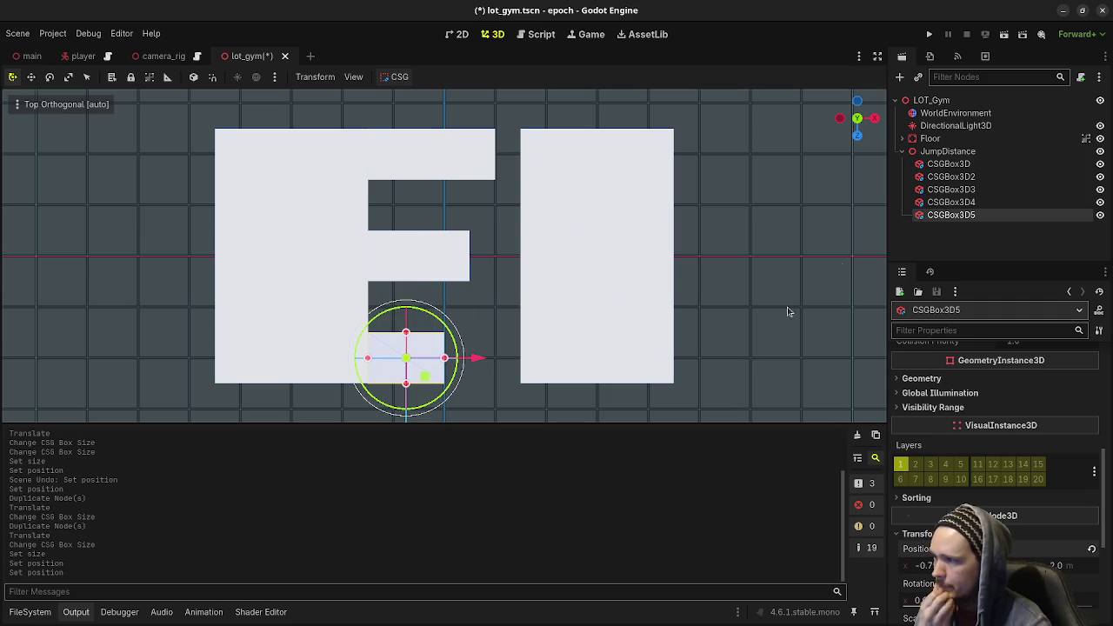
Step: Duplicate the top bar one step down and narrow the copy to 2.0 wide
{"action": "left_click", "coordinate": [954, 165]}
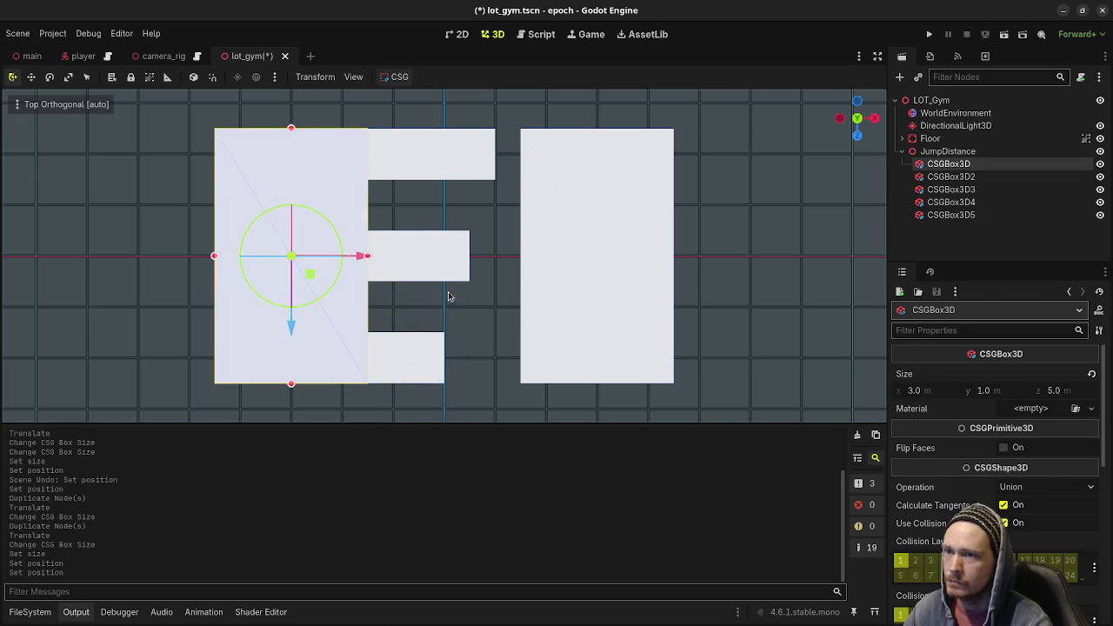
{"action": "left_click", "coordinate": [935, 177]}
{"action": "left_click", "coordinate": [941, 193]}
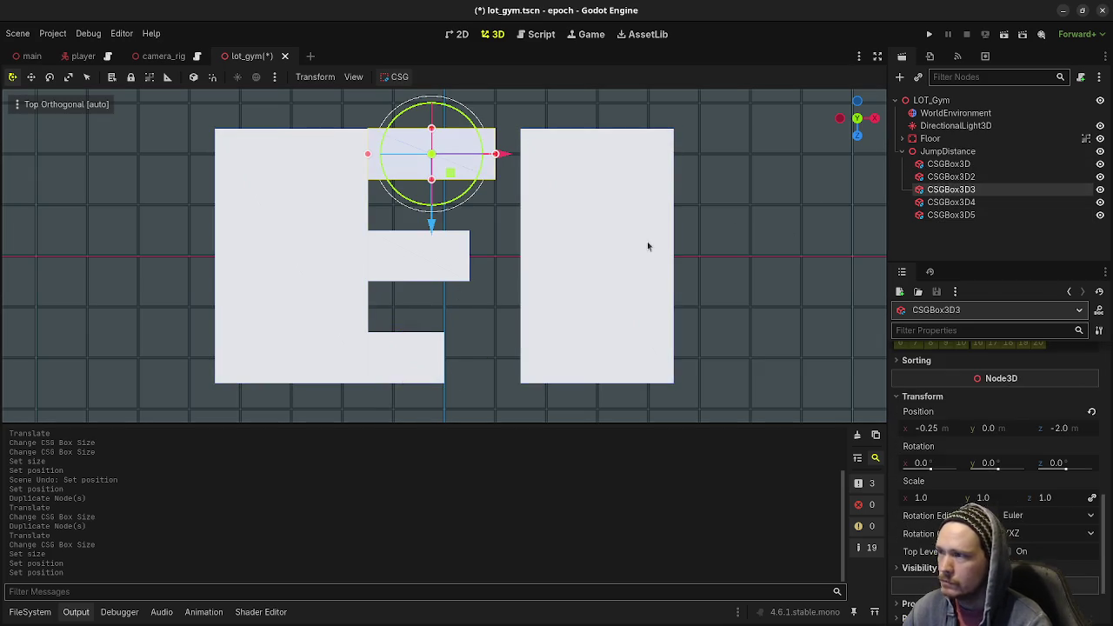
{"action": "key", "text": "ctrl+d"}
{"action": "left_click_drag", "start_coordinate": [434, 239], "coordinate": [444, 290]}
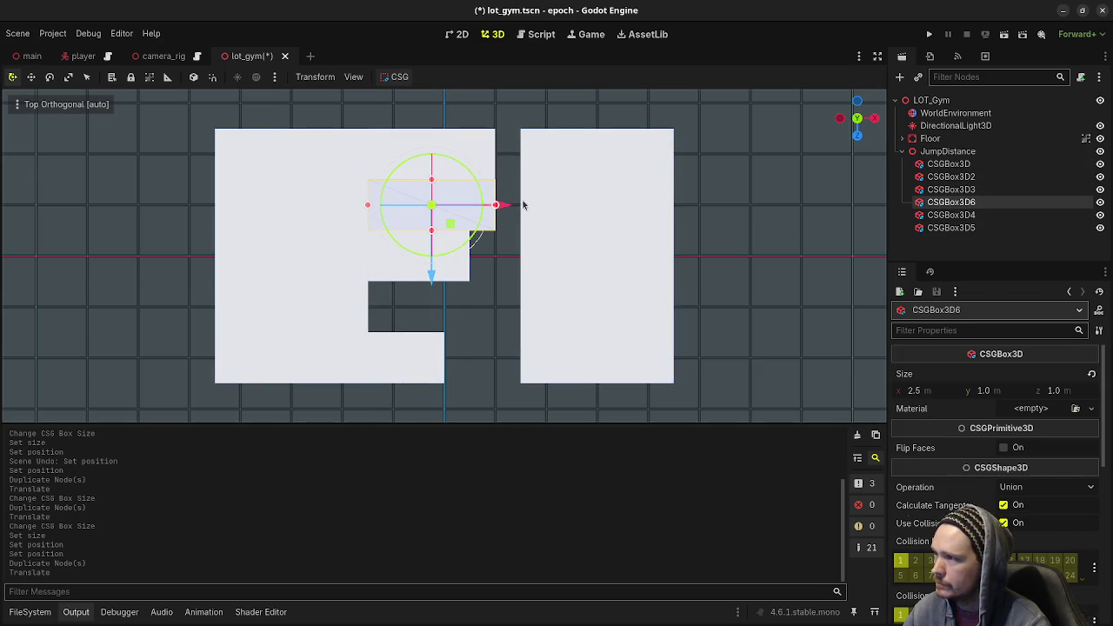
{"action": "left_click_drag", "start_coordinate": [494, 206], "coordinate": [485, 212]}
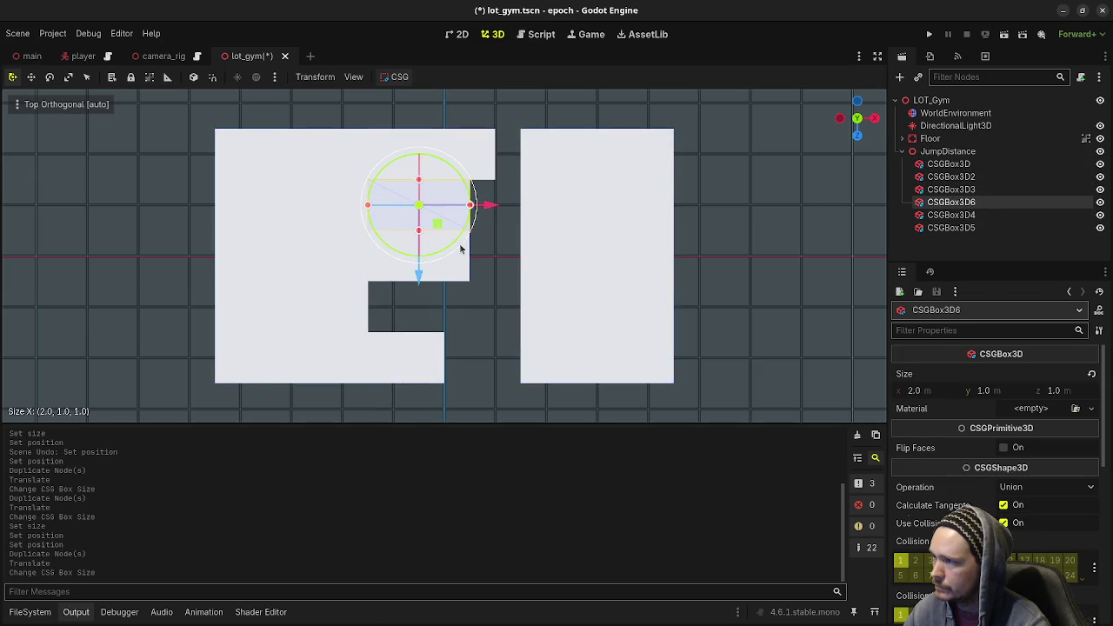
Step: Duplicate the narrowed bar two steps lower and set its width to 1.5
{"action": "key", "text": "ctrl+d"}
{"action": "left_click_drag", "start_coordinate": [420, 273], "coordinate": [424, 355]}
{"action": "left_click_drag", "start_coordinate": [467, 310], "coordinate": [441, 321]}
{"action": "left_click", "coordinate": [927, 391]}
{"action": "type", "text": "1.5"}
{"action": "key", "text": "Return"}
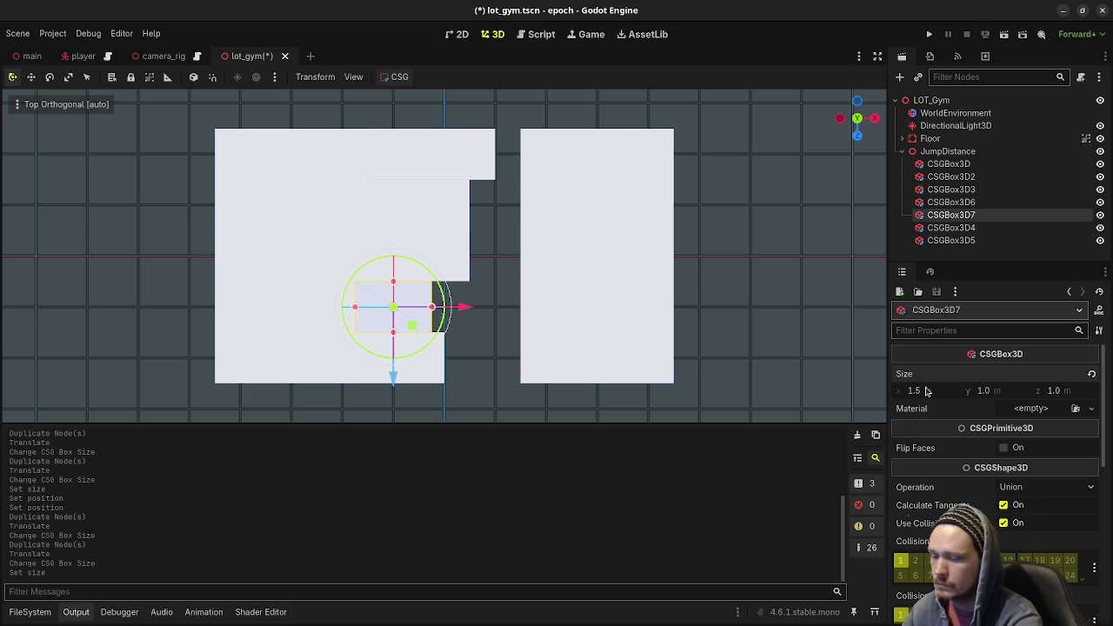
Step: Set the lowest step's X position to -0.75
{"action": "scroll", "coordinate": [927, 391], "scroll_direction": "down", "scroll_amount": 5}
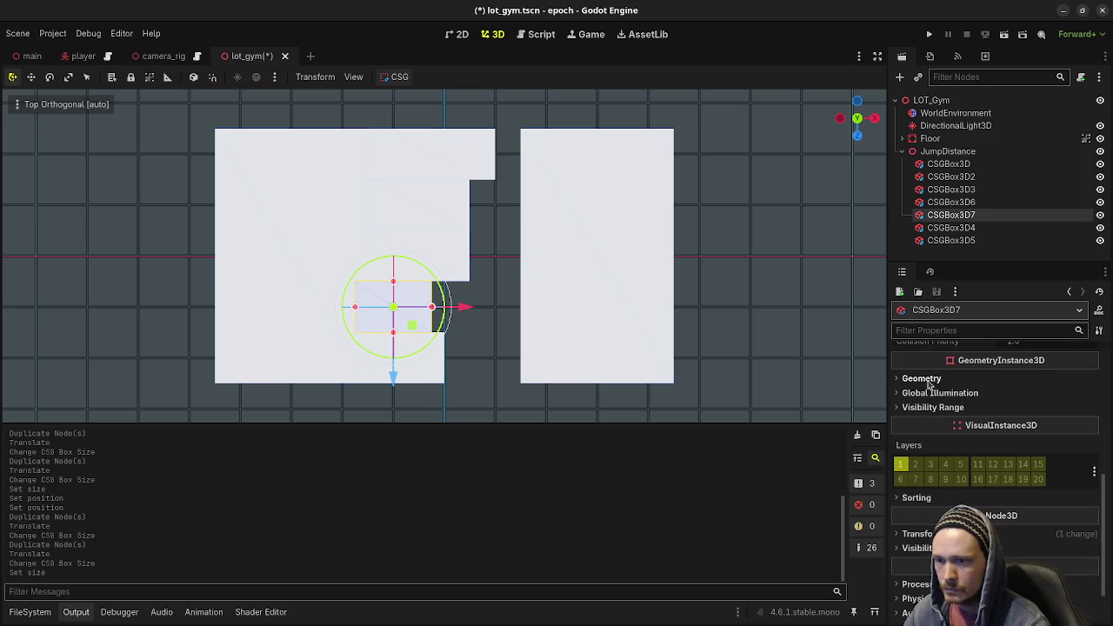
{"action": "left_click", "coordinate": [917, 534]}
{"action": "left_click", "coordinate": [924, 565]}
{"action": "type", "text": "0.7"}
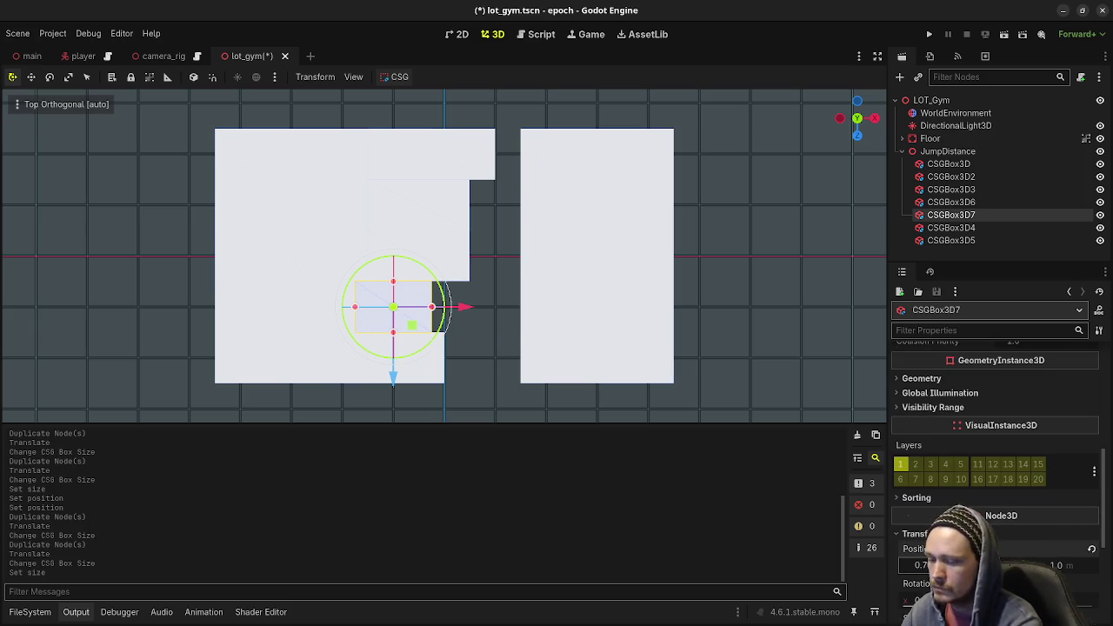
{"action": "key", "text": "Return"}
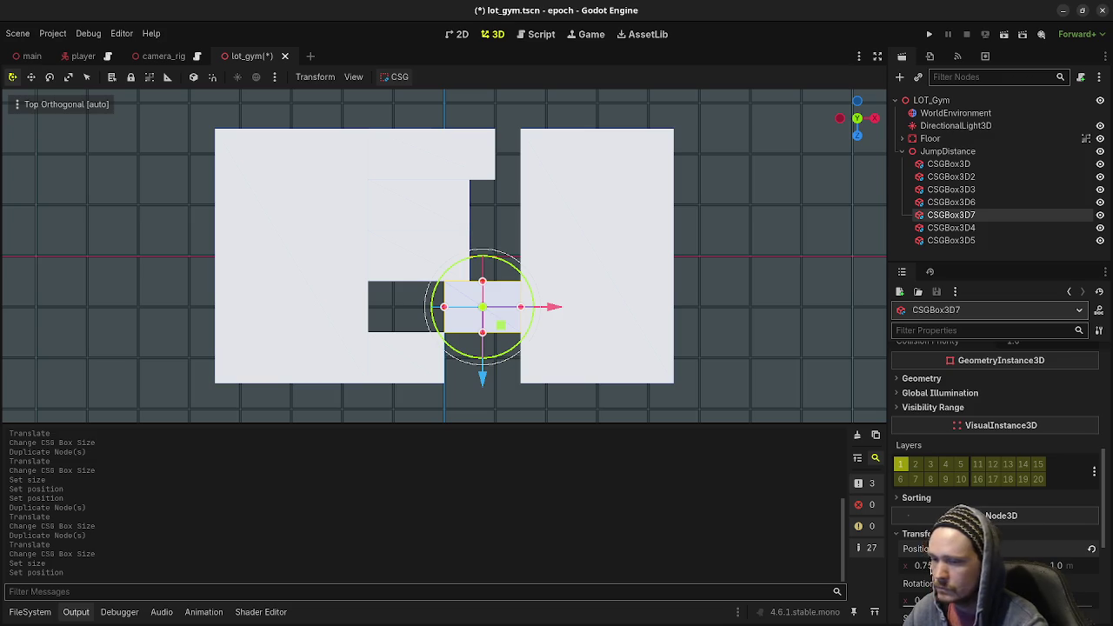
{"action": "type", "text": "0.75"}
{"action": "key", "text": "Return"}
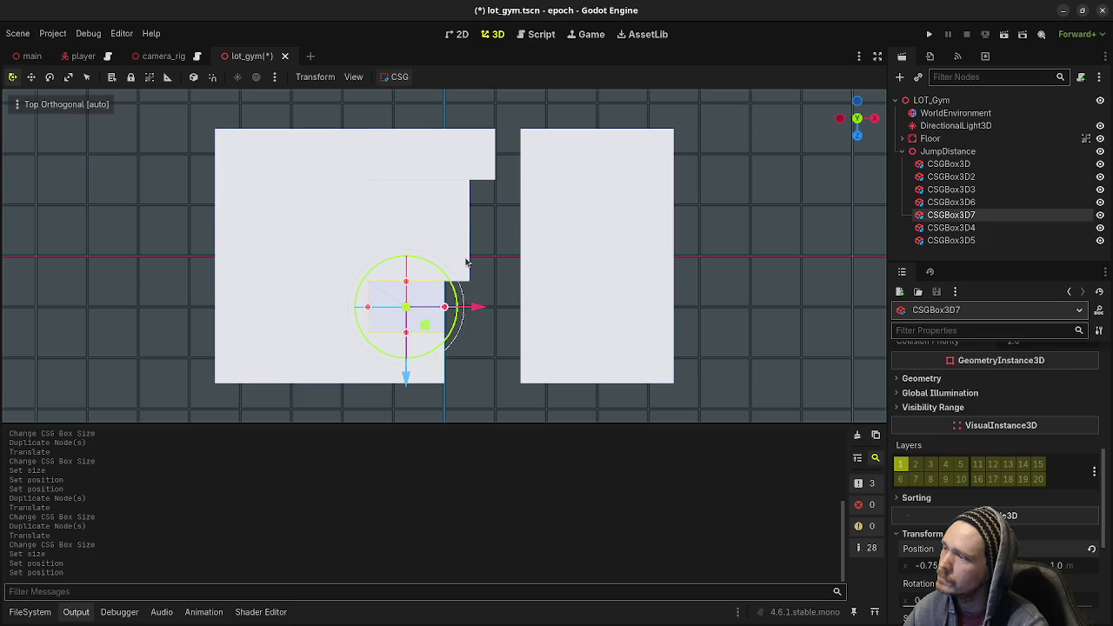
{"action": "left_click", "coordinate": [466, 262]}
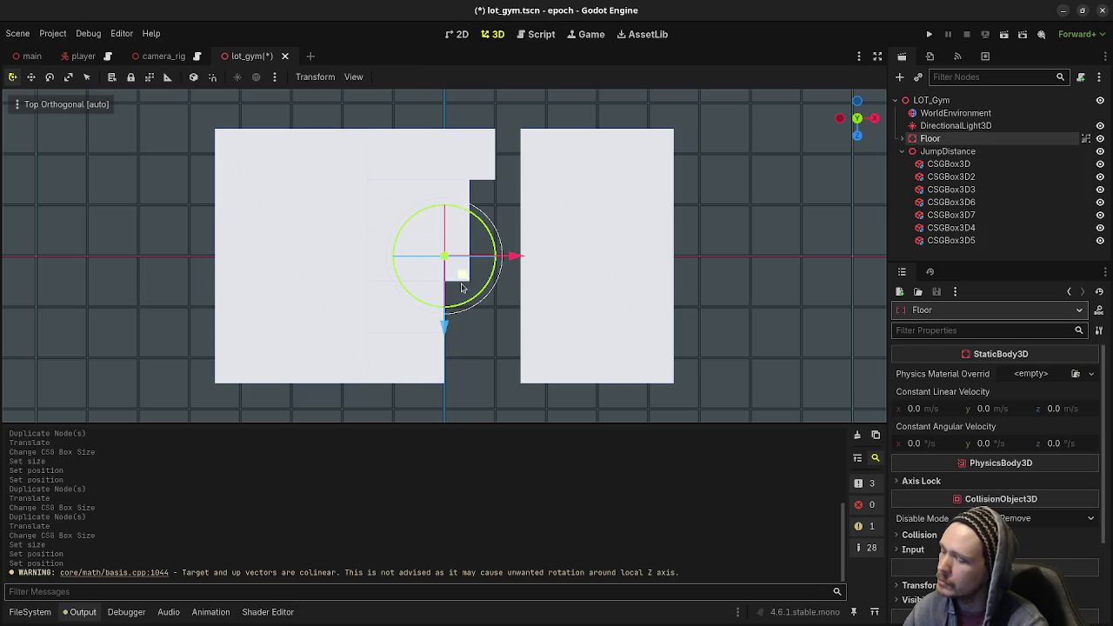
Step: Delete CSGBox3D4 from the JumpDistance group
{"action": "left_click", "coordinate": [947, 202]}
{"action": "left_click", "coordinate": [947, 215]}
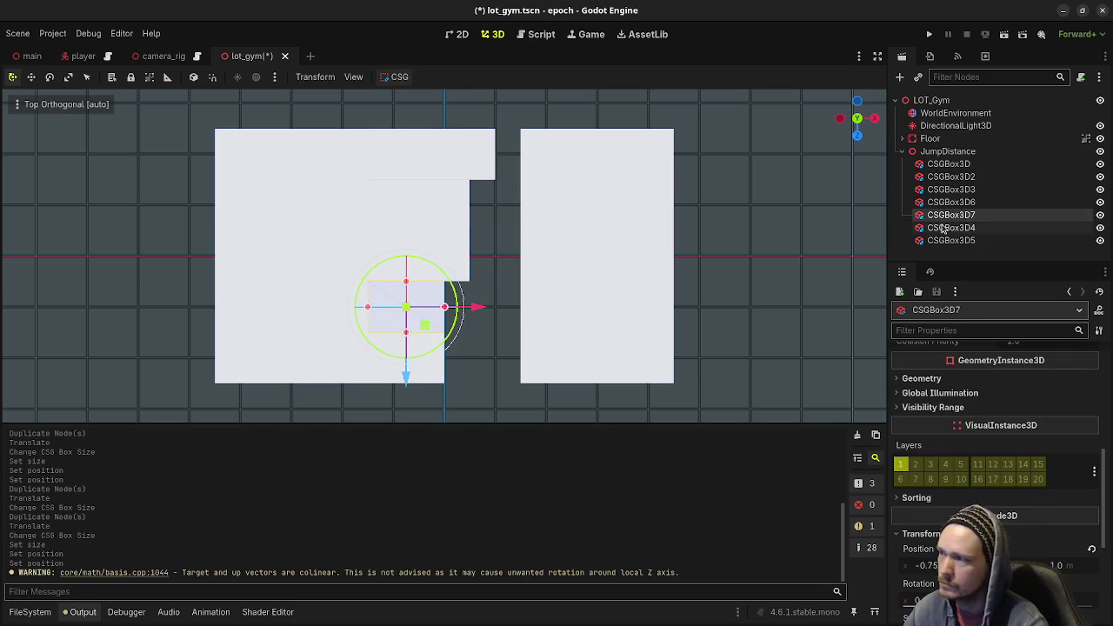
{"action": "left_click", "coordinate": [946, 228]}
{"action": "right_click", "coordinate": [944, 227]}
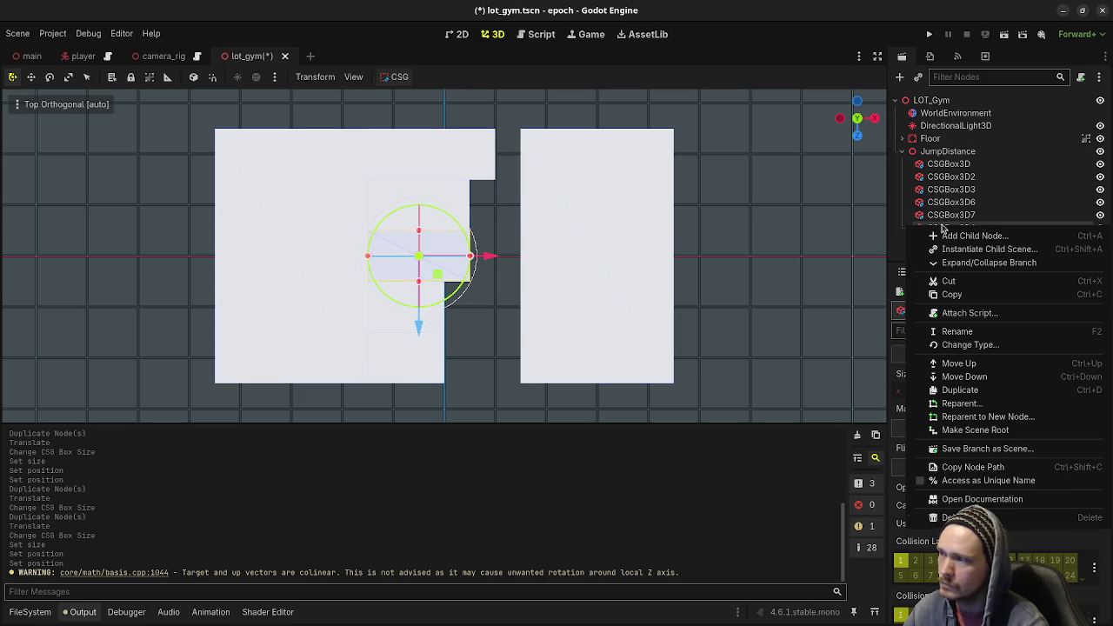
{"action": "left_click", "coordinate": [965, 530]}
{"action": "left_click", "coordinate": [587, 339]}
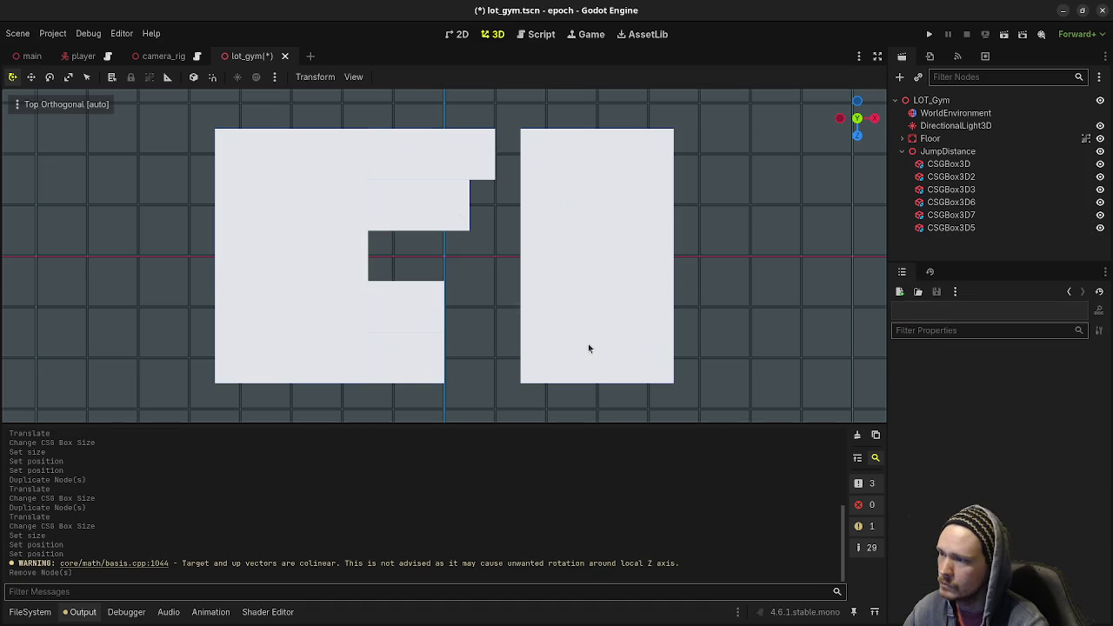
Step: Raise CSGBox3D7 one step and make CSGBox3D5 1 m wide, one step higher
{"action": "left_click", "coordinate": [401, 296]}
{"action": "left_click_drag", "start_coordinate": [406, 369], "coordinate": [415, 324]}
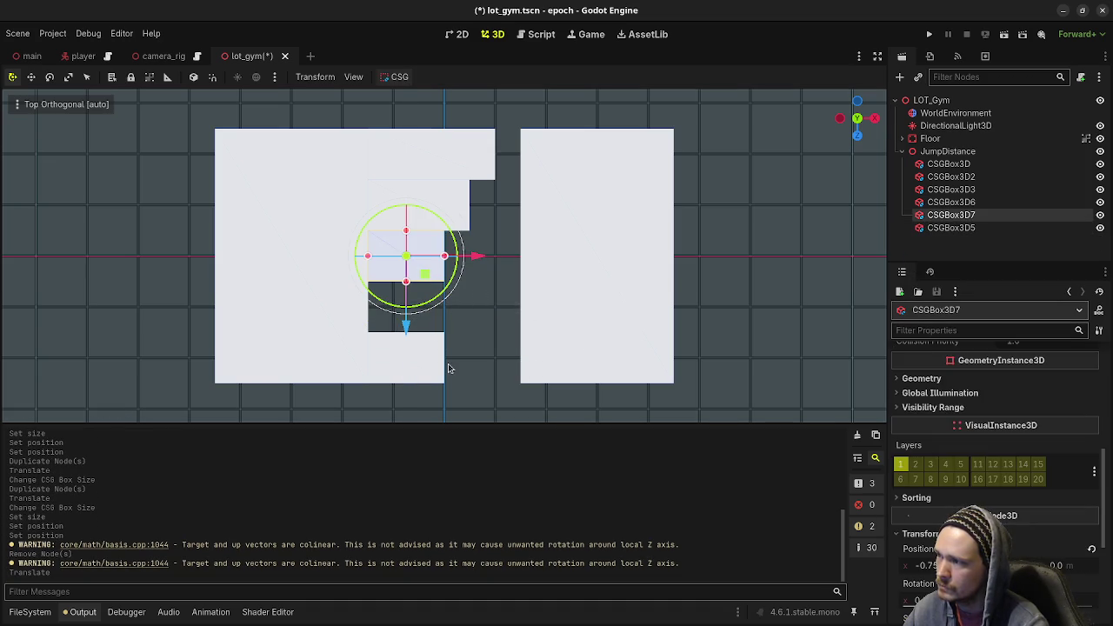
{"action": "left_click", "coordinate": [423, 366]}
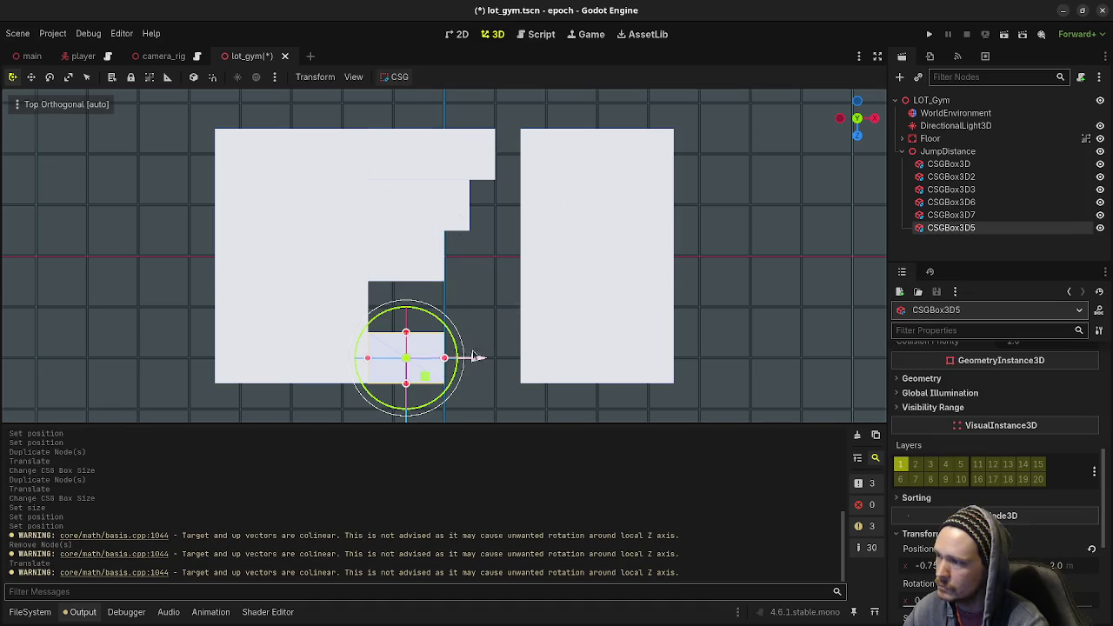
{"action": "left_click_drag", "start_coordinate": [444, 359], "coordinate": [432, 359]}
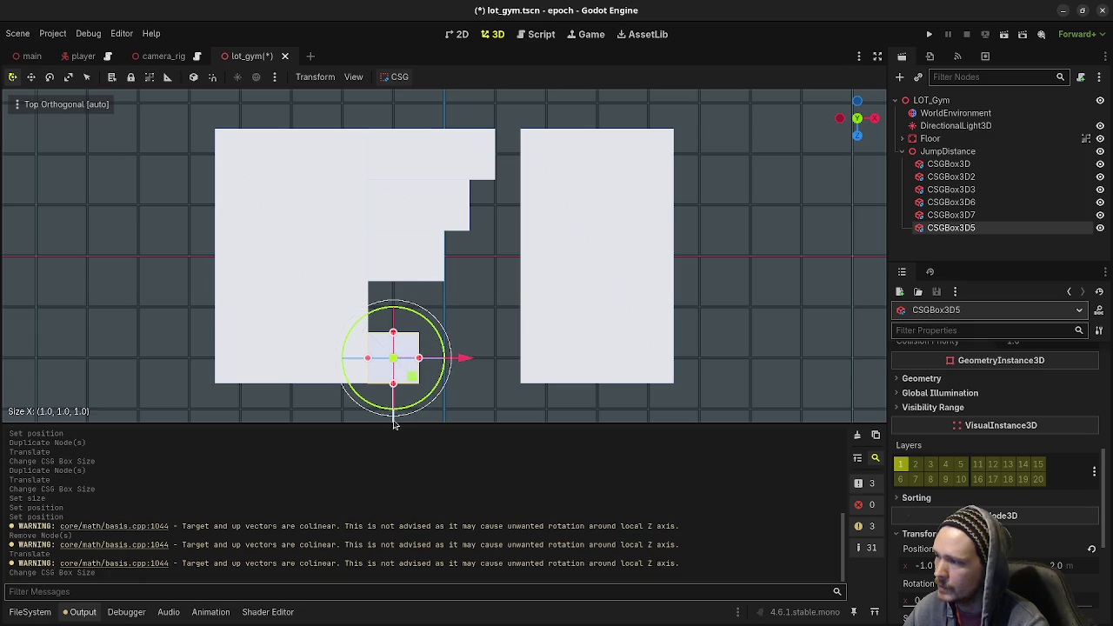
{"action": "scroll", "coordinate": [396, 418], "scroll_direction": "down", "scroll_amount": 3}
{"action": "mouse_move", "coordinate": [409, 402]}
{"action": "left_mouse_down"}
{"action": "mouse_move", "coordinate": [405, 365]}
{"action": "mouse_move", "coordinate": [393, 379]}
{"action": "mouse_move", "coordinate": [393, 427]}
{"action": "left_mouse_up"}
{"action": "scroll", "coordinate": [514, 318], "scroll_direction": "up", "scroll_amount": 2}
Step: Duplicate CSGBox3D5 into a 0.5 m wide step with a negative X position
{"action": "key", "text": "ctrl+d"}
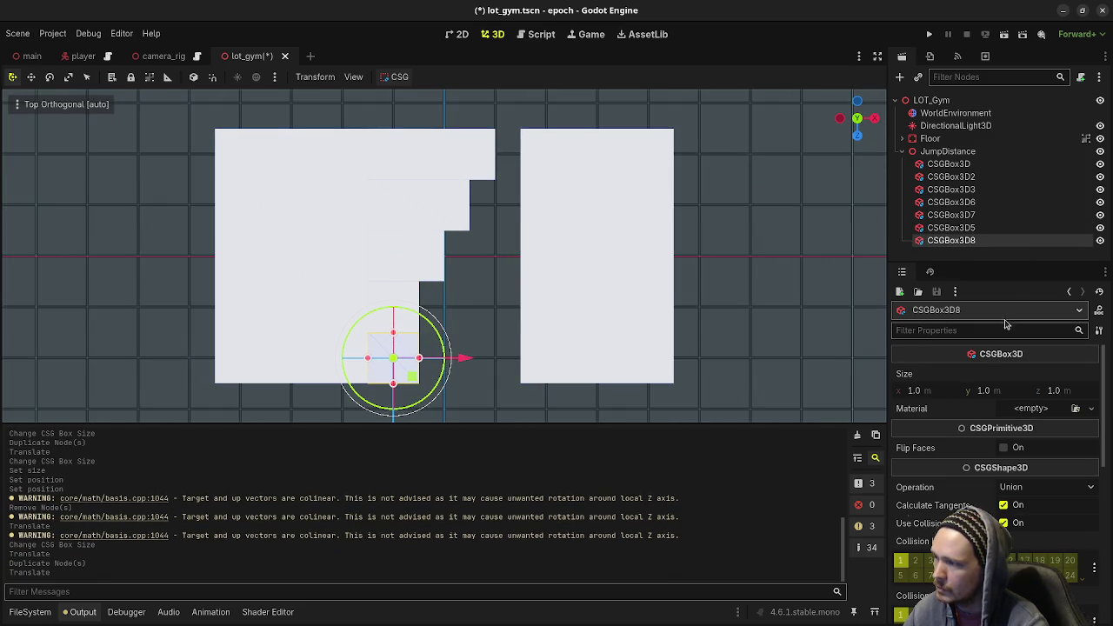
{"action": "left_click", "coordinate": [918, 391]}
{"action": "type", "text": "0.5"}
{"action": "key", "text": "Return"}
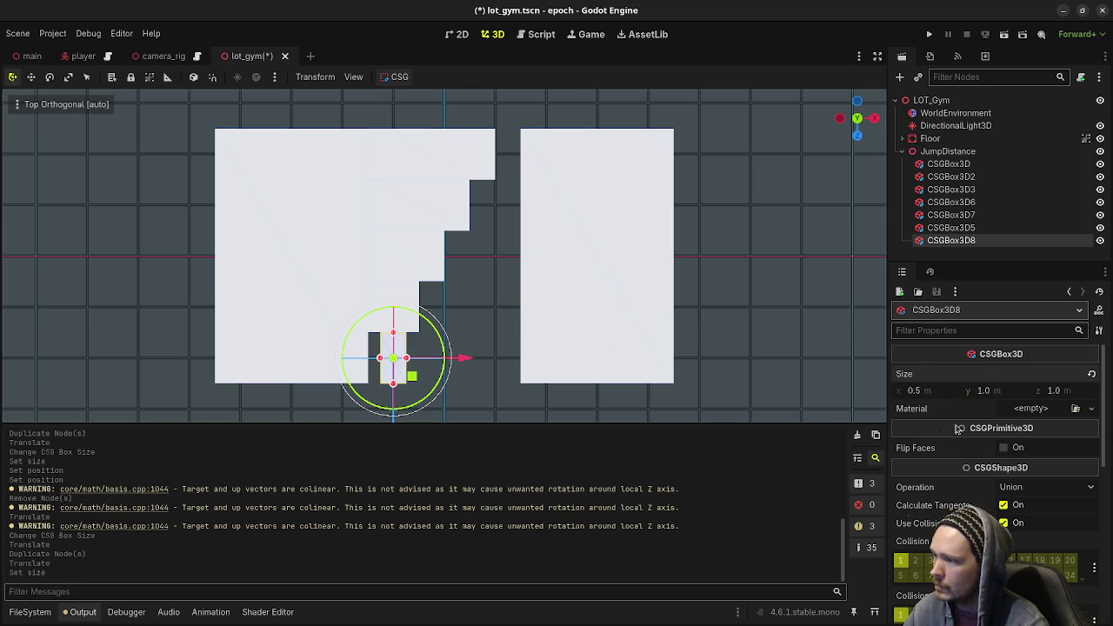
{"action": "scroll", "coordinate": [937, 426], "scroll_direction": "down", "scroll_amount": 10}
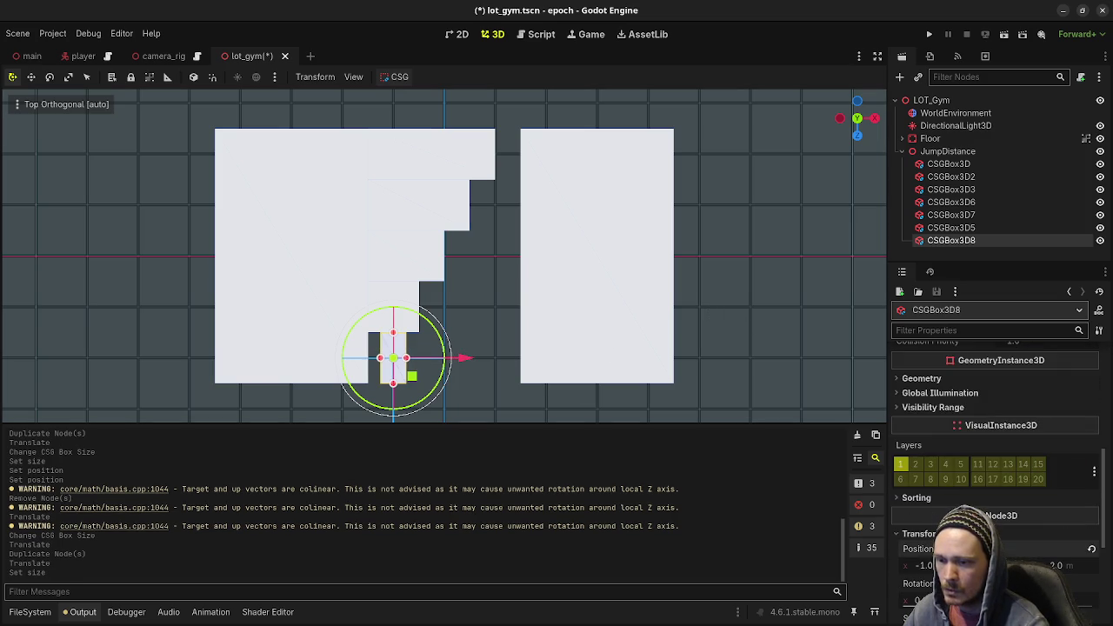
{"action": "type", "text": "-"}
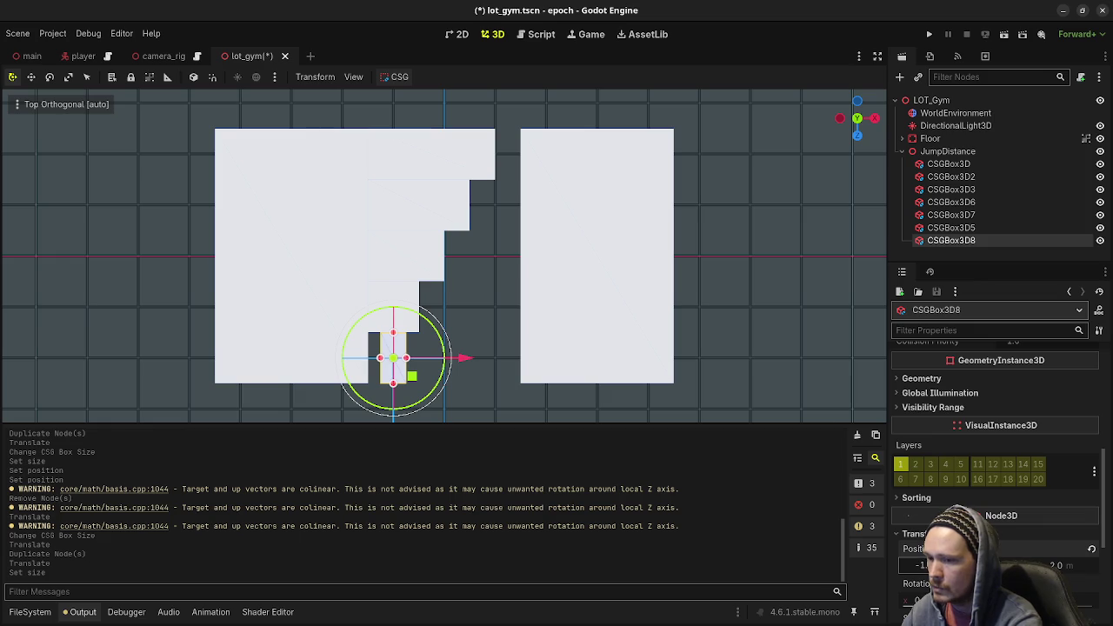
{"action": "key", "text": "Return"}
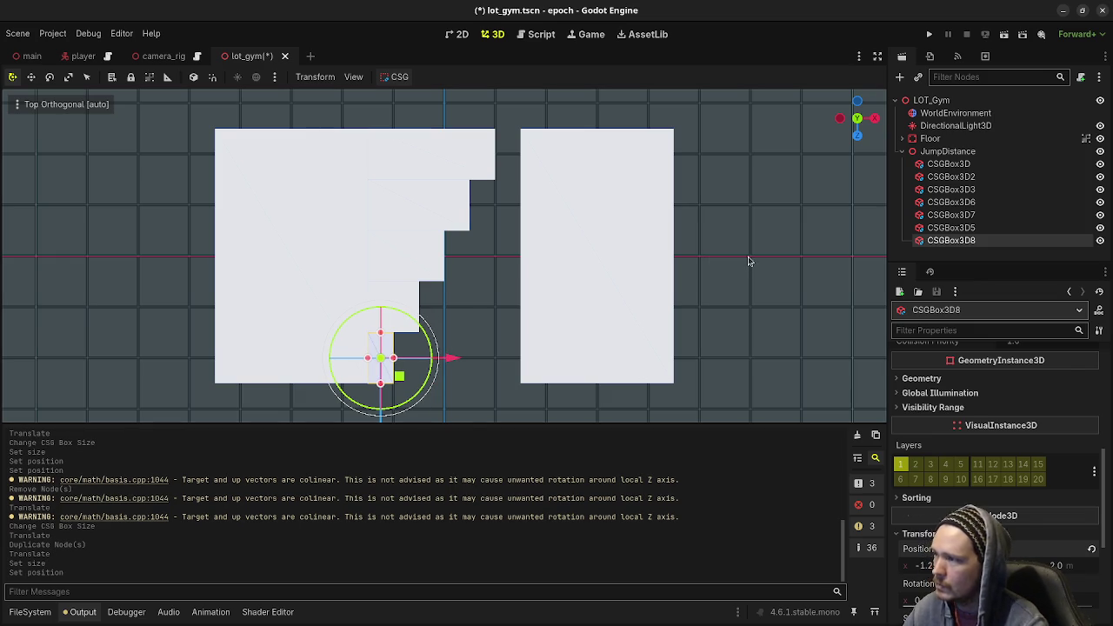
Step: Lengthen the left and right platforms to 6 m deep
{"action": "left_click", "coordinate": [545, 395]}
{"action": "scroll", "coordinate": [500, 355], "scroll_direction": "down", "scroll_amount": 1}
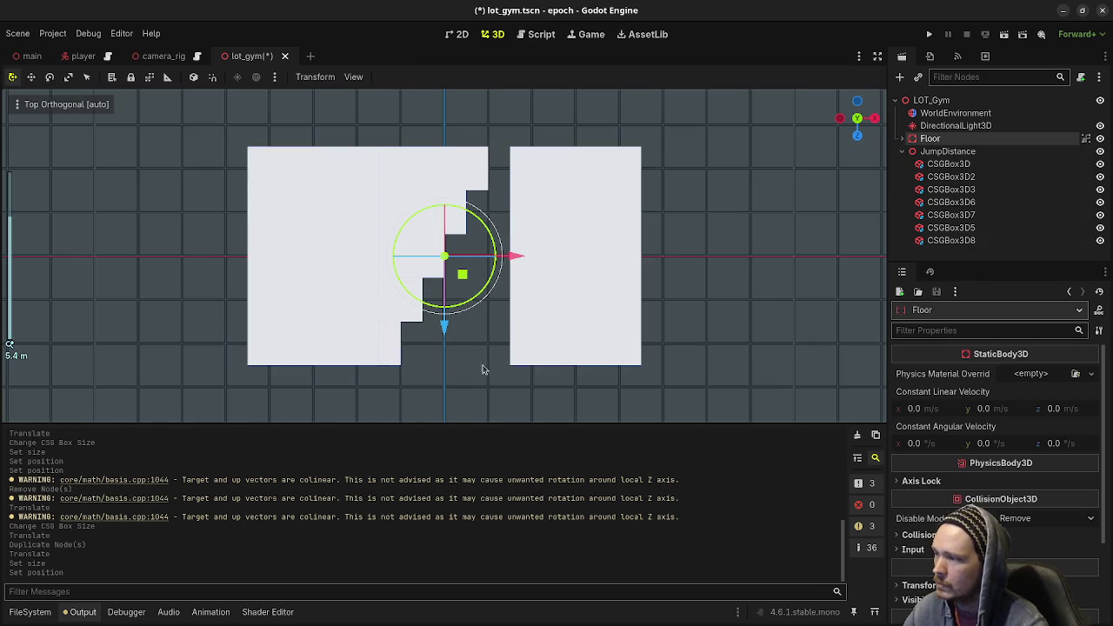
{"action": "left_click", "coordinate": [332, 337]}
{"action": "left_click_drag", "start_coordinate": [314, 367], "coordinate": [313, 396]}
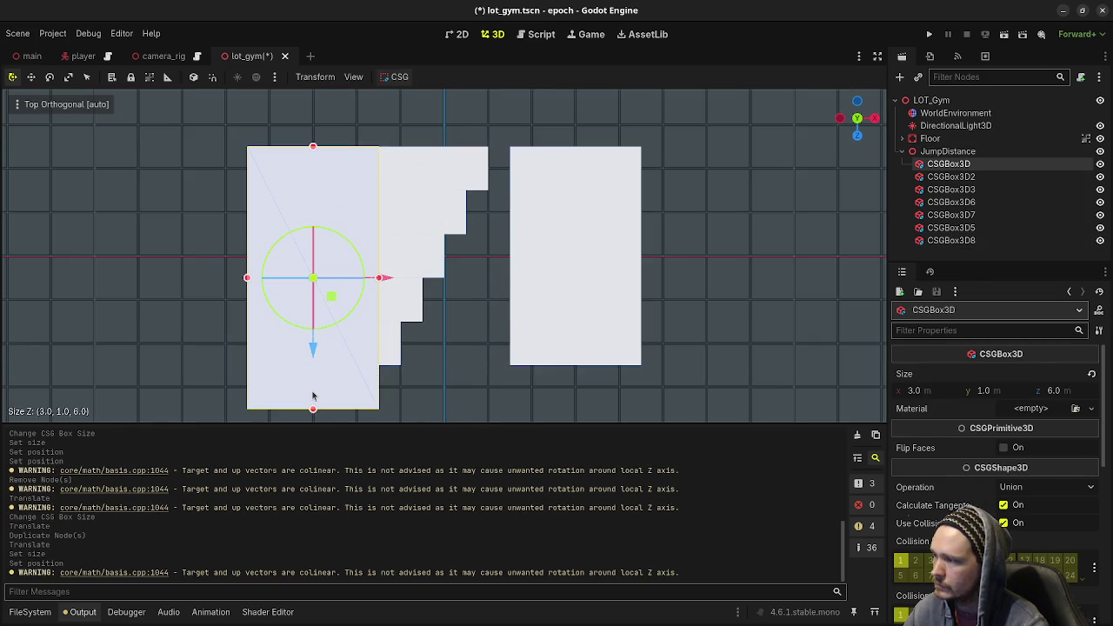
{"action": "left_click", "coordinate": [542, 347]}
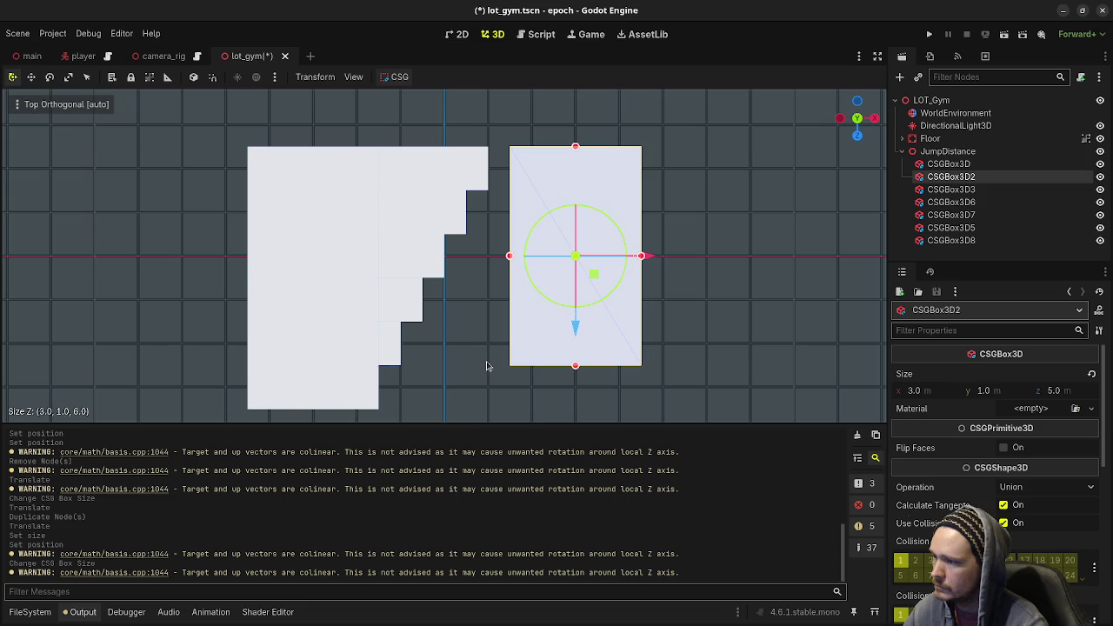
{"action": "left_click_drag", "start_coordinate": [574, 366], "coordinate": [576, 391]}
{"action": "mouse_move", "coordinate": [723, 287]}
{"action": "left_mouse_down"}
{"action": "mouse_move", "coordinate": [661, 278]}
{"action": "mouse_move", "coordinate": [504, 216]}
{"action": "mouse_move", "coordinate": [486, 244]}
{"action": "mouse_move", "coordinate": [451, 260]}
{"action": "left_mouse_up"}
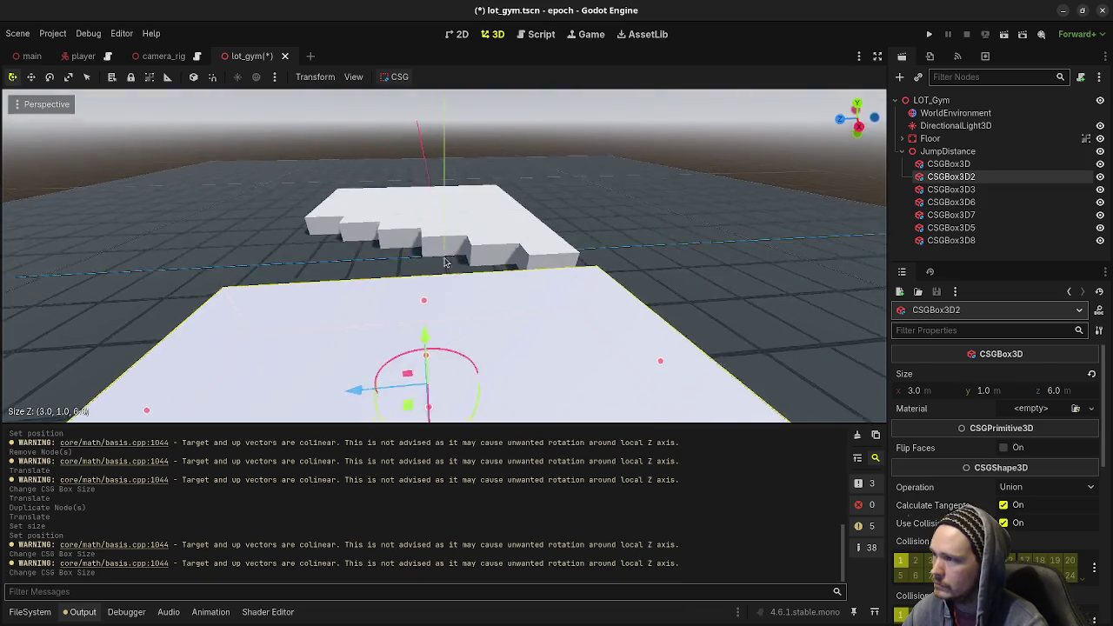
Step: Save the scene, select all seven boxes, then playtest the level and stop it
{"action": "key", "text": "ctrl+s"}
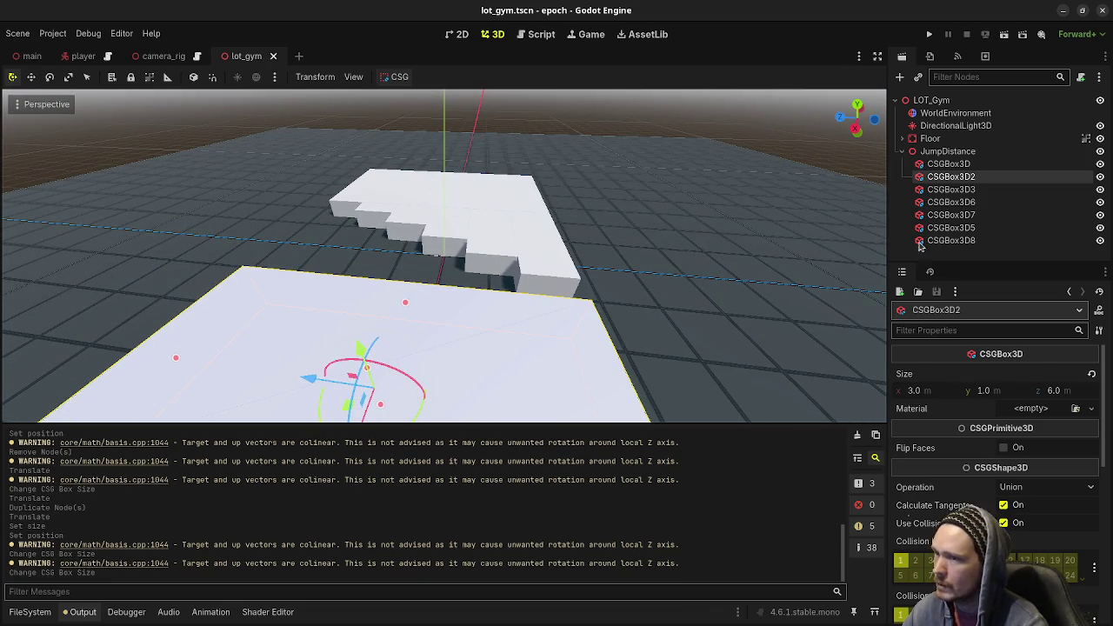
{"action": "left_click", "coordinate": [947, 164]}
{"action": "left_click", "coordinate": [951, 243], "text": "shift"}
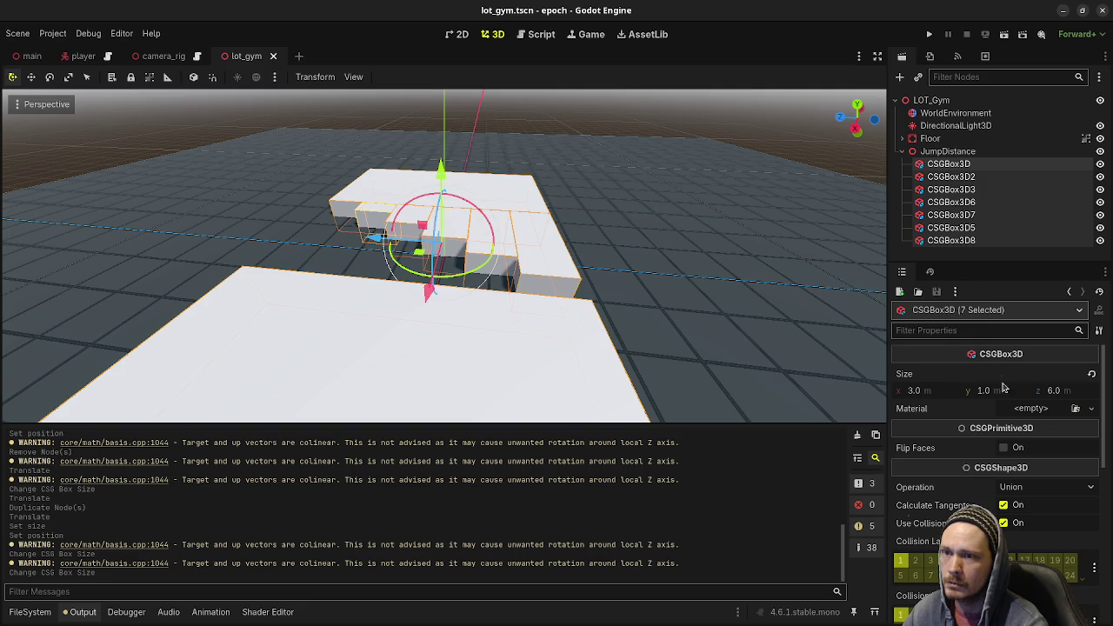
{"action": "mouse_move", "coordinate": [573, 311]}
{"action": "left_mouse_down"}
{"action": "mouse_move", "coordinate": [472, 318]}
{"action": "mouse_move", "coordinate": [427, 278]}
{"action": "mouse_move", "coordinate": [452, 287]}
{"action": "left_mouse_up"}
{"action": "left_click", "coordinate": [928, 34]}
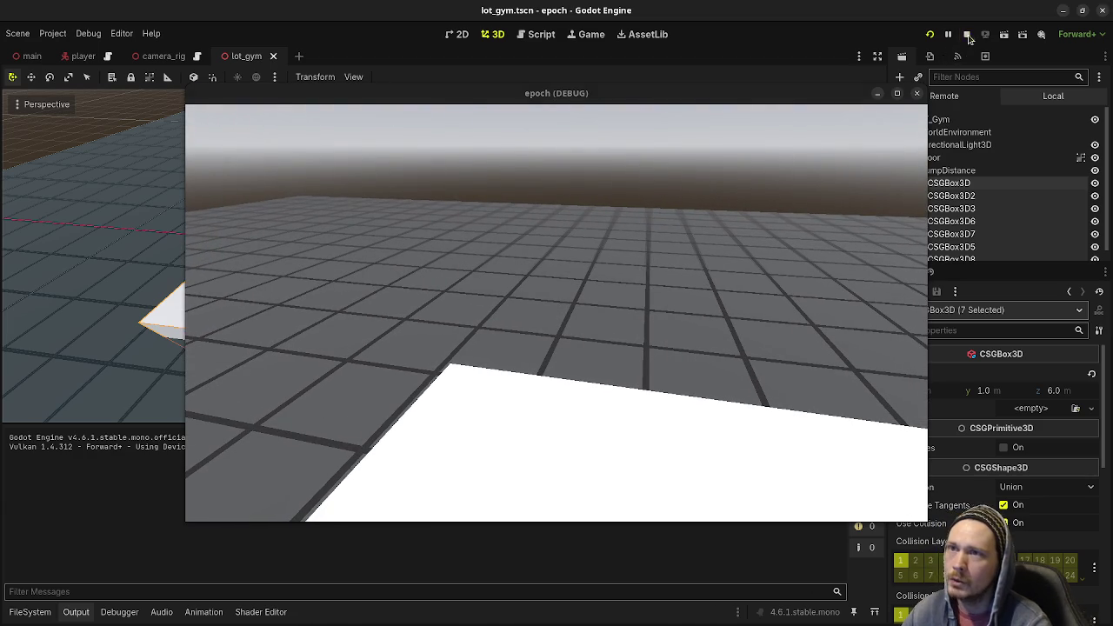
{"action": "left_click", "coordinate": [965, 34]}
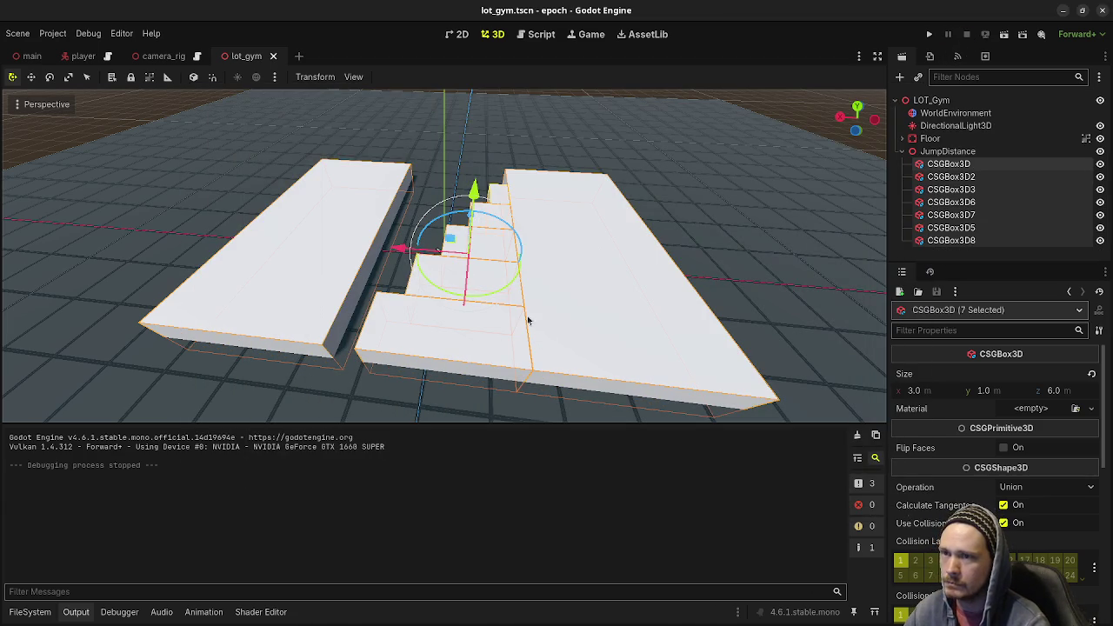
Step: Apply grid_material.tres as the Material Override on all seven jump boxes
{"action": "key", "text": "ctrl+z"}
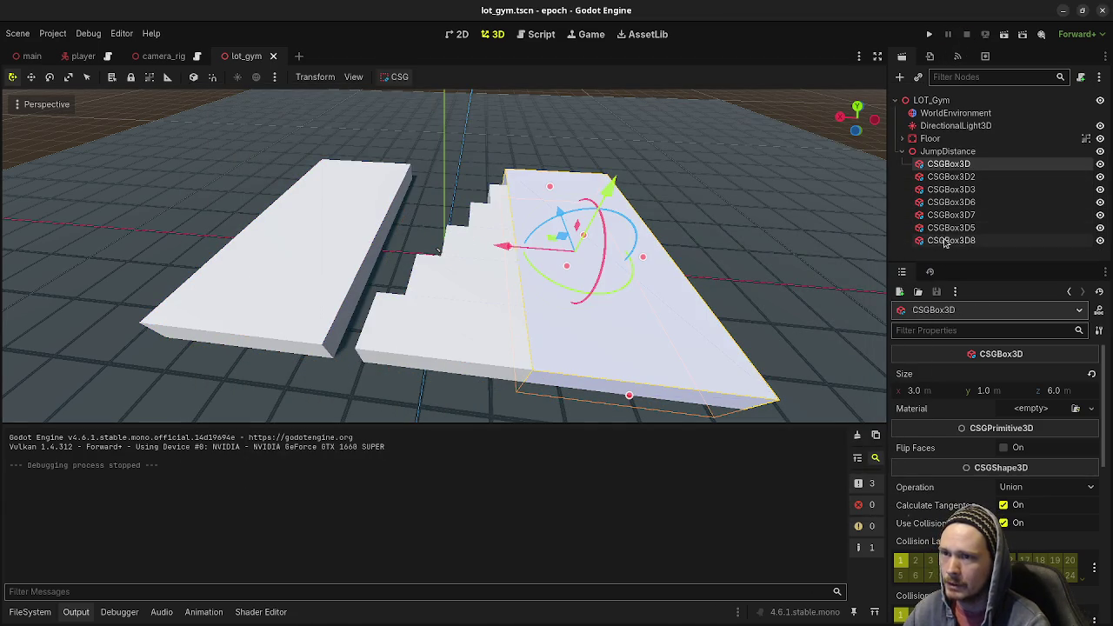
{"action": "key", "text": "ctrl+shift+z"}
{"action": "scroll", "coordinate": [950, 450], "scroll_direction": "down", "scroll_amount": 5}
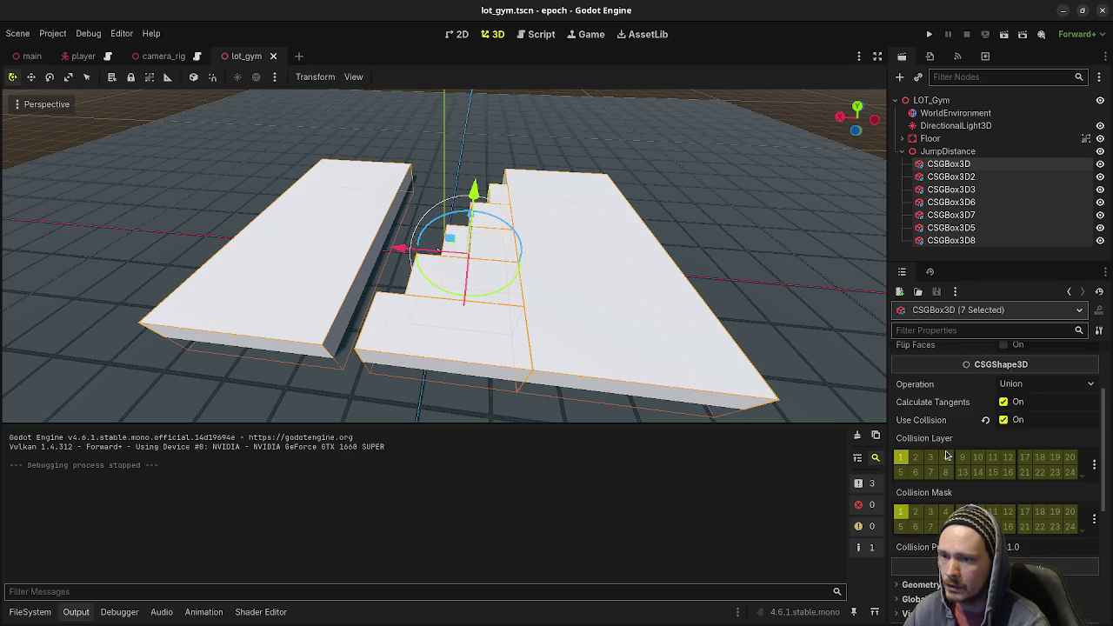
{"action": "left_click", "coordinate": [917, 482]}
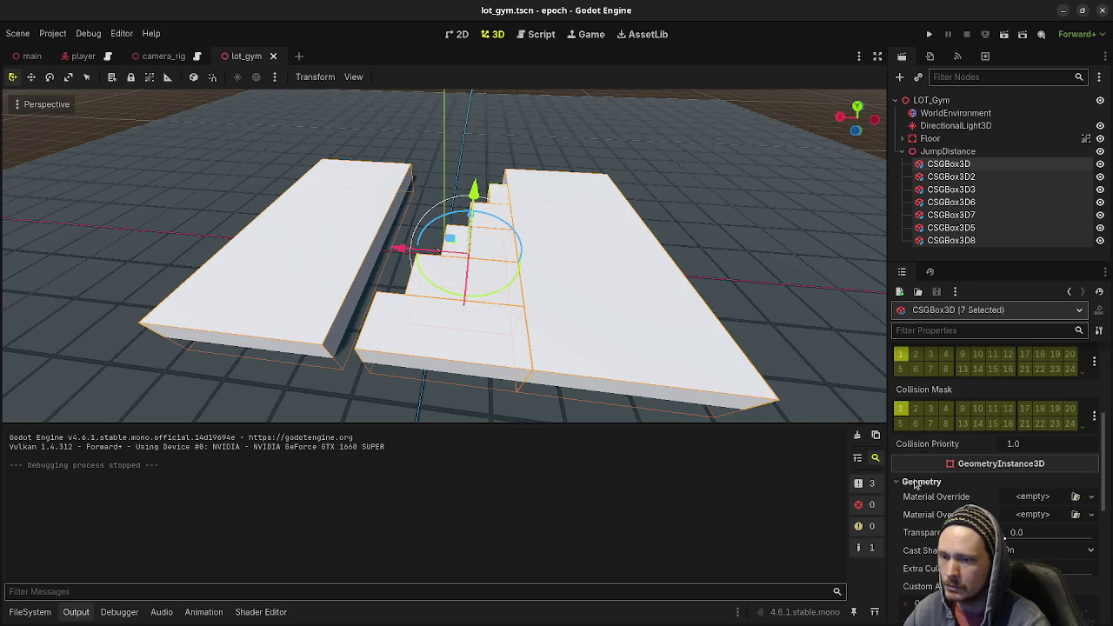
{"action": "left_click", "coordinate": [44, 612]}
{"action": "mouse_move", "coordinate": [230, 525]}
{"action": "left_mouse_down"}
{"action": "mouse_move", "coordinate": [1035, 513]}
{"action": "mouse_move", "coordinate": [1027, 504]}
{"action": "left_mouse_up"}
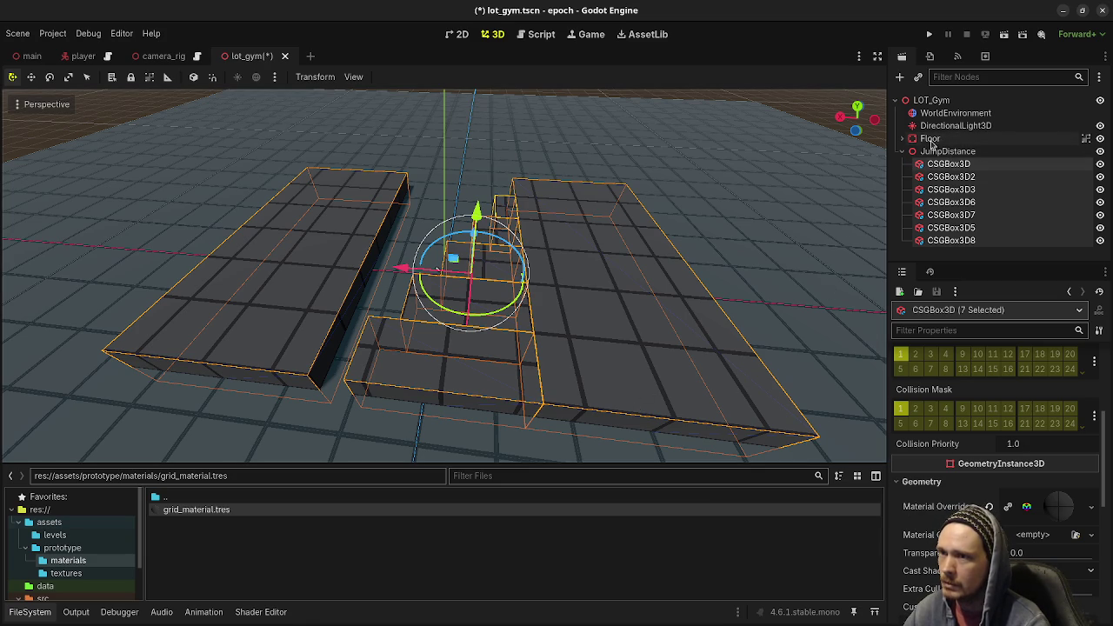
Step: Reset the grid material's albedo colour to white via the floor mesh and save
{"action": "left_click", "coordinate": [927, 139]}
{"action": "left_click", "coordinate": [901, 139]}
{"action": "left_click", "coordinate": [960, 163]}
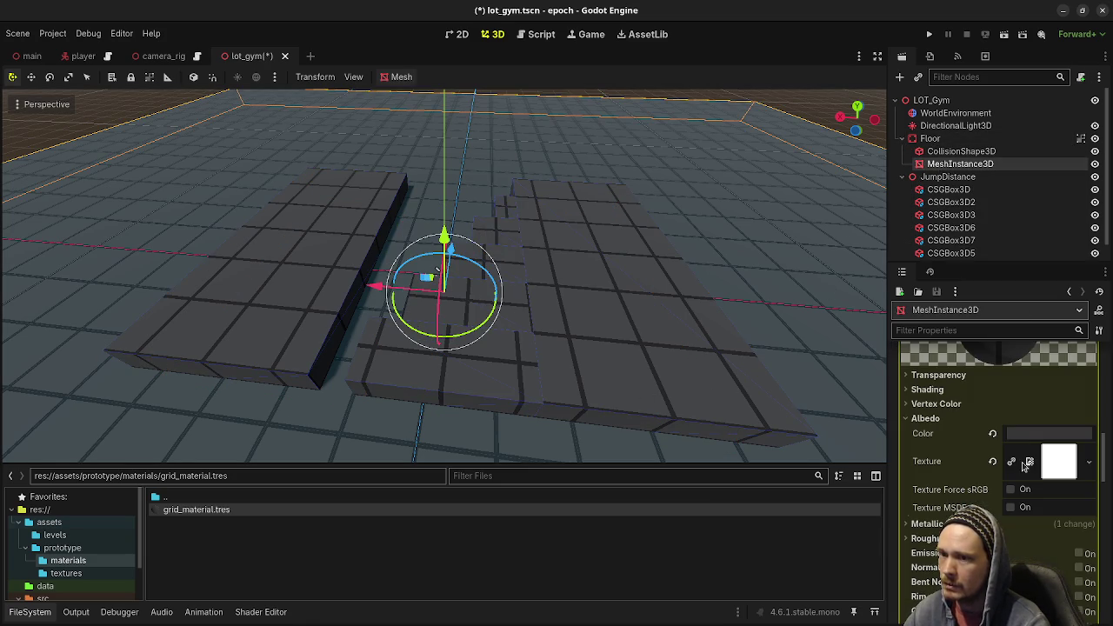
{"action": "left_click", "coordinate": [993, 432]}
{"action": "key", "text": "ctrl+s"}
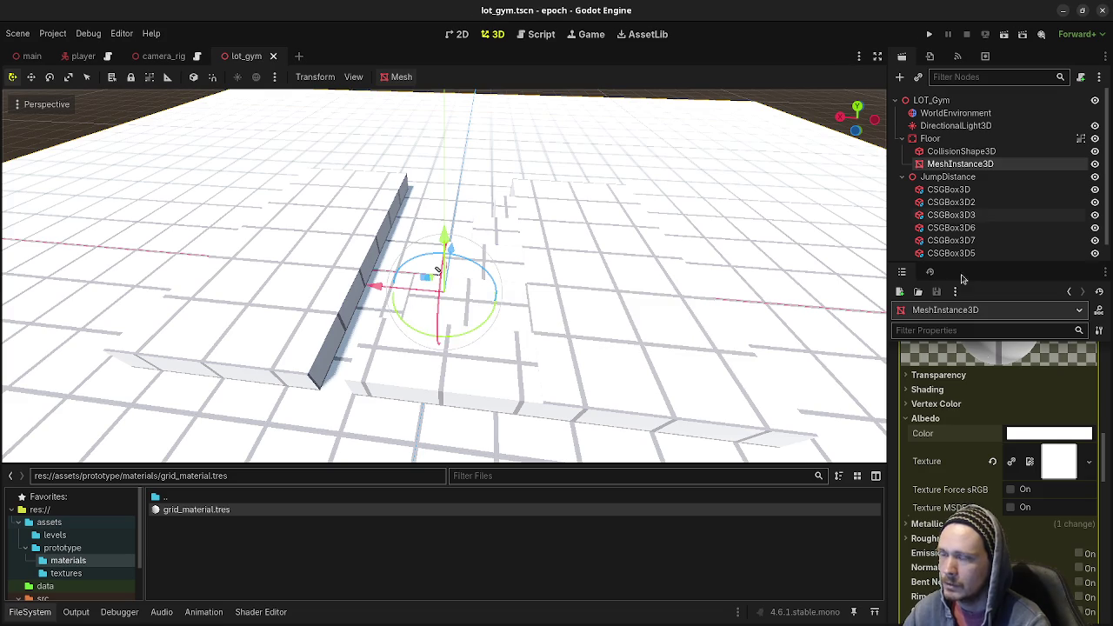
{"action": "left_click", "coordinate": [948, 152]}
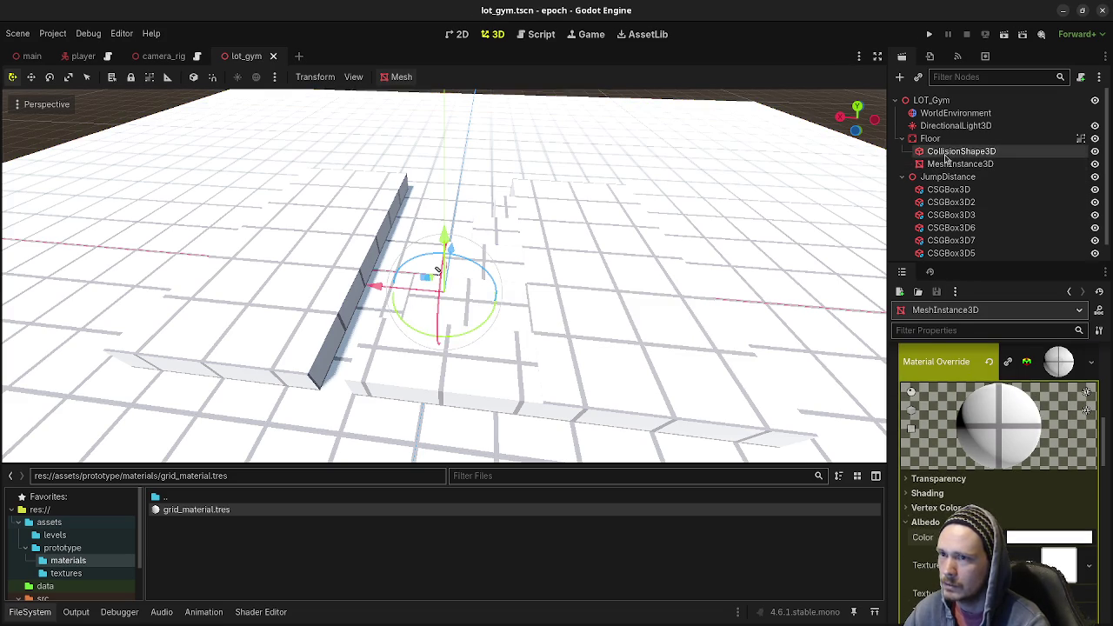
Step: Make the floor's material override unique and tint it dark grey 3b3b3b
{"action": "left_click", "coordinate": [936, 165]}
{"action": "scroll", "coordinate": [1062, 447], "scroll_direction": "up", "scroll_amount": 2}
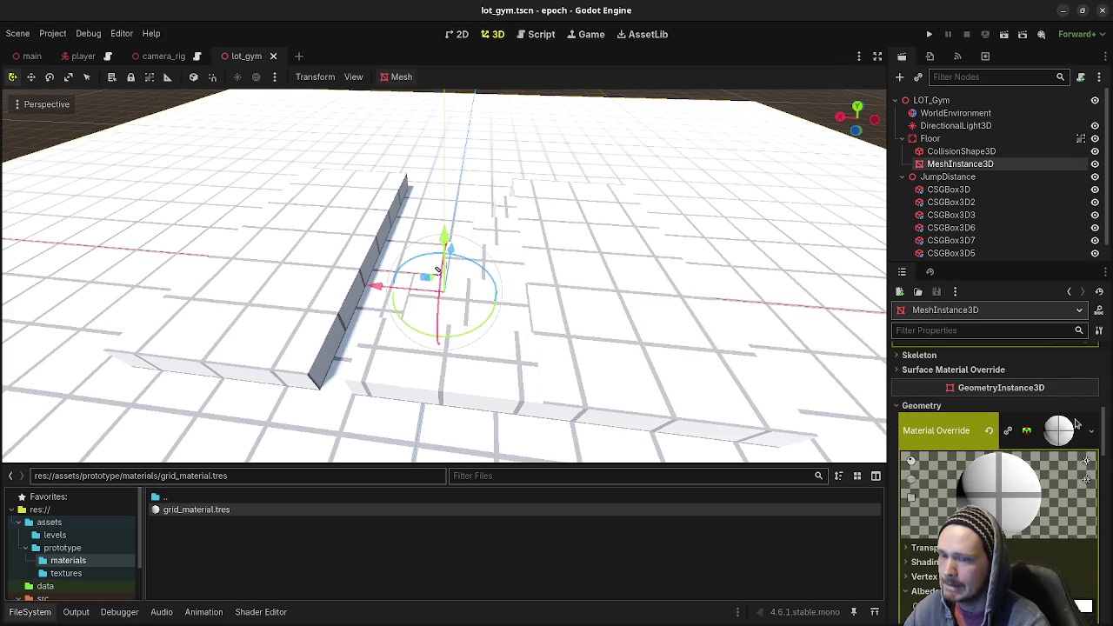
{"action": "left_click", "coordinate": [1090, 431]}
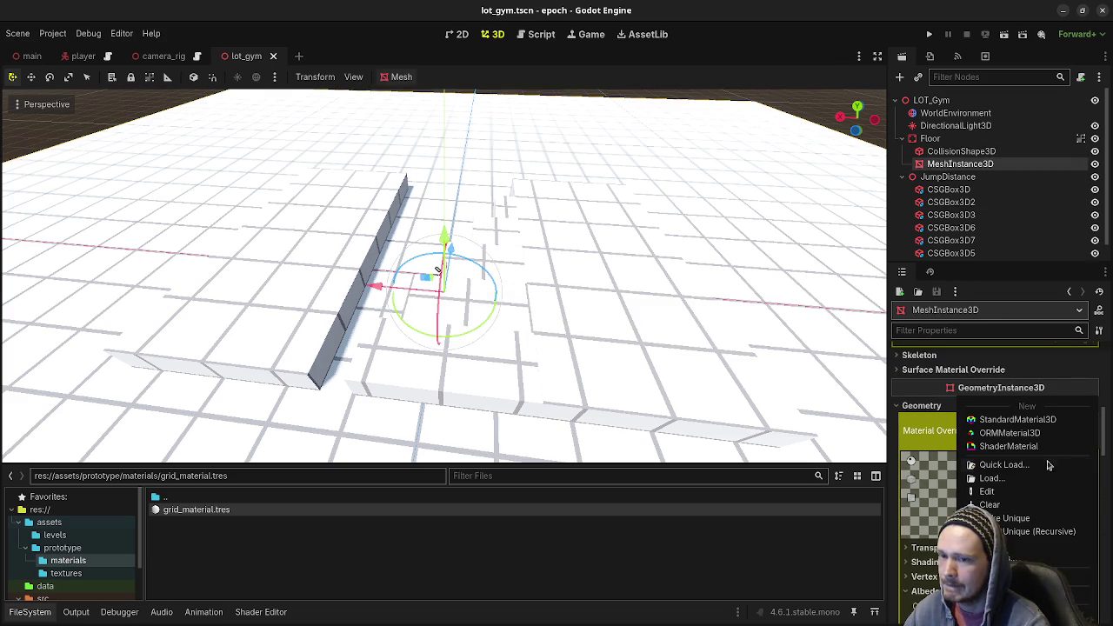
{"action": "left_click", "coordinate": [1008, 519]}
{"action": "scroll", "coordinate": [956, 491], "scroll_direction": "down", "scroll_amount": 3}
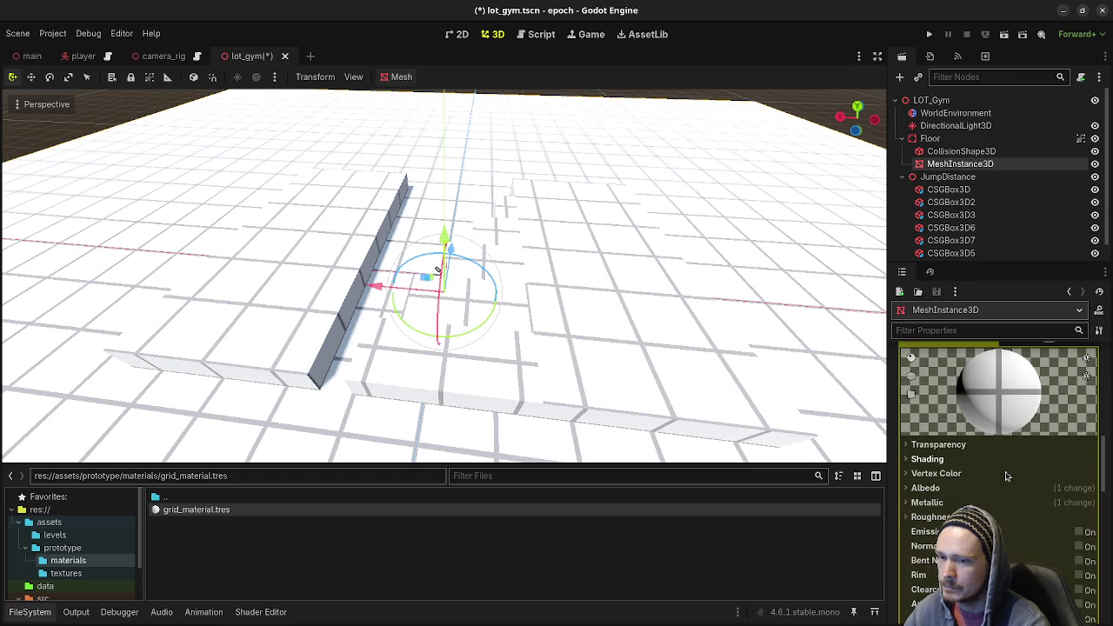
{"action": "left_click", "coordinate": [1035, 510]}
{"action": "left_click_drag", "start_coordinate": [1099, 231], "coordinate": [1099, 253]}
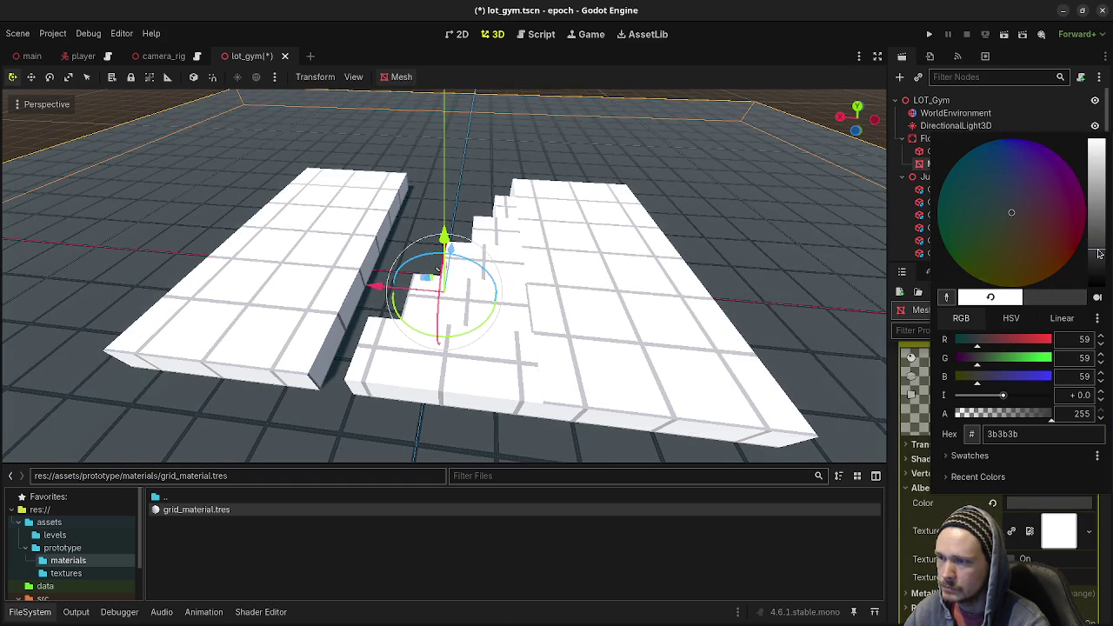
{"action": "left_click", "coordinate": [814, 108]}
{"action": "left_click", "coordinate": [828, 302]}
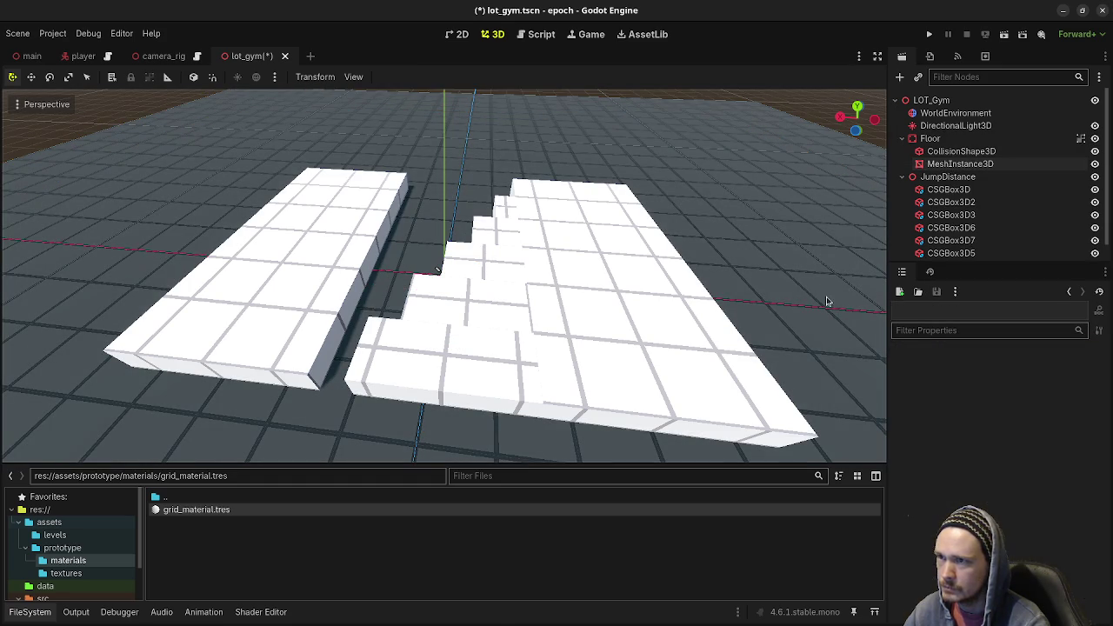
Step: Turn on World Triplanar in grid_material.tres
{"action": "left_click", "coordinate": [948, 189]}
{"action": "scroll", "coordinate": [943, 226], "scroll_direction": "down", "scroll_amount": 1}
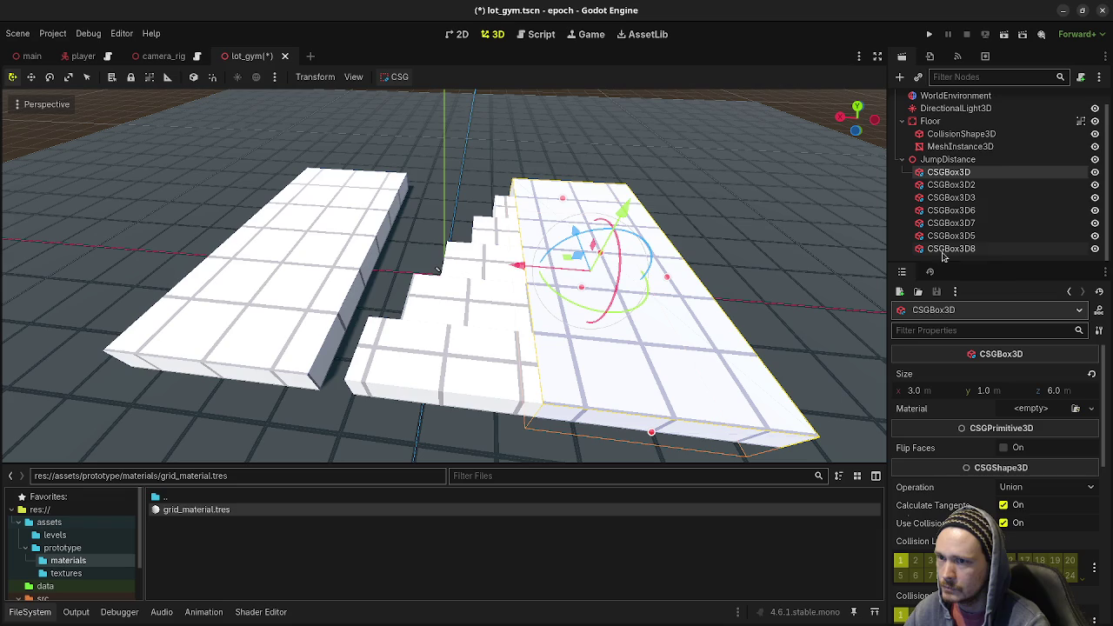
{"action": "left_click", "coordinate": [198, 510]}
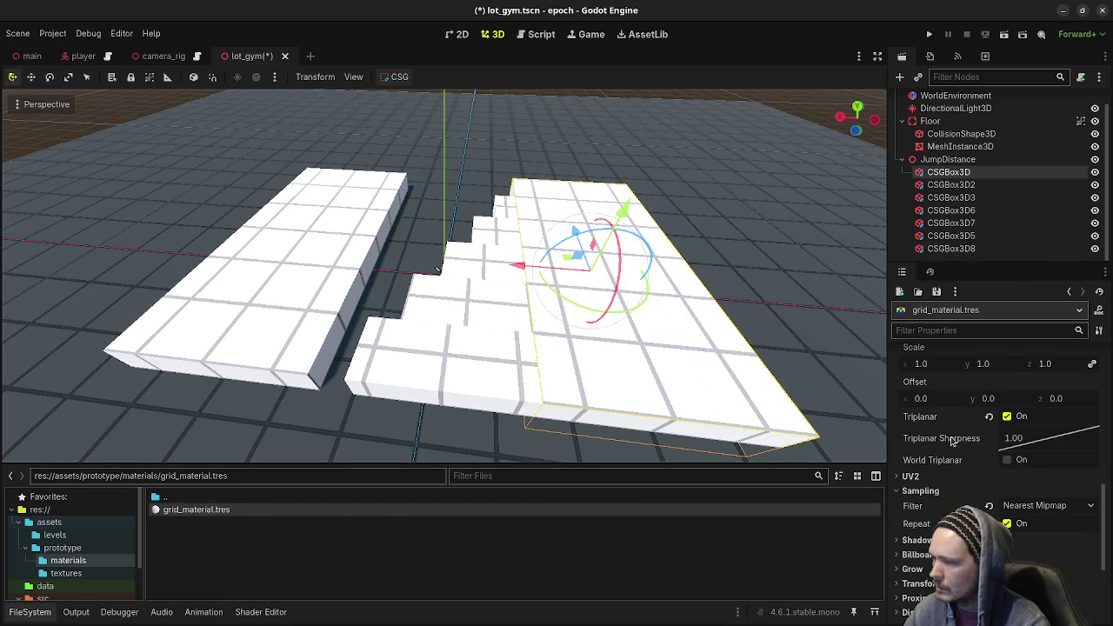
{"action": "left_click", "coordinate": [1006, 460]}
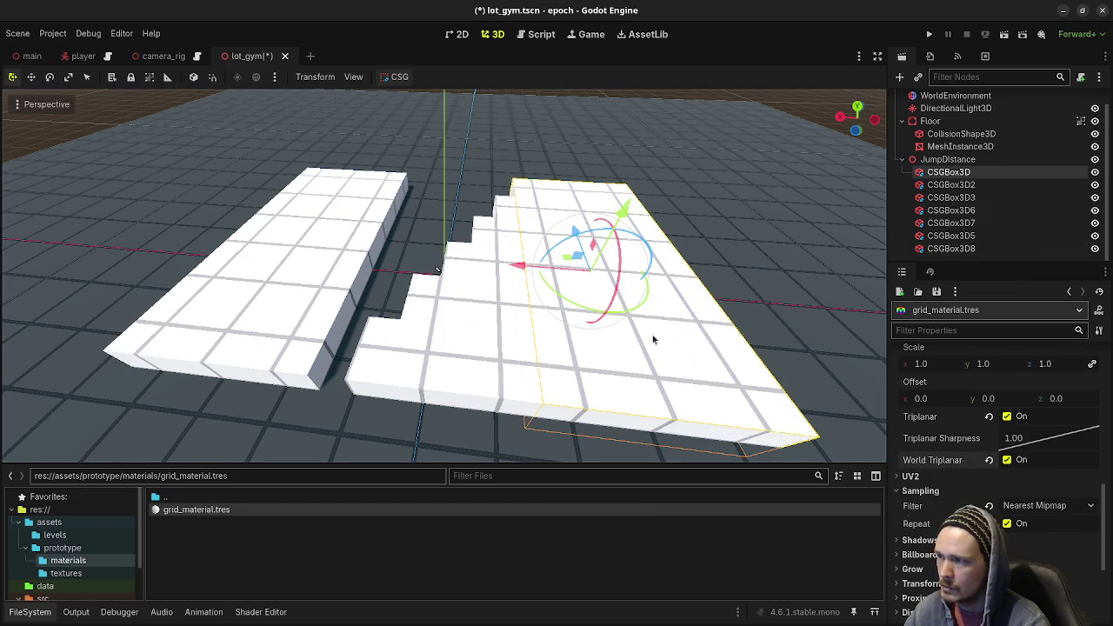
{"action": "left_click", "coordinate": [942, 163]}
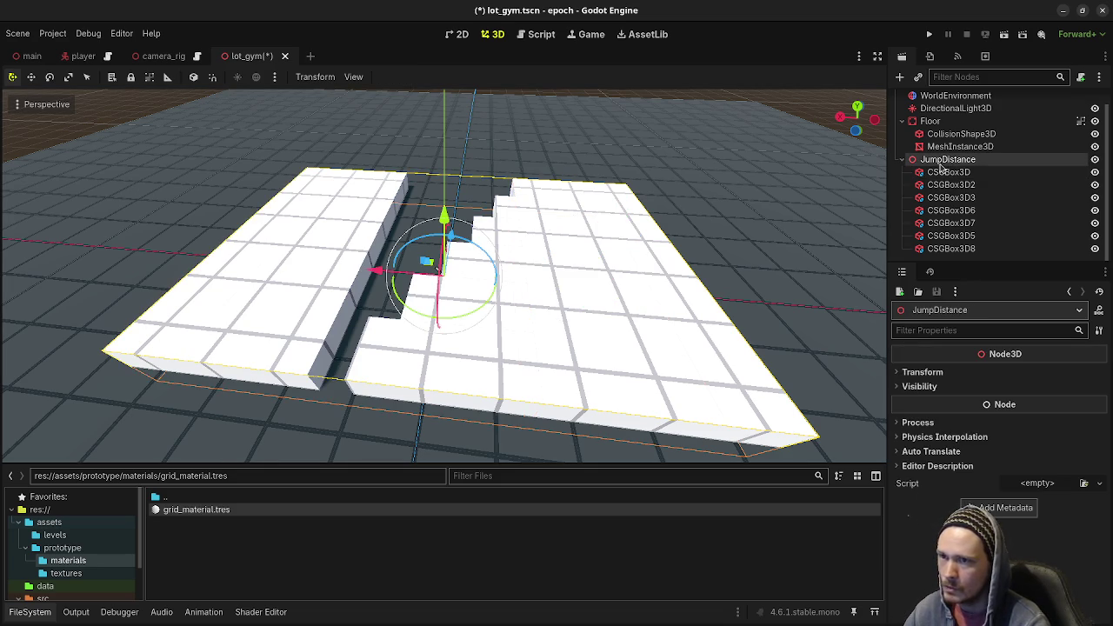
Step: In top view, set the JumpDistance group's position to x -0.5, z -0.5
{"action": "left_click", "coordinate": [940, 174]}
{"action": "key", "text": "KP_7"}
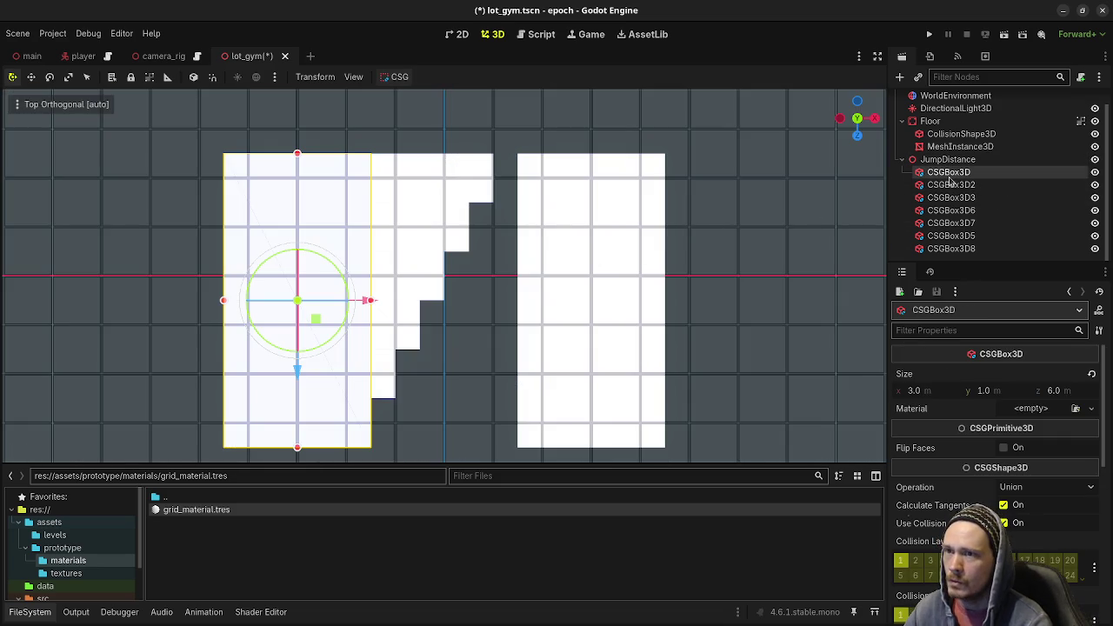
{"action": "left_click", "coordinate": [950, 251], "text": "shift"}
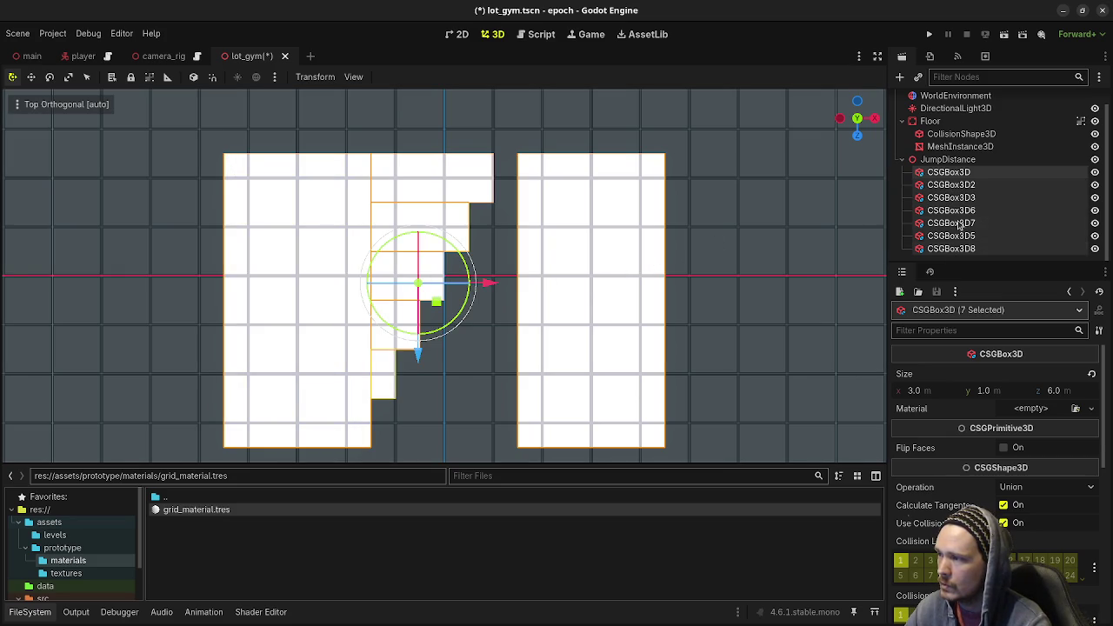
{"action": "left_click", "coordinate": [948, 160]}
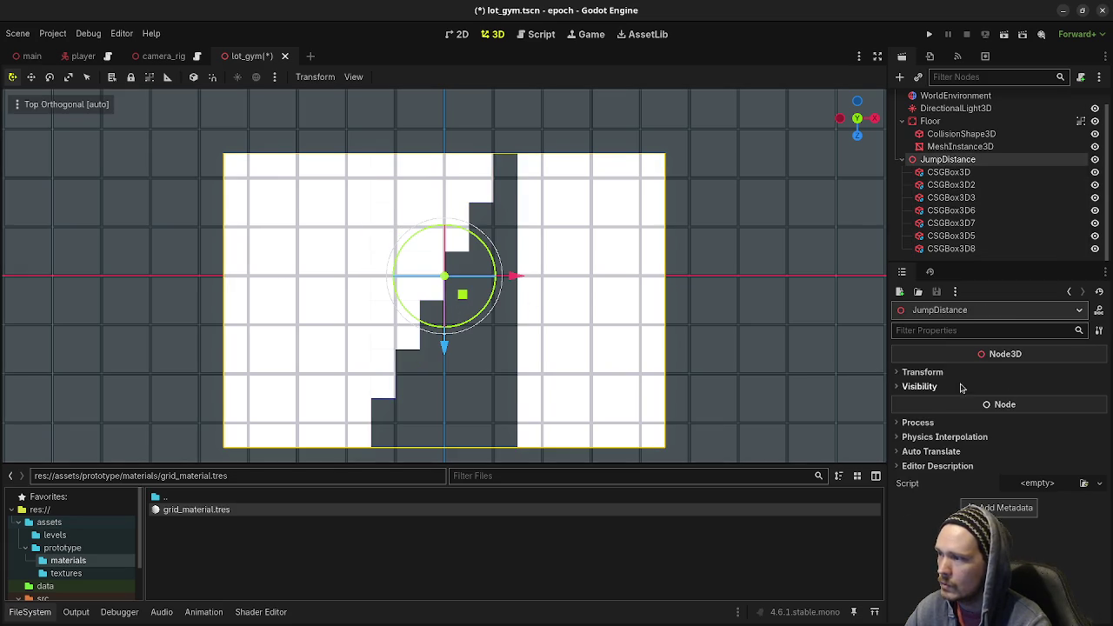
{"action": "left_click", "coordinate": [922, 372]}
{"action": "left_click", "coordinate": [937, 407]}
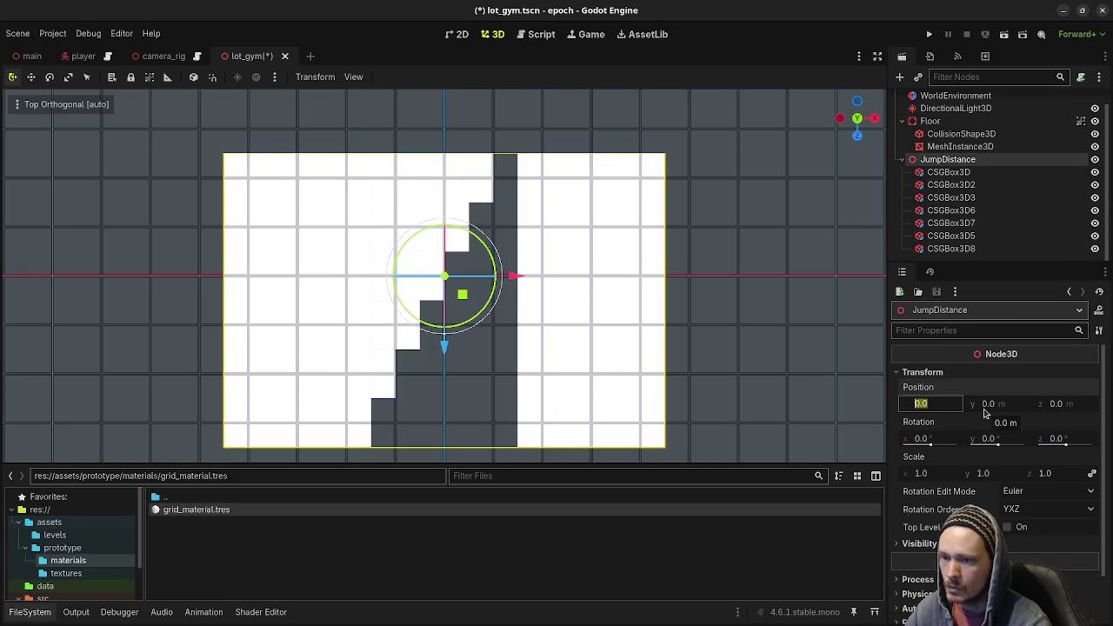
{"action": "type", "text": "0.5"}
{"action": "key", "text": "Tab"}
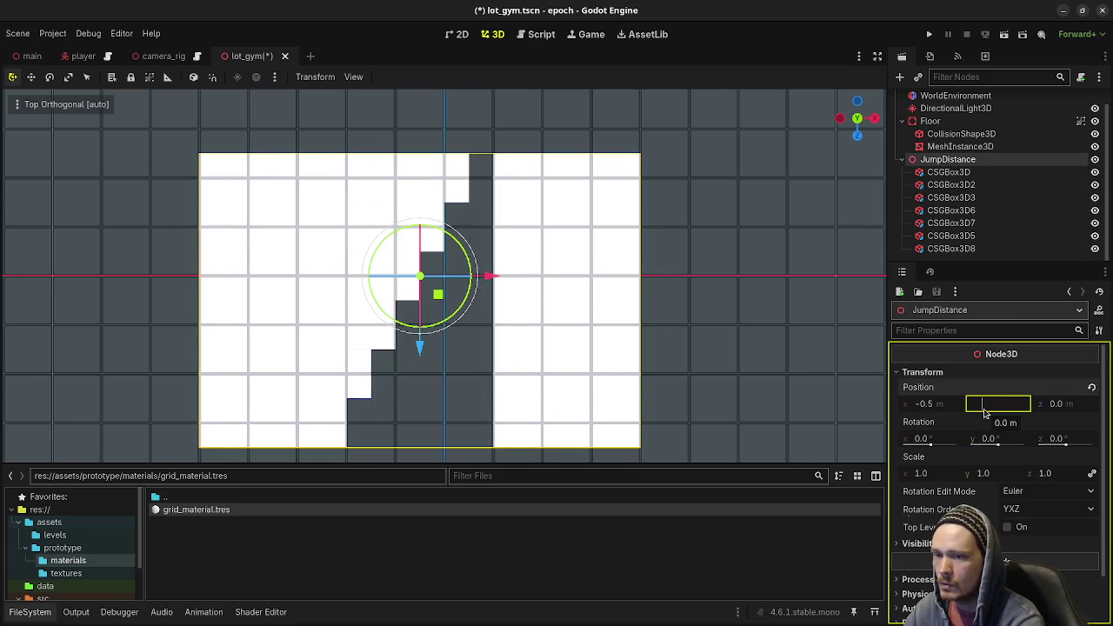
{"action": "left_click", "coordinate": [953, 416]}
{"action": "left_click", "coordinate": [1062, 405]}
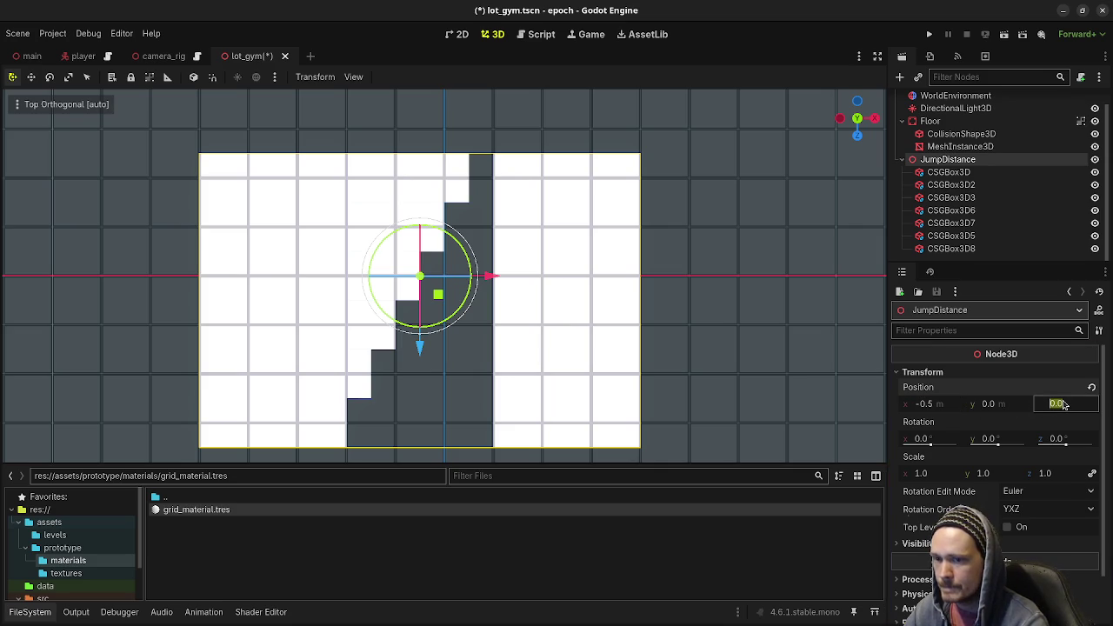
{"action": "type", "text": "-0."}
{"action": "key", "text": "Return"}
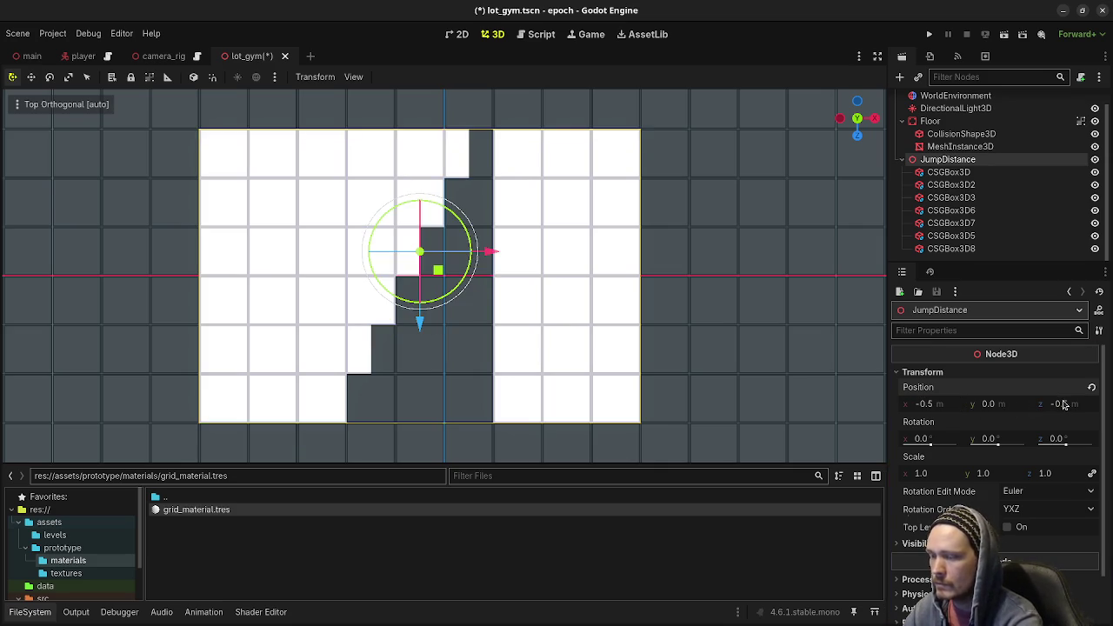
Step: Orbit back to a perspective view and select all seven jump boxes
{"action": "mouse_move", "coordinate": [552, 339]}
{"action": "left_mouse_down"}
{"action": "mouse_move", "coordinate": [701, 214]}
{"action": "mouse_move", "coordinate": [658, 249]}
{"action": "mouse_move", "coordinate": [800, 236]}
{"action": "left_mouse_up"}
{"action": "left_click", "coordinate": [949, 172]}
{"action": "left_click", "coordinate": [950, 249], "text": "shift"}
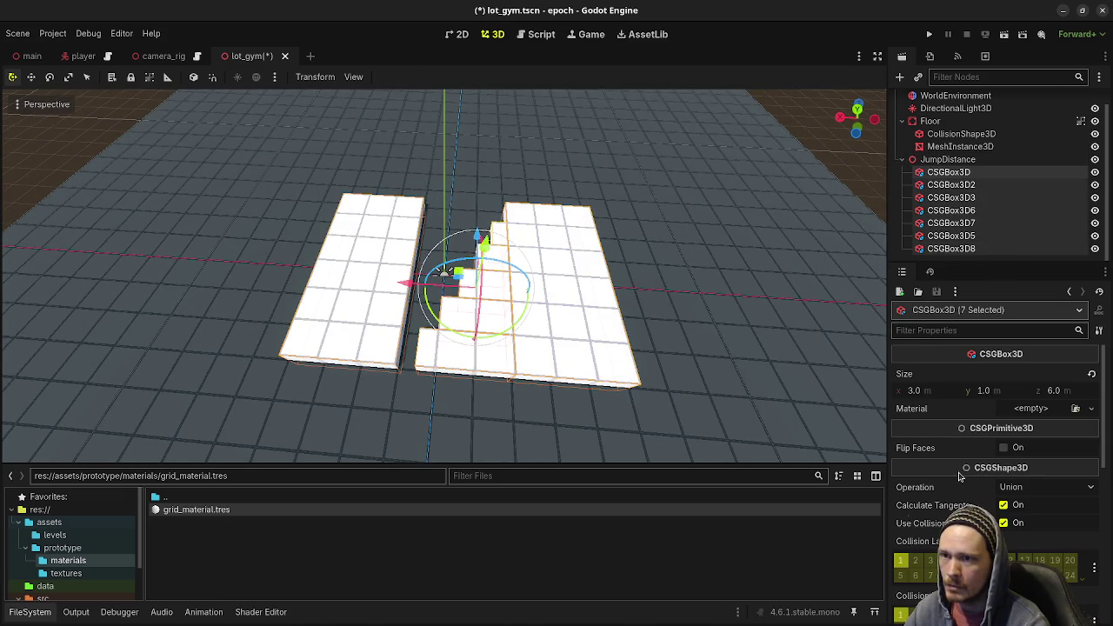
Step: Make the first jump box's material unique and darken its albedo to 717171 grey
{"action": "scroll", "coordinate": [961, 495], "scroll_direction": "down", "scroll_amount": 3}
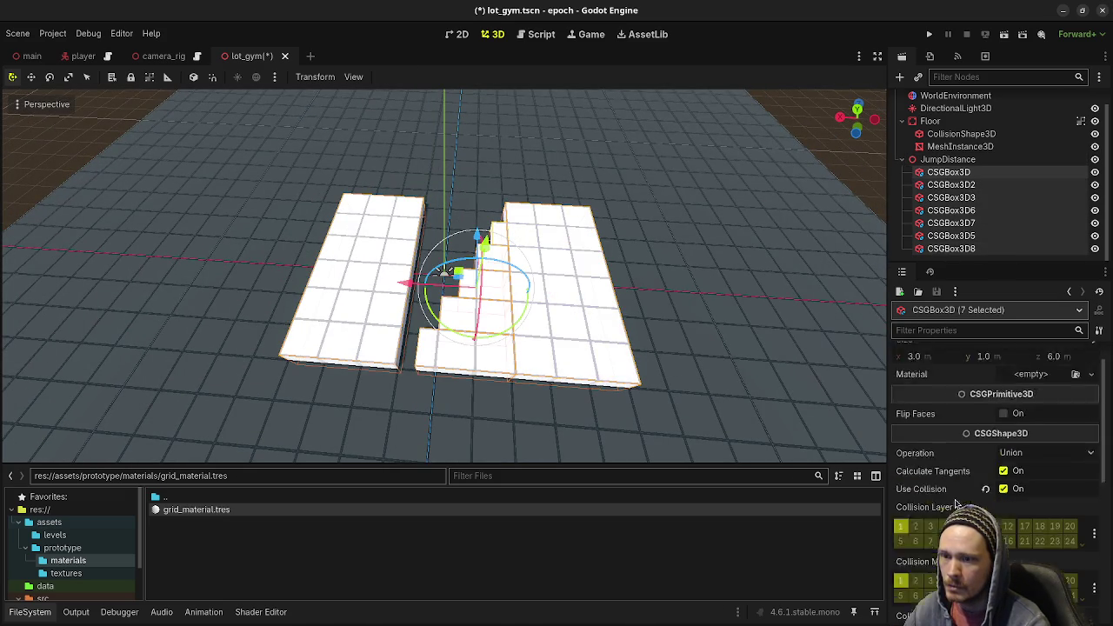
{"action": "left_click", "coordinate": [941, 172]}
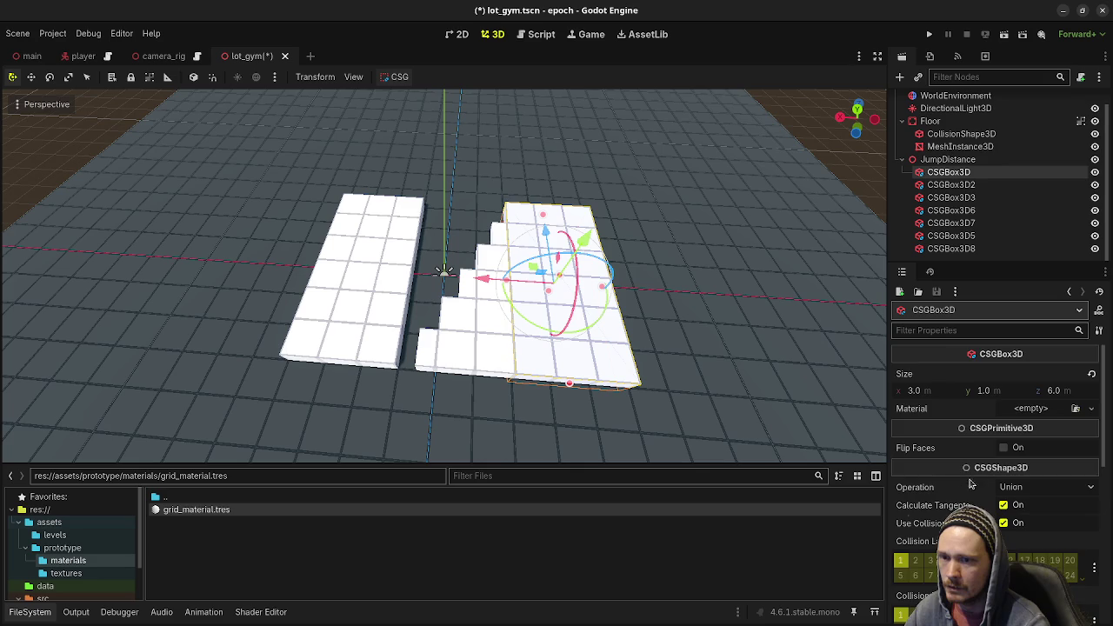
{"action": "scroll", "coordinate": [956, 487], "scroll_direction": "down", "scroll_amount": 5}
{"action": "left_click", "coordinate": [948, 450]}
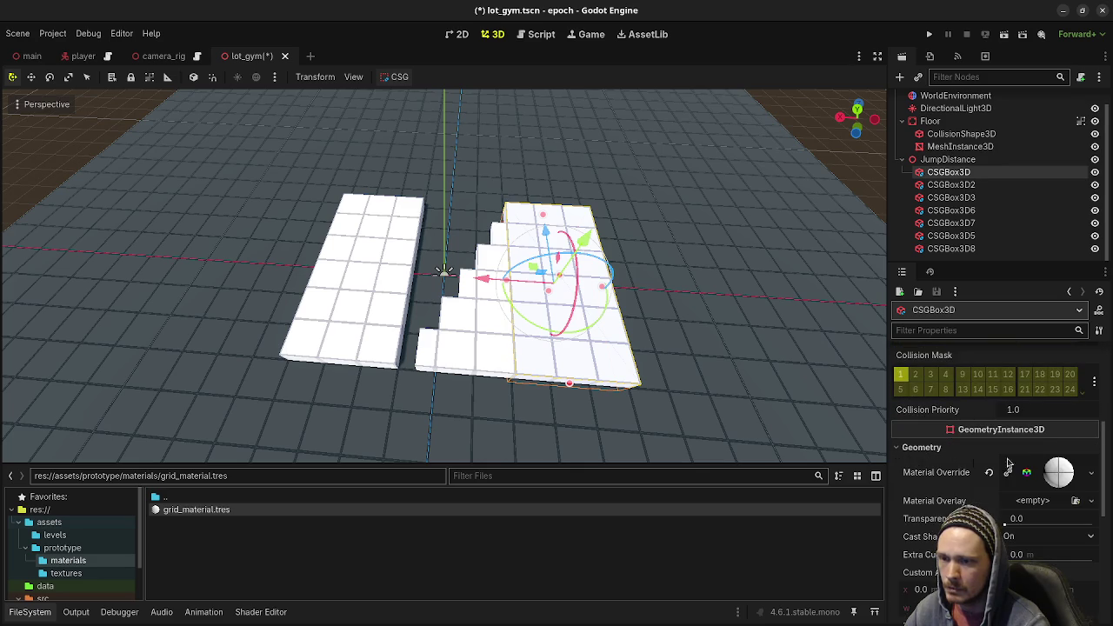
{"action": "left_click", "coordinate": [1091, 472]}
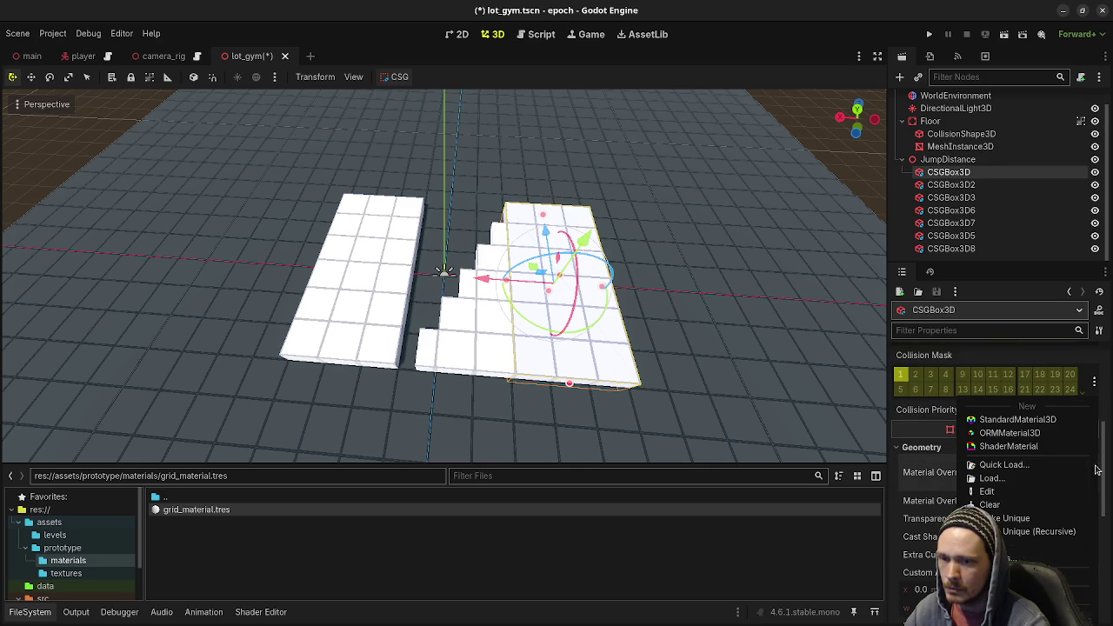
{"action": "left_click", "coordinate": [1008, 518]}
{"action": "left_click", "coordinate": [1041, 476]}
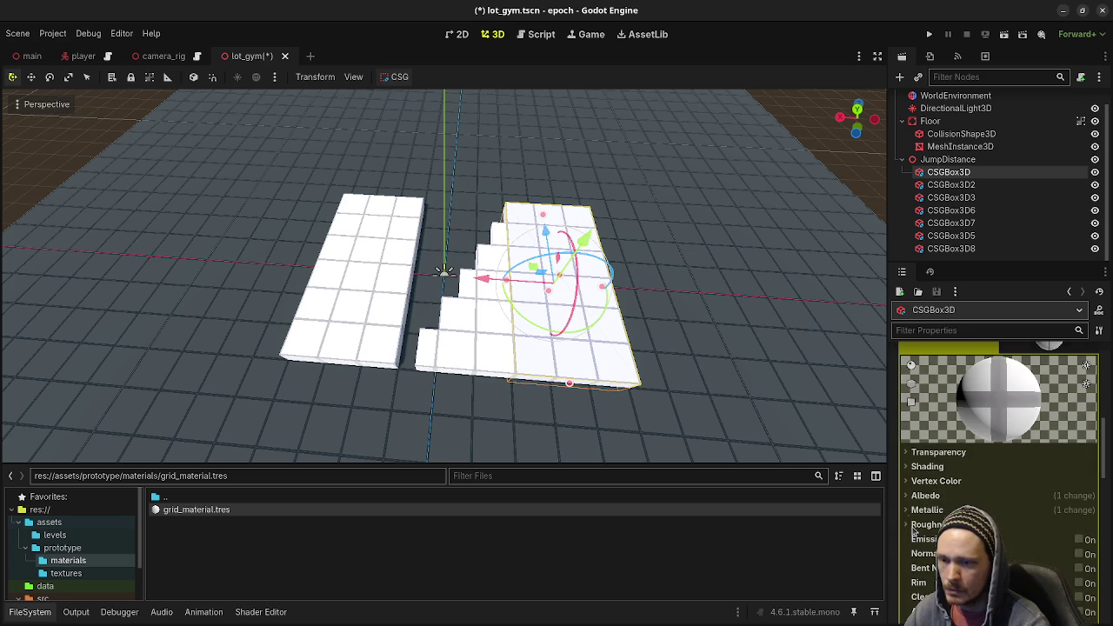
{"action": "left_click", "coordinate": [1052, 495]}
{"action": "left_click", "coordinate": [1047, 510]}
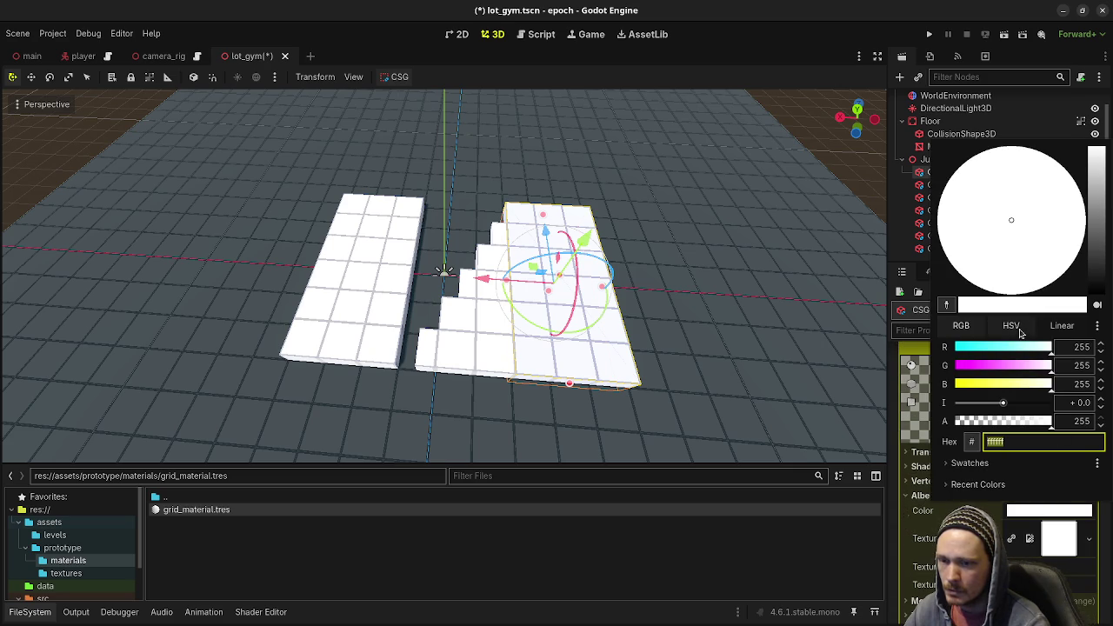
{"action": "left_click_drag", "start_coordinate": [1097, 170], "coordinate": [1097, 223]}
{"action": "left_click", "coordinate": [839, 163]}
{"action": "left_click", "coordinate": [818, 323]}
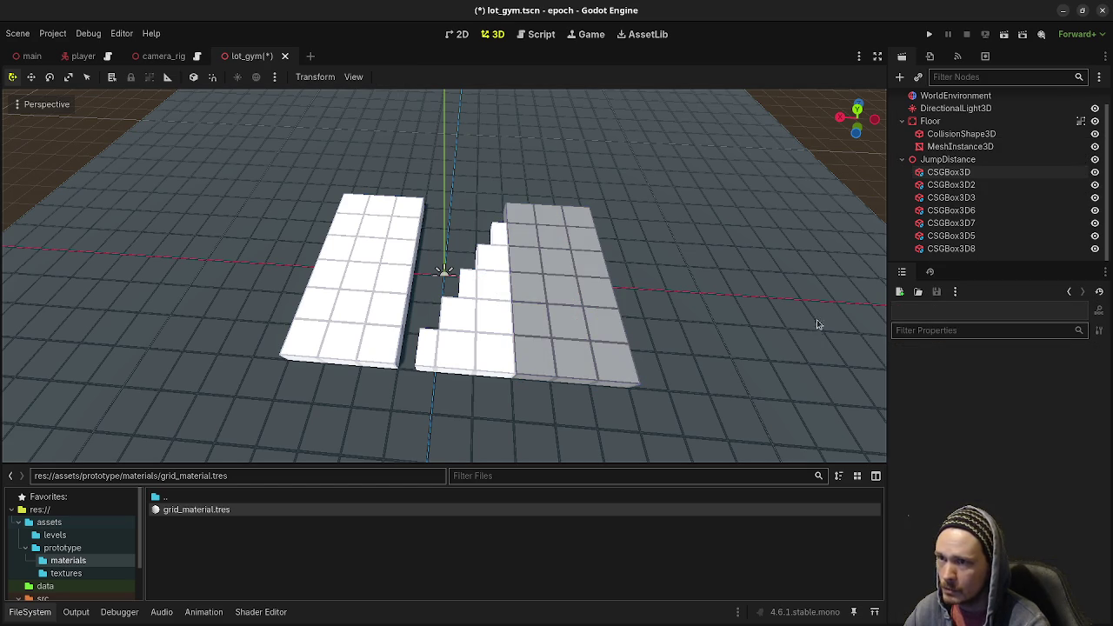
Step: Copy the right wide box's grid material override and paste it onto the left wide box
{"action": "left_click", "coordinate": [947, 172]}
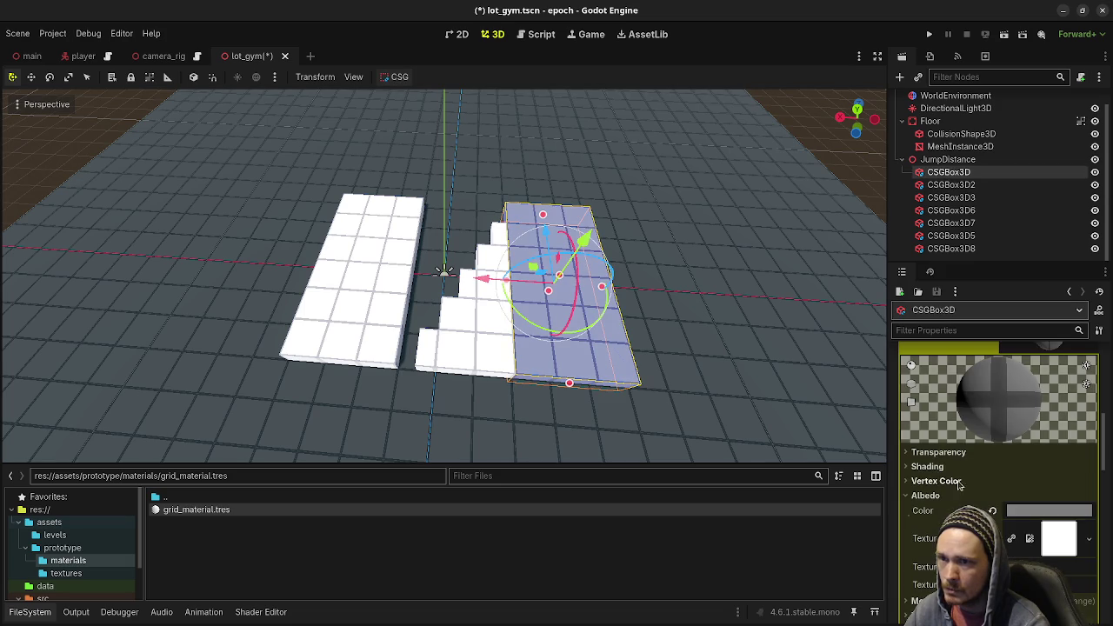
{"action": "right_click", "coordinate": [944, 377]}
{"action": "left_click", "coordinate": [947, 386]}
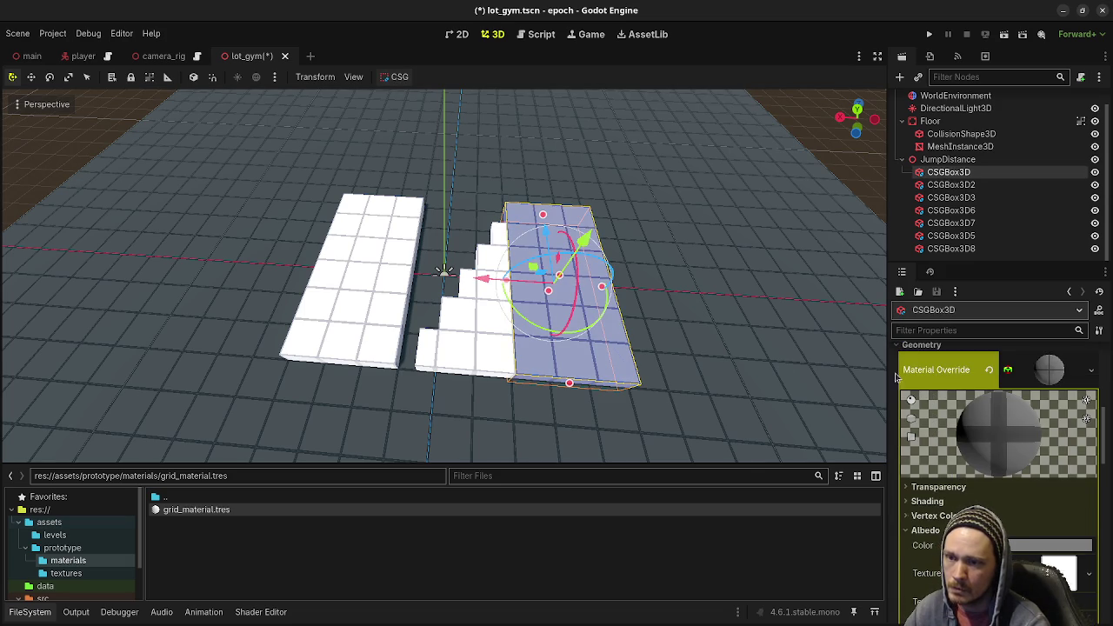
{"action": "left_click", "coordinate": [360, 281]}
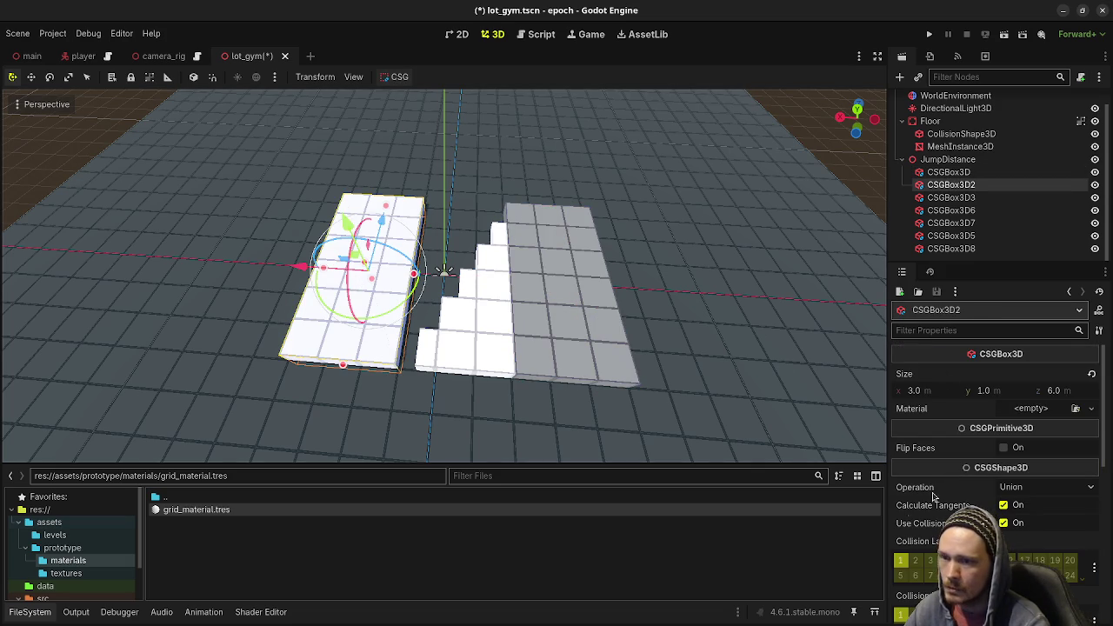
{"action": "scroll", "coordinate": [956, 391], "scroll_direction": "down", "scroll_amount": 4}
{"action": "scroll", "coordinate": [967, 467], "scroll_direction": "down", "scroll_amount": 3}
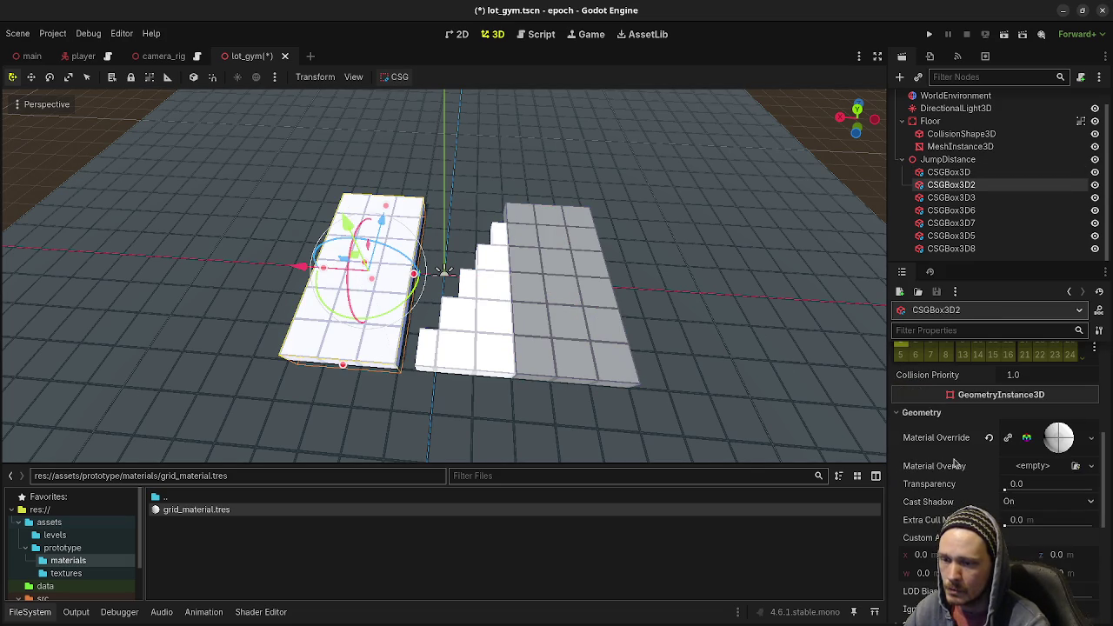
{"action": "right_click", "coordinate": [948, 440]}
{"action": "left_click", "coordinate": [975, 466]}
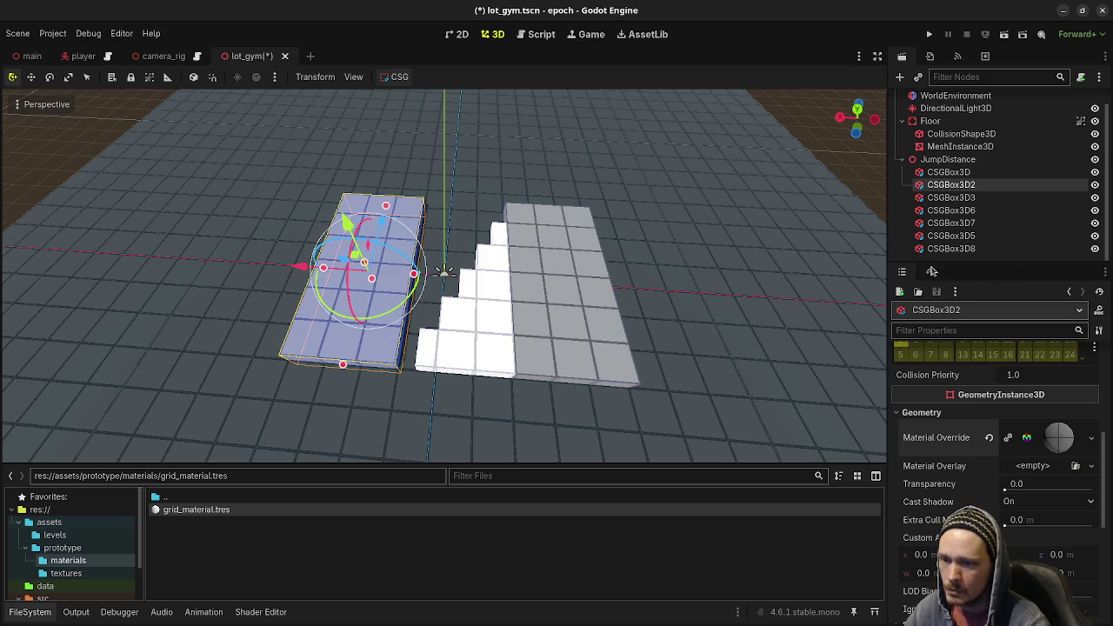
{"action": "left_click", "coordinate": [472, 353]}
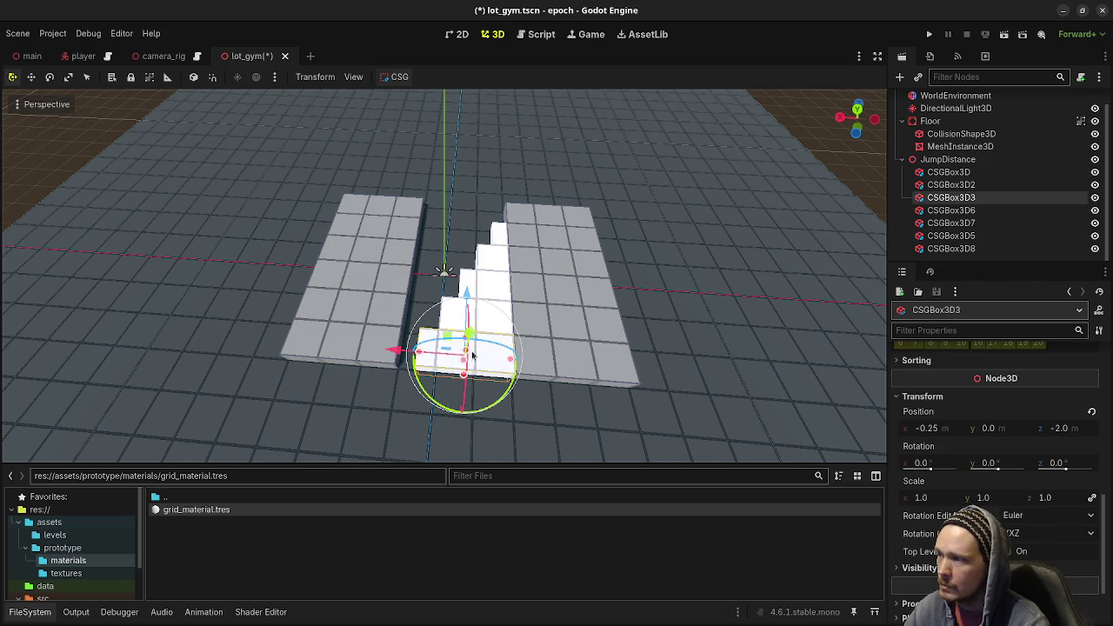
{"action": "left_click", "coordinate": [952, 173]}
{"action": "left_click", "coordinate": [947, 173]}
Step: Rename the two wide boxes Platform and Platform2
{"action": "type", "text": "Platform"}
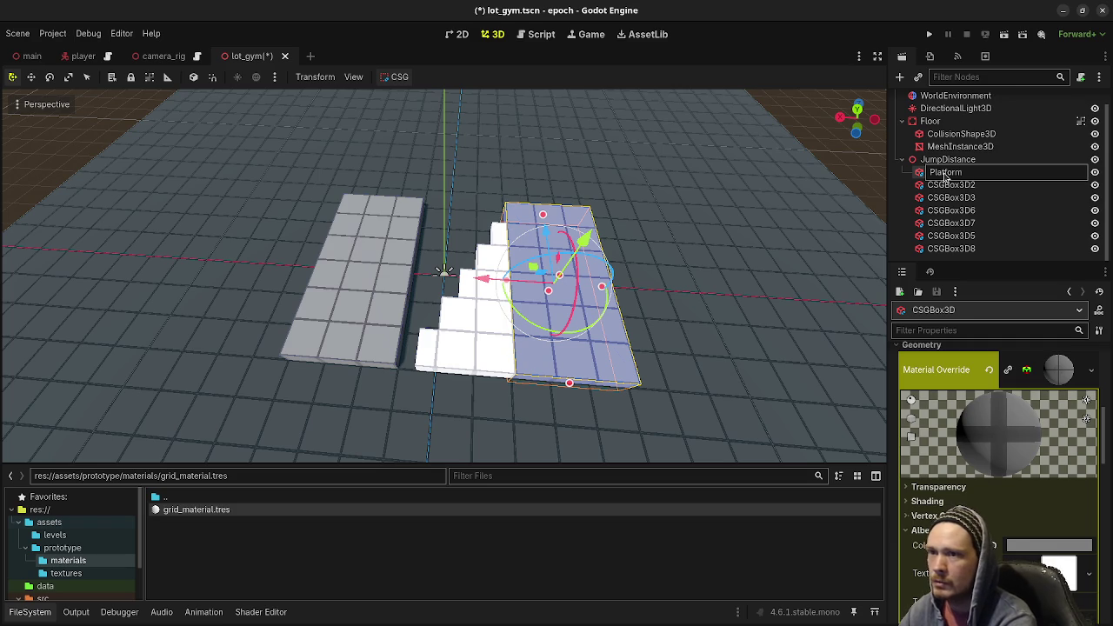
{"action": "key", "text": "Return"}
{"action": "left_click", "coordinate": [943, 184]}
{"action": "left_click", "coordinate": [943, 184]}
{"action": "type", "text": "Platform2"}
{"action": "key", "text": "Return"}
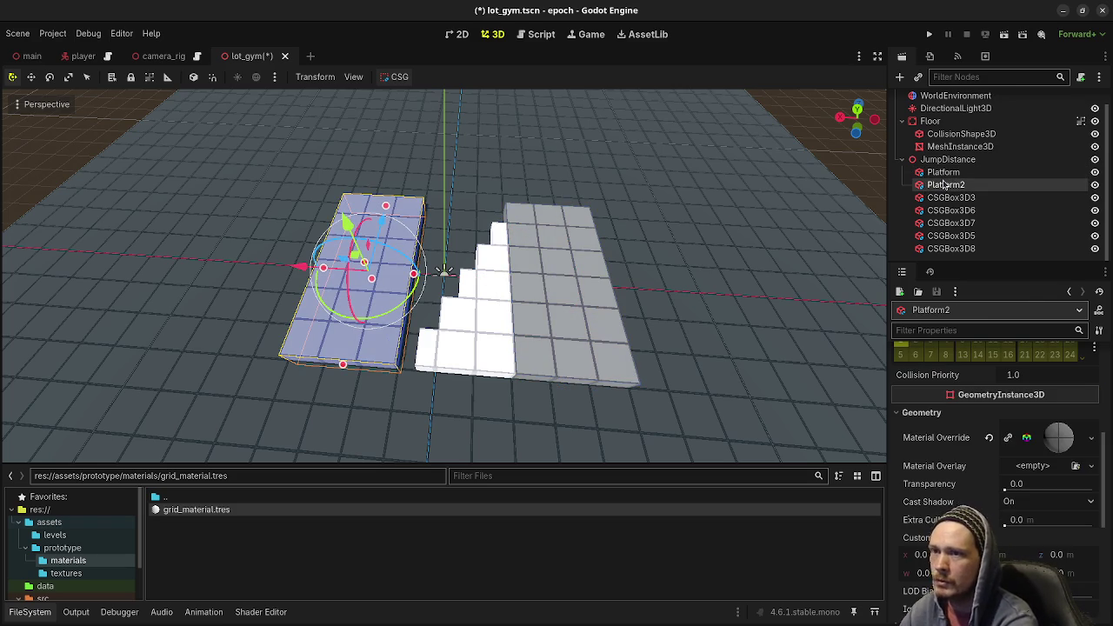
Step: Rename the three lowest step boxes CSGBox3D, CSGBox3D2 and CSGBox3D3
{"action": "left_click", "coordinate": [929, 198]}
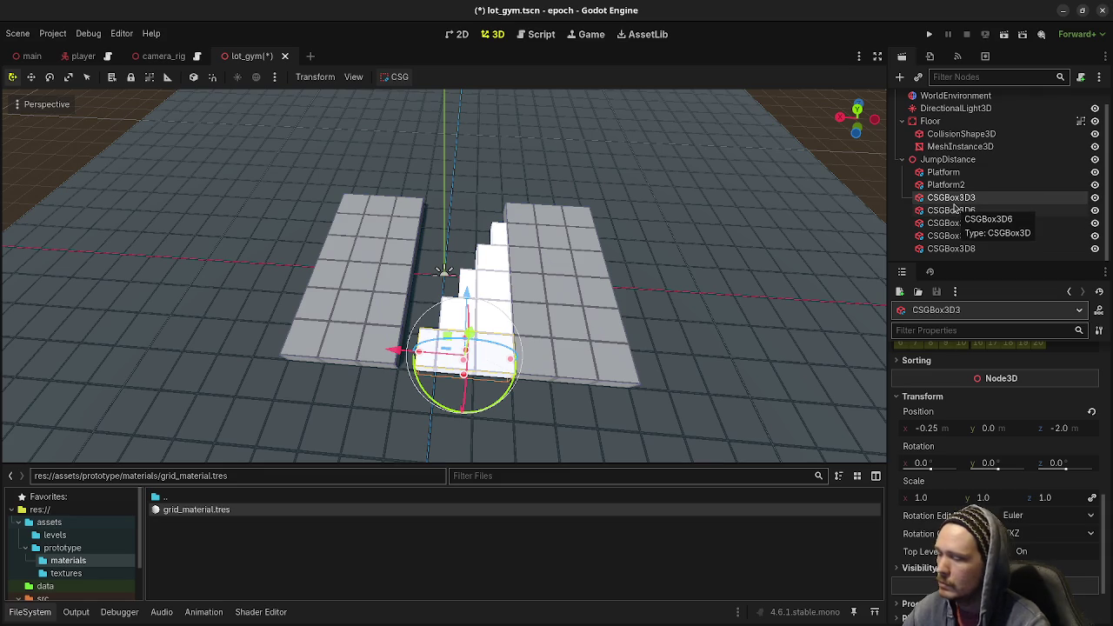
{"action": "double_click", "coordinate": [953, 202]}
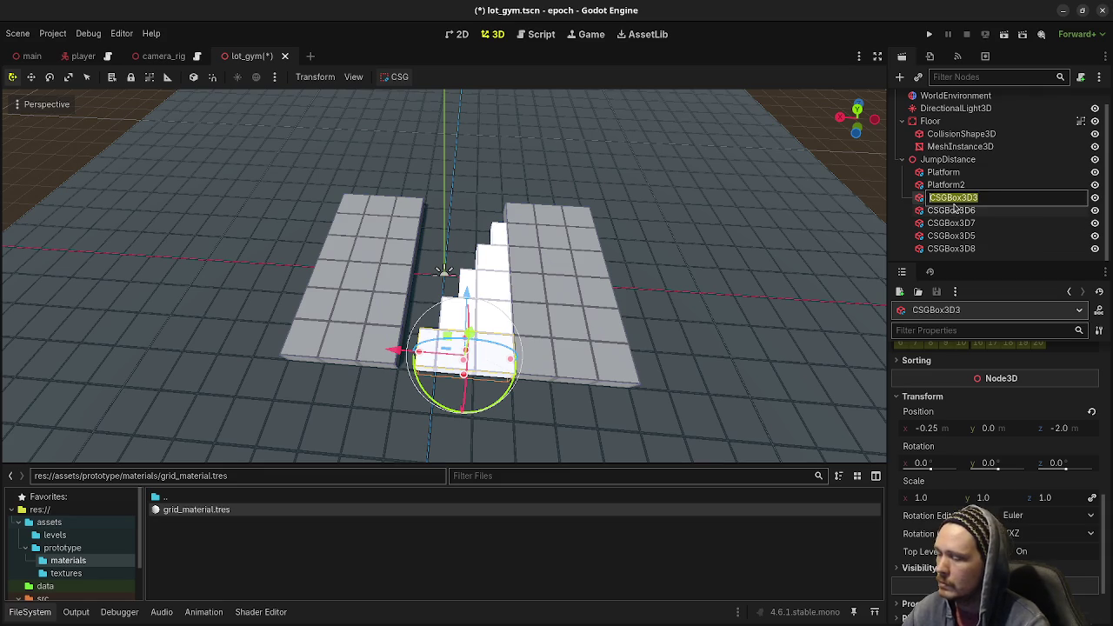
{"action": "key", "text": "Return"}
{"action": "left_click", "coordinate": [952, 211]}
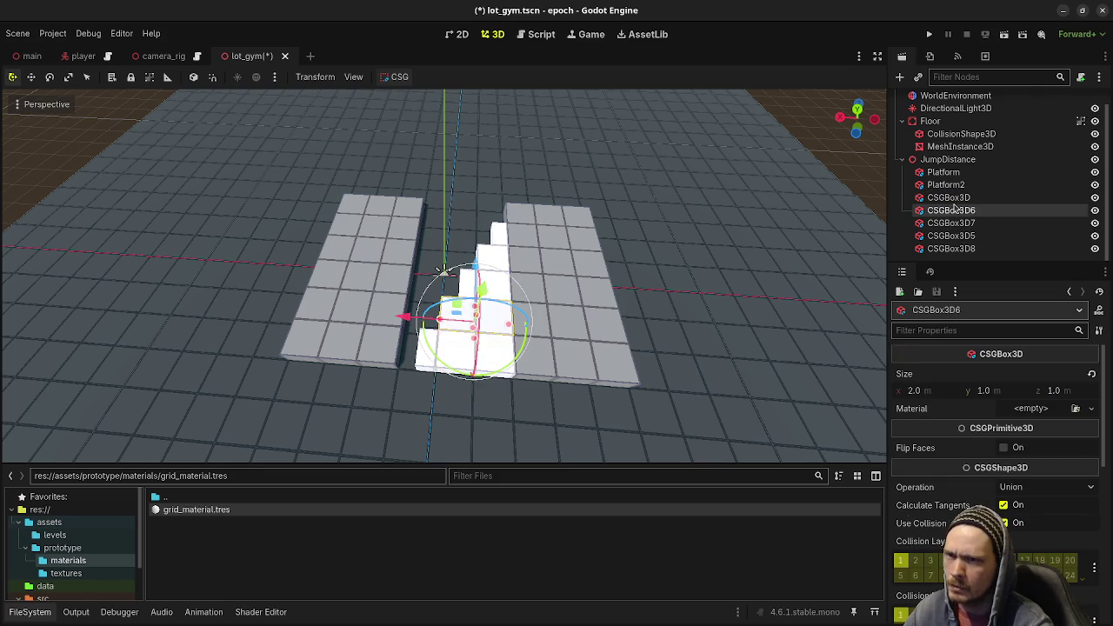
{"action": "key", "text": "F2"}
{"action": "key", "text": "BackSpace"}
{"action": "type", "text": "2"}
{"action": "key", "text": "Return"}
{"action": "left_click", "coordinate": [956, 223]}
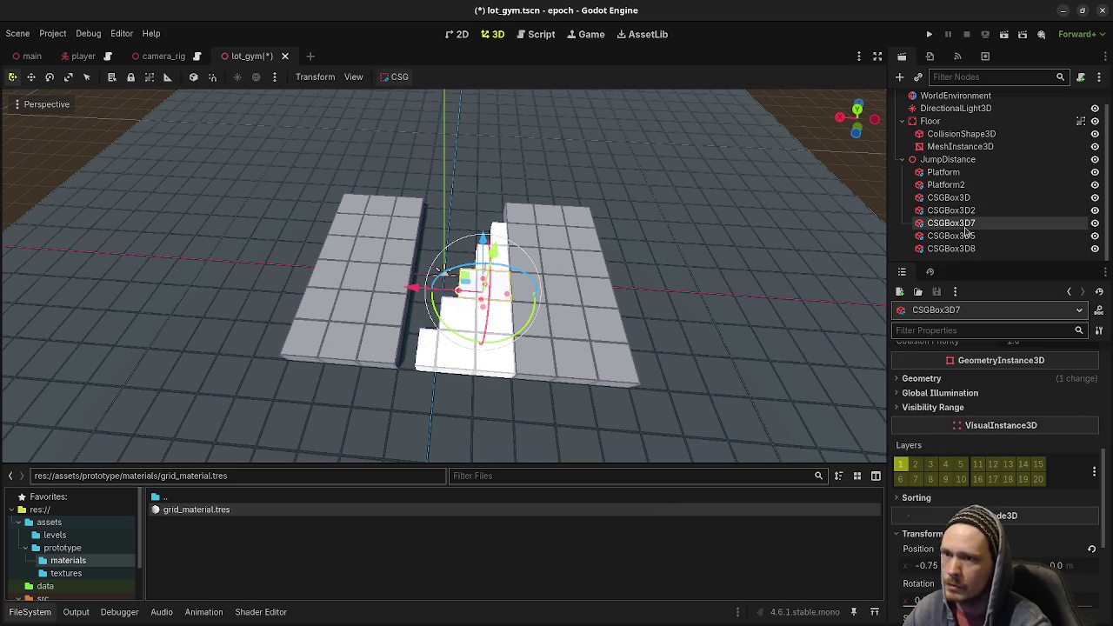
{"action": "key", "text": "F2"}
{"action": "key", "text": "BackSpace"}
{"action": "type", "text": "3"}
{"action": "key", "text": "Return"}
Step: Check the remaining step order and rename CSGBox3D5 to CSGBox3D4
{"action": "left_click", "coordinate": [960, 248]}
{"action": "left_click", "coordinate": [960, 236]}
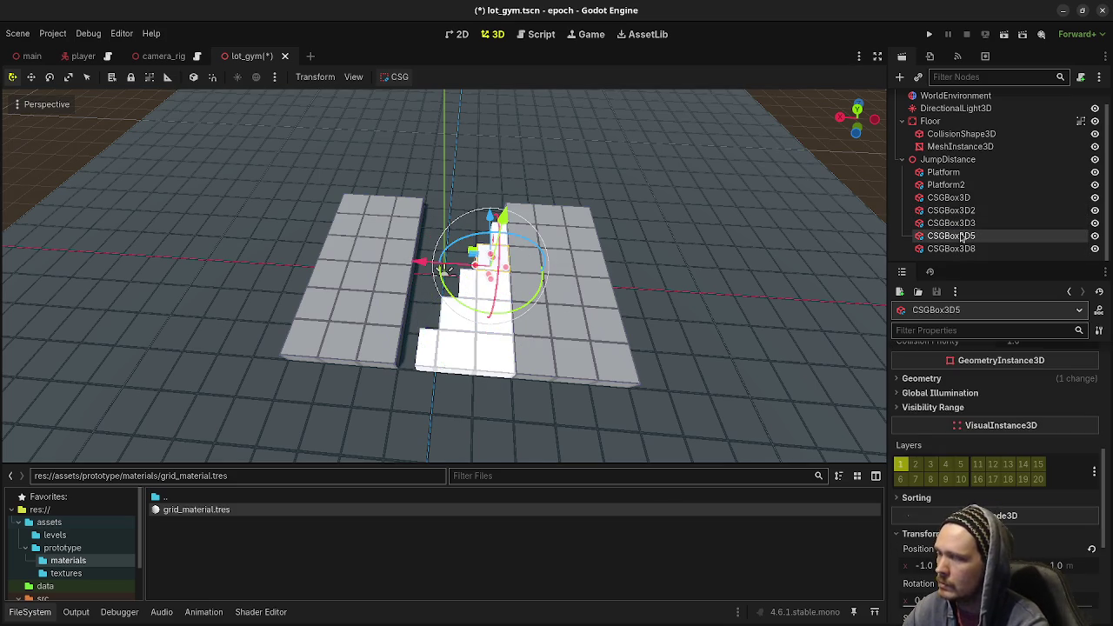
{"action": "left_click", "coordinate": [963, 199]}
{"action": "left_click", "coordinate": [963, 211]}
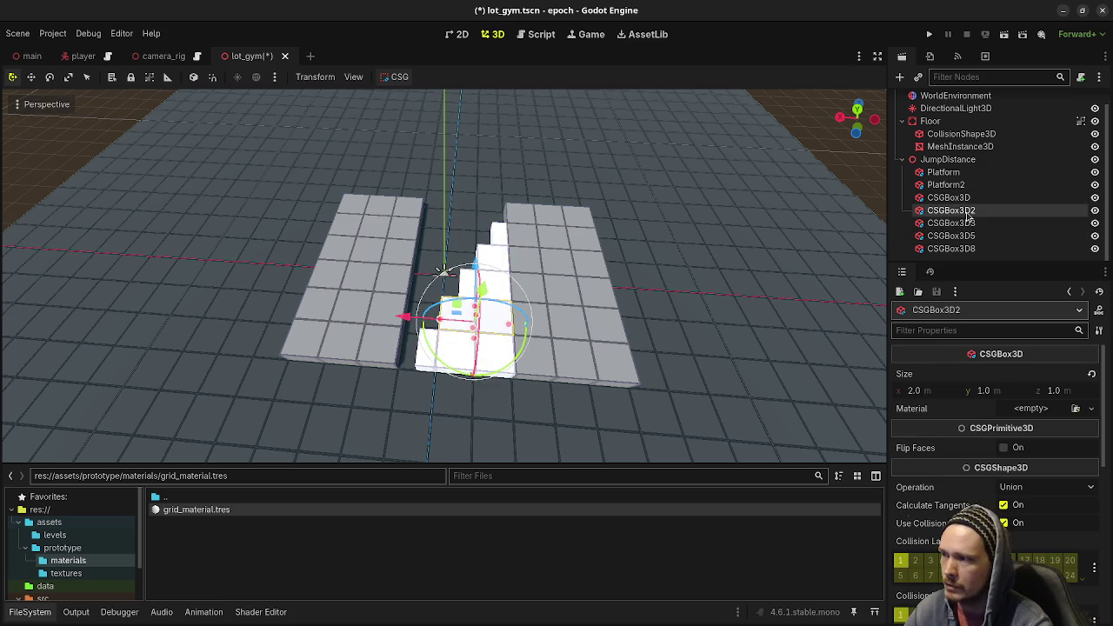
{"action": "left_click", "coordinate": [965, 223]}
{"action": "left_click", "coordinate": [968, 237]}
{"action": "left_click", "coordinate": [971, 249]}
{"action": "left_click", "coordinate": [973, 238]}
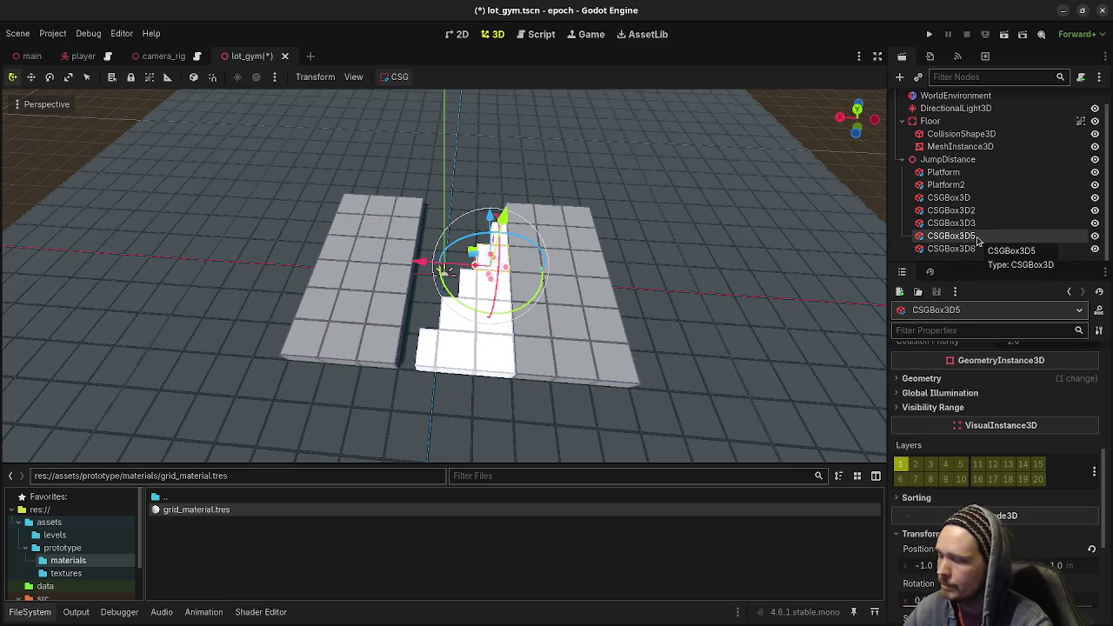
{"action": "double_click", "coordinate": [956, 236]}
{"action": "key", "text": "BackSpace"}
{"action": "type", "text": "4"}
{"action": "key", "text": "Return"}
{"action": "left_click", "coordinate": [974, 250]}
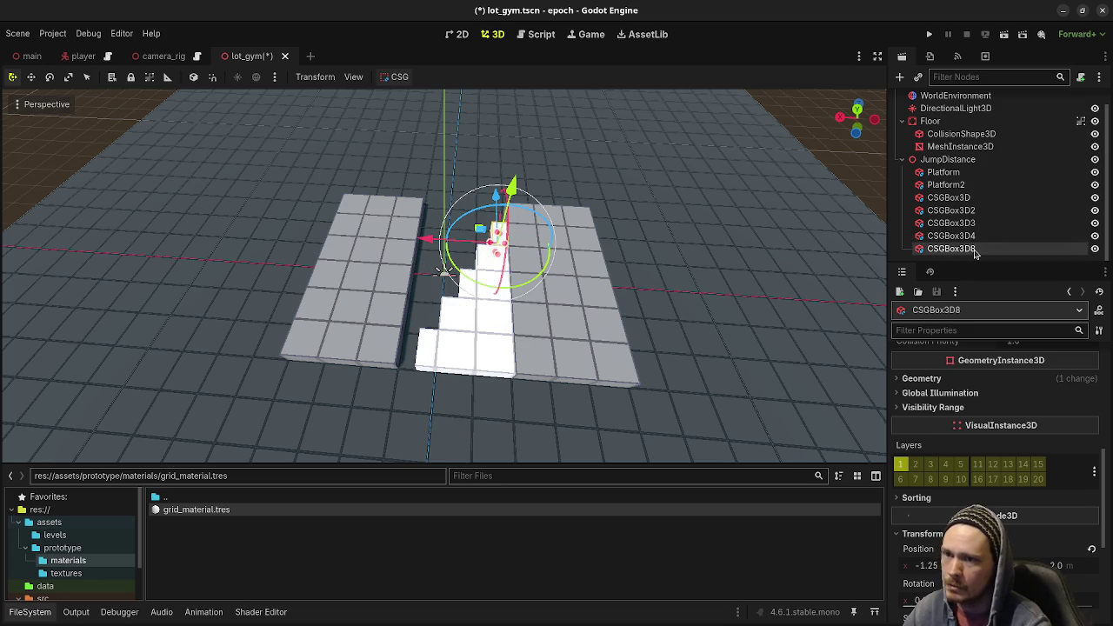
Step: Show the lowest step CSGBox3D's Geometry > Material Override settings
{"action": "left_click", "coordinate": [957, 199]}
{"action": "scroll", "coordinate": [994, 443], "scroll_direction": "down", "scroll_amount": 2}
{"action": "scroll", "coordinate": [974, 452], "scroll_direction": "up", "scroll_amount": 6}
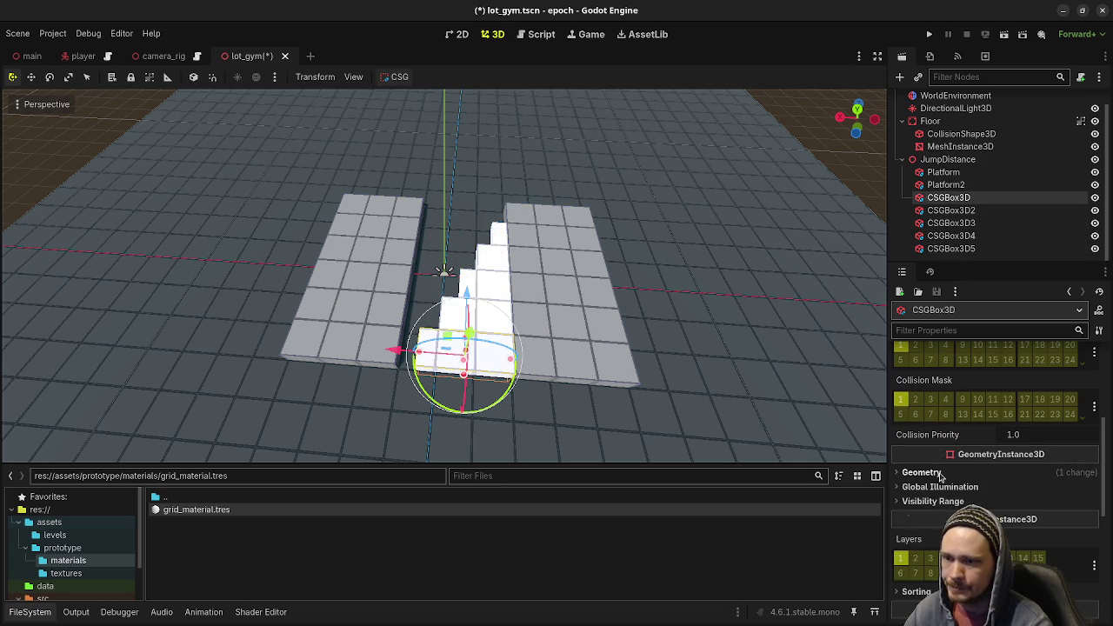
{"action": "left_click", "coordinate": [921, 472]}
{"action": "left_click", "coordinate": [1046, 497]}
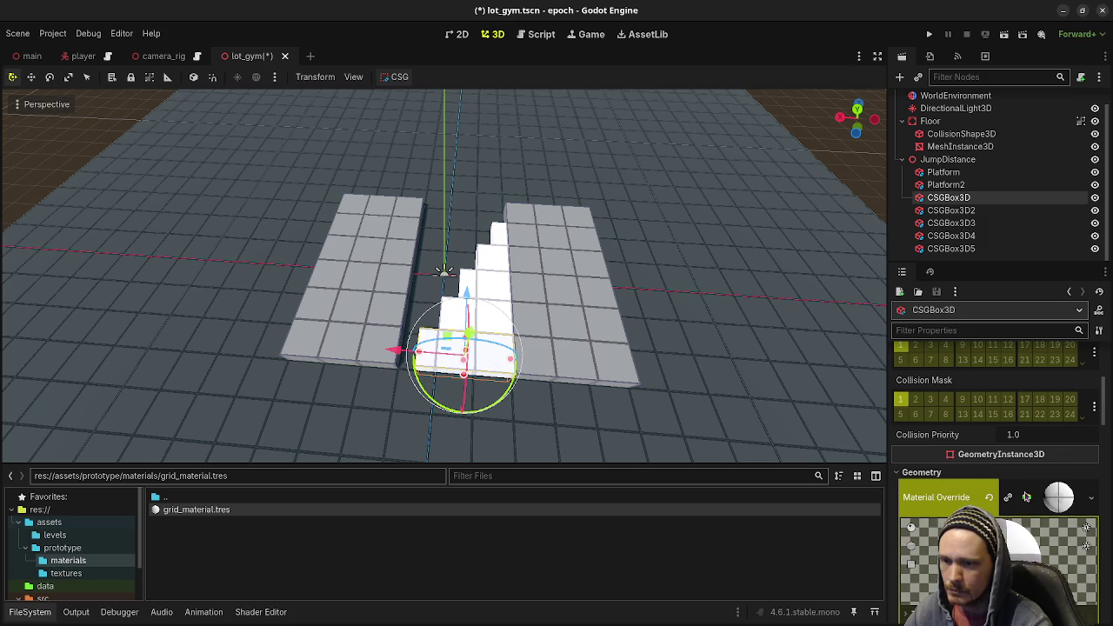
Step: Make the lowest step's material unique and set its albedo to 00ff00 green
{"action": "left_click", "coordinate": [1090, 497]}
{"action": "left_click", "coordinate": [1044, 513]}
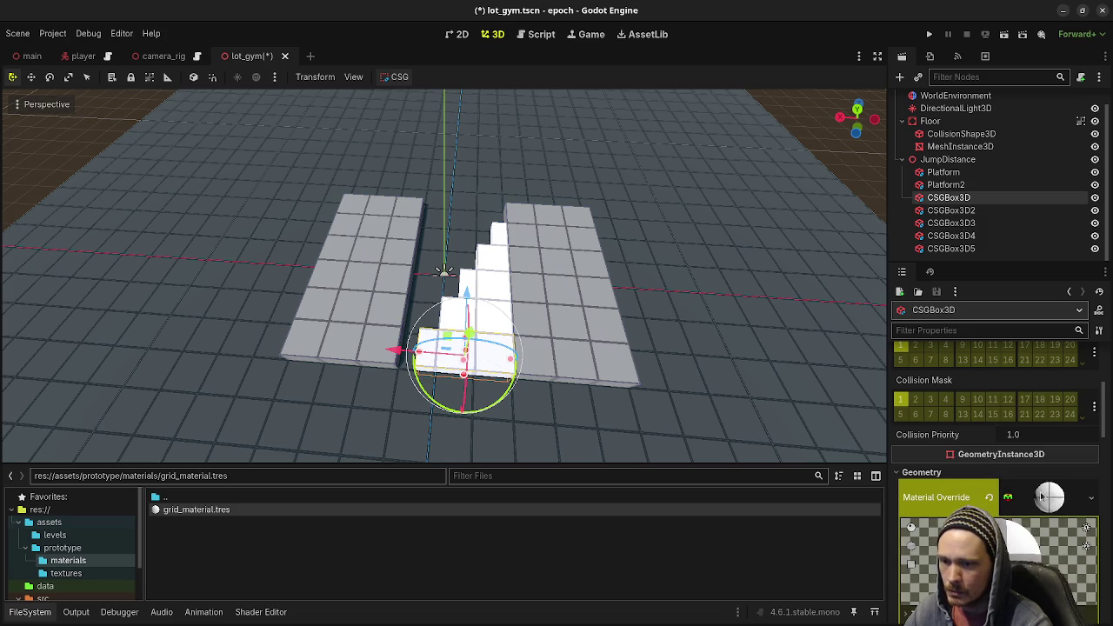
{"action": "scroll", "coordinate": [1041, 496], "scroll_direction": "down", "scroll_amount": 3}
{"action": "left_click", "coordinate": [924, 520]}
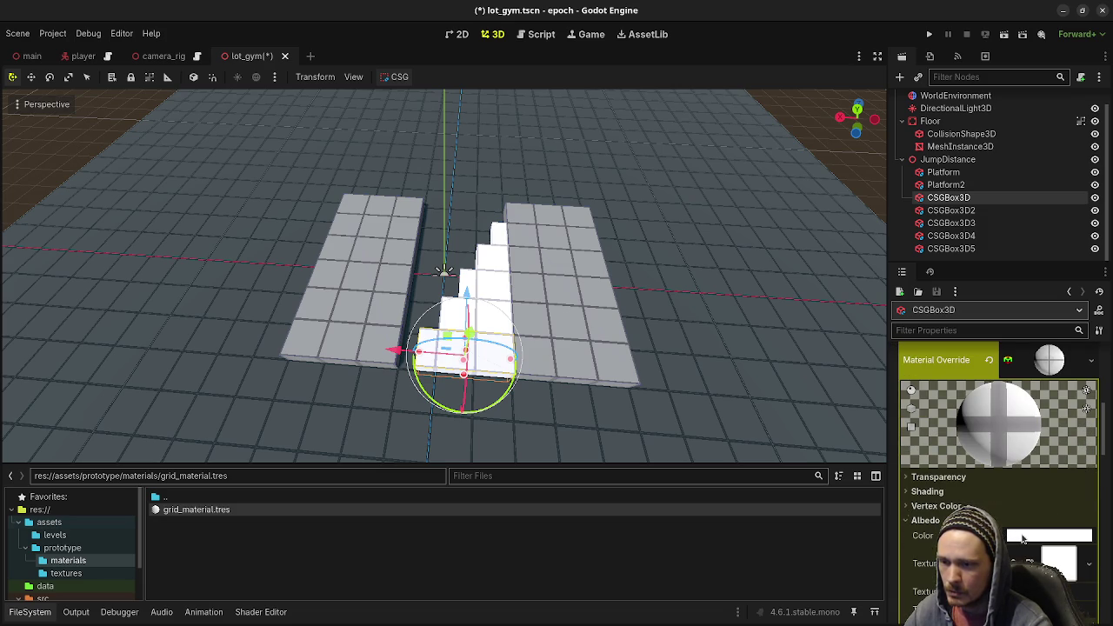
{"action": "left_click", "coordinate": [1023, 536]}
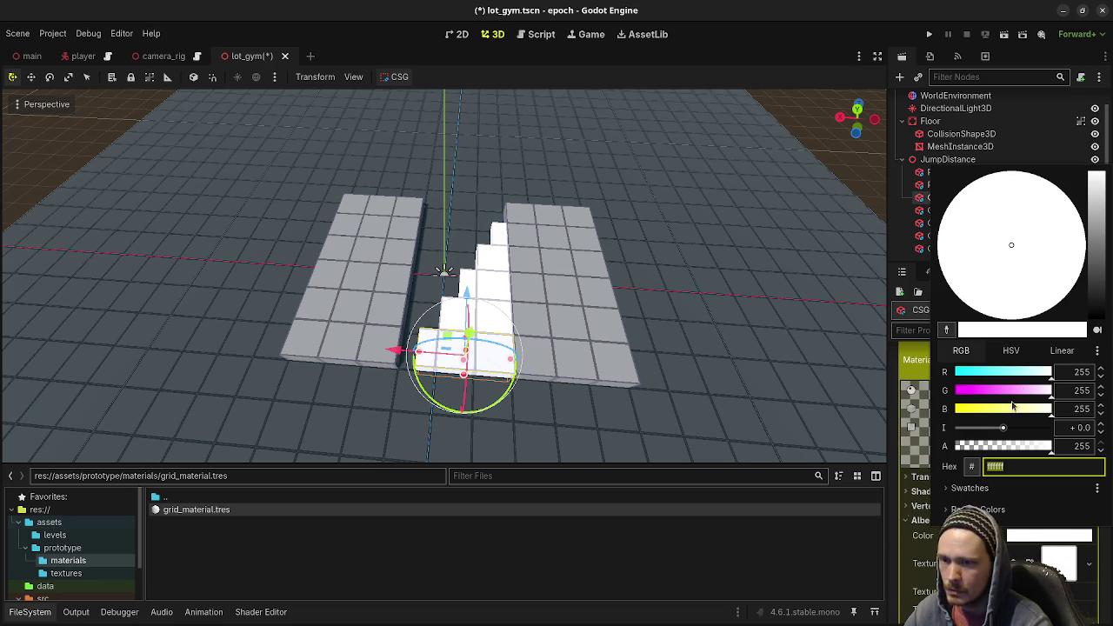
{"action": "type", "text": "00ff00"}
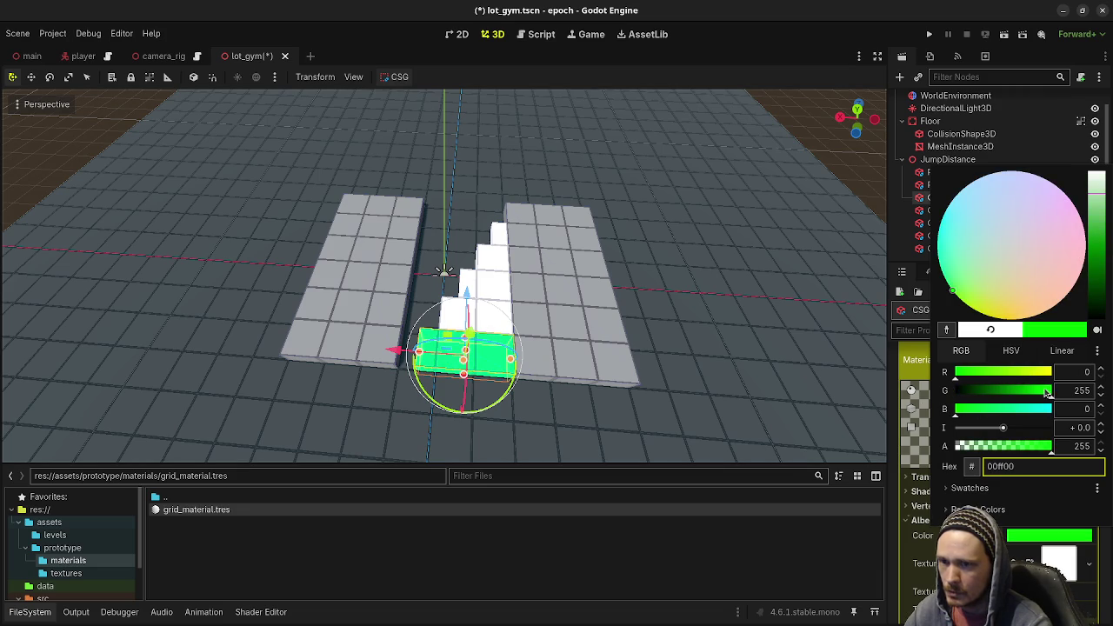
{"action": "left_click", "coordinate": [843, 187]}
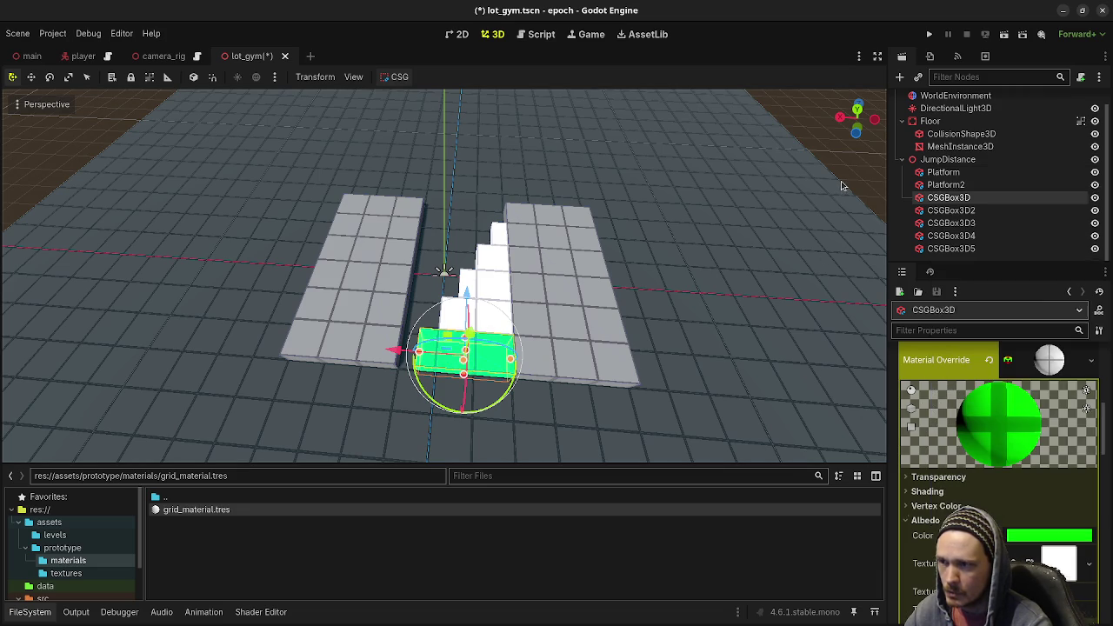
{"action": "left_click", "coordinate": [851, 182]}
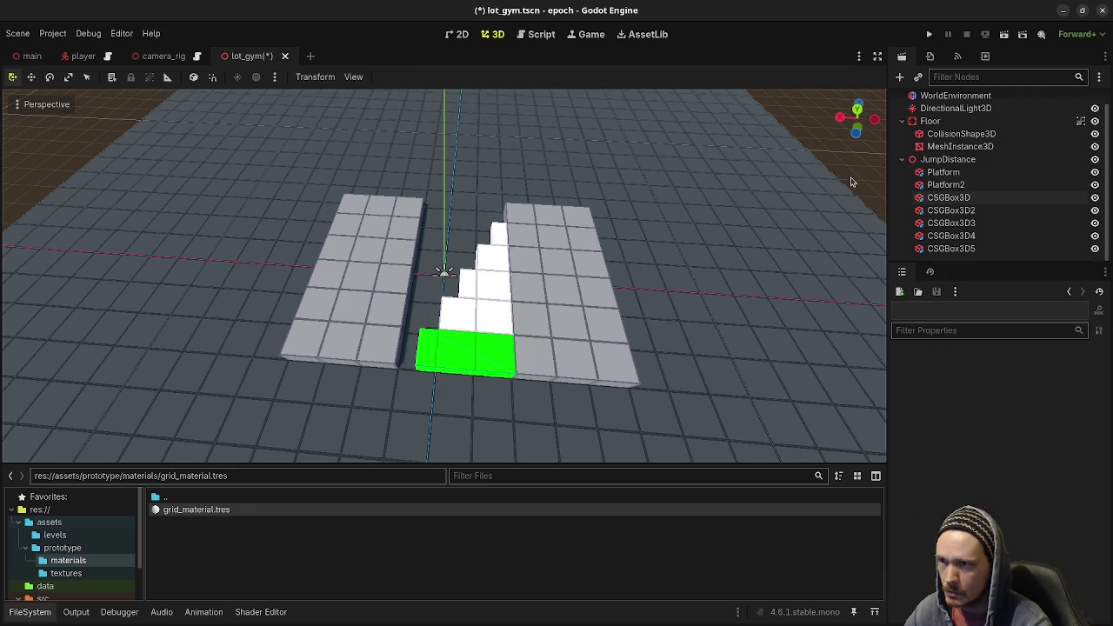
Step: Lower the green's saturation in HSV mode for a lighter 50de50 tone
{"action": "left_click", "coordinate": [953, 198]}
{"action": "left_click", "coordinate": [1022, 537]}
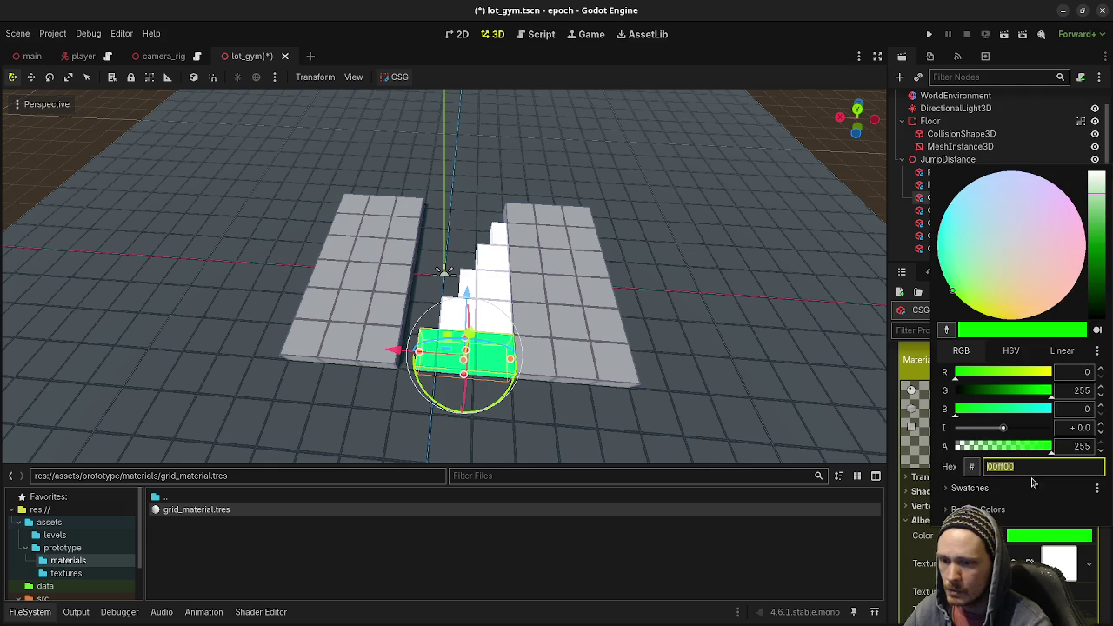
{"action": "left_click", "coordinate": [1011, 350]}
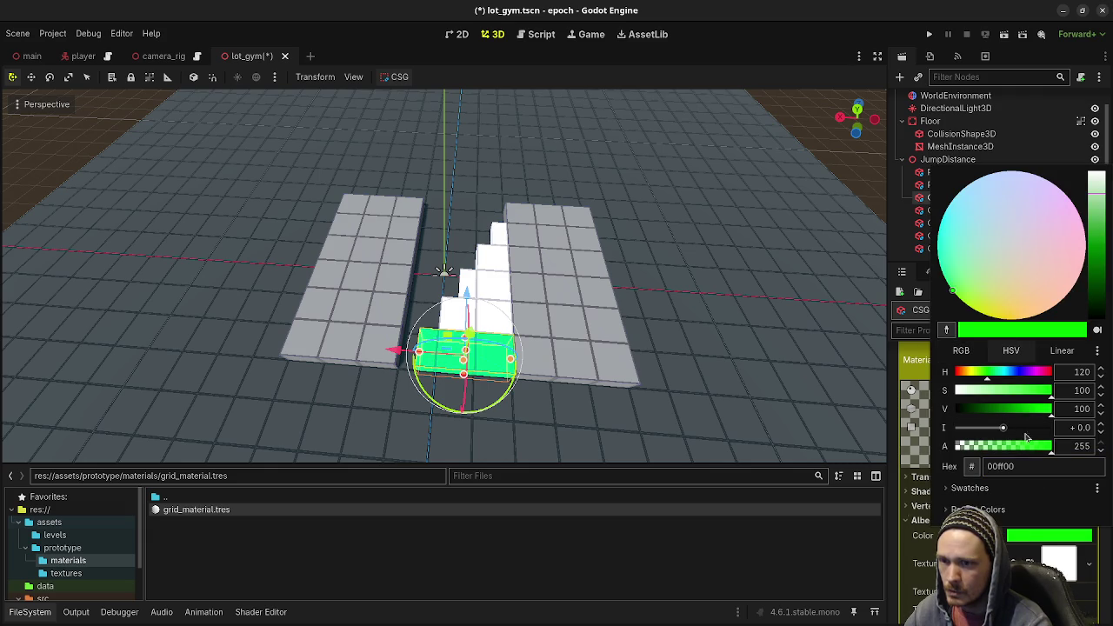
{"action": "mouse_move", "coordinate": [1040, 394]}
{"action": "left_mouse_down"}
{"action": "mouse_move", "coordinate": [1008, 394]}
{"action": "mouse_move", "coordinate": [1039, 413]}
{"action": "left_mouse_up"}
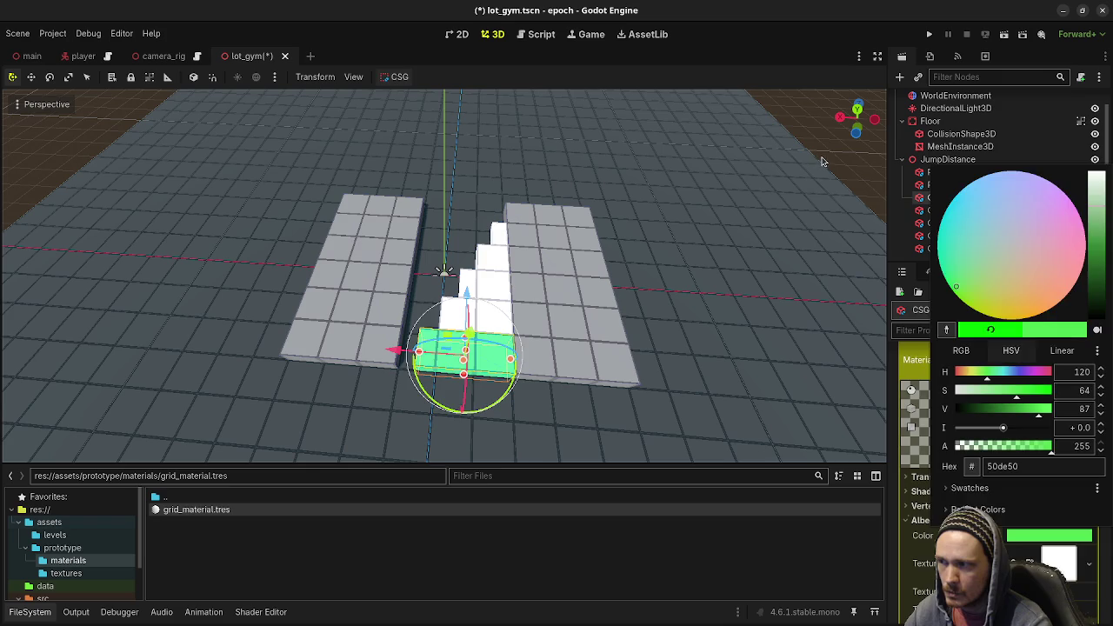
{"action": "left_click", "coordinate": [674, 385]}
Step: Copy the green material override and paste it onto the CSGBox3D2 step
{"action": "left_click", "coordinate": [948, 197]}
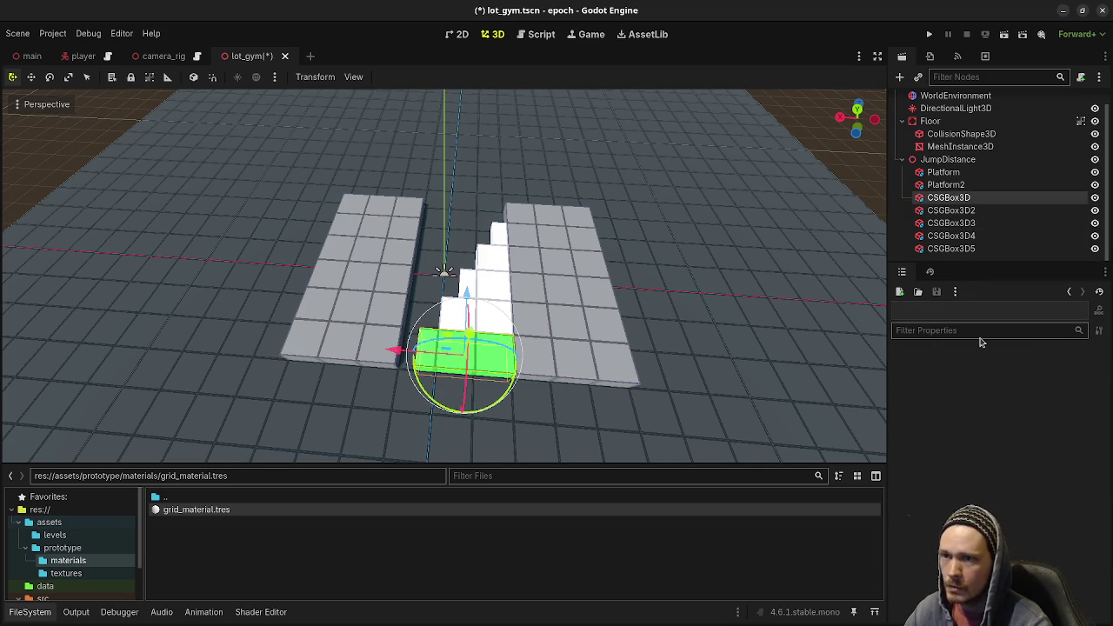
{"action": "right_click", "coordinate": [952, 363]}
{"action": "left_click", "coordinate": [965, 369]}
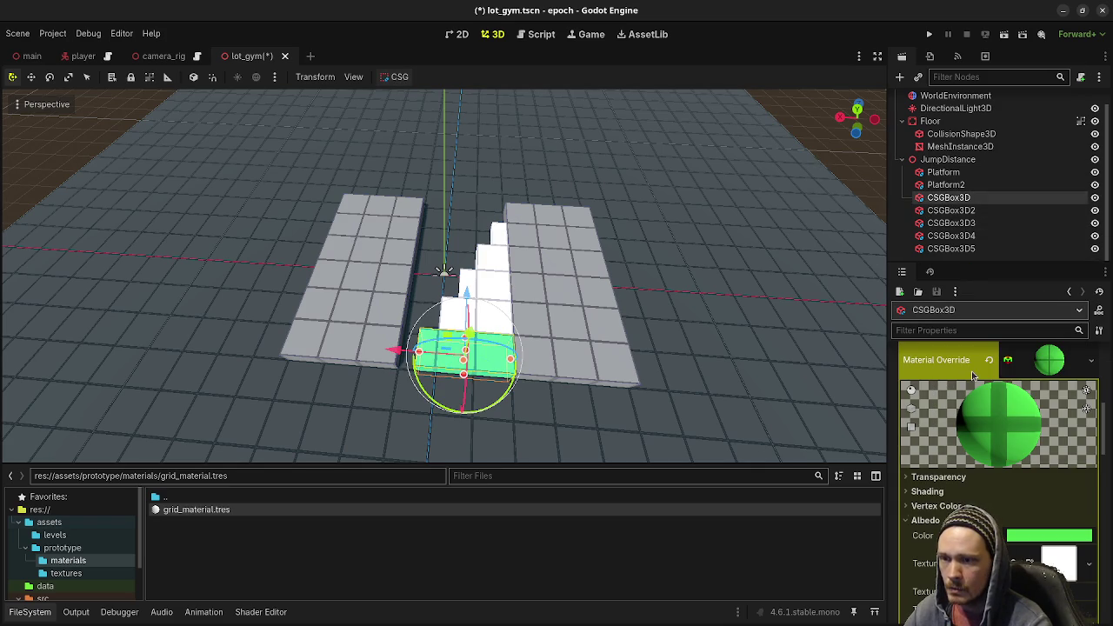
{"action": "left_click", "coordinate": [957, 212]}
{"action": "left_click", "coordinate": [956, 212]}
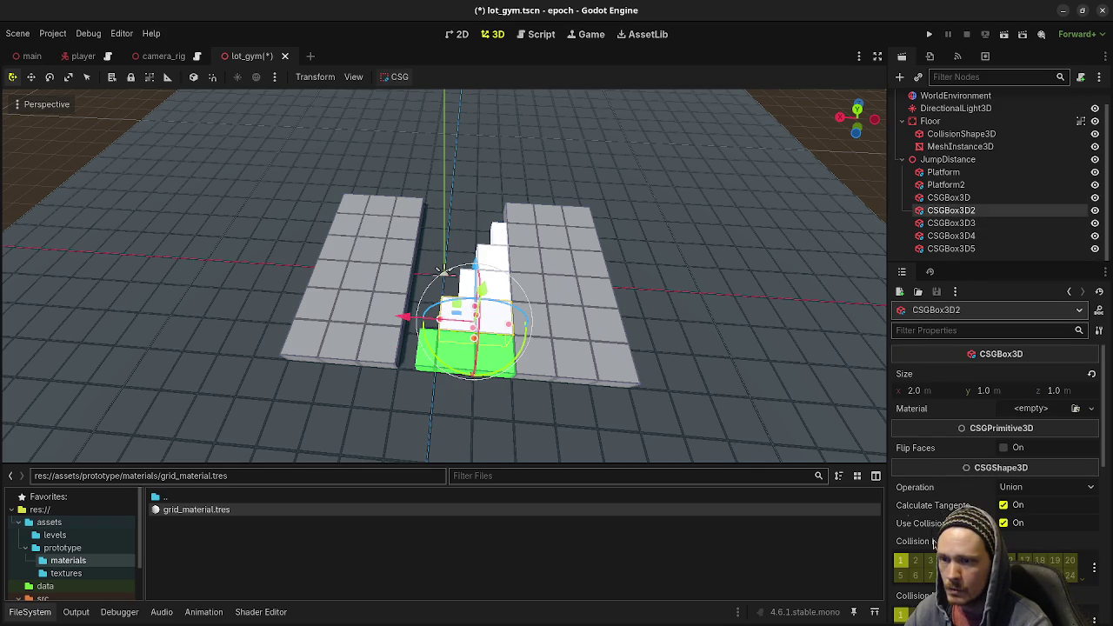
{"action": "scroll", "coordinate": [933, 541], "scroll_direction": "down", "scroll_amount": 3}
{"action": "left_click", "coordinate": [921, 446]}
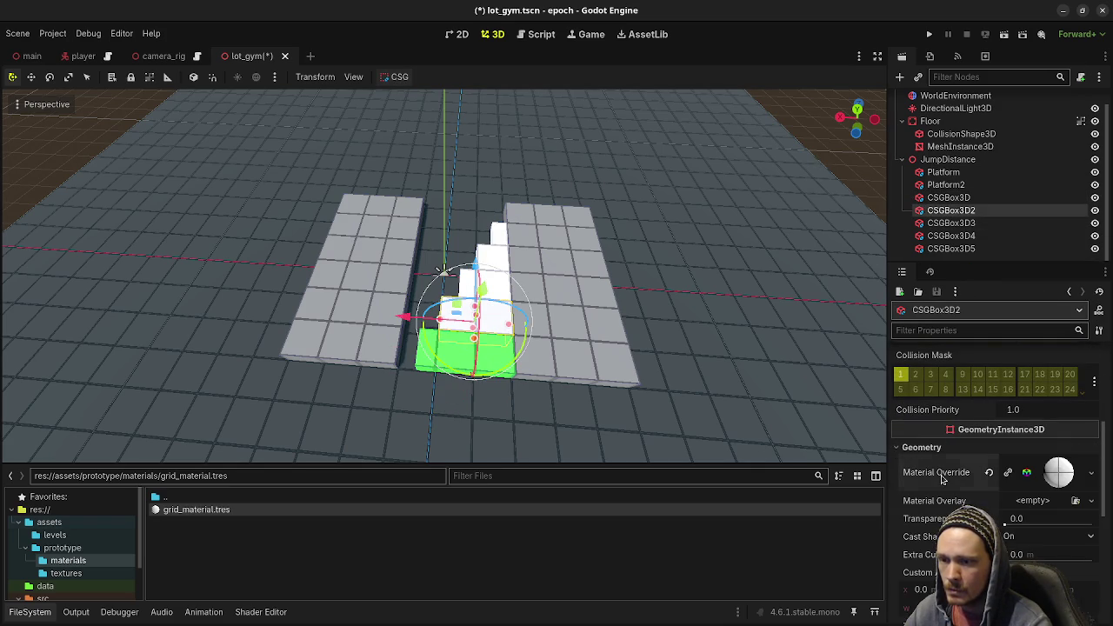
{"action": "right_click", "coordinate": [941, 479]}
{"action": "left_click", "coordinate": [961, 494]}
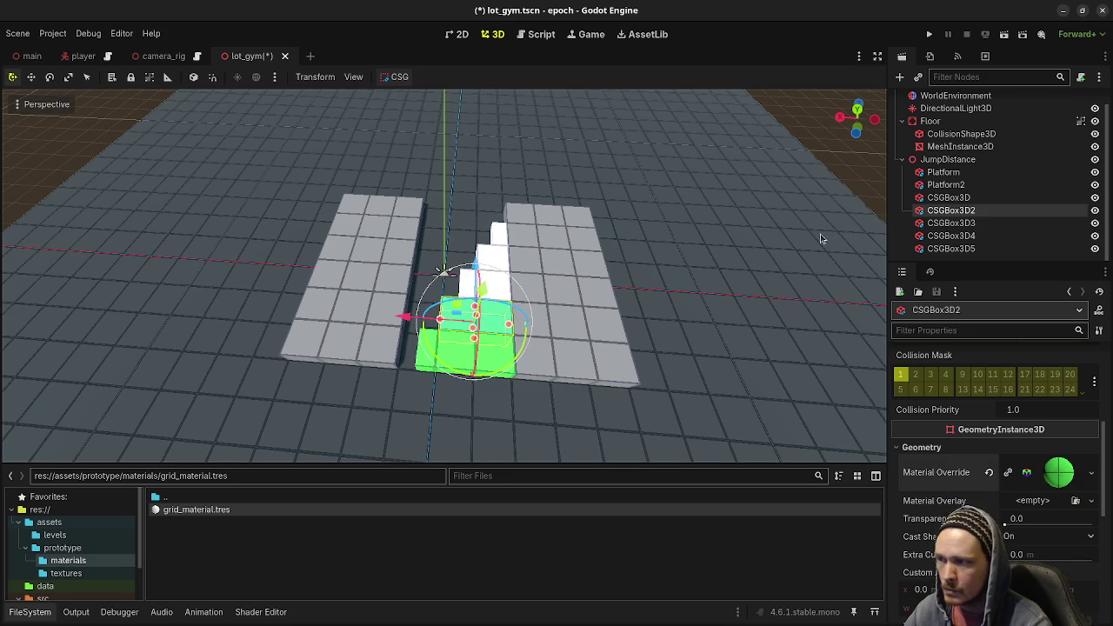
{"action": "left_click", "coordinate": [823, 157]}
{"action": "left_click", "coordinate": [950, 223]}
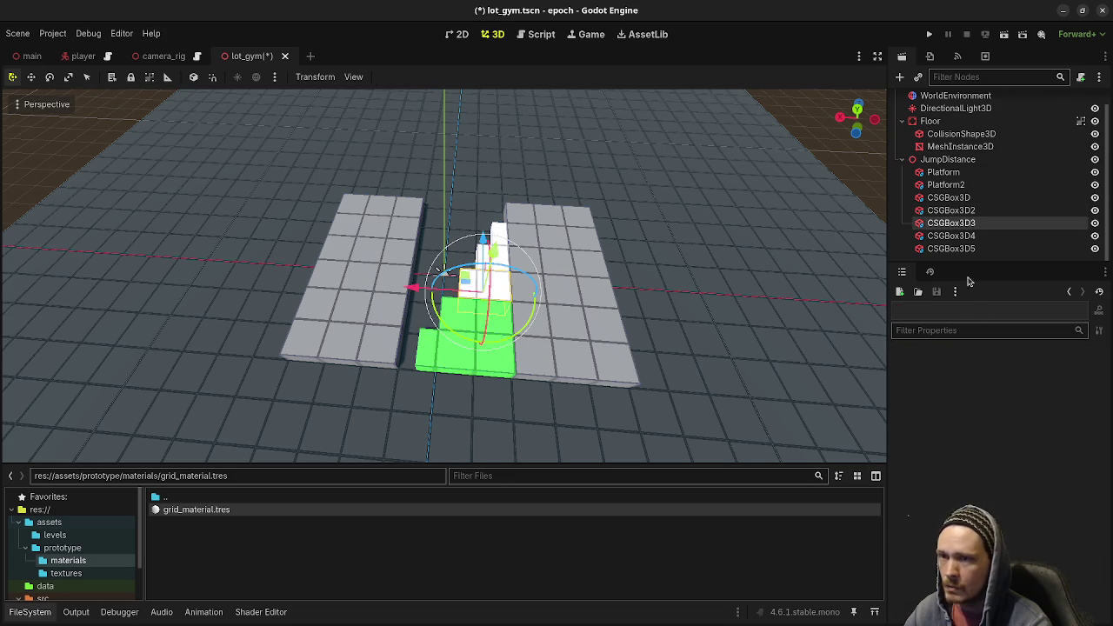
Step: Make CSGBox3D3's material unique and set its albedo to a muted yellow, e0e03f
{"action": "left_click", "coordinate": [920, 378]}
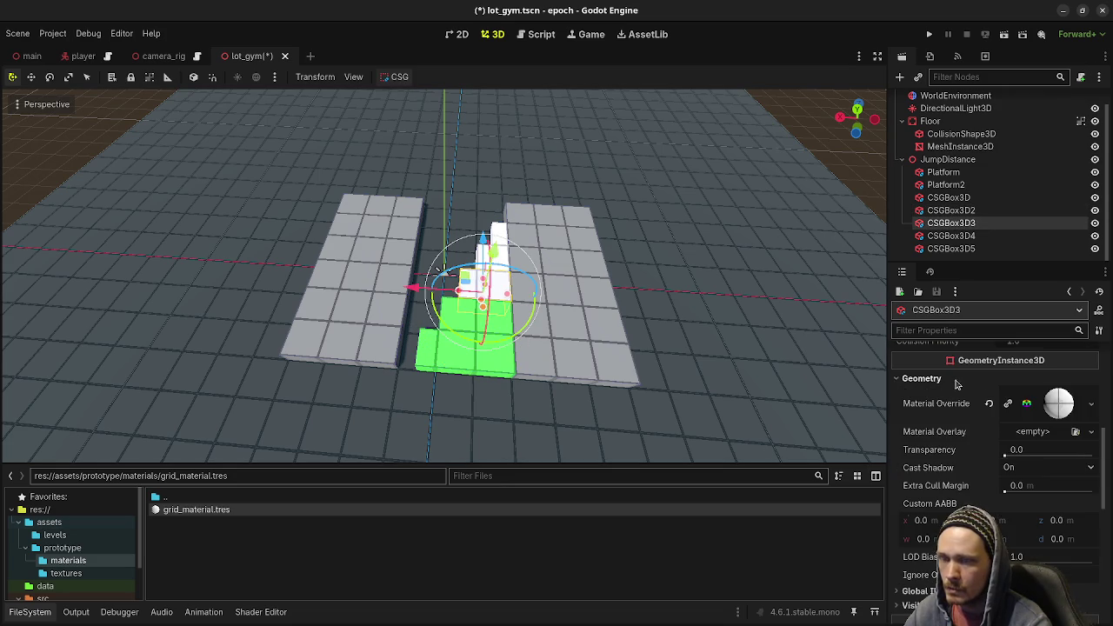
{"action": "left_click", "coordinate": [1091, 404]}
{"action": "left_click", "coordinate": [1044, 518]}
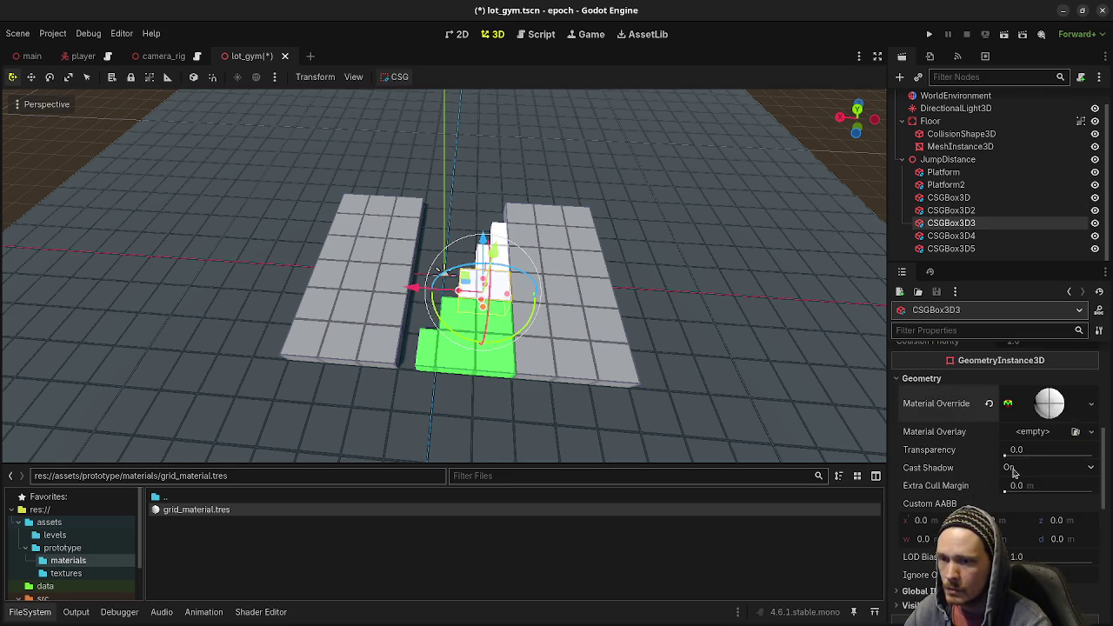
{"action": "left_click", "coordinate": [1049, 402]}
{"action": "scroll", "coordinate": [956, 492], "scroll_direction": "down", "scroll_amount": 3}
{"action": "left_click", "coordinate": [925, 461]}
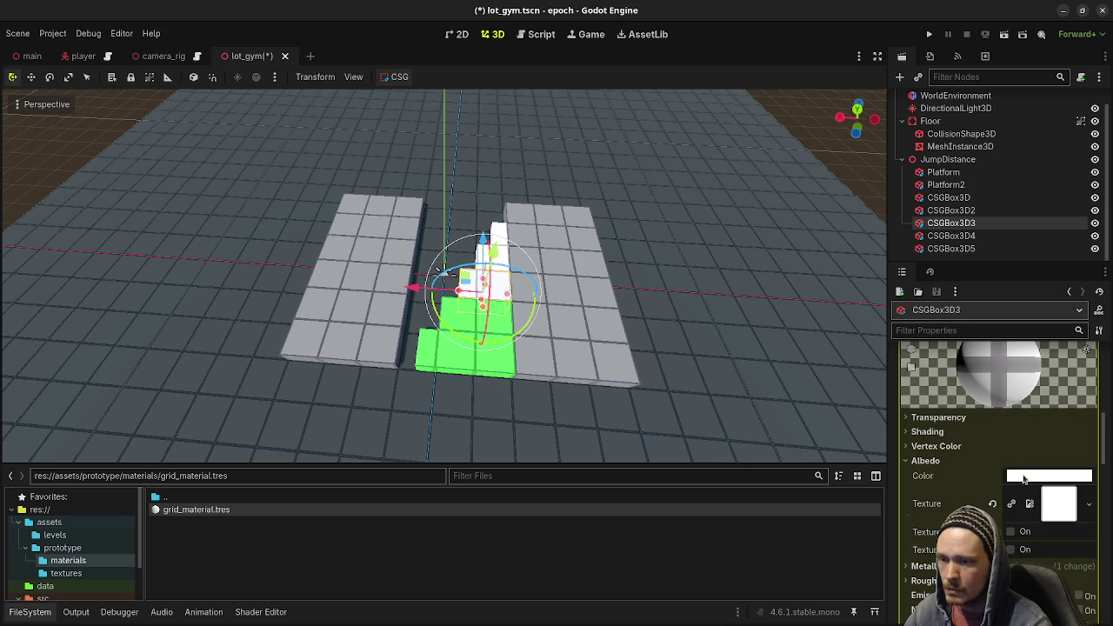
{"action": "left_click", "coordinate": [1024, 477]}
{"action": "left_click", "coordinate": [960, 290]}
{"action": "mouse_move", "coordinate": [998, 336]}
{"action": "left_mouse_down"}
{"action": "mouse_move", "coordinate": [966, 333]}
{"action": "mouse_move", "coordinate": [1039, 323]}
{"action": "mouse_move", "coordinate": [915, 345]}
{"action": "left_mouse_up"}
{"action": "left_click", "coordinate": [948, 484]}
{"action": "left_click", "coordinate": [1047, 475]}
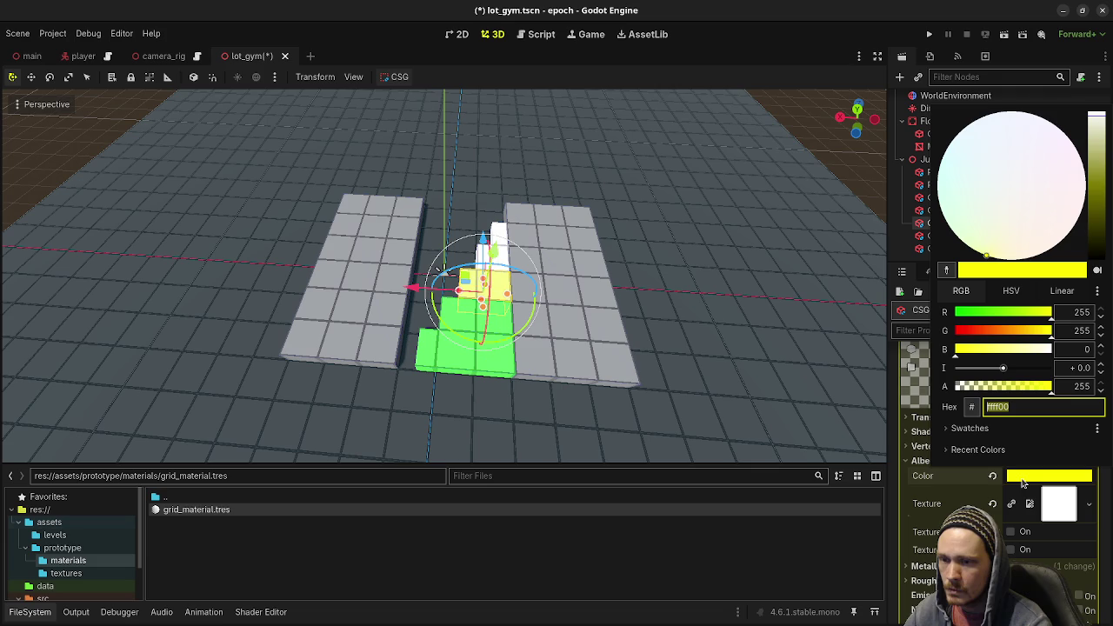
{"action": "left_click", "coordinate": [1010, 290]}
{"action": "mouse_move", "coordinate": [1043, 333]}
{"action": "left_mouse_down"}
{"action": "mouse_move", "coordinate": [1024, 335]}
{"action": "mouse_move", "coordinate": [1039, 350]}
{"action": "left_mouse_up"}
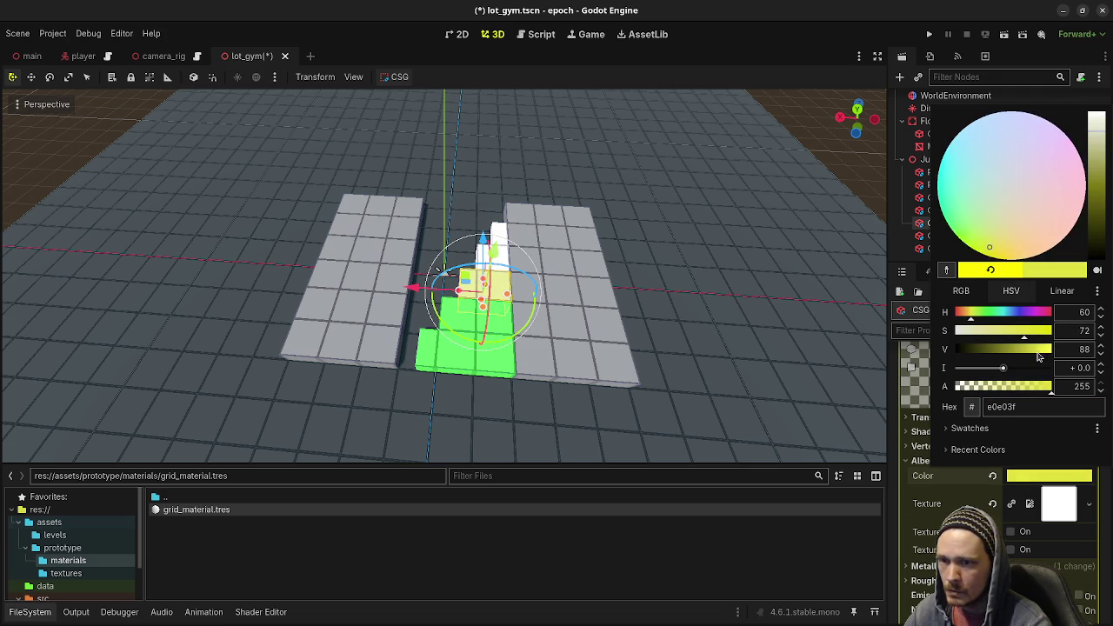
{"action": "left_click", "coordinate": [674, 294]}
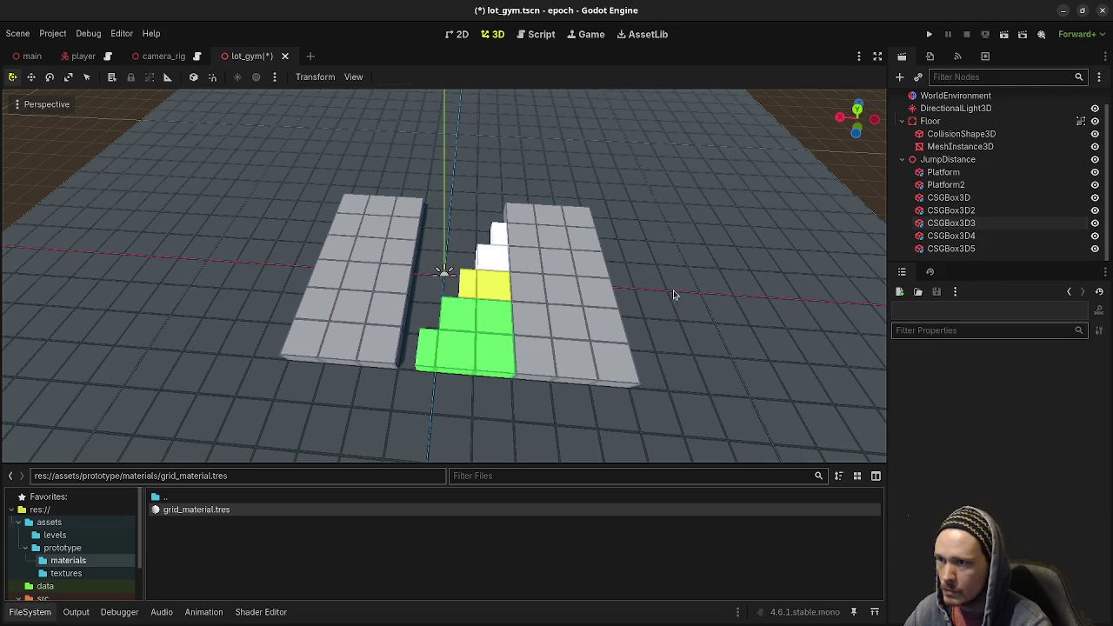
Step: Copy CSGBox3D3's yellow material and paste it onto CSGBox3D4
{"action": "left_click", "coordinate": [950, 222]}
{"action": "right_click", "coordinate": [972, 412]}
{"action": "left_click", "coordinate": [987, 419]}
{"action": "left_click", "coordinate": [945, 236]}
{"action": "left_click", "coordinate": [946, 239]}
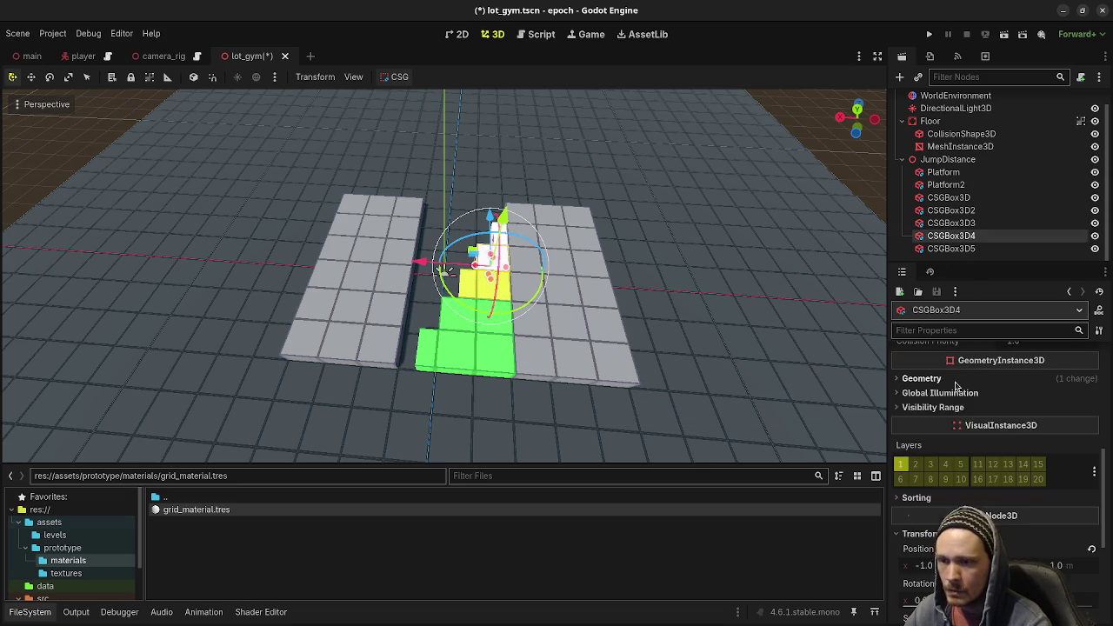
{"action": "left_click", "coordinate": [956, 379]}
{"action": "right_click", "coordinate": [953, 405]}
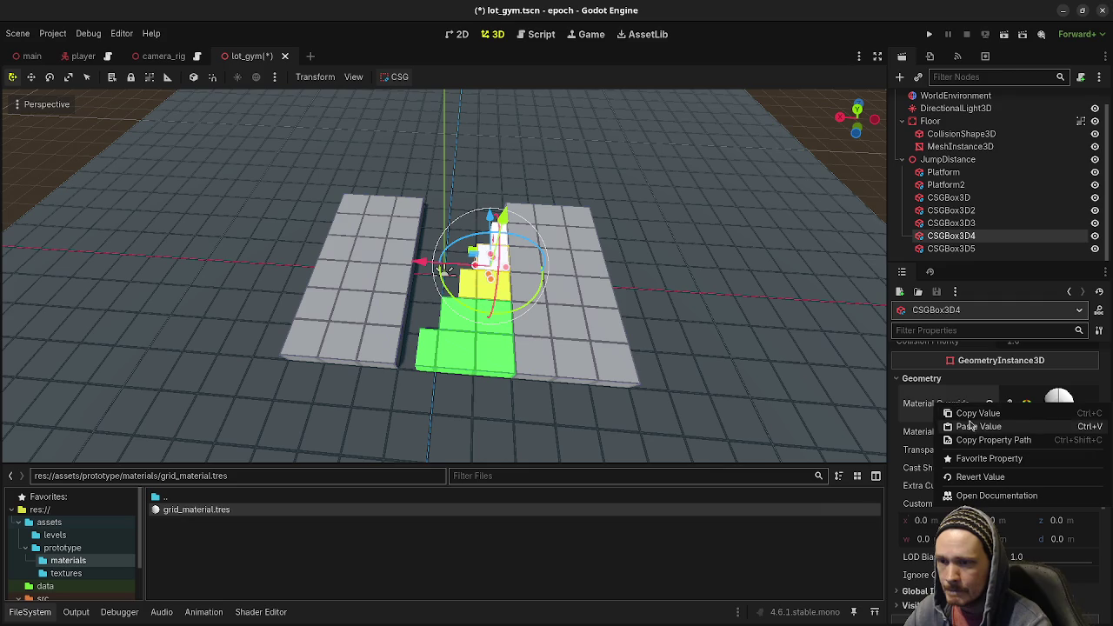
{"action": "left_click", "coordinate": [971, 425]}
{"action": "key", "text": "Escape"}
{"action": "left_click_drag", "start_coordinate": [754, 270], "coordinate": [719, 320]}
Step: Make CSGBox3D5's material unique and set its albedo to red, e03a3a
{"action": "left_click", "coordinate": [951, 249]}
{"action": "left_click", "coordinate": [921, 380]}
{"action": "left_click", "coordinate": [1091, 403]}
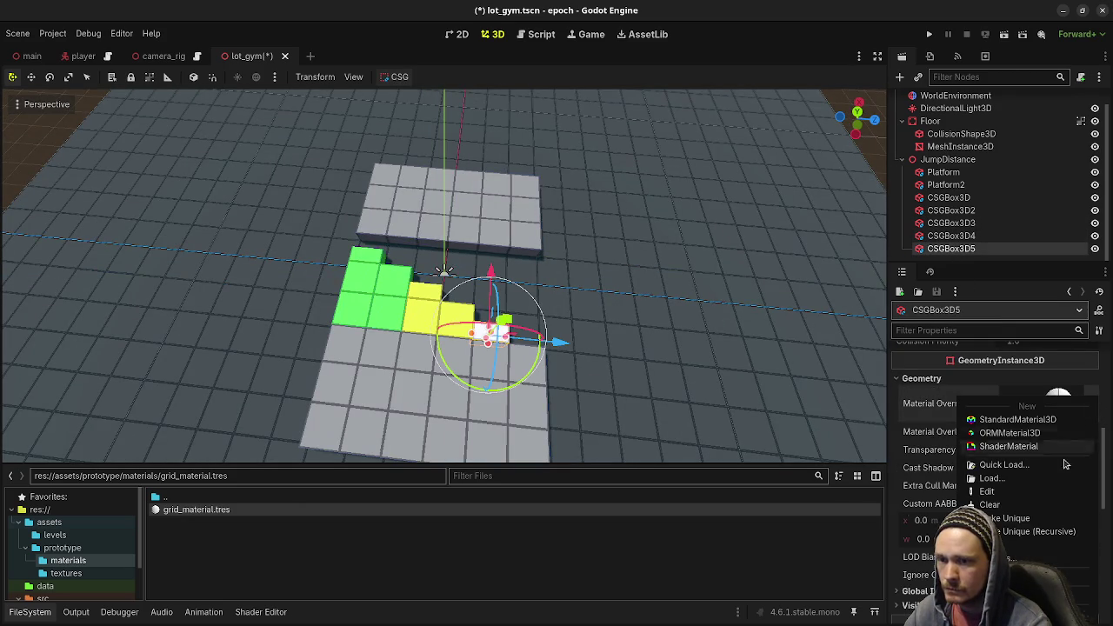
{"action": "left_click", "coordinate": [1072, 518]}
{"action": "left_click", "coordinate": [1052, 408]}
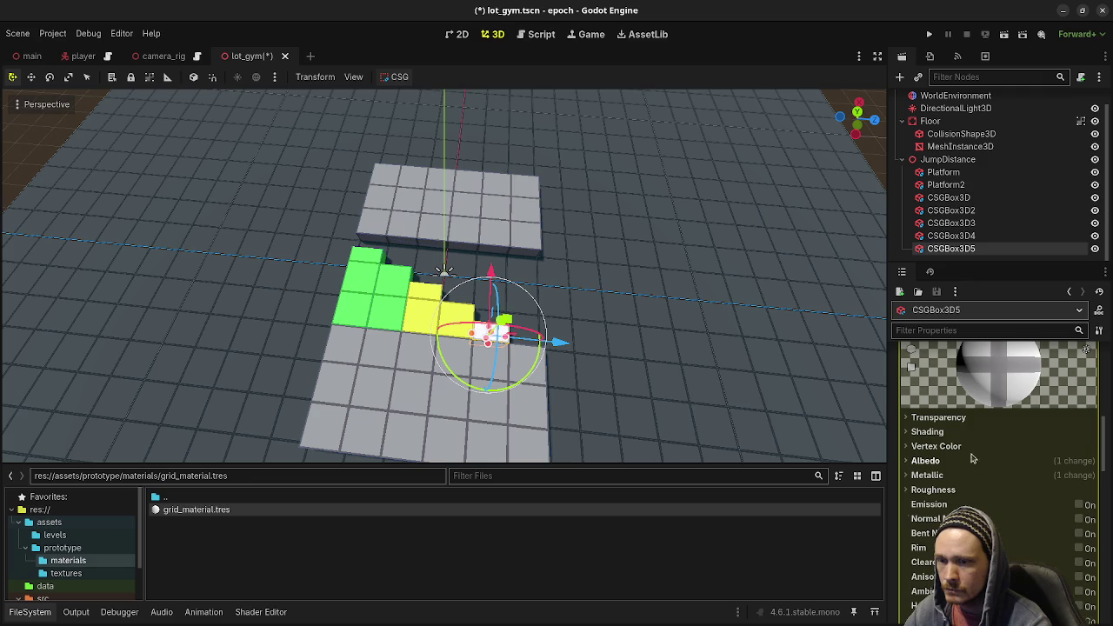
{"action": "left_click", "coordinate": [934, 460]}
{"action": "left_click", "coordinate": [1049, 475]}
{"action": "mouse_move", "coordinate": [1022, 340]}
{"action": "left_mouse_down"}
{"action": "mouse_move", "coordinate": [1093, 343]}
{"action": "mouse_move", "coordinate": [1029, 332]}
{"action": "mouse_move", "coordinate": [1040, 357]}
{"action": "mouse_move", "coordinate": [1027, 335]}
{"action": "left_mouse_up"}
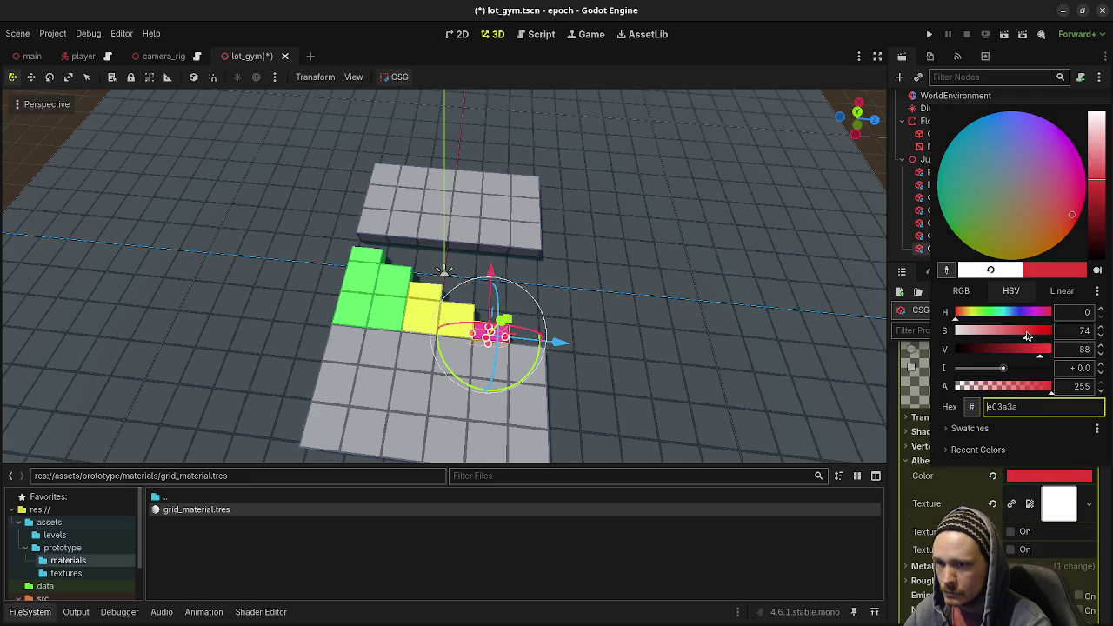
{"action": "left_click", "coordinate": [864, 181]}
{"action": "left_click", "coordinate": [738, 357]}
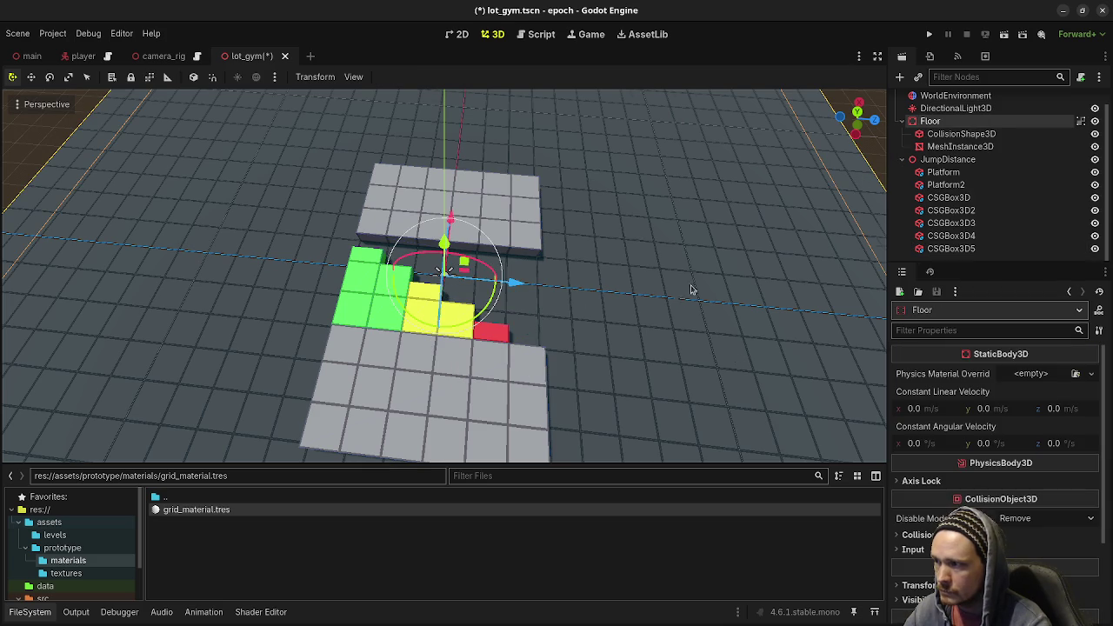
Step: Save and run the game with F5 to walk the coloured steps, then stop it
{"action": "key", "text": "F5"}
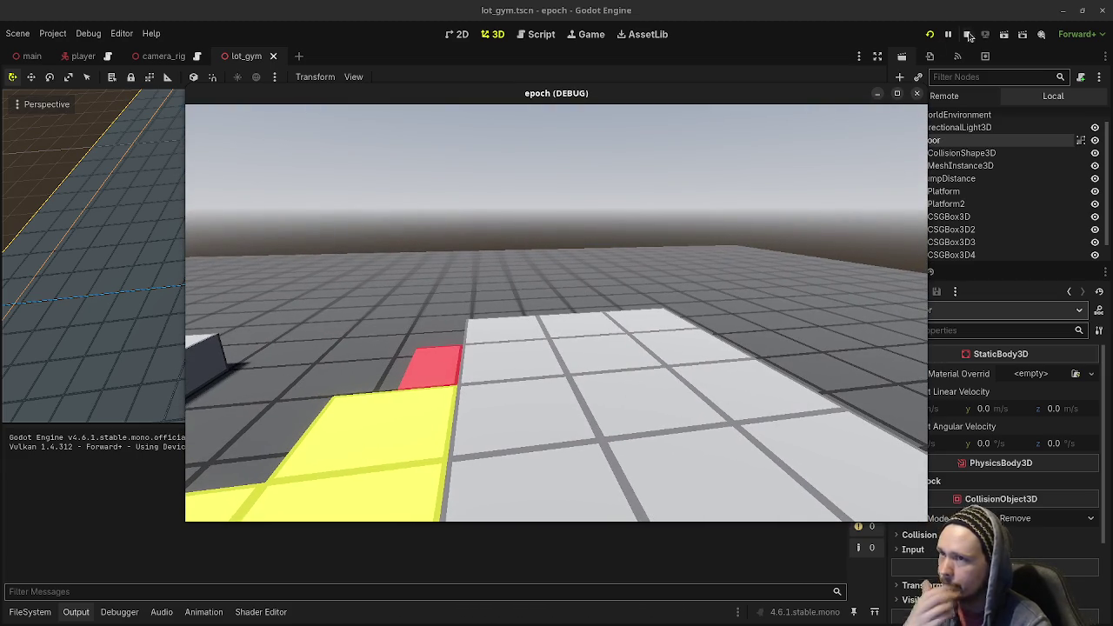
{"action": "left_click", "coordinate": [967, 35]}
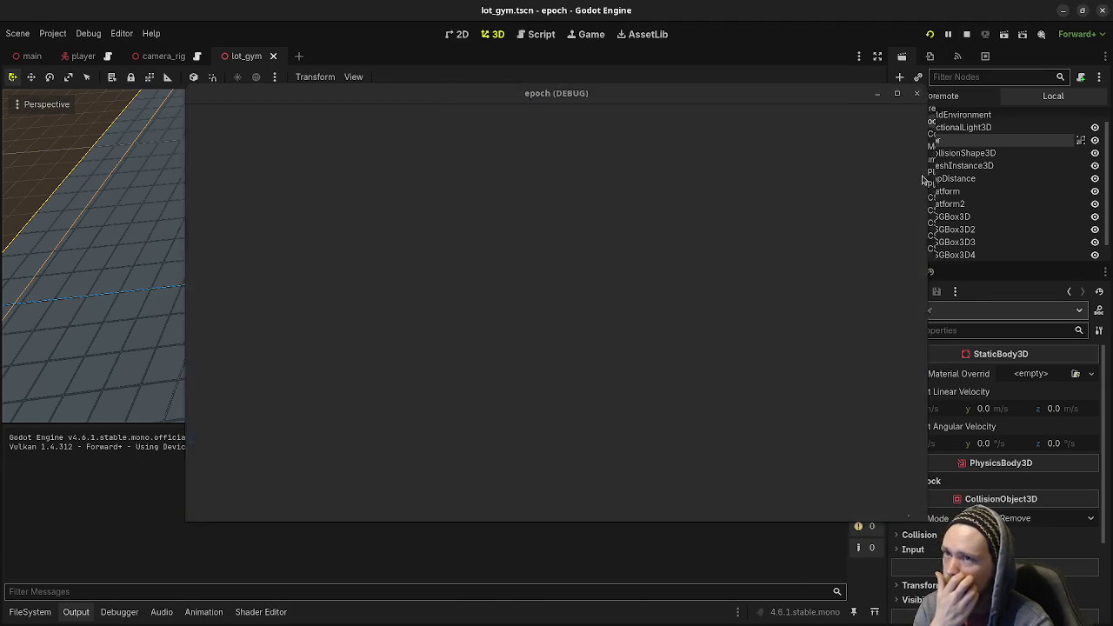
Step: Drag the JumpDistance group in Top view to -7.5, 0, -9.5 and save the scene
{"action": "left_click", "coordinate": [948, 159]}
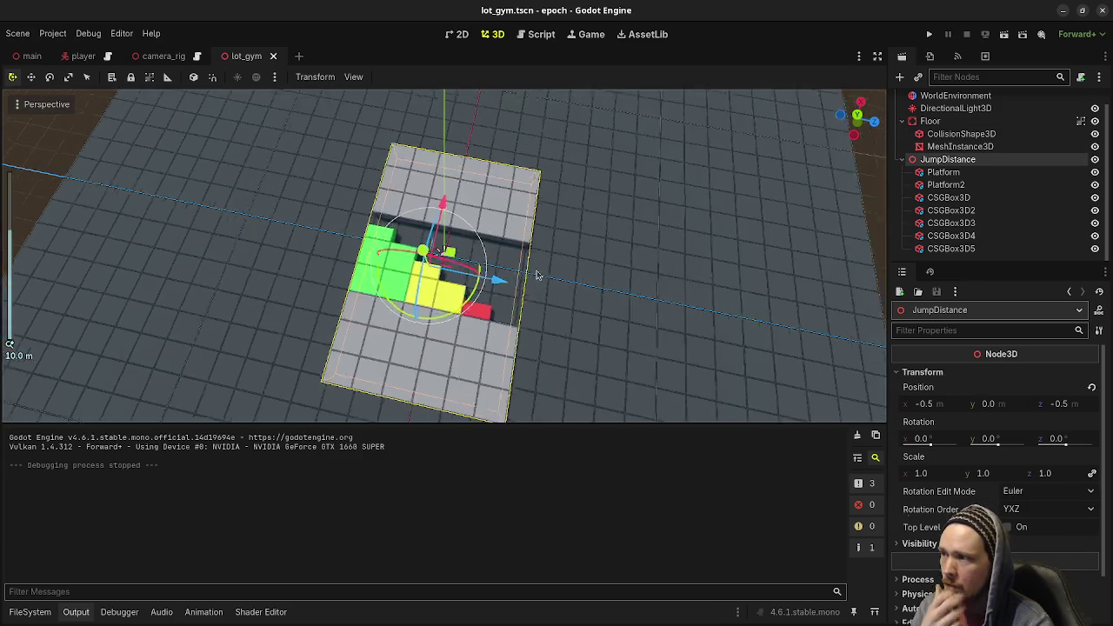
{"action": "scroll", "coordinate": [522, 261], "scroll_direction": "down", "scroll_amount": 5}
{"action": "left_click_drag", "start_coordinate": [289, 232], "coordinate": [430, 263]}
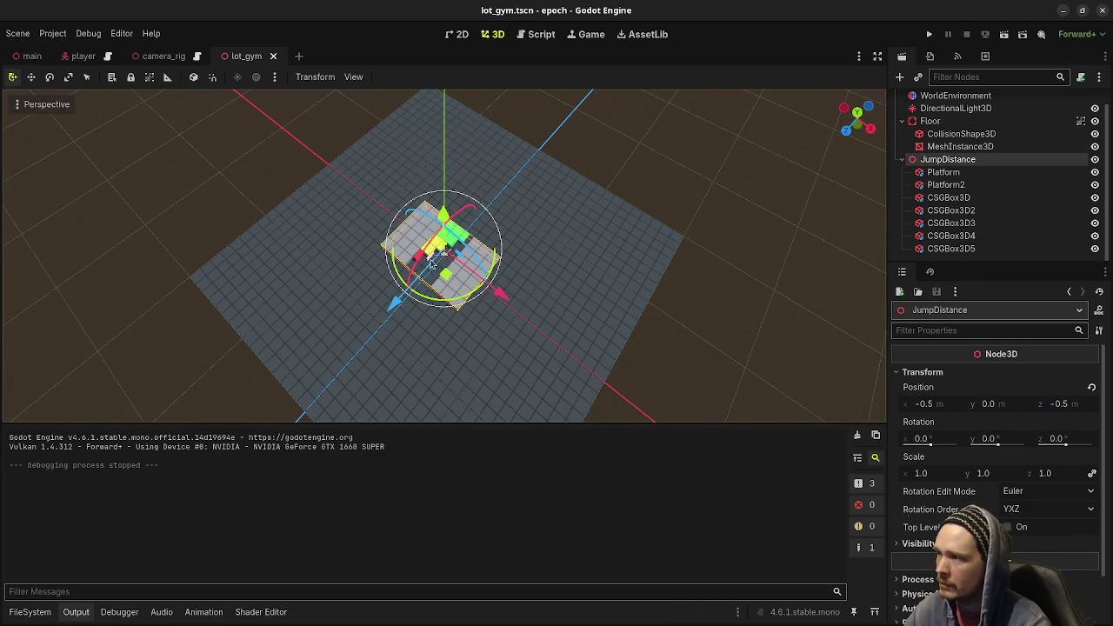
{"action": "key", "text": "KP_7"}
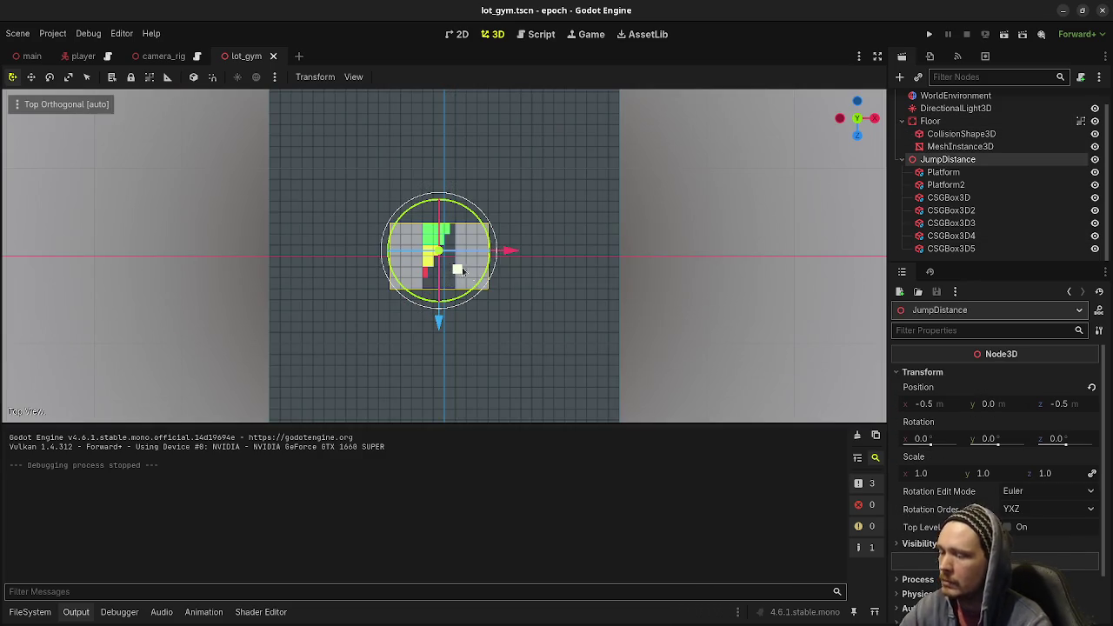
{"action": "mouse_move", "coordinate": [454, 266]}
{"action": "left_mouse_down"}
{"action": "mouse_move", "coordinate": [389, 174]}
{"action": "mouse_move", "coordinate": [379, 177]}
{"action": "left_mouse_up"}
{"action": "mouse_move", "coordinate": [560, 280]}
{"action": "left_mouse_down"}
{"action": "mouse_move", "coordinate": [506, 209]}
{"action": "mouse_move", "coordinate": [469, 203]}
{"action": "mouse_move", "coordinate": [631, 342]}
{"action": "mouse_move", "coordinate": [537, 252]}
{"action": "left_mouse_up"}
{"action": "key", "text": "ctrl+s"}
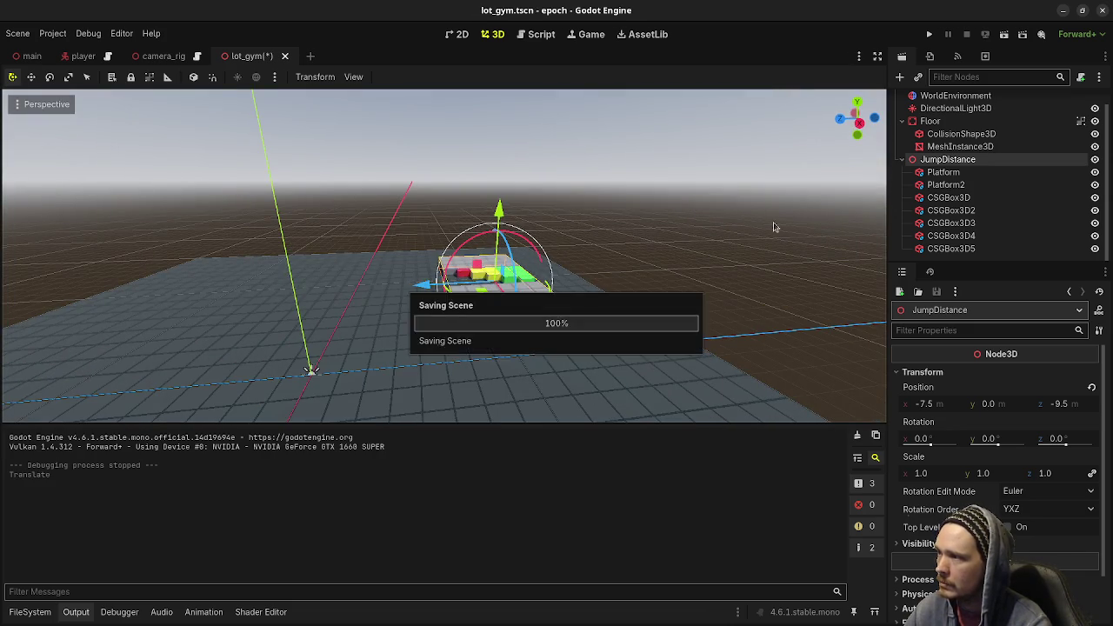
{"action": "left_click", "coordinate": [903, 162]}
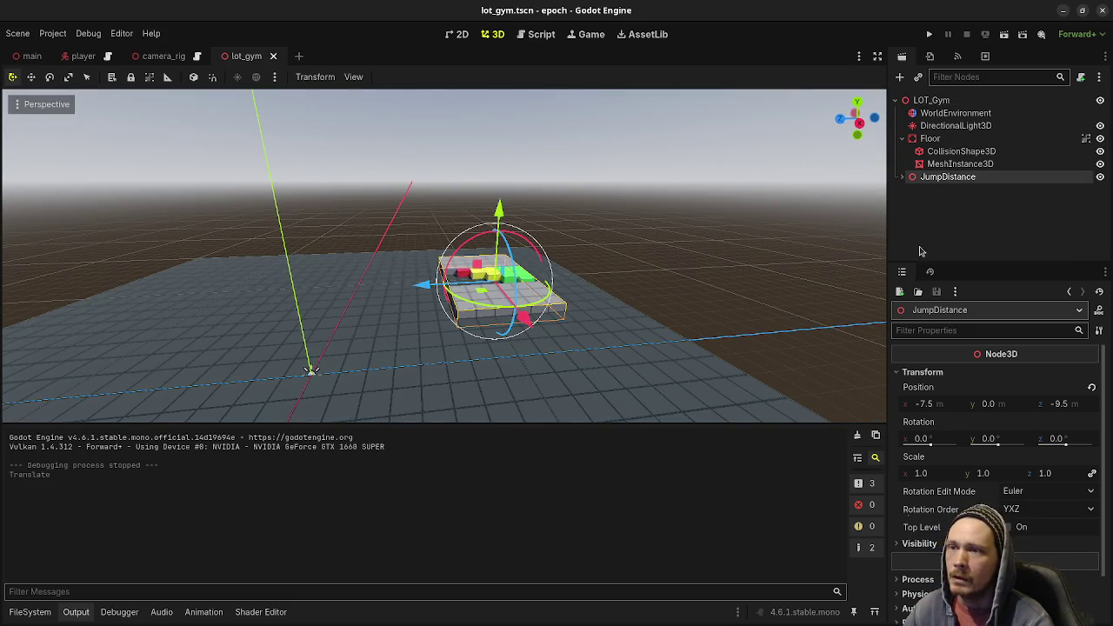
Step: Add a Node3D child under LOT_Gym and rename it Slope
{"action": "left_click", "coordinate": [931, 100]}
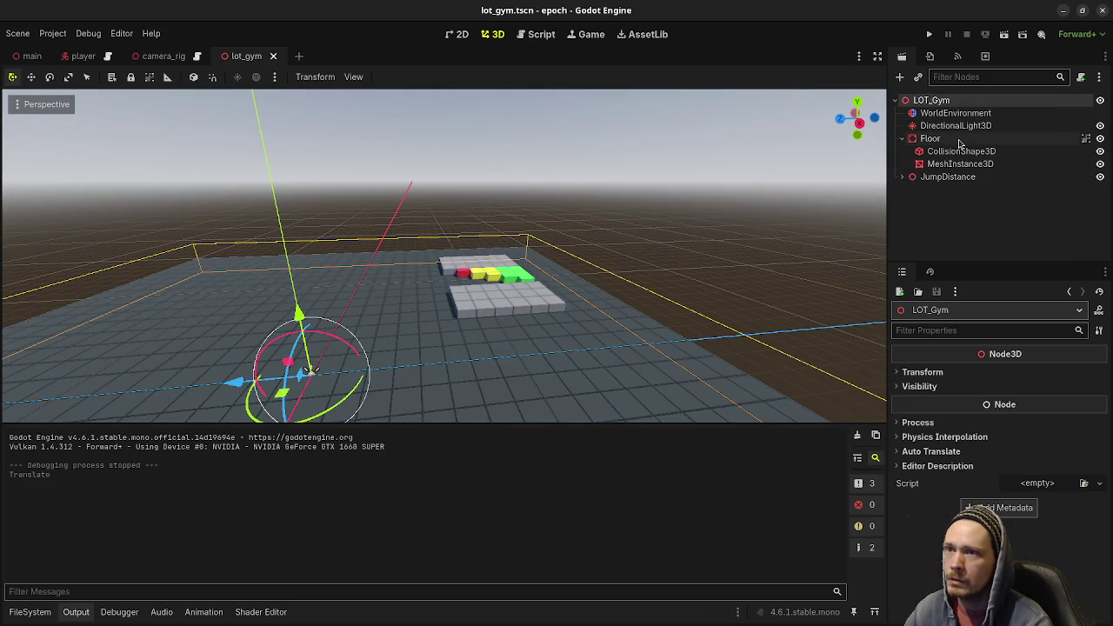
{"action": "key", "text": "ctrl+a"}
{"action": "type", "text": "node3d"}
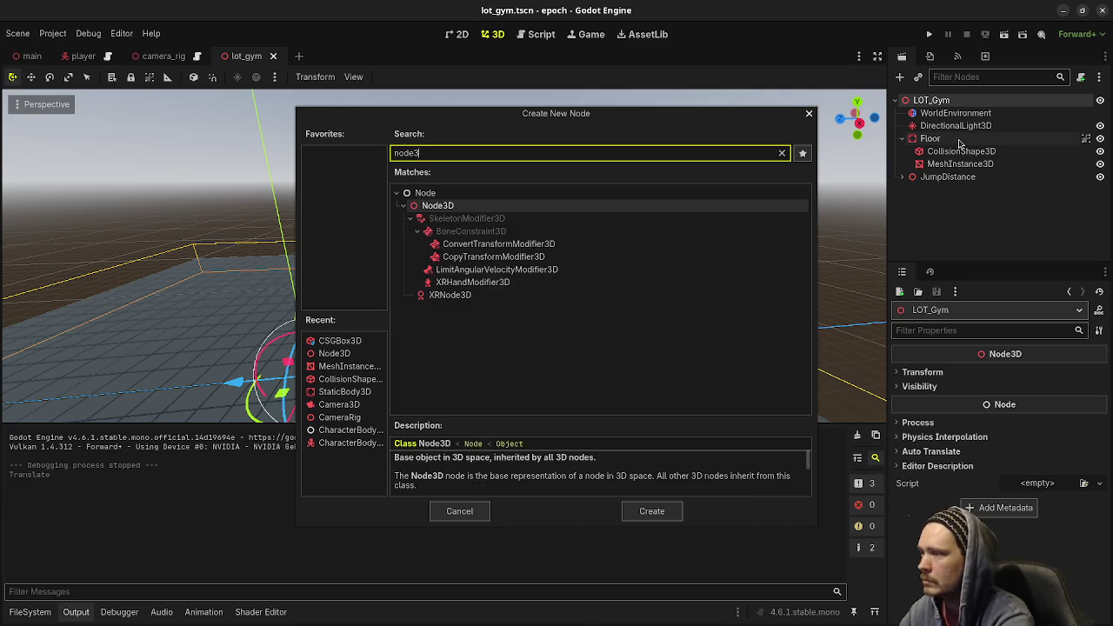
{"action": "key", "text": "Return"}
{"action": "key", "text": "F2"}
{"action": "type", "text": "R"}
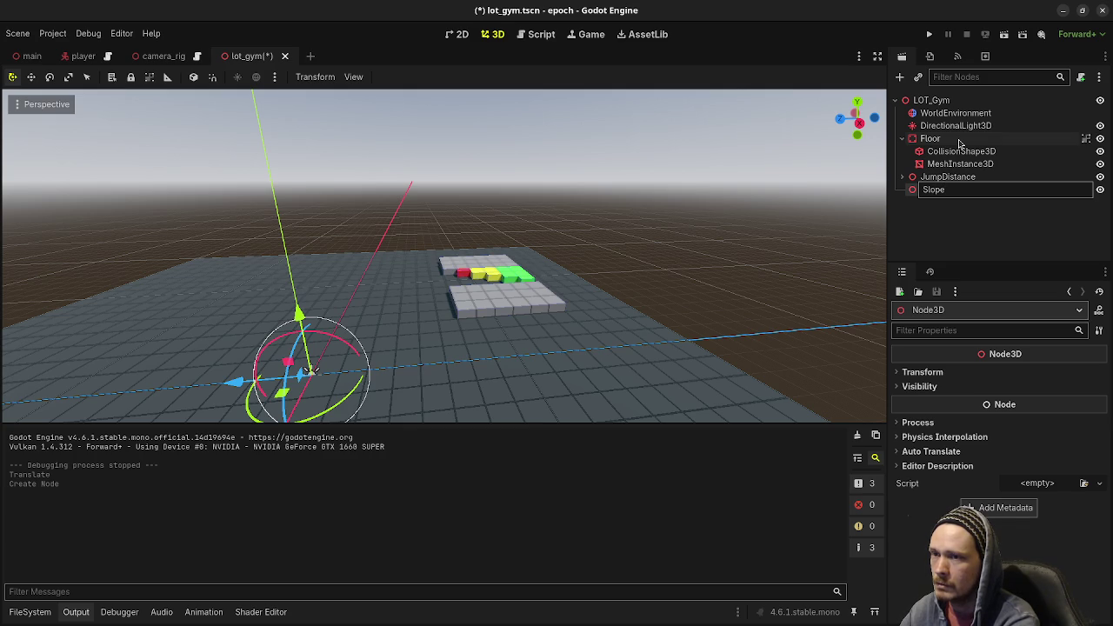
{"action": "key", "text": "Return"}
Step: Add a 1 × 1 × 1 m CSGBox3D child inside the Slope node
{"action": "left_click", "coordinate": [900, 76]}
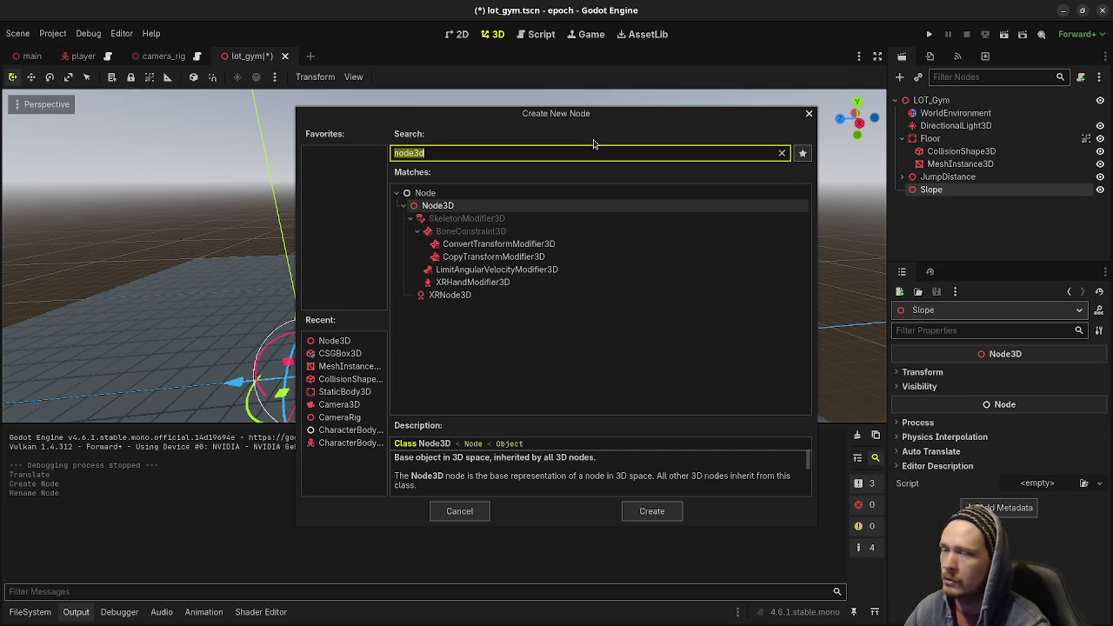
{"action": "type", "text": "csg"}
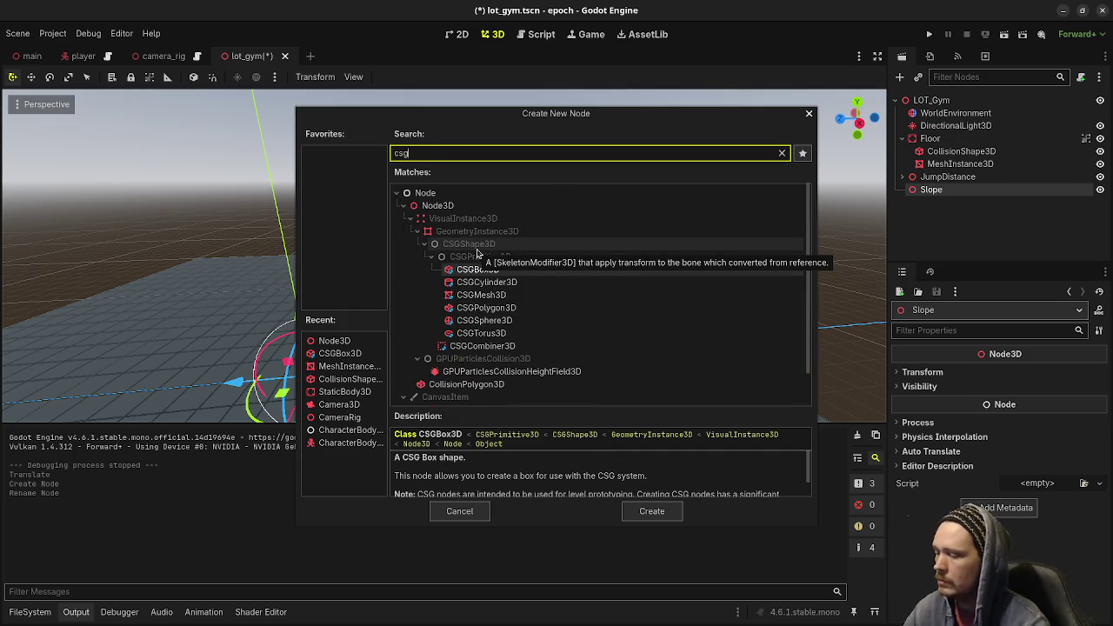
{"action": "key", "text": "Return"}
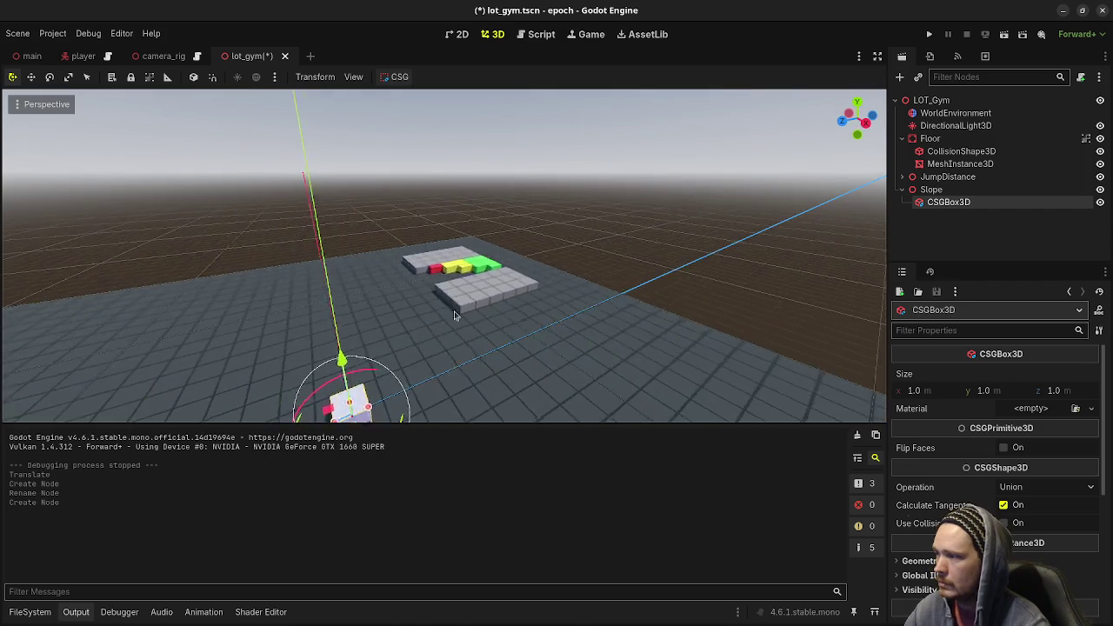
{"action": "left_click_drag", "start_coordinate": [624, 283], "coordinate": [604, 277]}
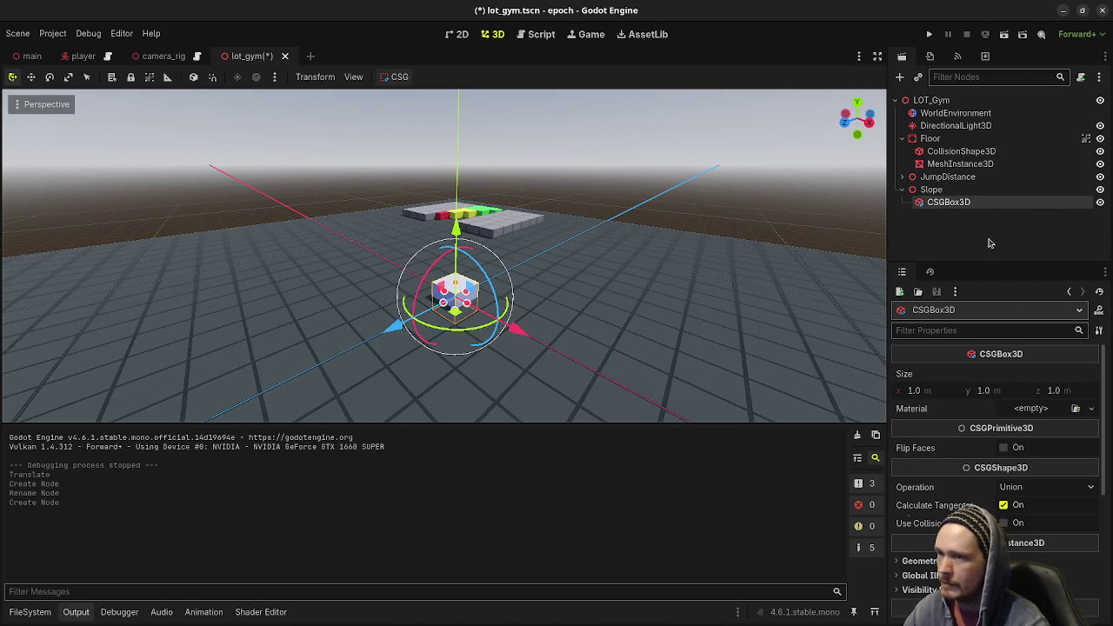
{"action": "left_click", "coordinate": [992, 394]}
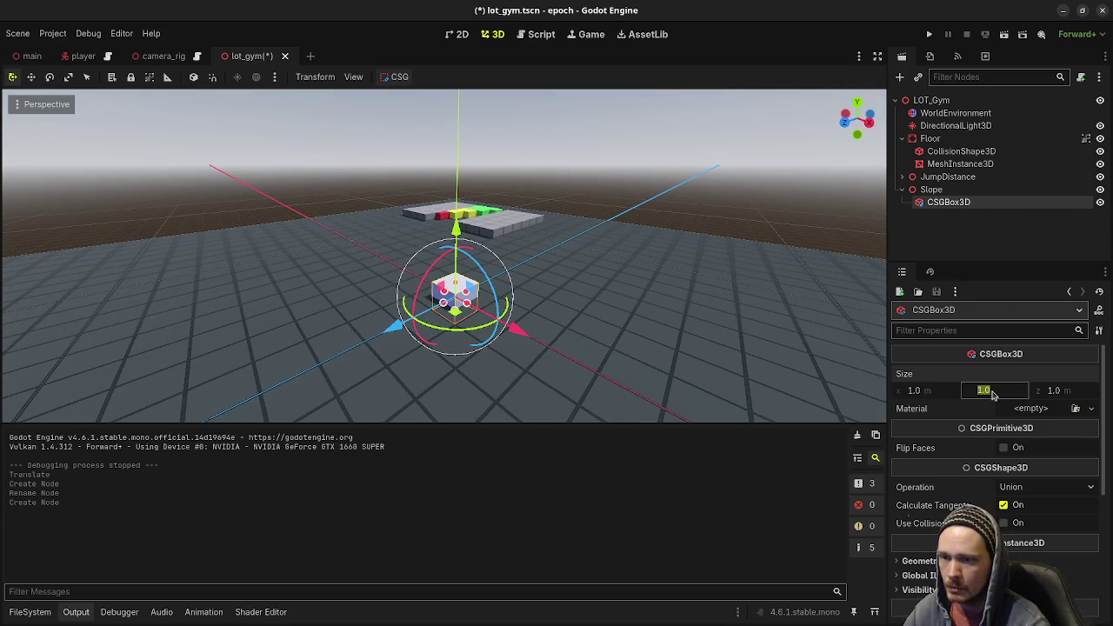
Step: Set the Slope box's height to 2 m and raise it onto the floor
{"action": "type", "text": "2"}
{"action": "key", "text": "Return"}
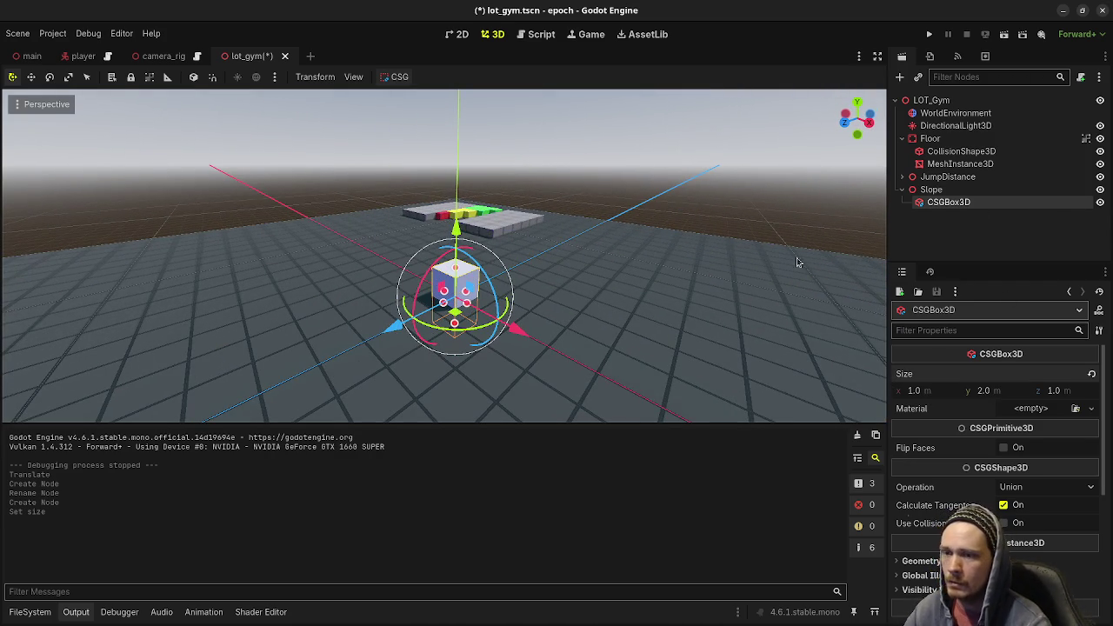
{"action": "left_click_drag", "start_coordinate": [456, 228], "coordinate": [459, 196]}
{"action": "mouse_move", "coordinate": [567, 268]}
{"action": "left_mouse_down"}
{"action": "mouse_move", "coordinate": [664, 193]}
{"action": "mouse_move", "coordinate": [597, 280]}
{"action": "mouse_move", "coordinate": [663, 266]}
{"action": "left_mouse_up"}
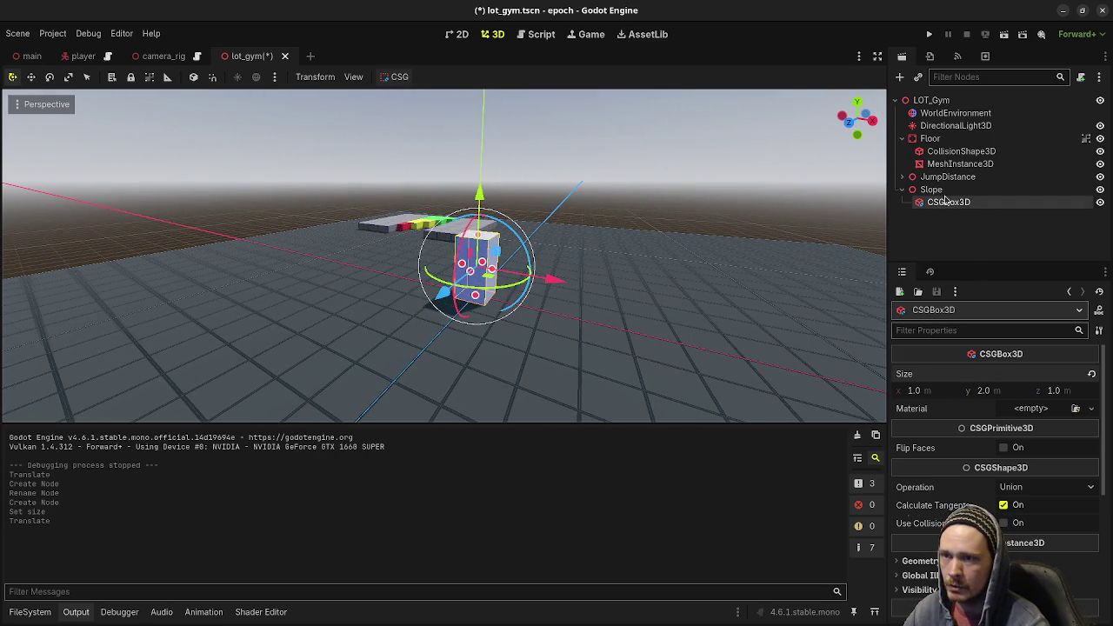
Step: Change the box's Size y to 3 m and run the scene
{"action": "left_click", "coordinate": [995, 393]}
{"action": "type", "text": "3"}
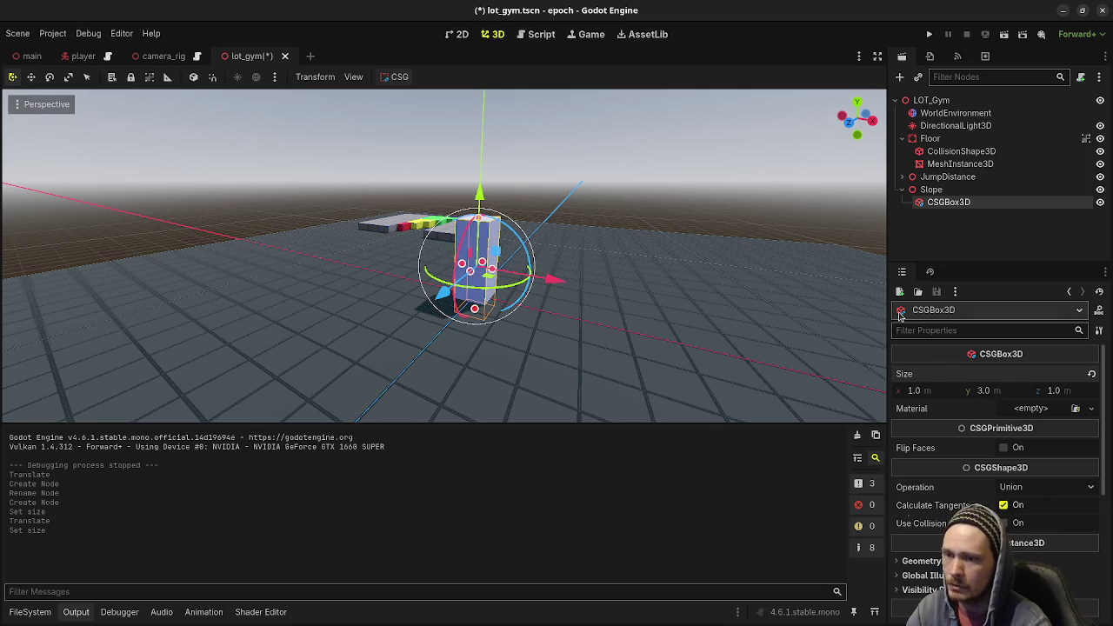
{"action": "scroll", "coordinate": [999, 478], "scroll_direction": "down", "scroll_amount": 3}
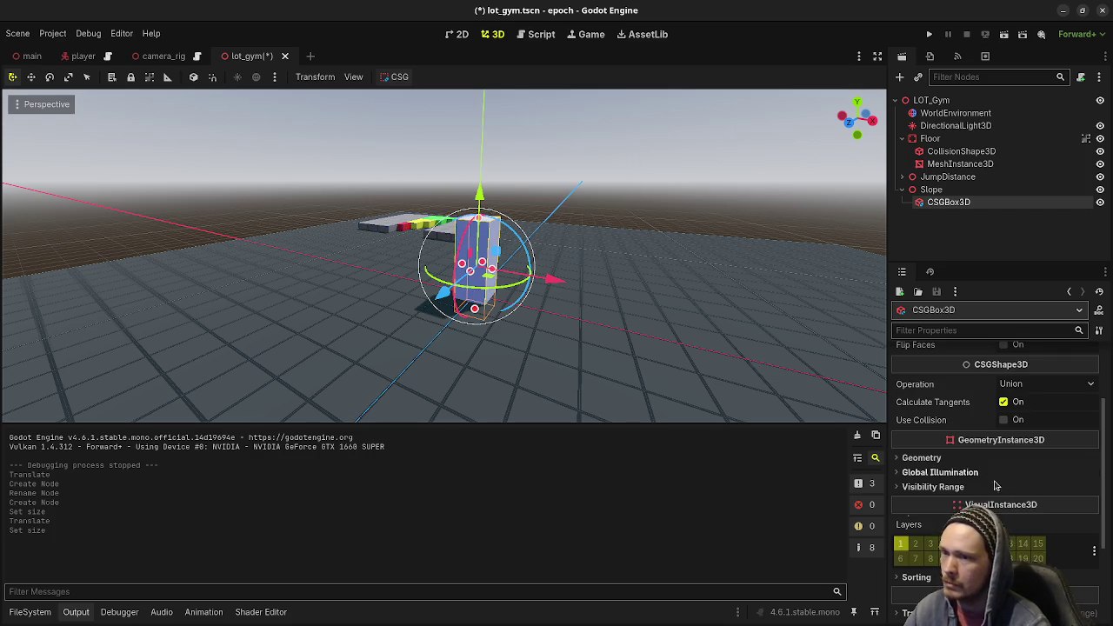
{"action": "scroll", "coordinate": [999, 478], "scroll_direction": "down", "scroll_amount": 3}
{"action": "left_click", "coordinate": [922, 509]}
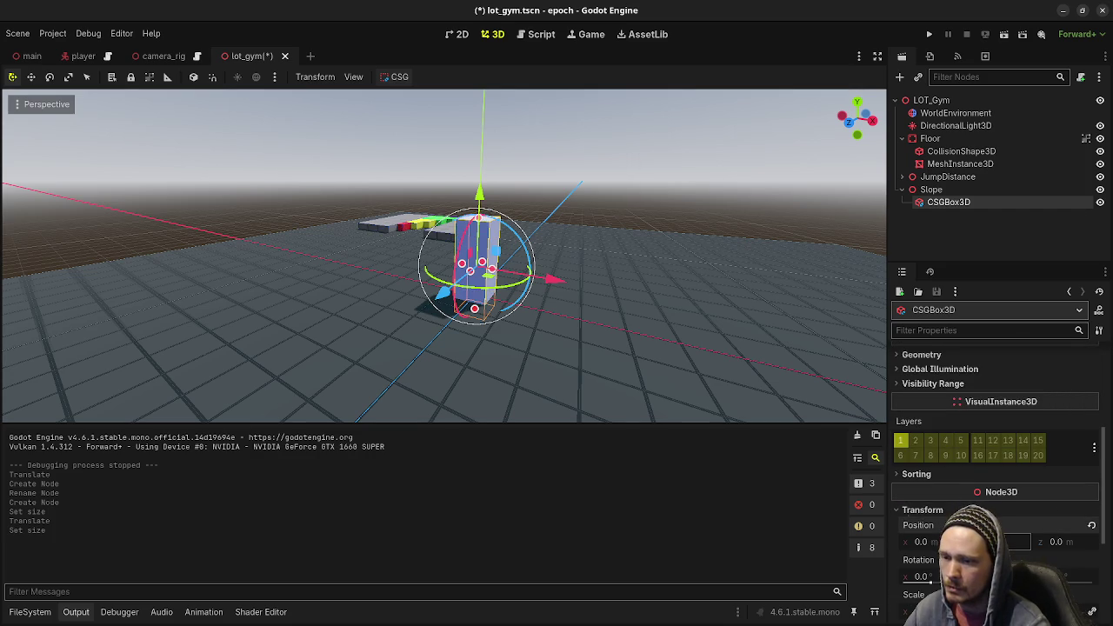
{"action": "key", "text": "F5"}
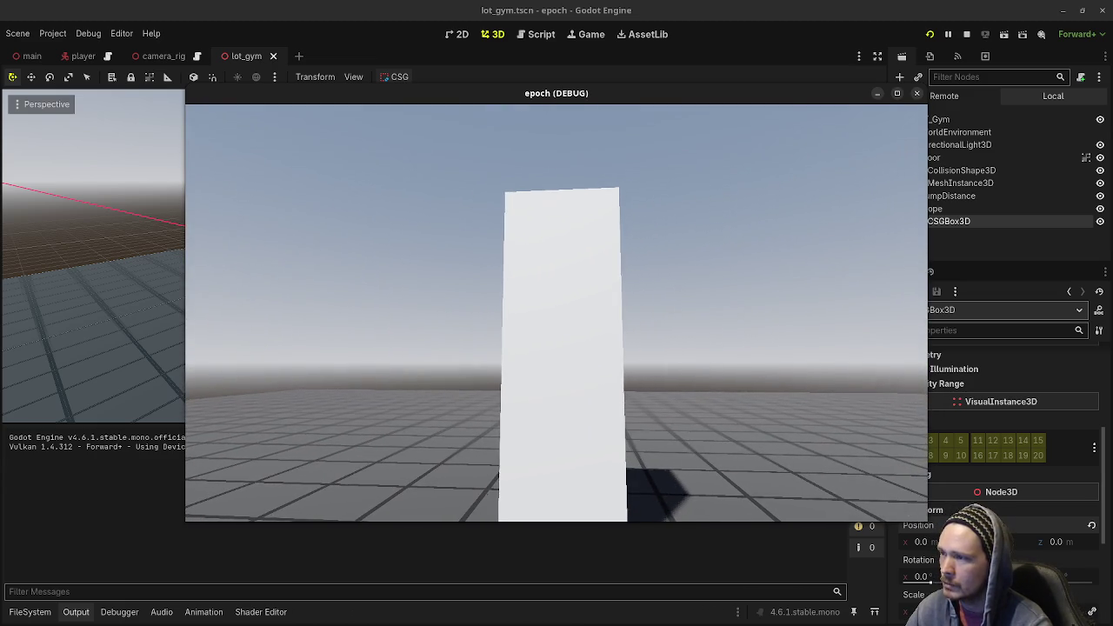
Step: Close the game, undo the box's last changes, then save, rerun and stop the game
{"action": "left_click", "coordinate": [967, 34]}
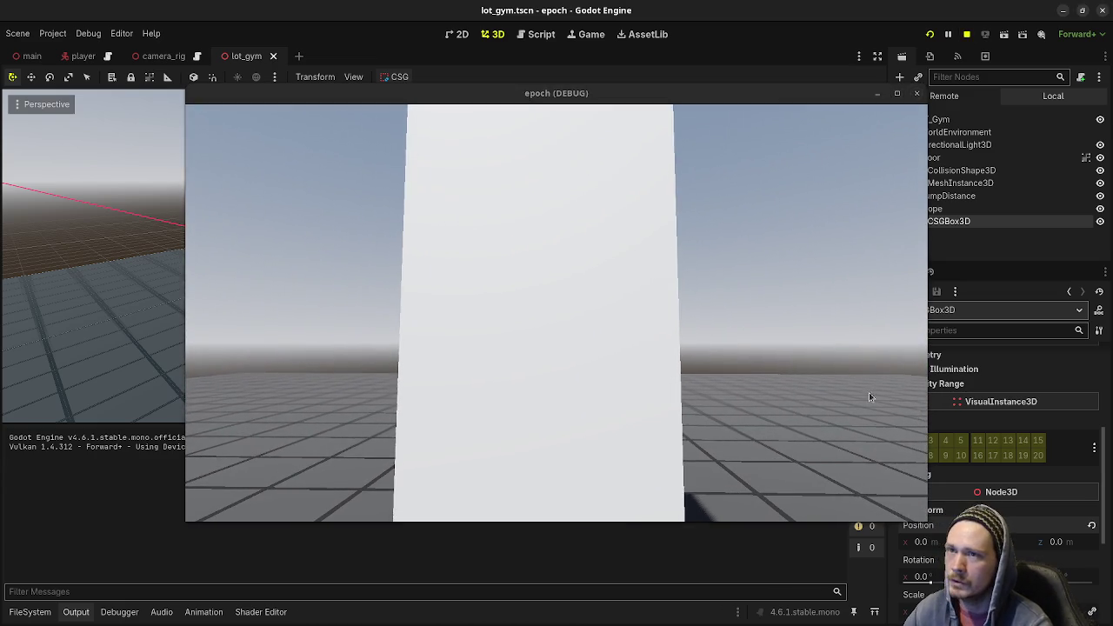
{"action": "key", "text": "ctrl+z"}
{"action": "key", "text": "ctrl+z"}
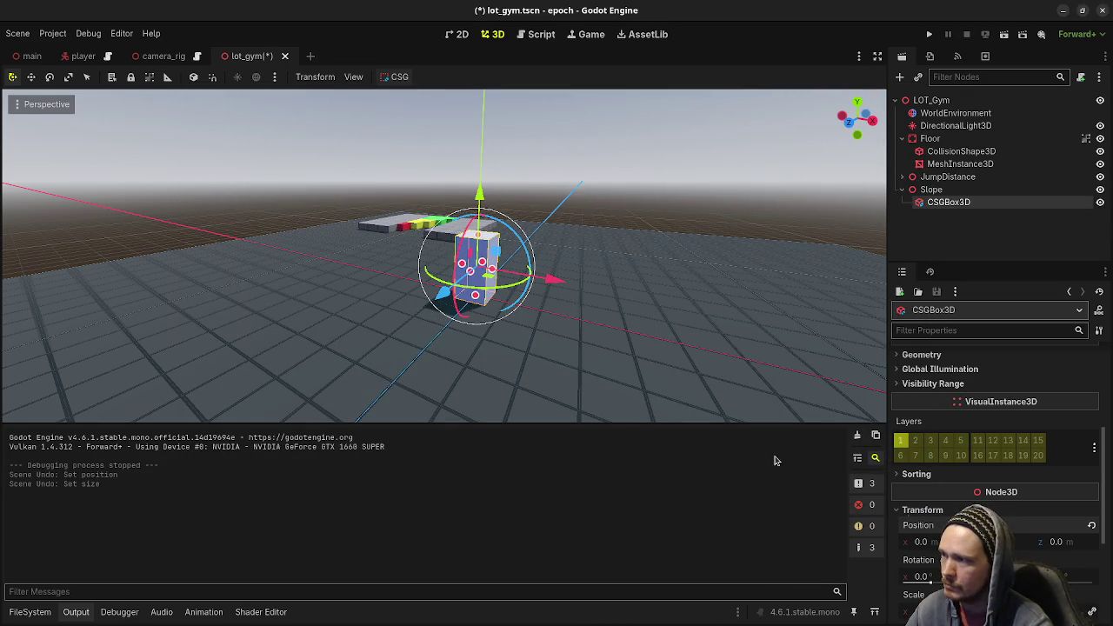
{"action": "key", "text": "ctrl+s"}
{"action": "key", "text": "F5"}
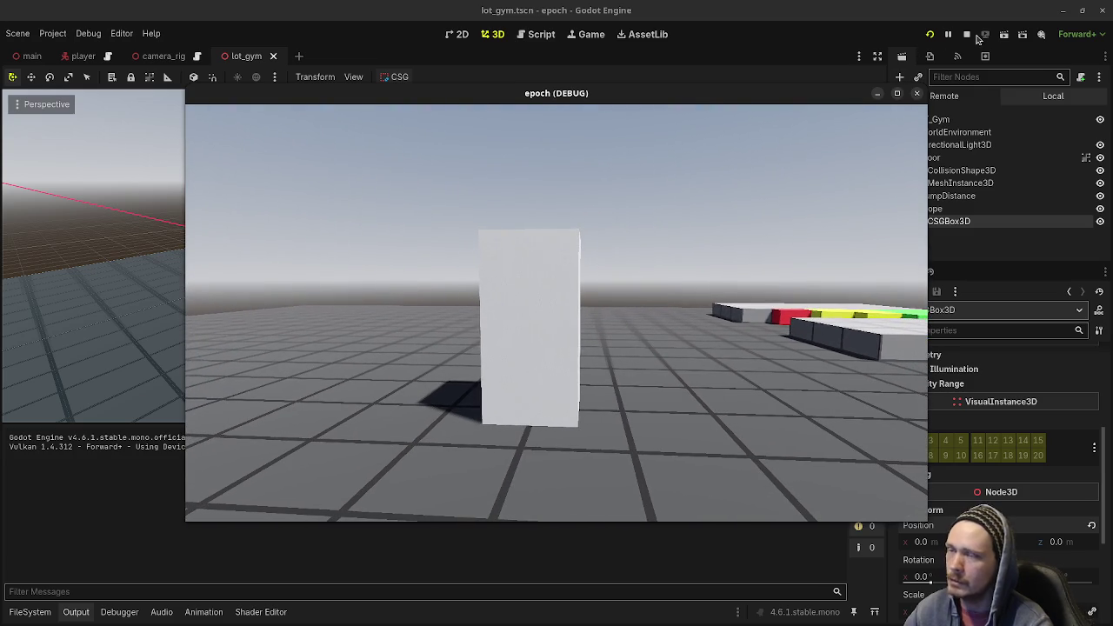
{"action": "left_click", "coordinate": [965, 34]}
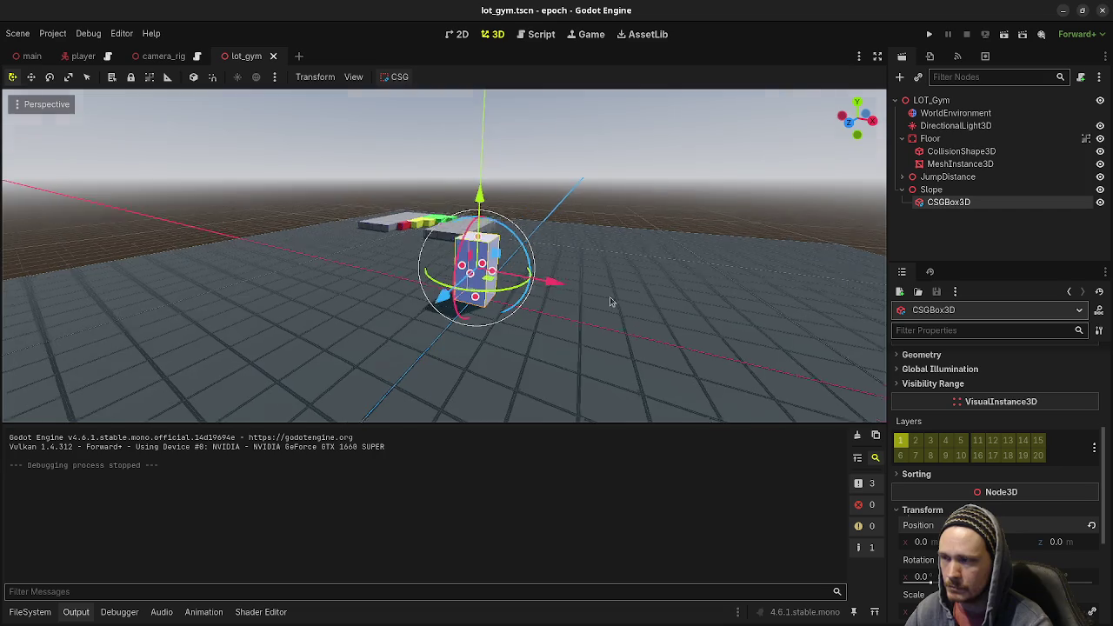
Step: In top view, move the box -1 on X, then duplicate it and shift the copy +1 on X
{"action": "left_click_drag", "start_coordinate": [607, 288], "coordinate": [628, 301]}
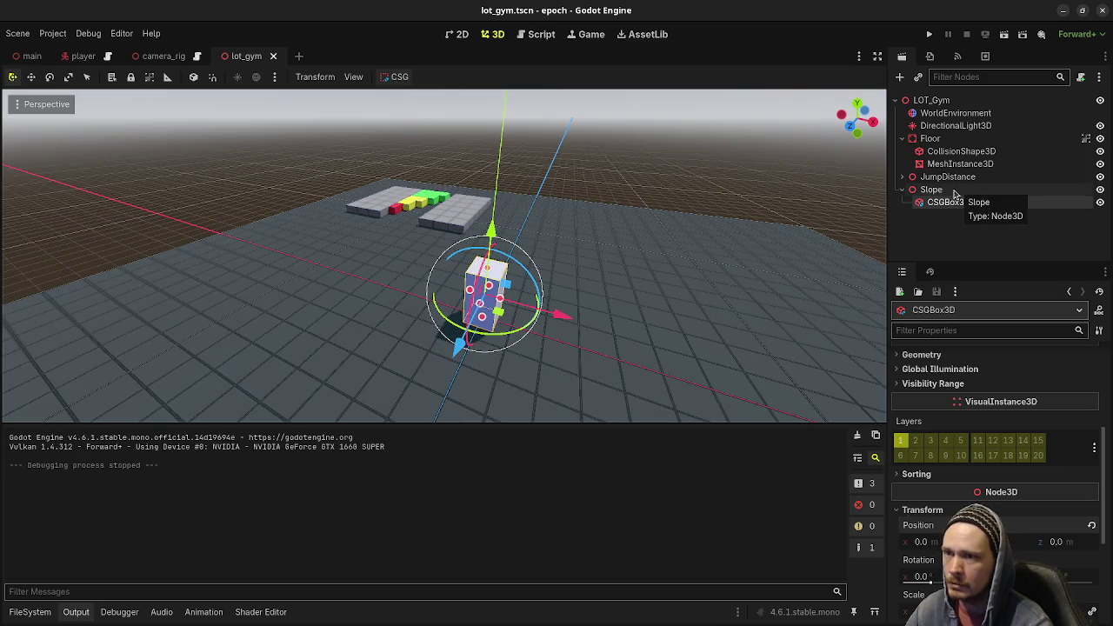
{"action": "key", "text": "KP_7"}
{"action": "scroll", "coordinate": [573, 354], "scroll_direction": "up", "scroll_amount": 5}
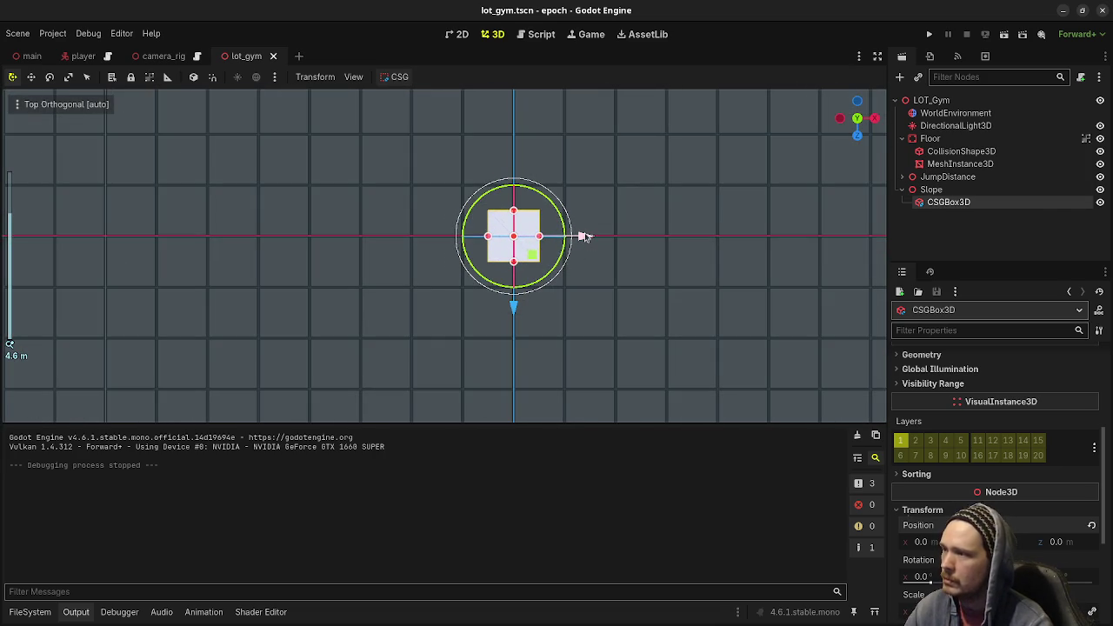
{"action": "mouse_move", "coordinate": [582, 235]}
{"action": "left_mouse_down"}
{"action": "mouse_move", "coordinate": [541, 240]}
{"action": "mouse_move", "coordinate": [640, 241]}
{"action": "left_mouse_up"}
{"action": "key", "text": "ctrl+d"}
{"action": "key", "text": "ctrl+d"}
{"action": "left_click_drag", "start_coordinate": [564, 365], "coordinate": [594, 256]}
{"action": "left_click_drag", "start_coordinate": [737, 300], "coordinate": [687, 278]}
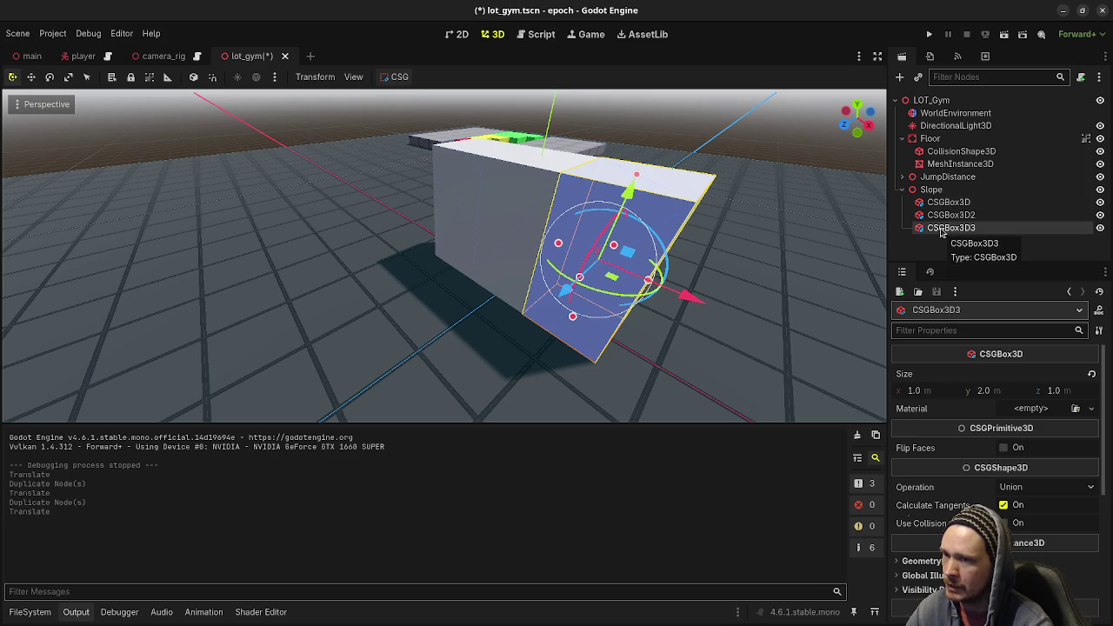
{"action": "left_click", "coordinate": [932, 189]}
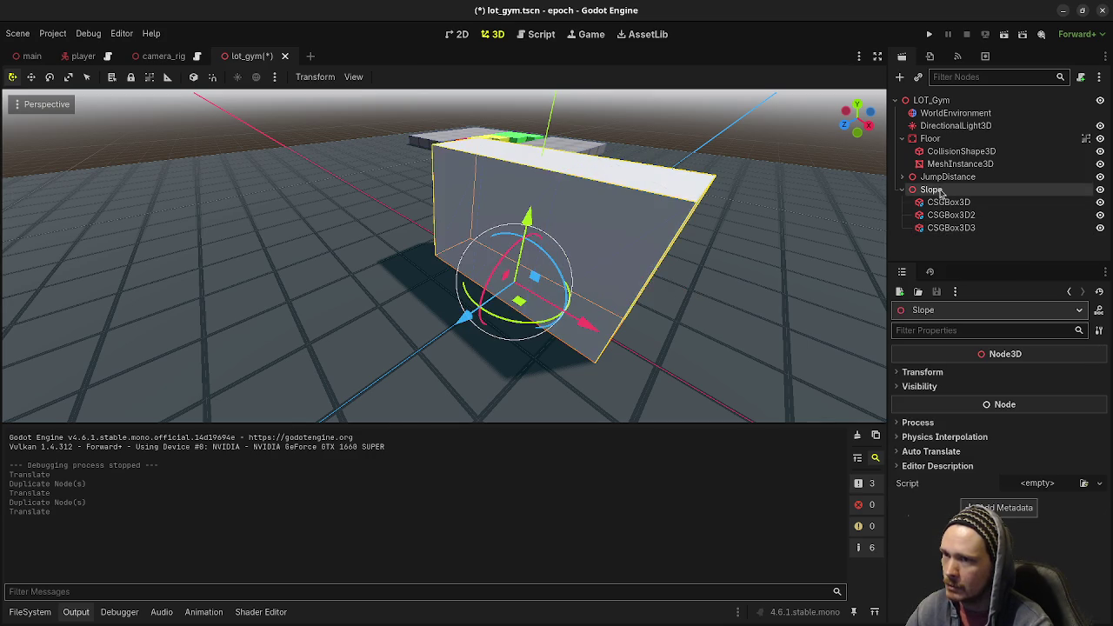
Step: Add a Node3D under Slope positioned at y 2, z 0.5
{"action": "key", "text": "ctrl+a"}
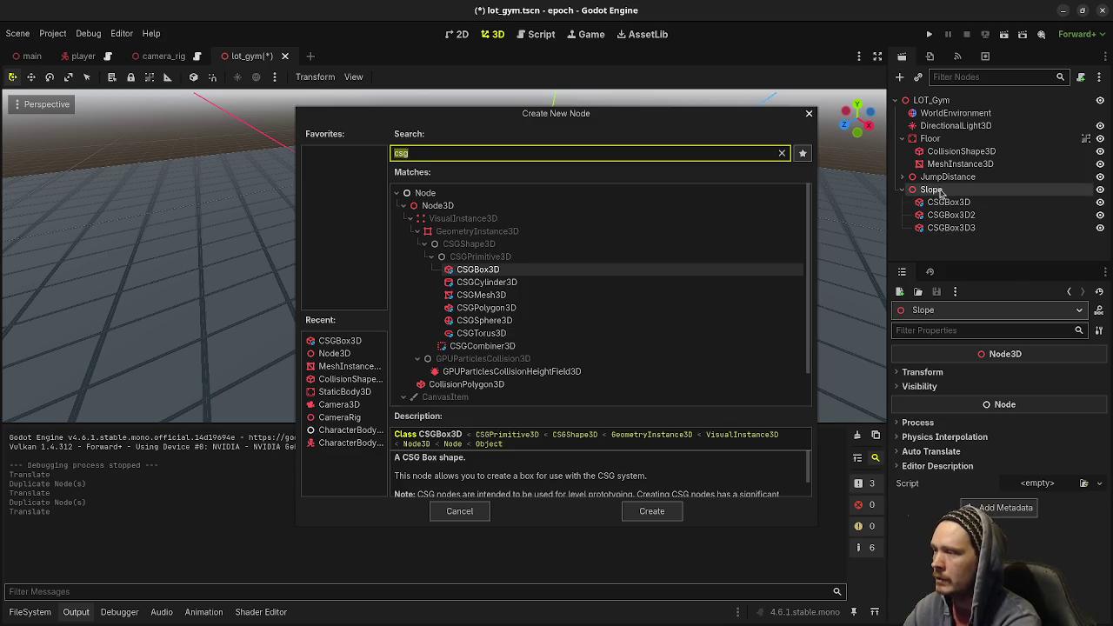
{"action": "type", "text": "node3d"}
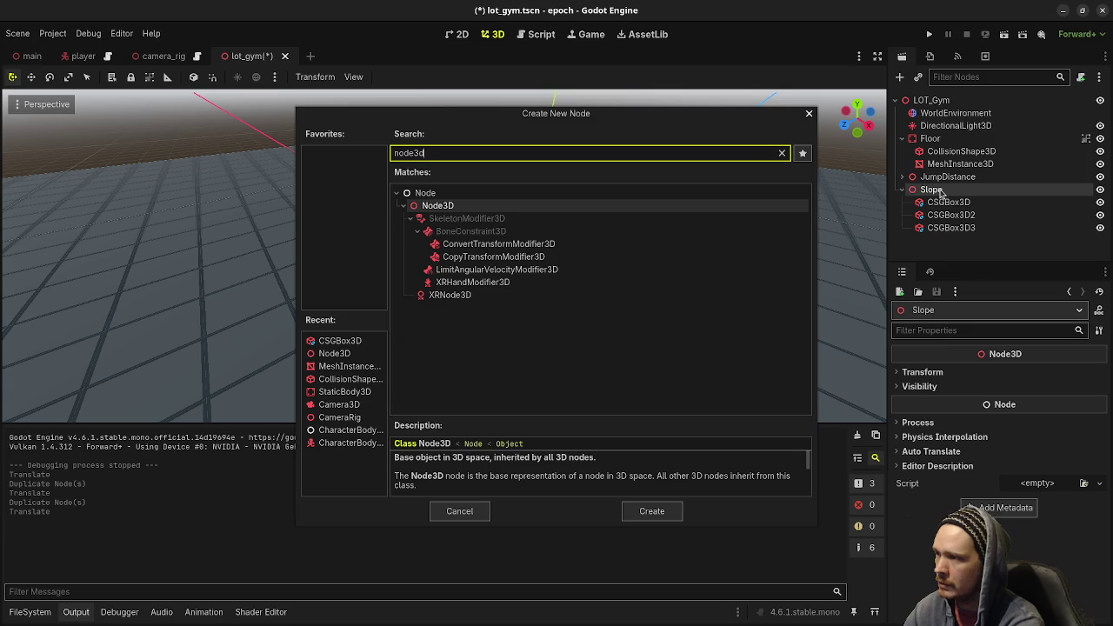
{"action": "key", "text": "Return"}
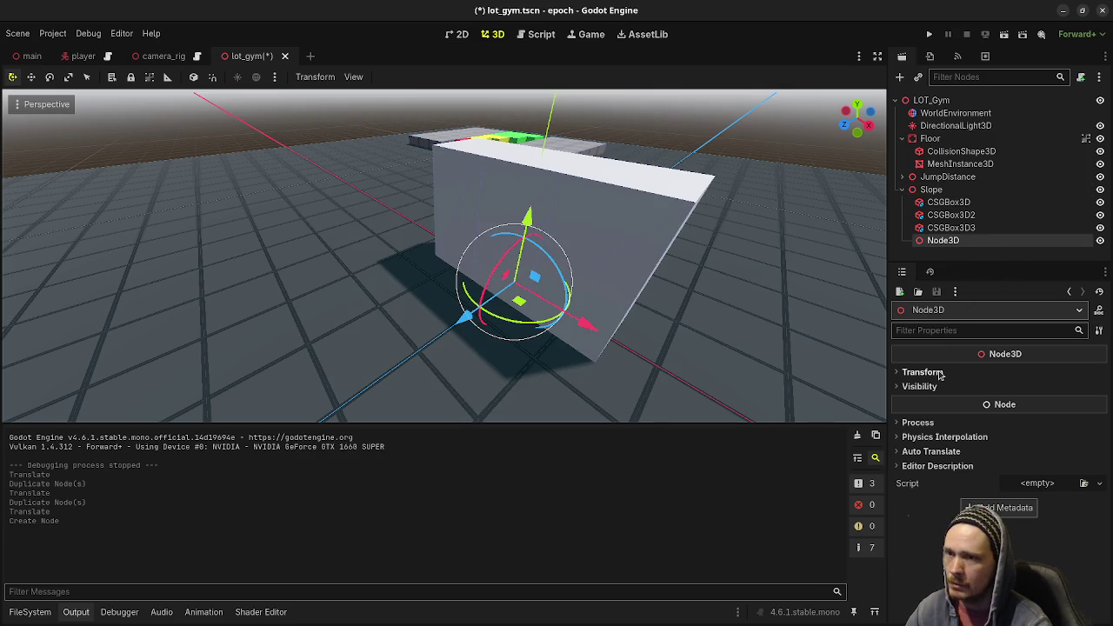
{"action": "left_click", "coordinate": [921, 372]}
{"action": "left_click", "coordinate": [1003, 408]}
{"action": "type", "text": "2"}
{"action": "key", "text": "Return"}
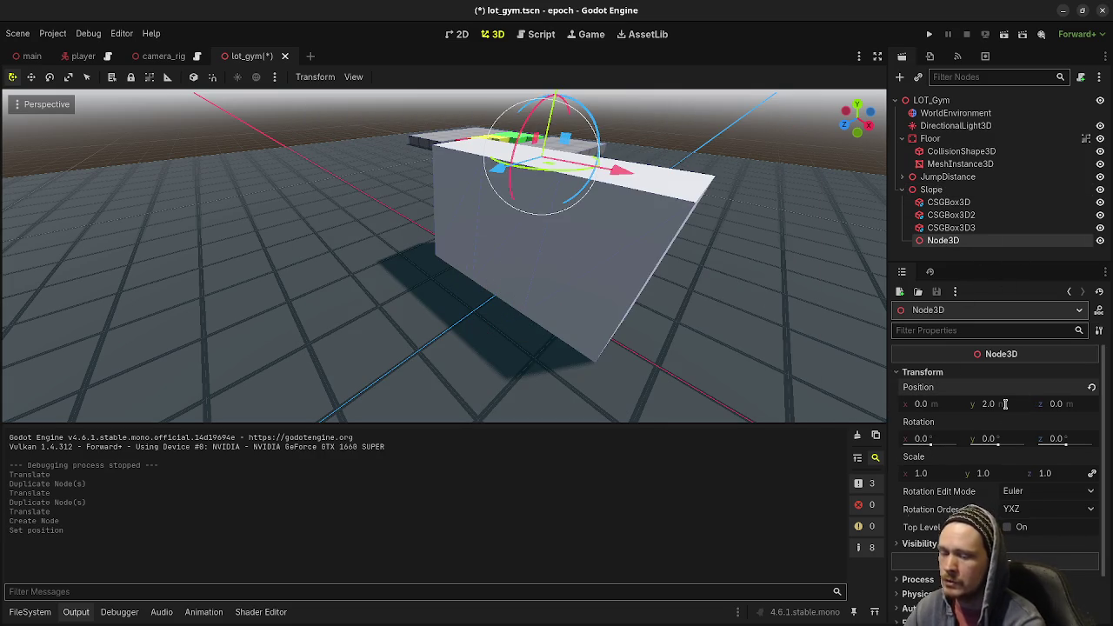
{"action": "left_click", "coordinate": [1069, 401]}
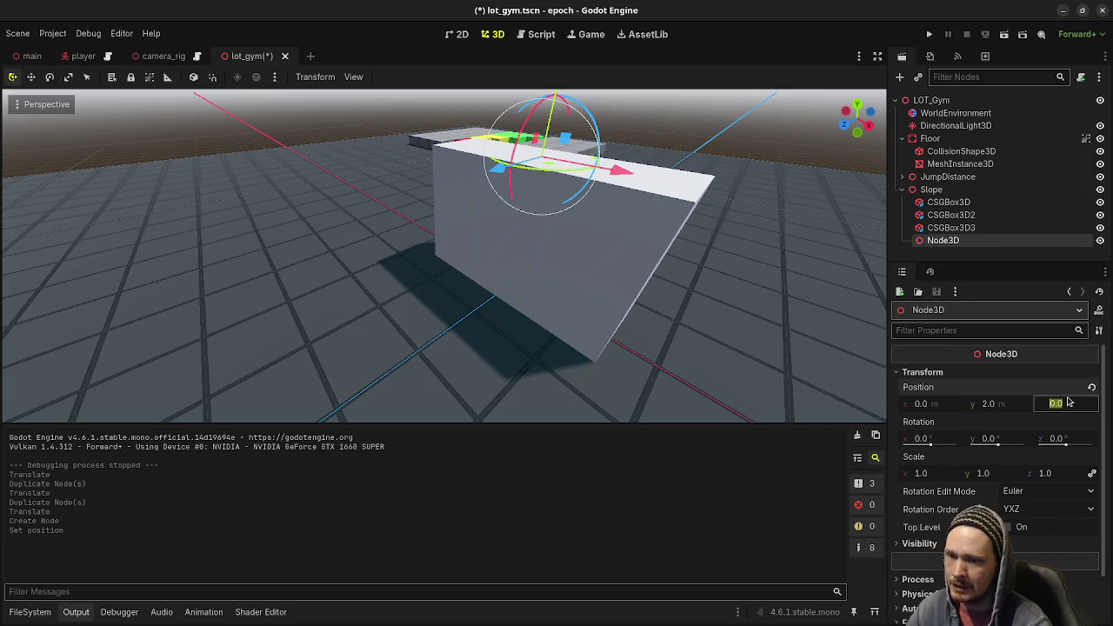
{"action": "type", "text": "0."}
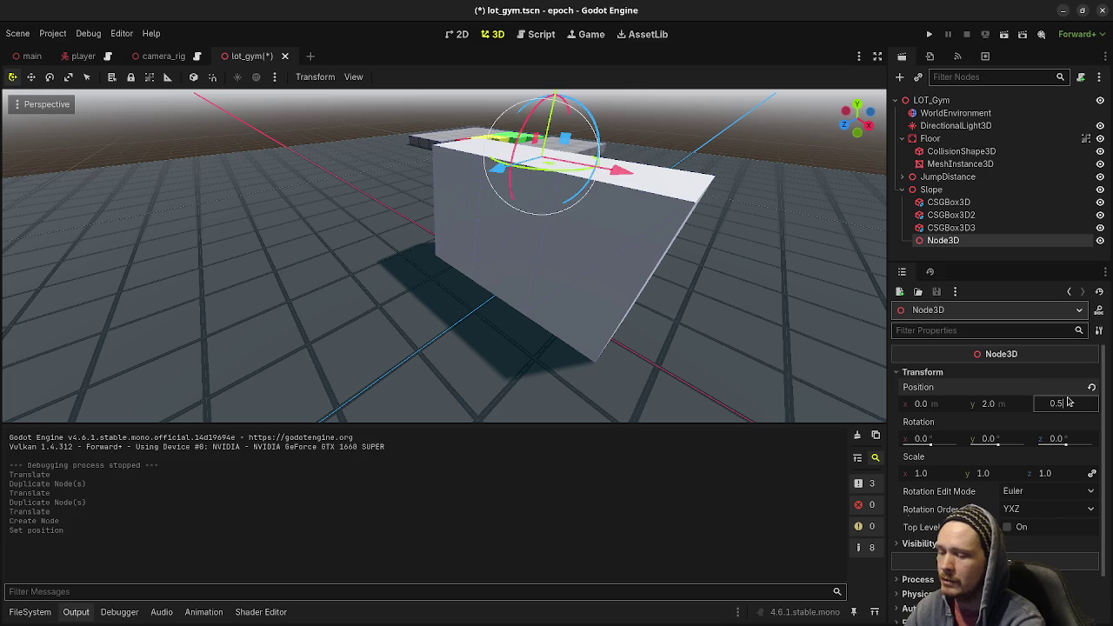
{"action": "key", "text": "Return"}
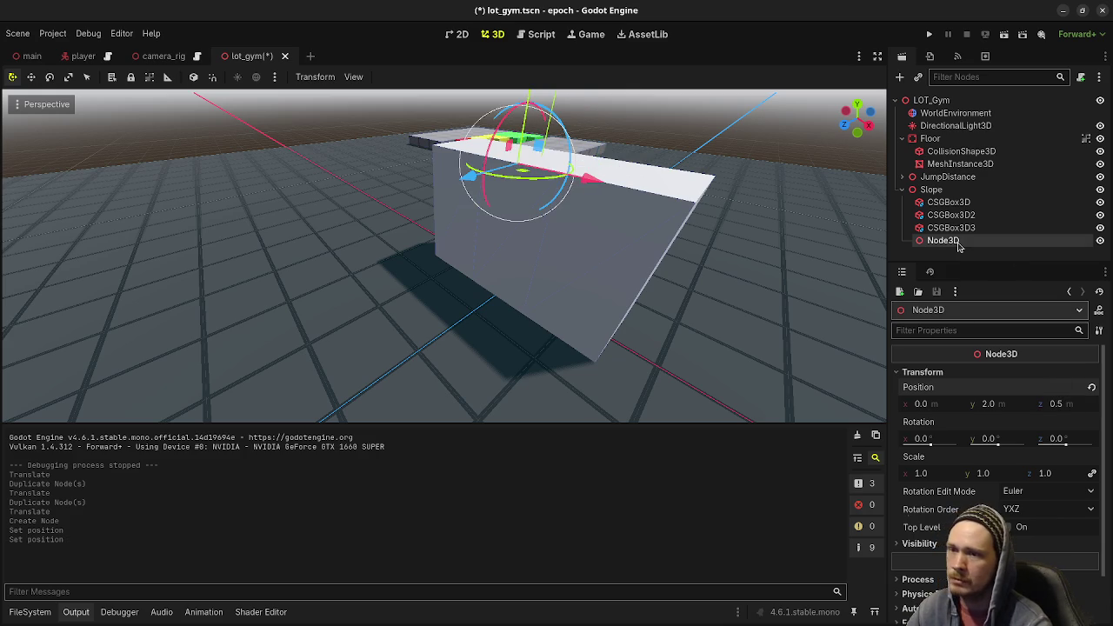
Step: Add a 3 m tall CSGBox3D under the Node3D and lower it below the pivot
{"action": "key", "text": "ctrl+a"}
{"action": "type", "text": "csg"}
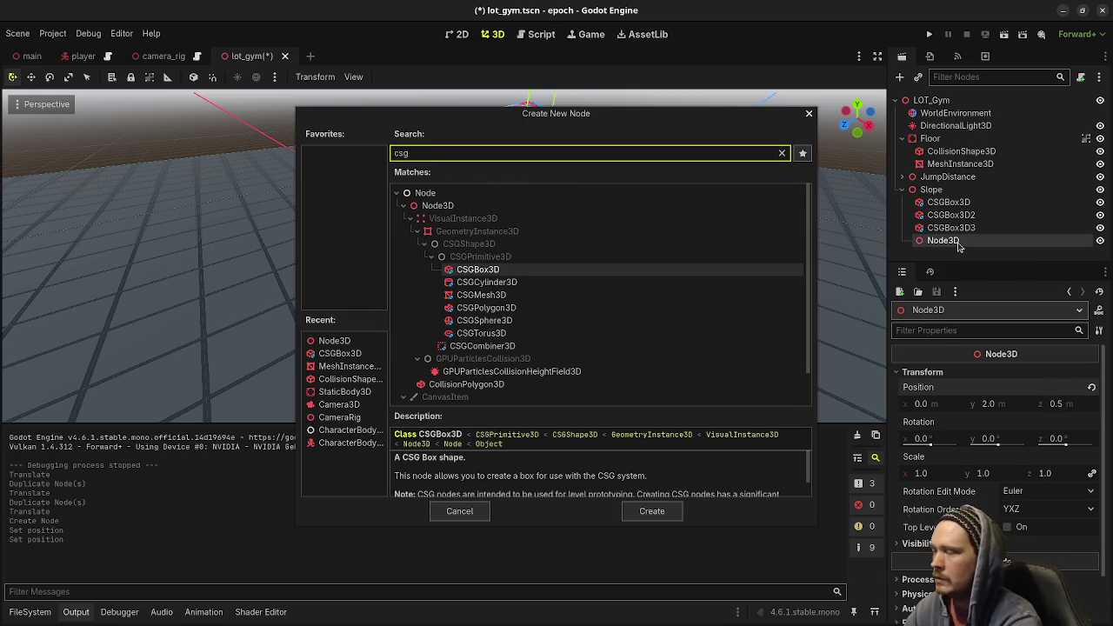
{"action": "key", "text": "Return"}
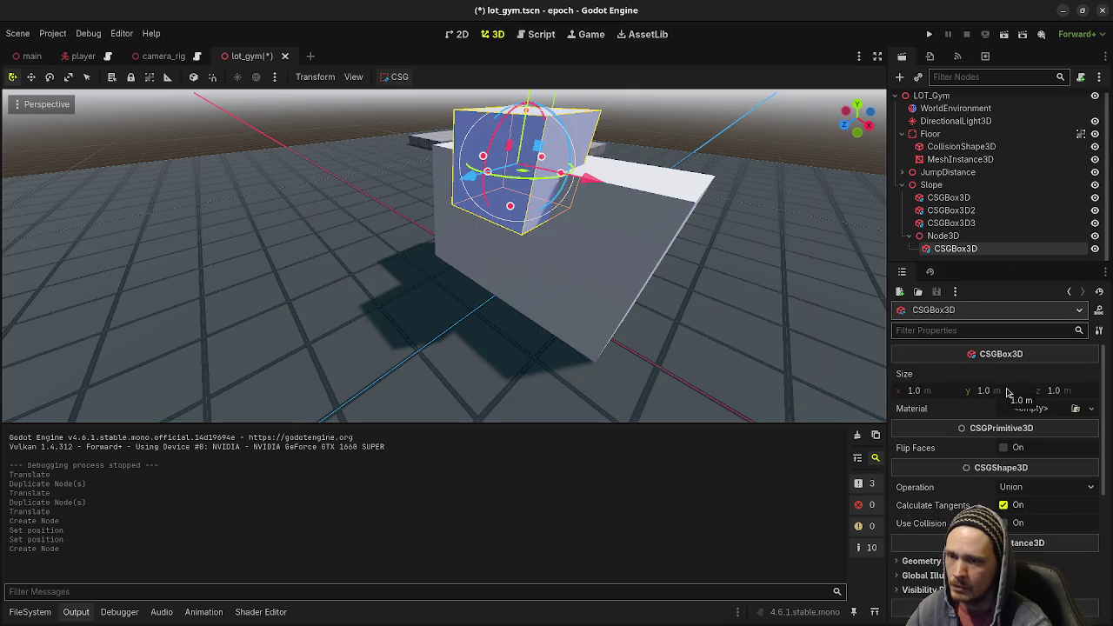
{"action": "left_click", "coordinate": [998, 393]}
{"action": "type", "text": "3"}
{"action": "key", "text": "Return"}
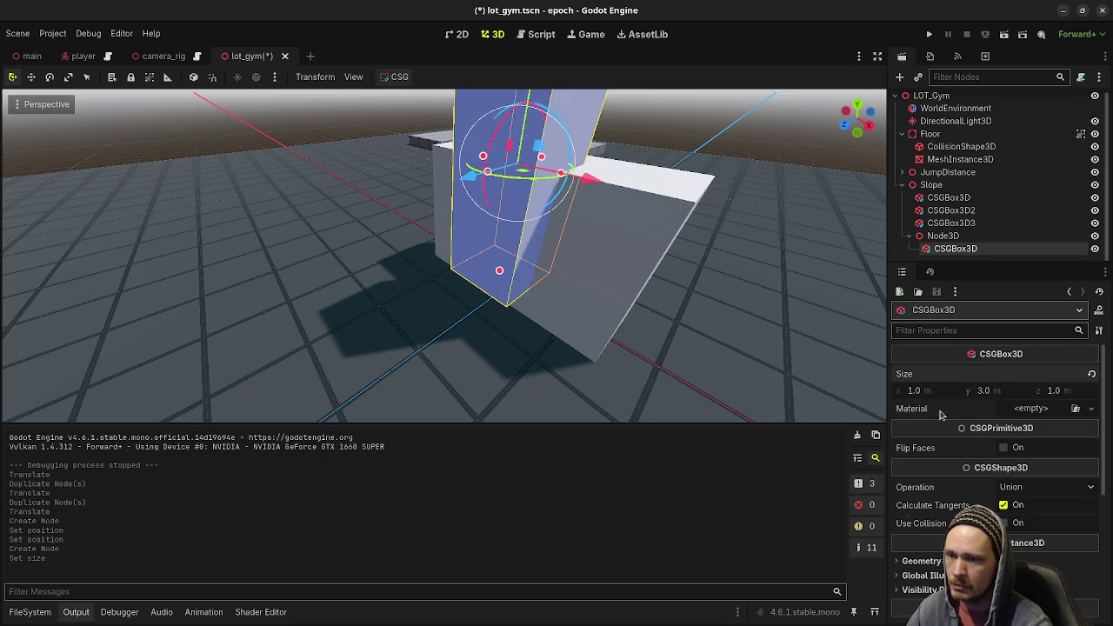
{"action": "scroll", "coordinate": [948, 426], "scroll_direction": "down", "scroll_amount": 3}
{"action": "left_click", "coordinate": [963, 459]}
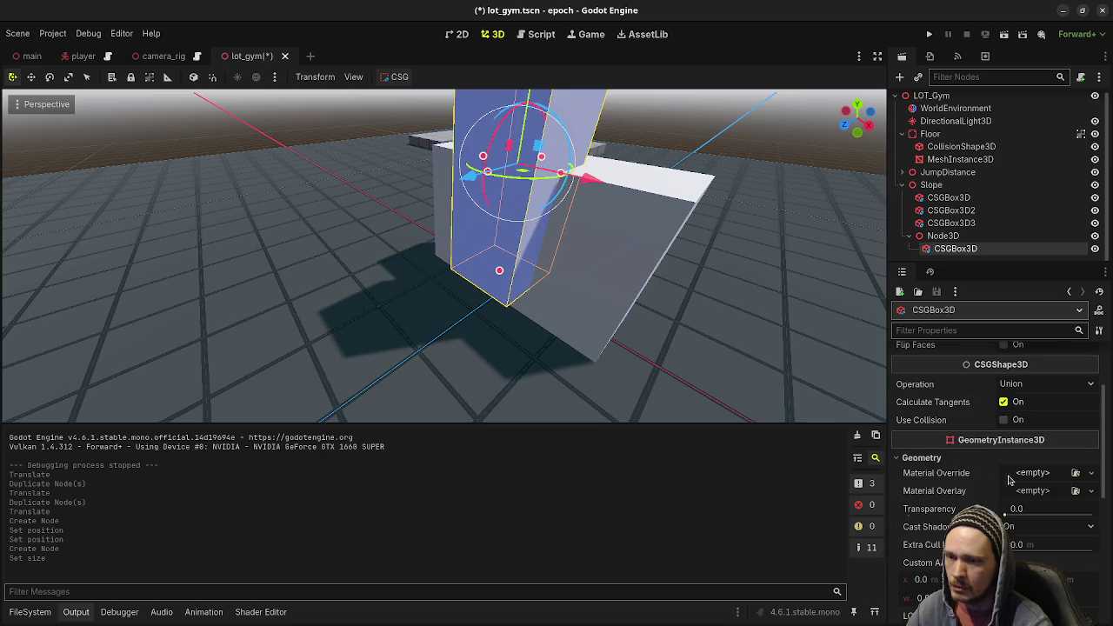
{"action": "left_click", "coordinate": [955, 458]}
{"action": "scroll", "coordinate": [952, 465], "scroll_direction": "down", "scroll_amount": 3}
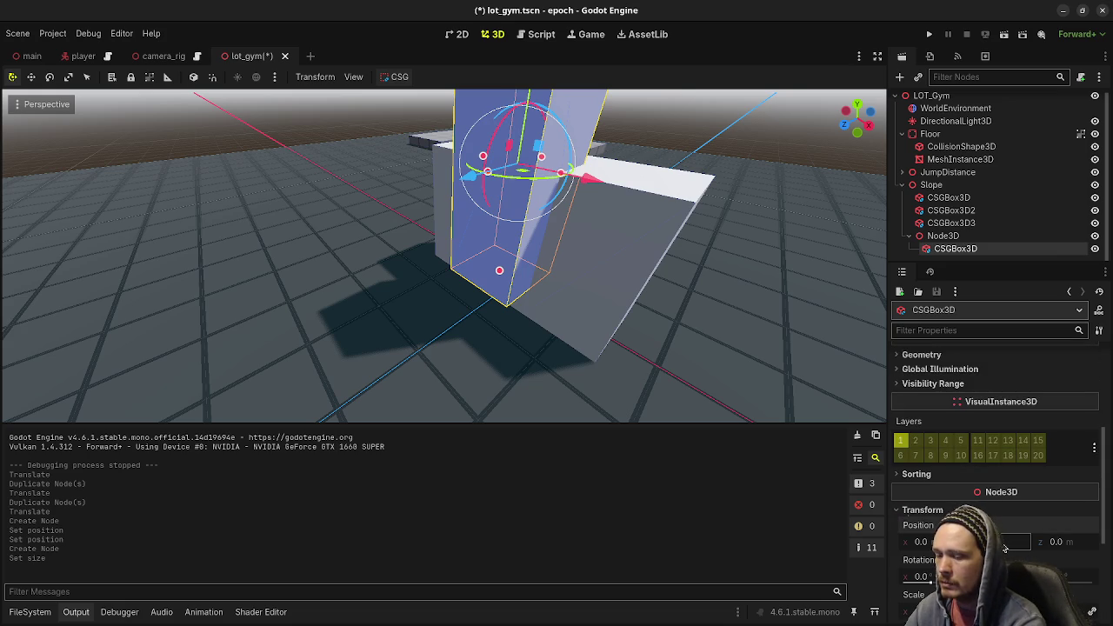
{"action": "key", "text": "Return"}
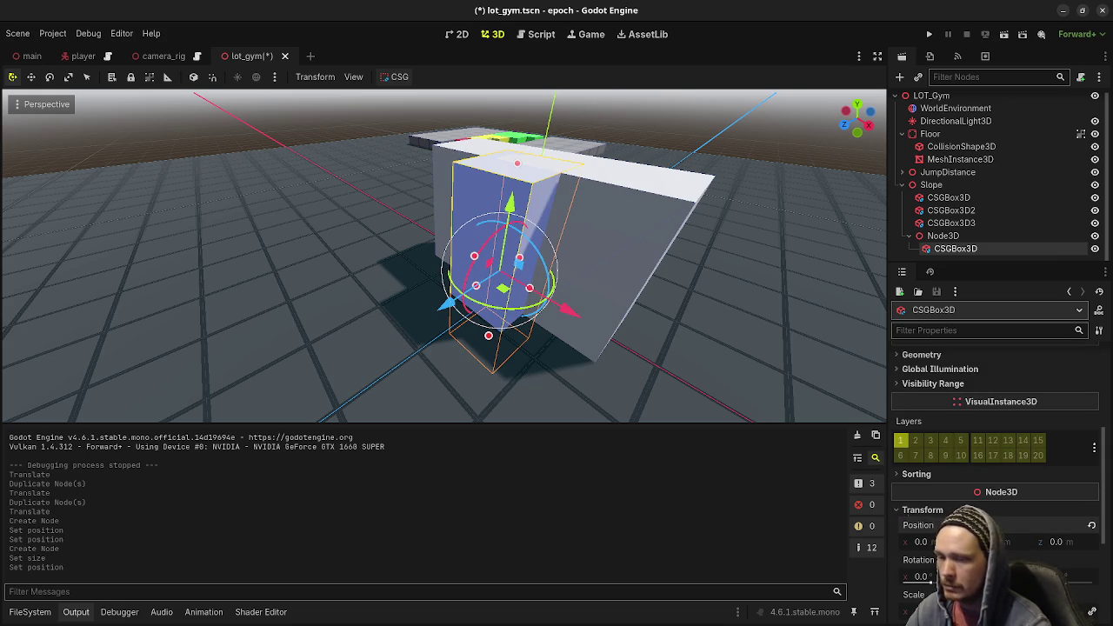
{"action": "type", "text": "-0."}
{"action": "key", "text": "Return"}
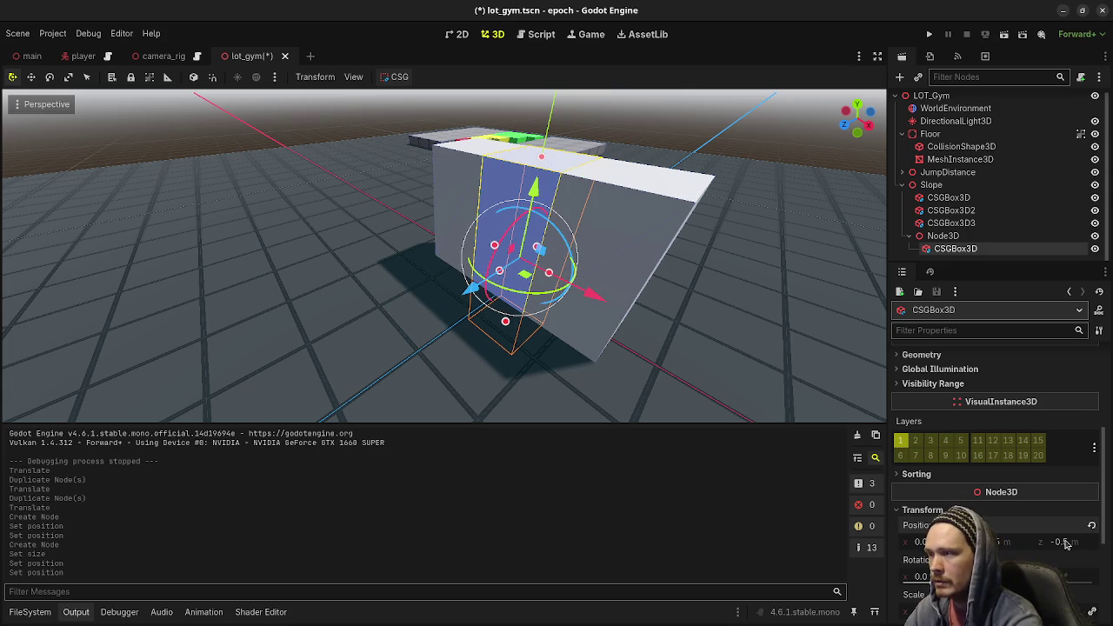
Step: Tilt the Node3D pivot -45° on X, then duplicate it and move the copy aside
{"action": "left_click", "coordinate": [943, 236]}
{"action": "mouse_move", "coordinate": [654, 213]}
{"action": "left_mouse_down"}
{"action": "mouse_move", "coordinate": [640, 278]}
{"action": "mouse_move", "coordinate": [442, 114]}
{"action": "mouse_move", "coordinate": [472, 103]}
{"action": "left_mouse_up"}
{"action": "scroll", "coordinate": [423, 257], "scroll_direction": "down", "scroll_amount": 2}
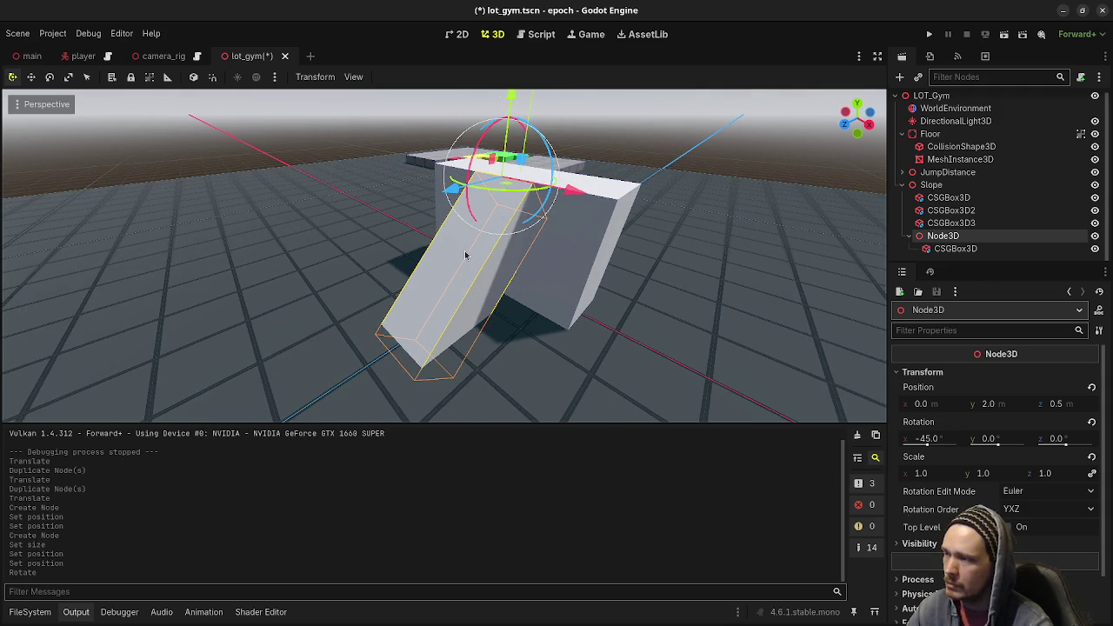
{"action": "key", "text": "ctrl+d"}
{"action": "left_click_drag", "start_coordinate": [589, 203], "coordinate": [626, 206]}
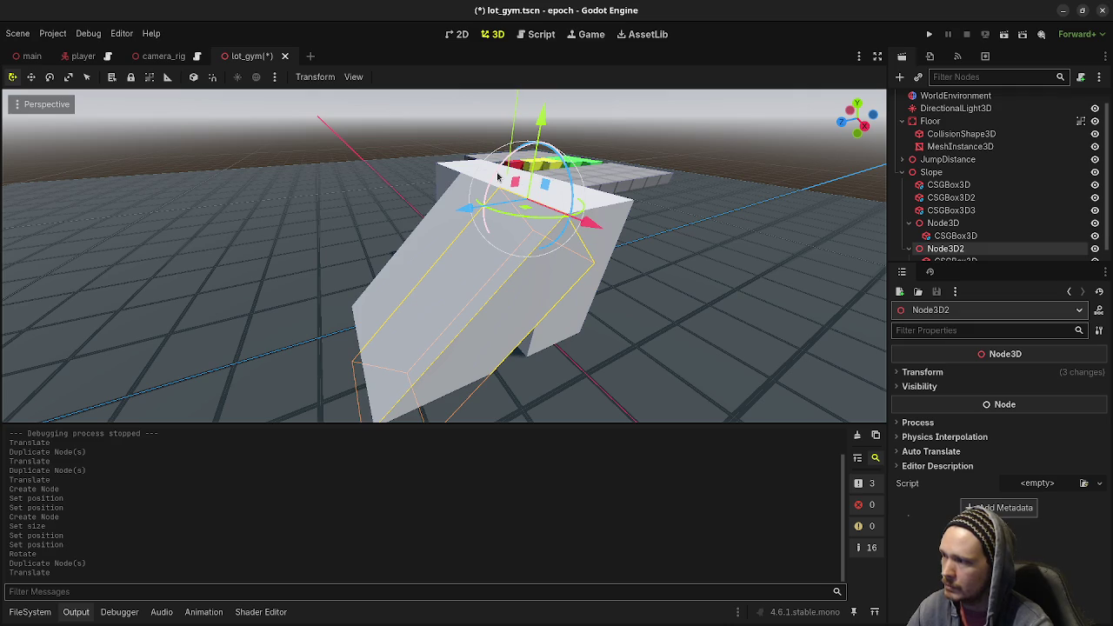
Step: Give the second ramp's box a Size y of 4 m and Position y of -2
{"action": "left_click", "coordinate": [953, 234]}
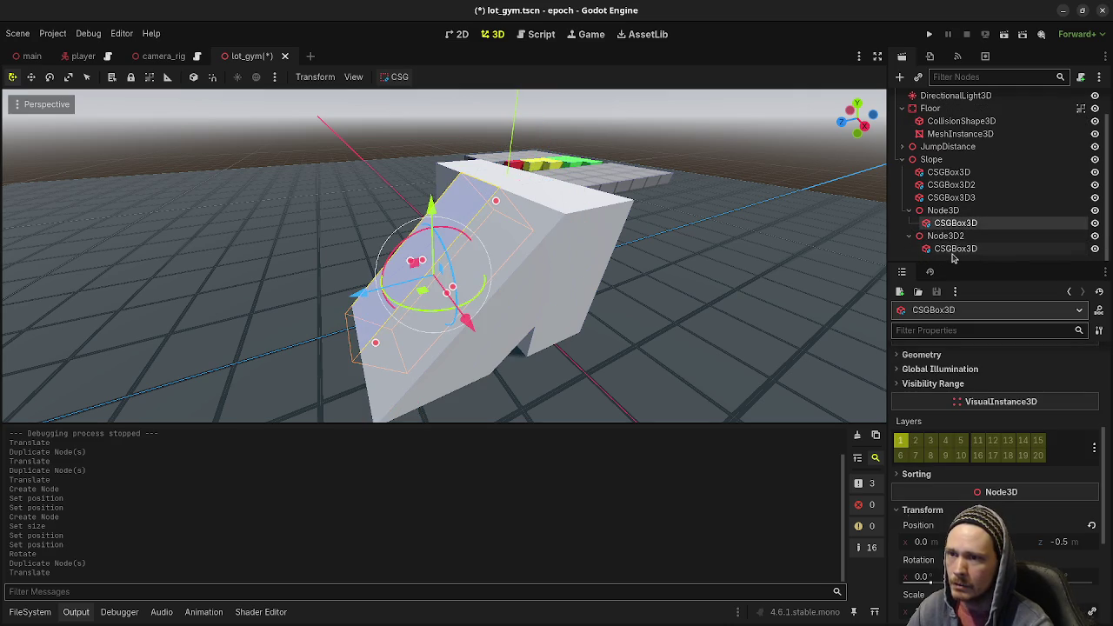
{"action": "left_click", "coordinate": [954, 248]}
{"action": "left_click", "coordinate": [993, 393]}
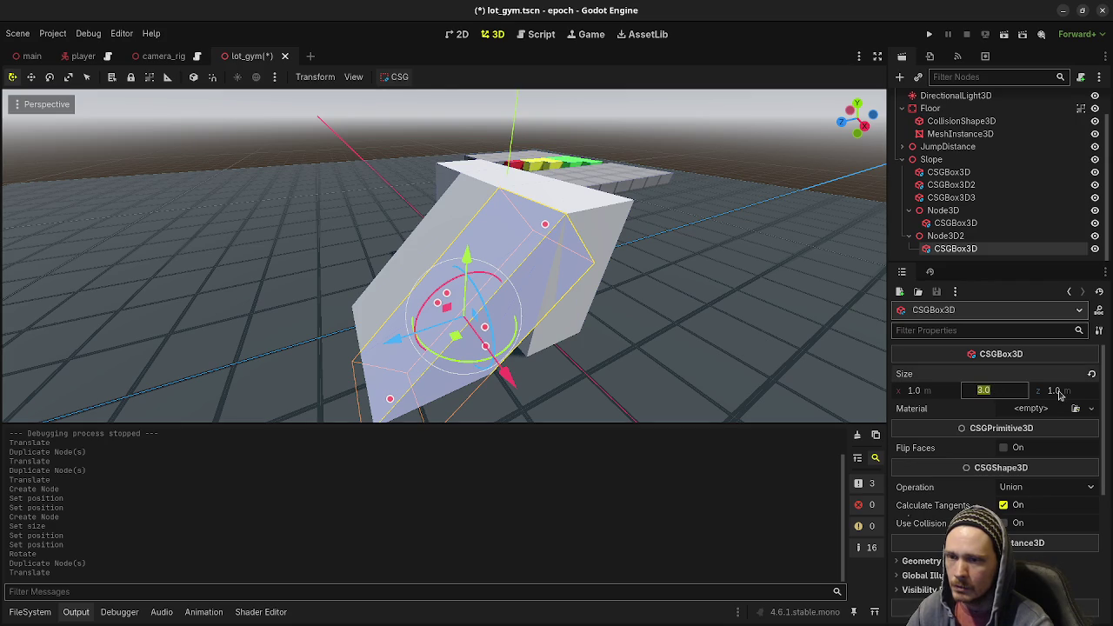
{"action": "type", "text": "4"}
{"action": "key", "text": "Return"}
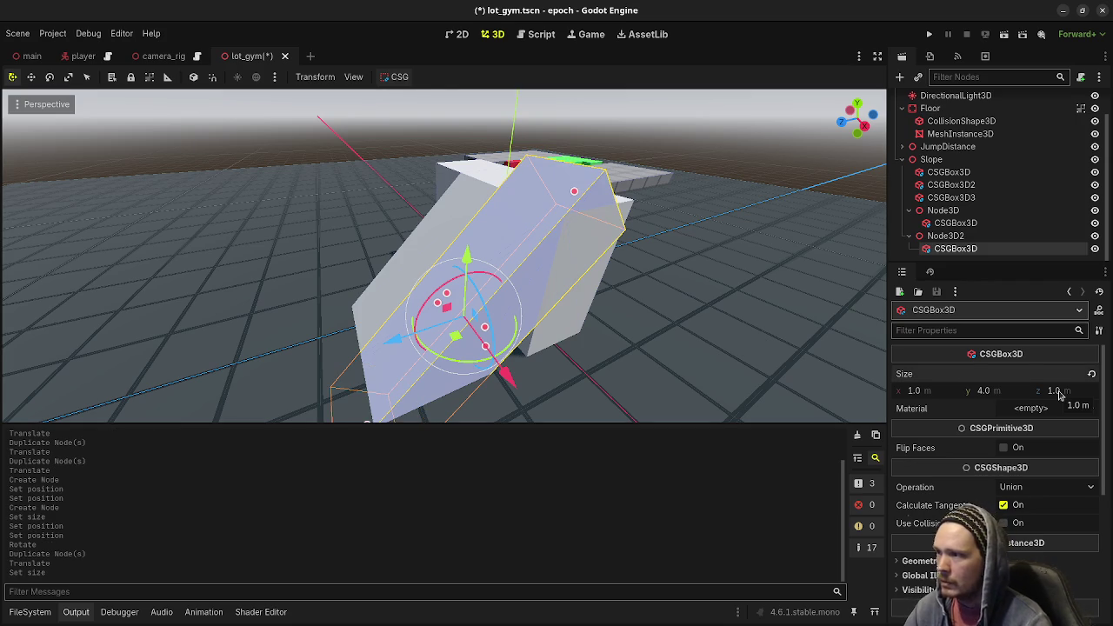
{"action": "scroll", "coordinate": [977, 470], "scroll_direction": "down", "scroll_amount": 8}
{"action": "left_click", "coordinate": [1006, 510]}
{"action": "type", "text": "-2"}
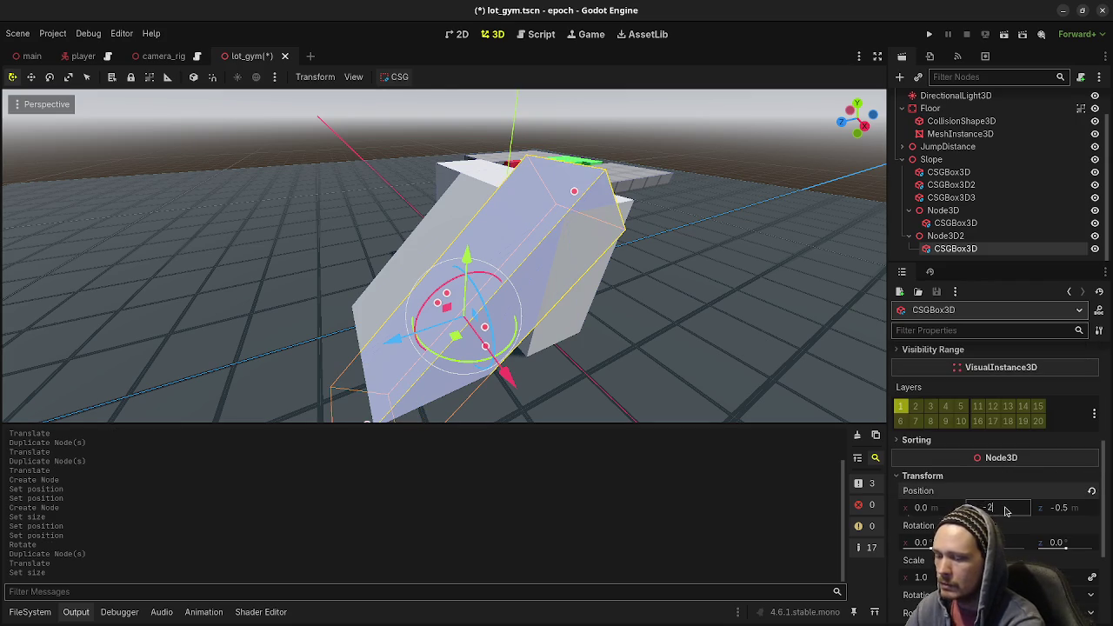
{"action": "key", "text": "Return"}
Step: Tilt the Node3D2 pivot around X to angle the second ramp
{"action": "left_click", "coordinate": [965, 236]}
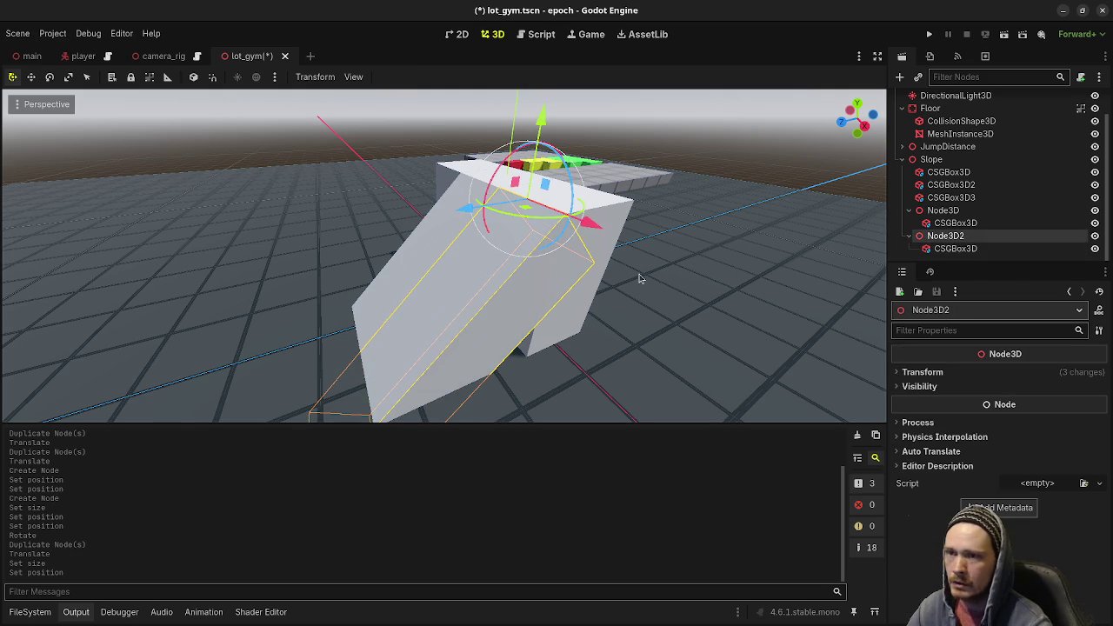
{"action": "mouse_move", "coordinate": [504, 168]}
{"action": "left_mouse_down"}
{"action": "mouse_move", "coordinate": [515, 164]}
{"action": "mouse_move", "coordinate": [458, 316]}
{"action": "left_mouse_up"}
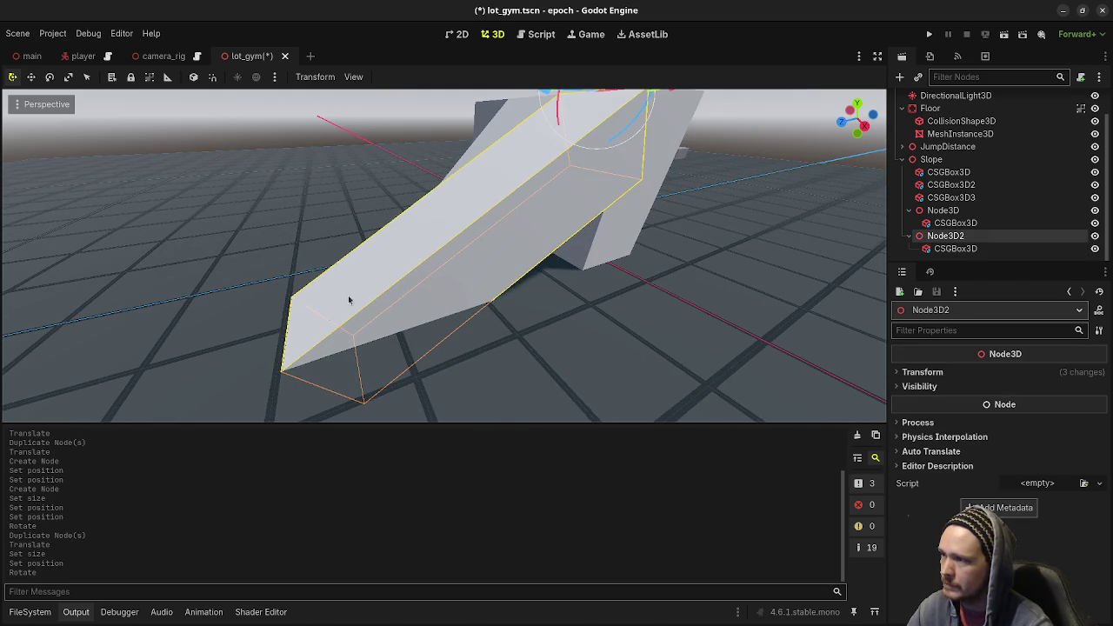
{"action": "scroll", "coordinate": [416, 352], "scroll_direction": "down", "scroll_amount": 6}
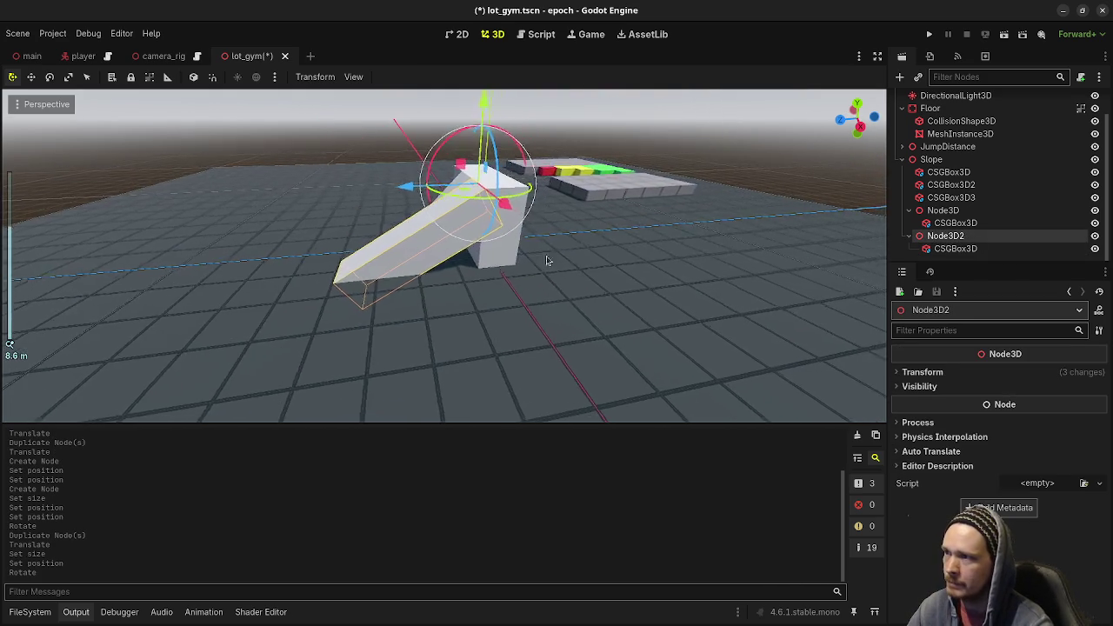
{"action": "left_click_drag", "start_coordinate": [566, 342], "coordinate": [560, 330]}
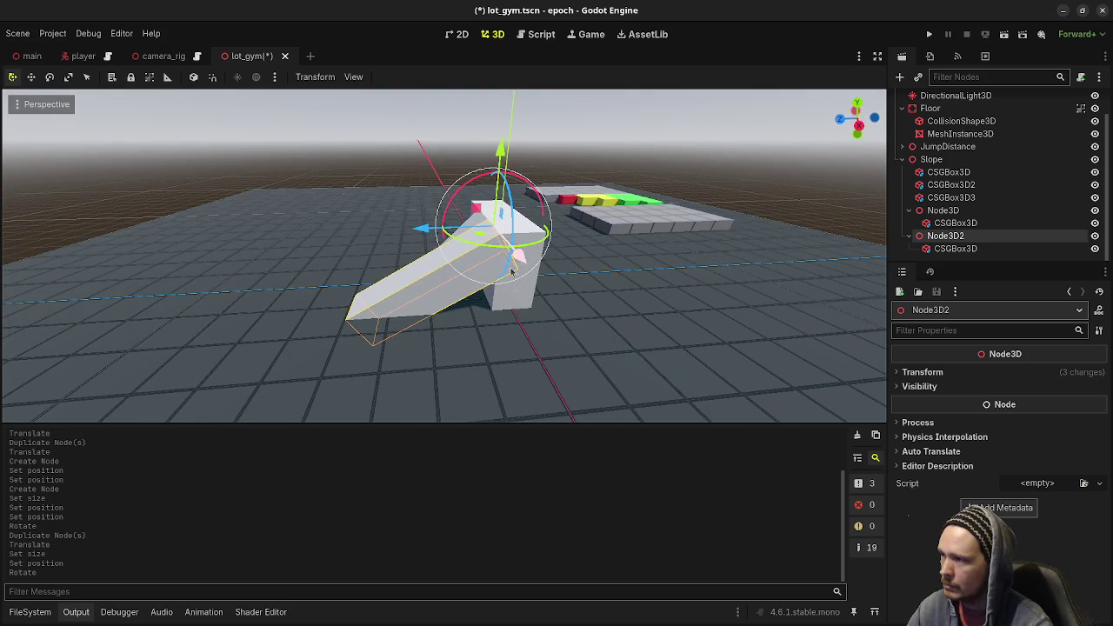
{"action": "left_click_drag", "start_coordinate": [503, 379], "coordinate": [572, 371]}
{"action": "scroll", "coordinate": [462, 350], "scroll_direction": "up", "scroll_amount": 4}
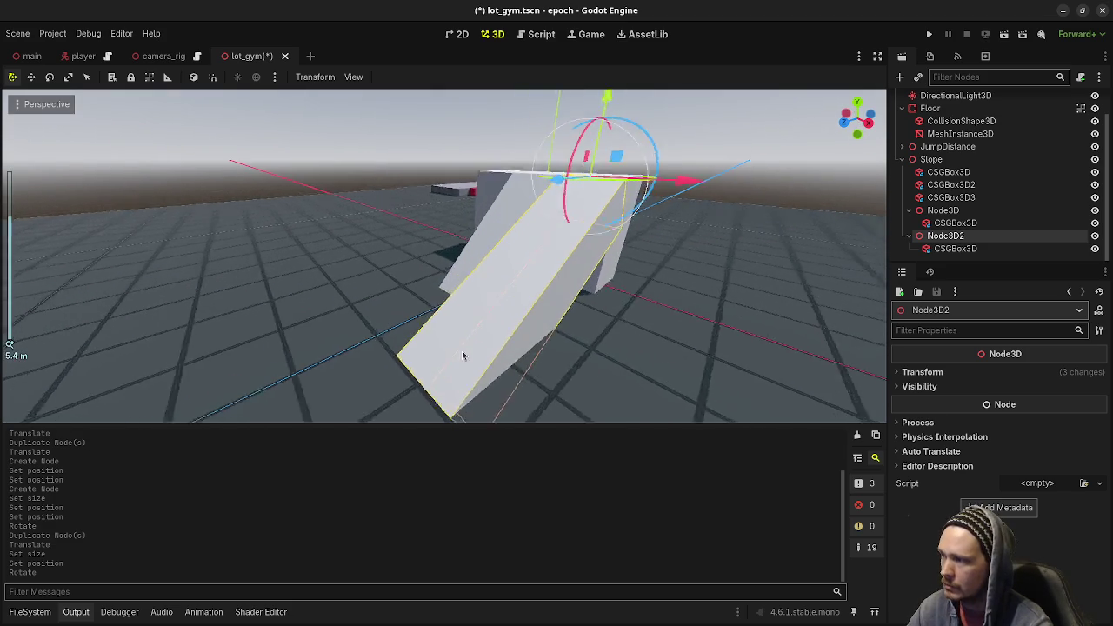
{"action": "scroll", "coordinate": [515, 305], "scroll_direction": "down", "scroll_amount": 3}
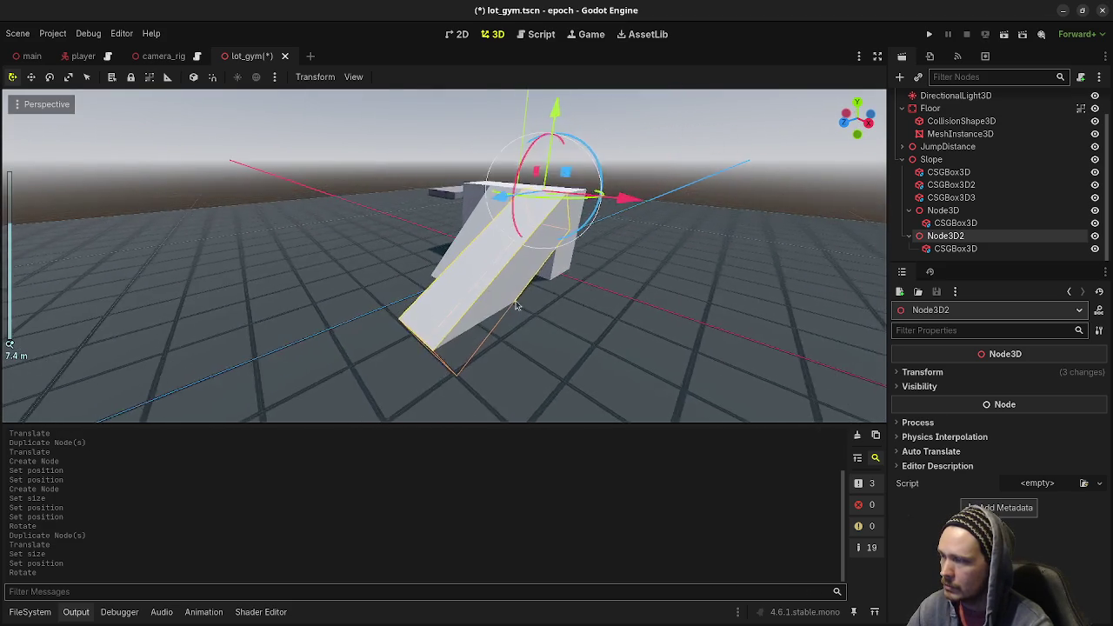
{"action": "mouse_move", "coordinate": [516, 304]}
{"action": "left_mouse_down"}
{"action": "mouse_move", "coordinate": [710, 305]}
{"action": "mouse_move", "coordinate": [571, 323]}
{"action": "mouse_move", "coordinate": [479, 311]}
{"action": "mouse_move", "coordinate": [665, 302]}
{"action": "mouse_move", "coordinate": [496, 284]}
{"action": "mouse_move", "coordinate": [399, 290]}
{"action": "left_mouse_up"}
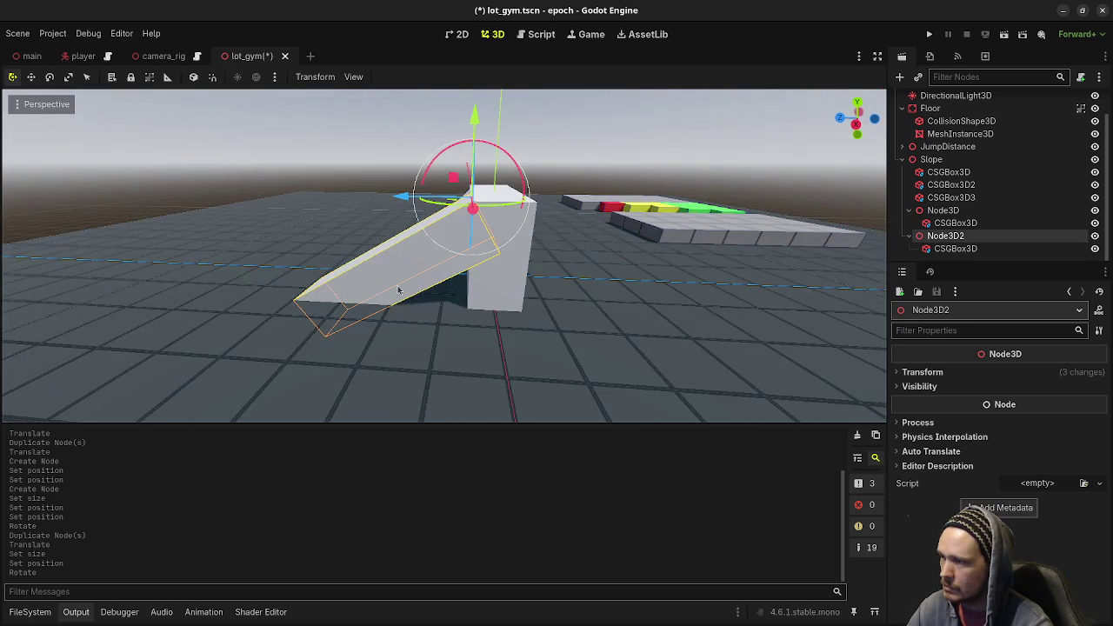
{"action": "left_click", "coordinate": [993, 375]}
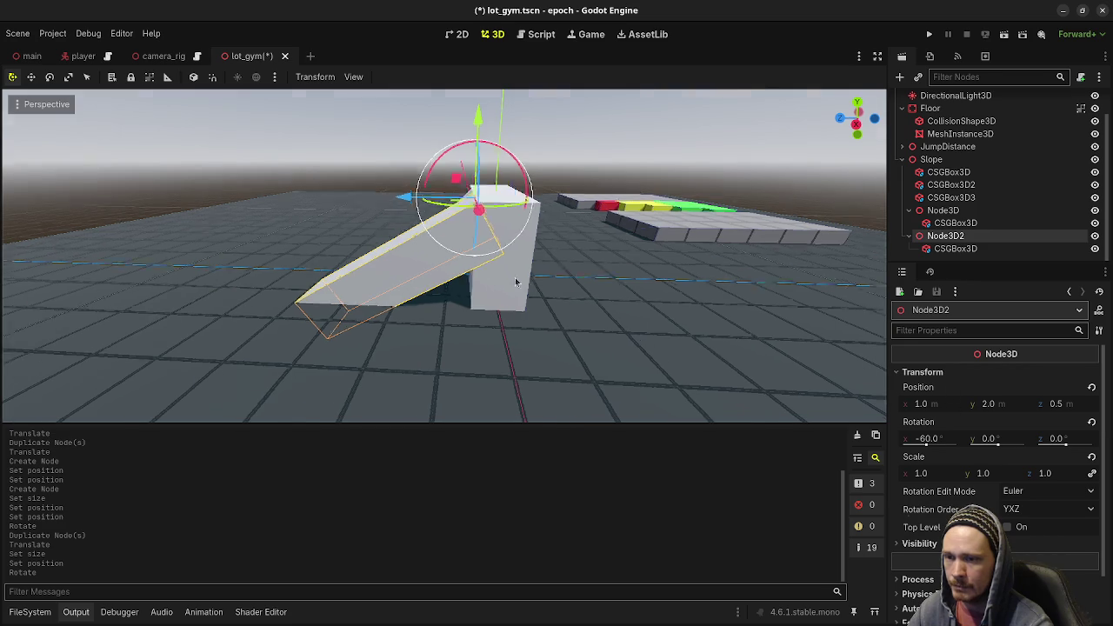
{"action": "left_click_drag", "start_coordinate": [491, 269], "coordinate": [614, 261]}
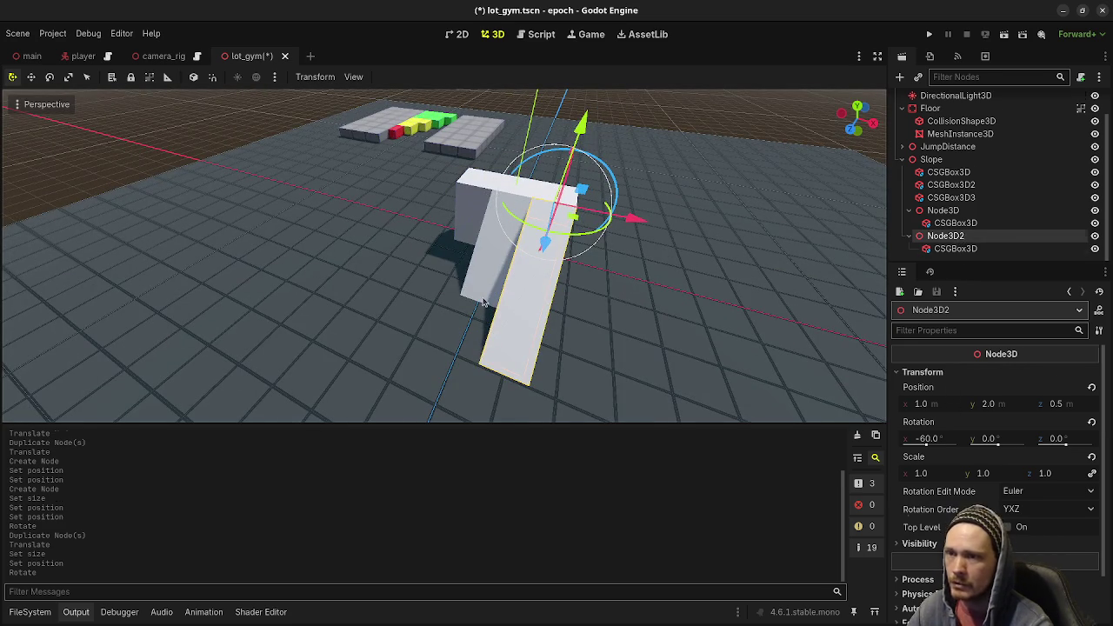
Step: Duplicate the ramp into Node3D3, tilt it to a different angle, and save
{"action": "key", "text": "shift+d"}
{"action": "left_click", "coordinate": [555, 205]}
{"action": "left_click_drag", "start_coordinate": [730, 261], "coordinate": [426, 182]}
{"action": "mouse_move", "coordinate": [435, 187]}
{"action": "left_mouse_down"}
{"action": "mouse_move", "coordinate": [521, 217]}
{"action": "mouse_move", "coordinate": [708, 251]}
{"action": "mouse_move", "coordinate": [596, 229]}
{"action": "left_mouse_up"}
{"action": "left_click_drag", "start_coordinate": [671, 206], "coordinate": [704, 161]}
{"action": "key", "text": "ctrl+s"}
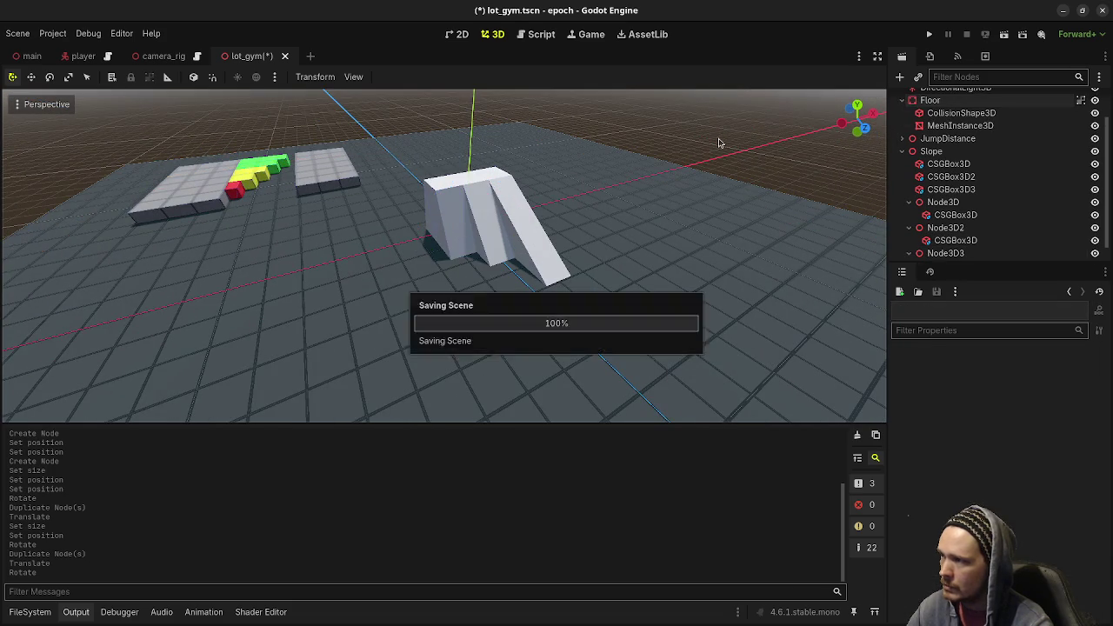
Step: Move the Slope group 5 m back on Z and run the game
{"action": "left_click", "coordinate": [931, 151]}
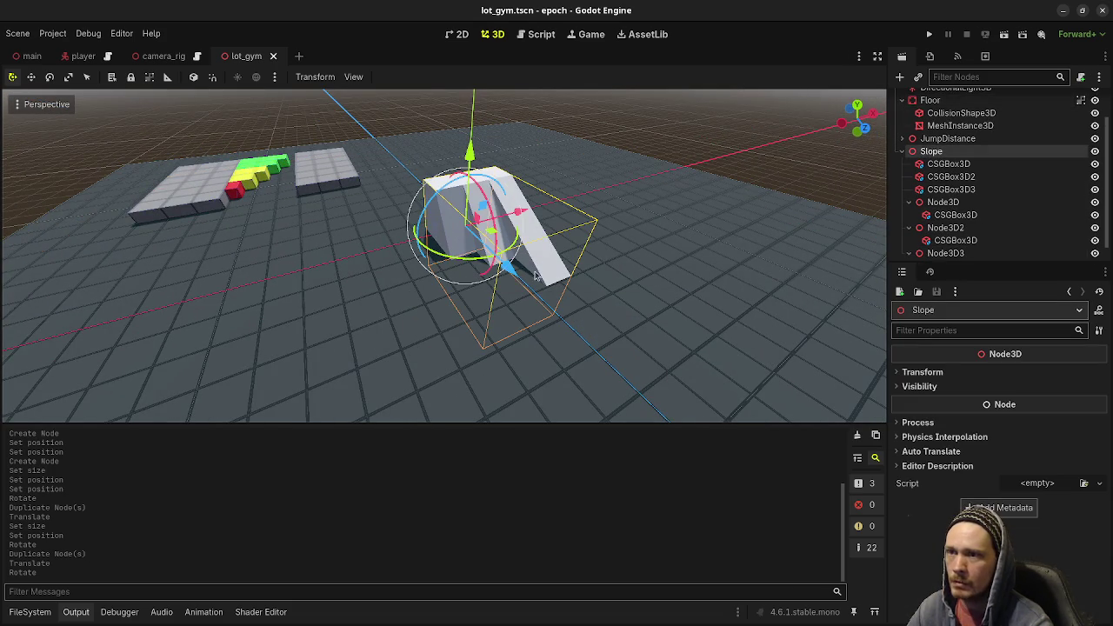
{"action": "left_click_drag", "start_coordinate": [515, 278], "coordinate": [419, 229]}
{"action": "key", "text": "F5"}
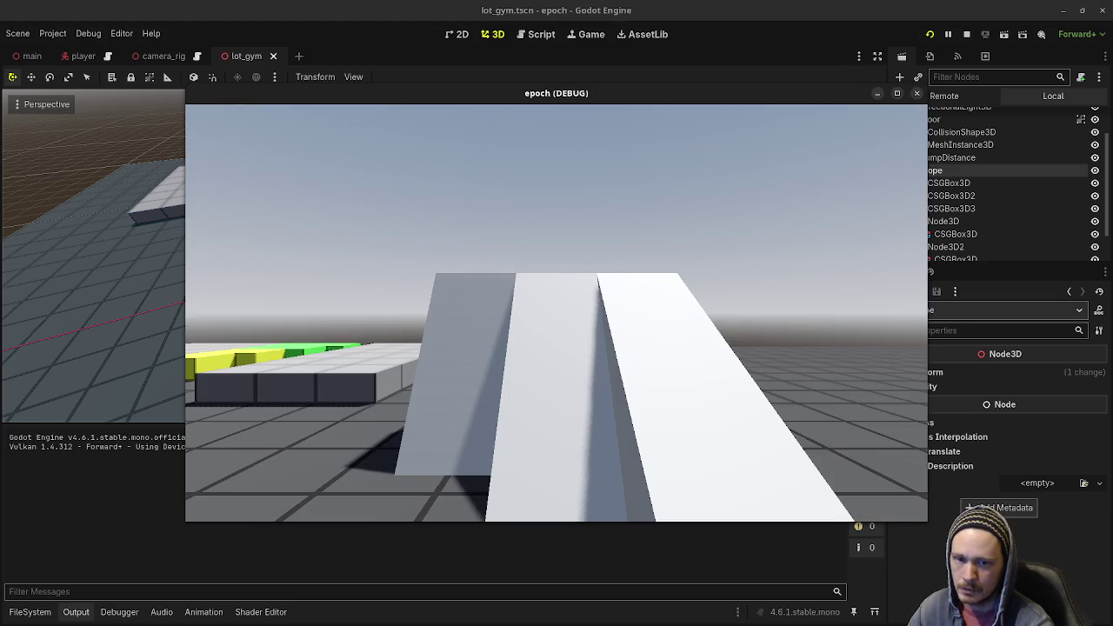
{"action": "key", "text": "w"}
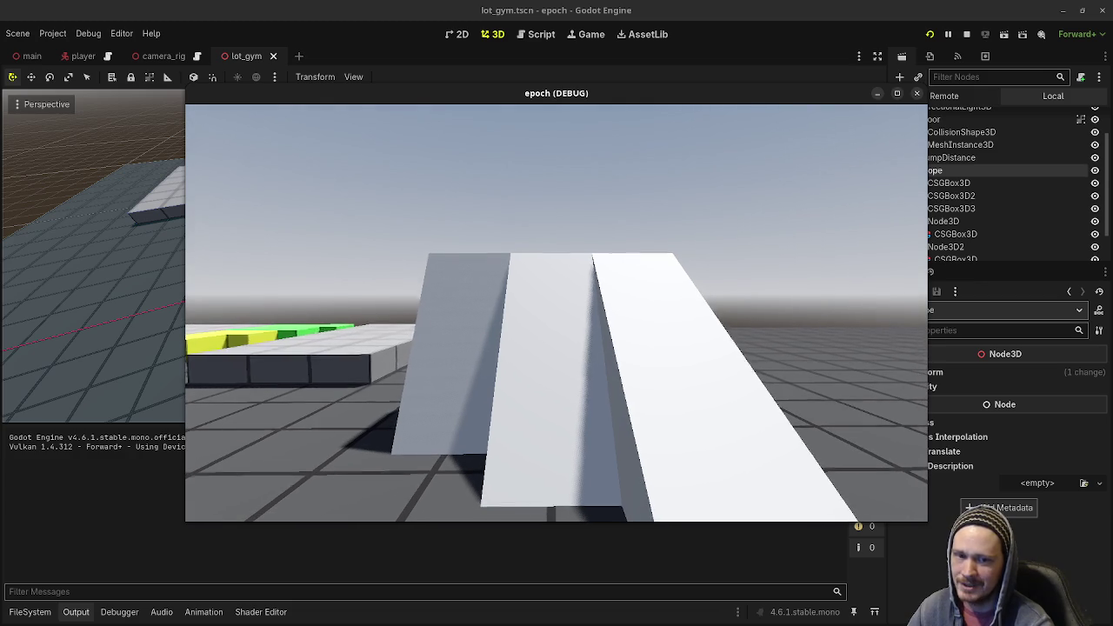
{"action": "key", "text": "w"}
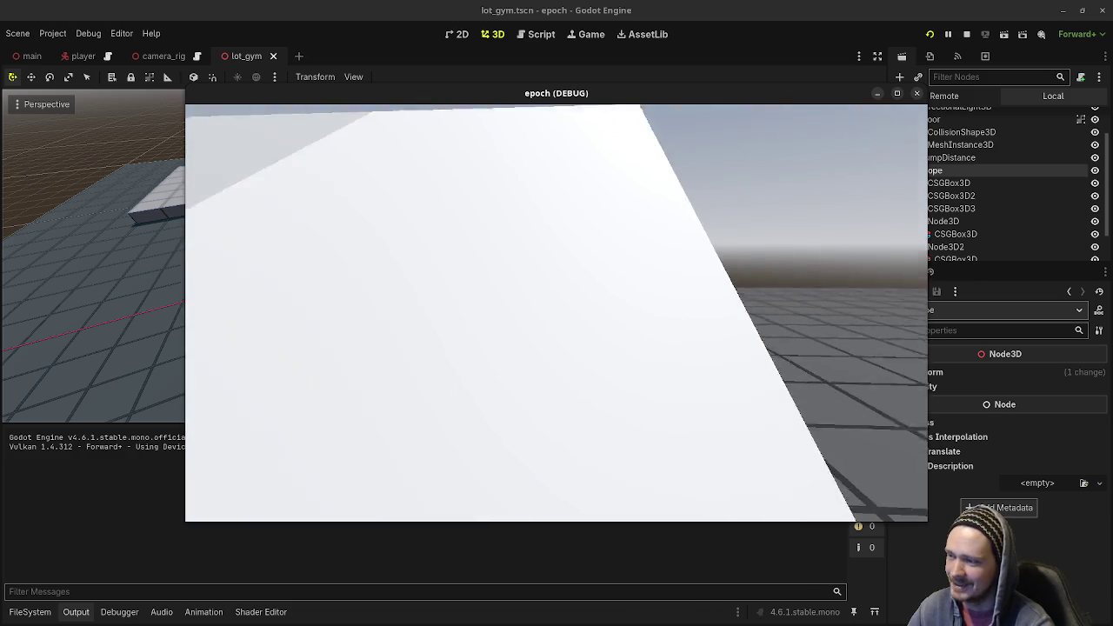
{"action": "left_click", "coordinate": [965, 35]}
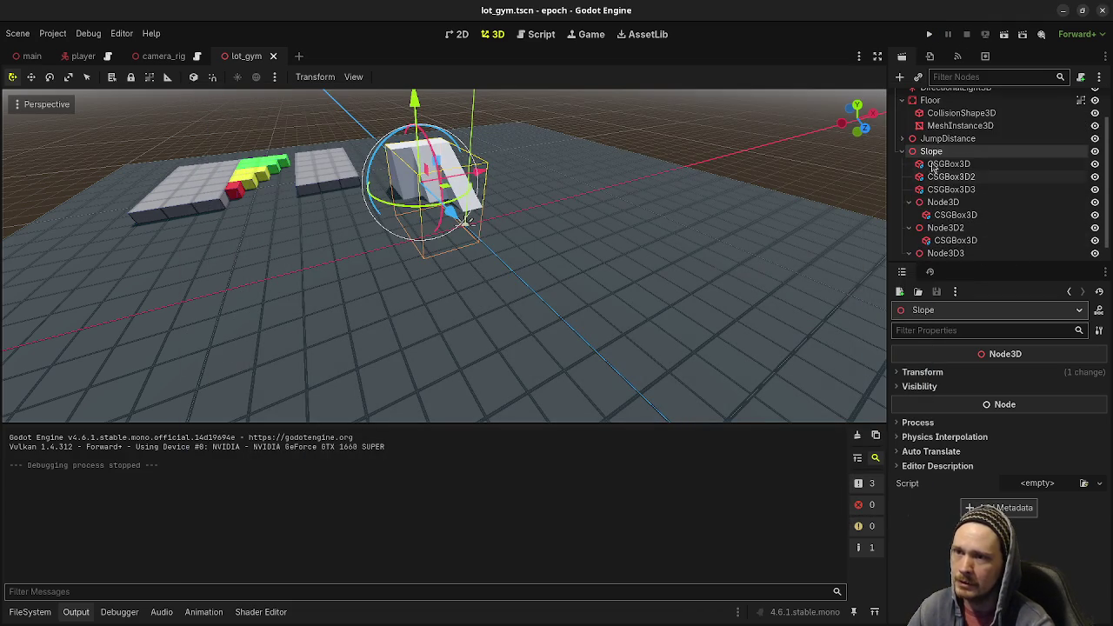
Step: Enable Use Collision on the three Slope boxes and each ramp box, then run the game
{"action": "left_click", "coordinate": [948, 164]}
{"action": "left_click", "coordinate": [950, 189], "text": "shift"}
{"action": "left_click", "coordinate": [1008, 523]}
{"action": "left_click", "coordinate": [952, 215]}
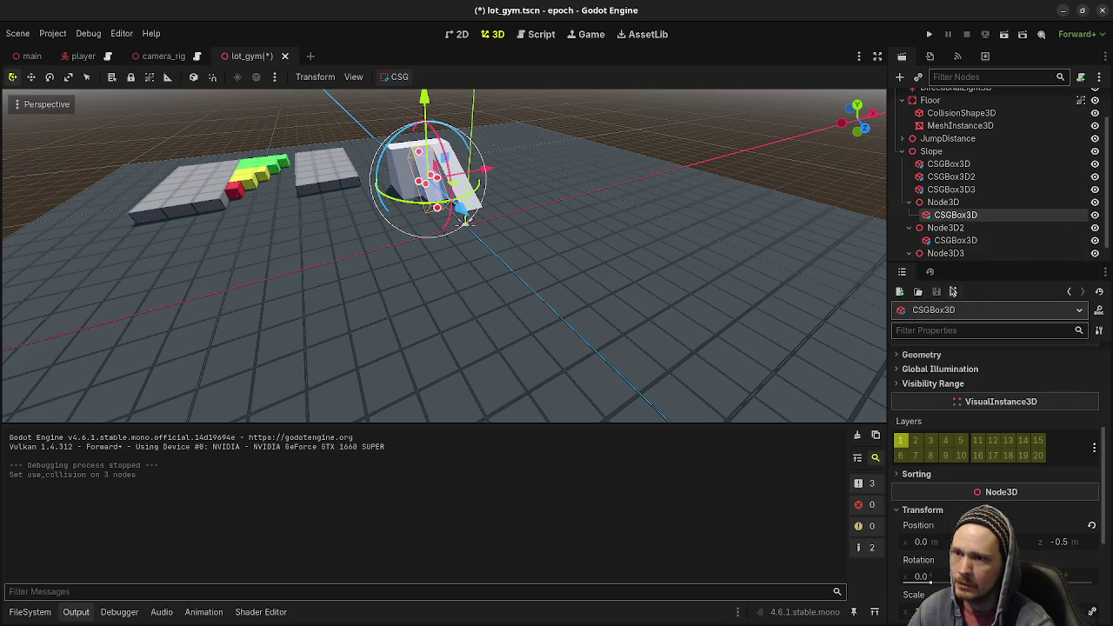
{"action": "scroll", "coordinate": [947, 222], "scroll_direction": "down", "scroll_amount": 1}
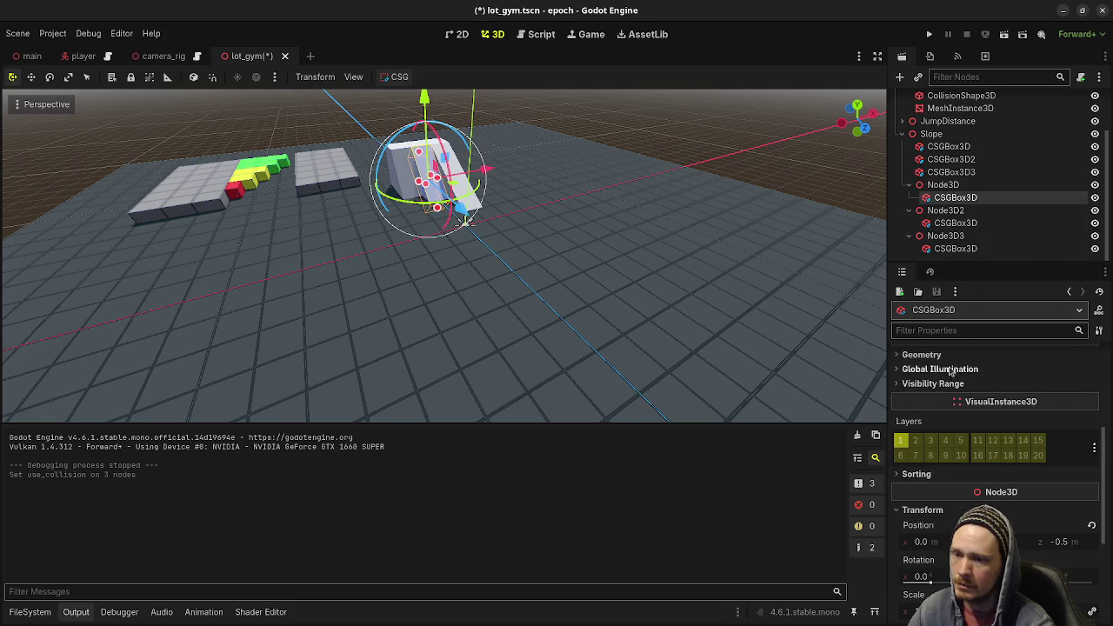
{"action": "scroll", "coordinate": [971, 410], "scroll_direction": "up", "scroll_amount": 3}
{"action": "left_click", "coordinate": [1005, 420]}
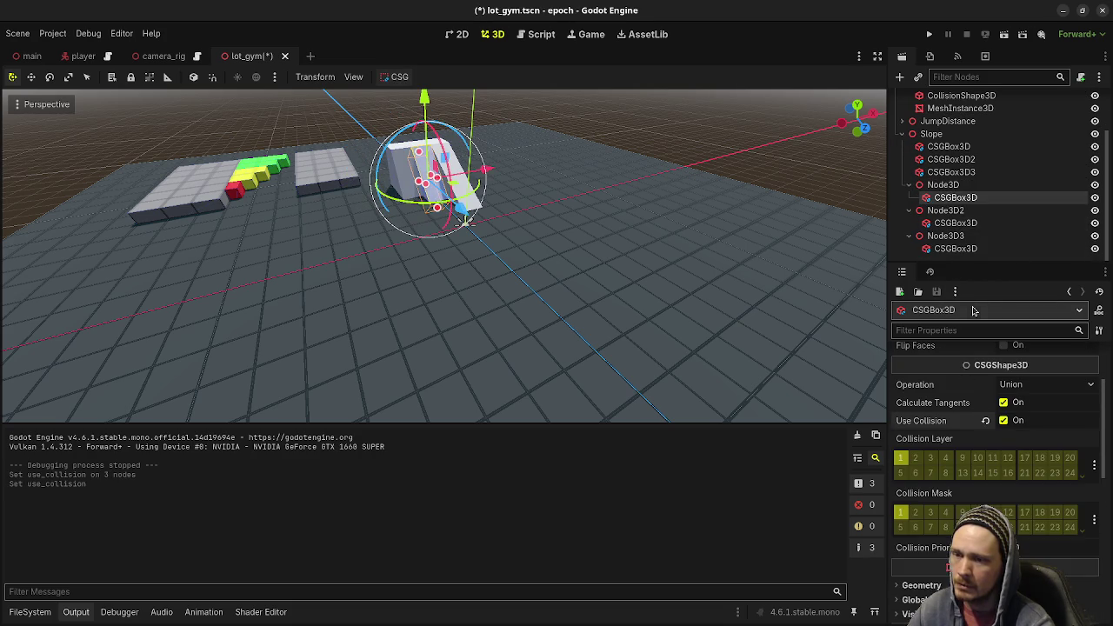
{"action": "left_click", "coordinate": [947, 224]}
{"action": "scroll", "coordinate": [997, 437], "scroll_direction": "up", "scroll_amount": 5}
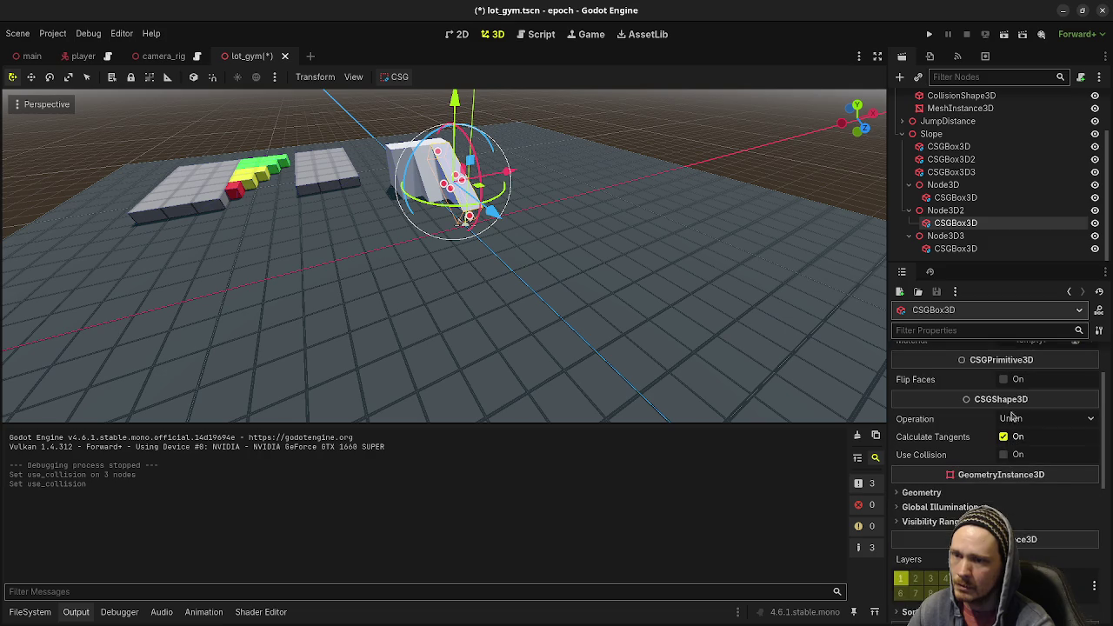
{"action": "left_click", "coordinate": [1003, 454]}
{"action": "left_click", "coordinate": [955, 249]}
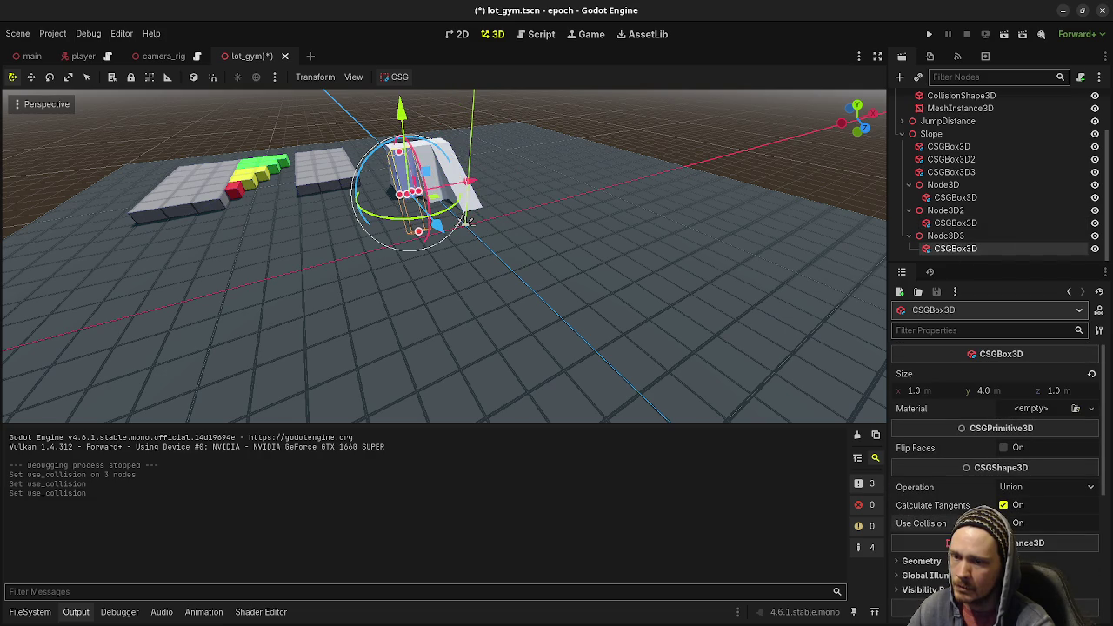
{"action": "key", "text": "F5"}
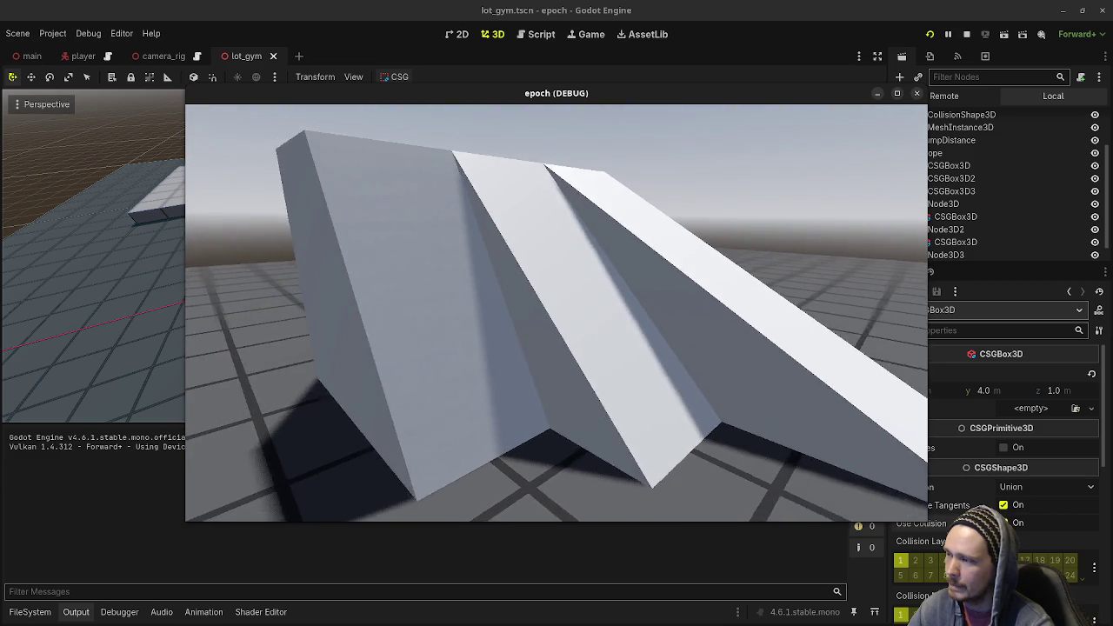
Step: Stop the game and widen the first two ramp boxes, the second to 2 m on X
{"action": "key", "text": "F8"}
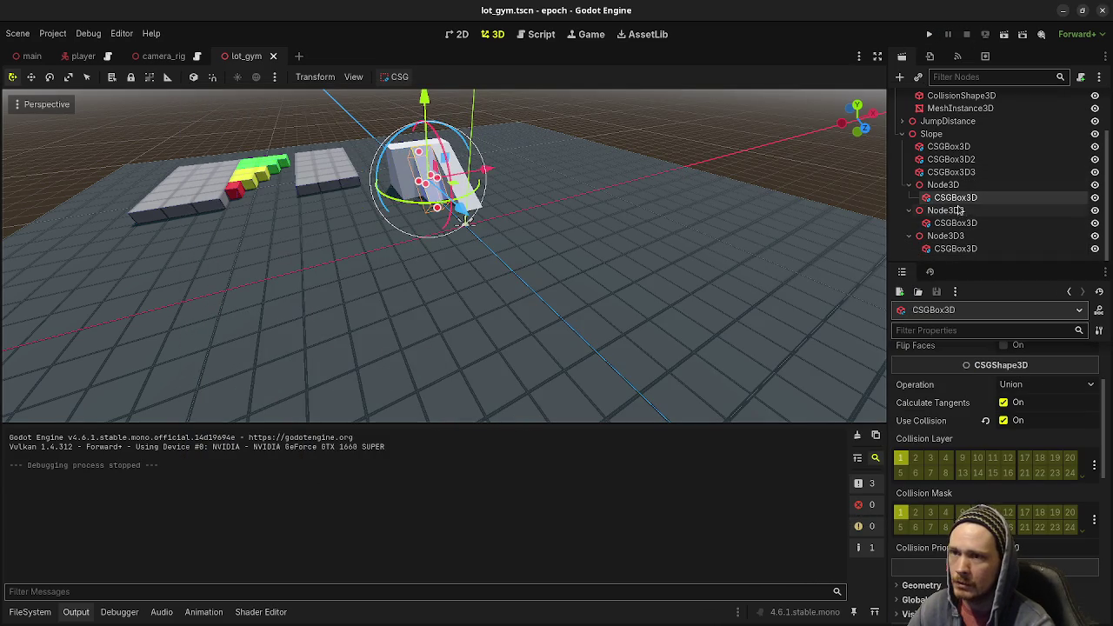
{"action": "scroll", "coordinate": [981, 393], "scroll_direction": "up", "scroll_amount": 3}
{"action": "left_click", "coordinate": [911, 393]}
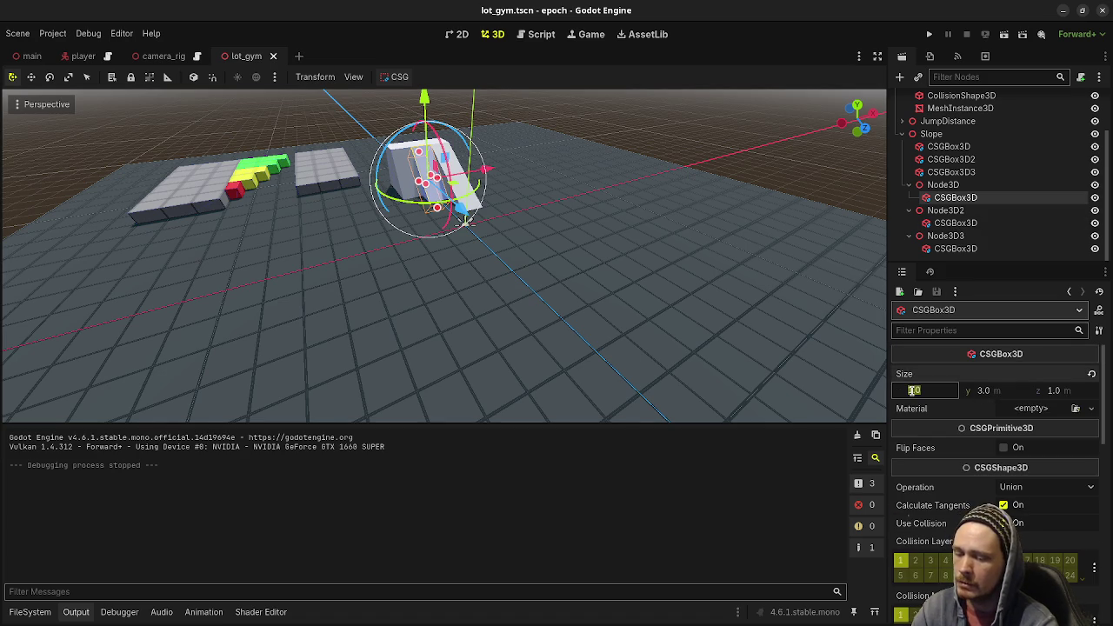
{"action": "key", "text": "Return"}
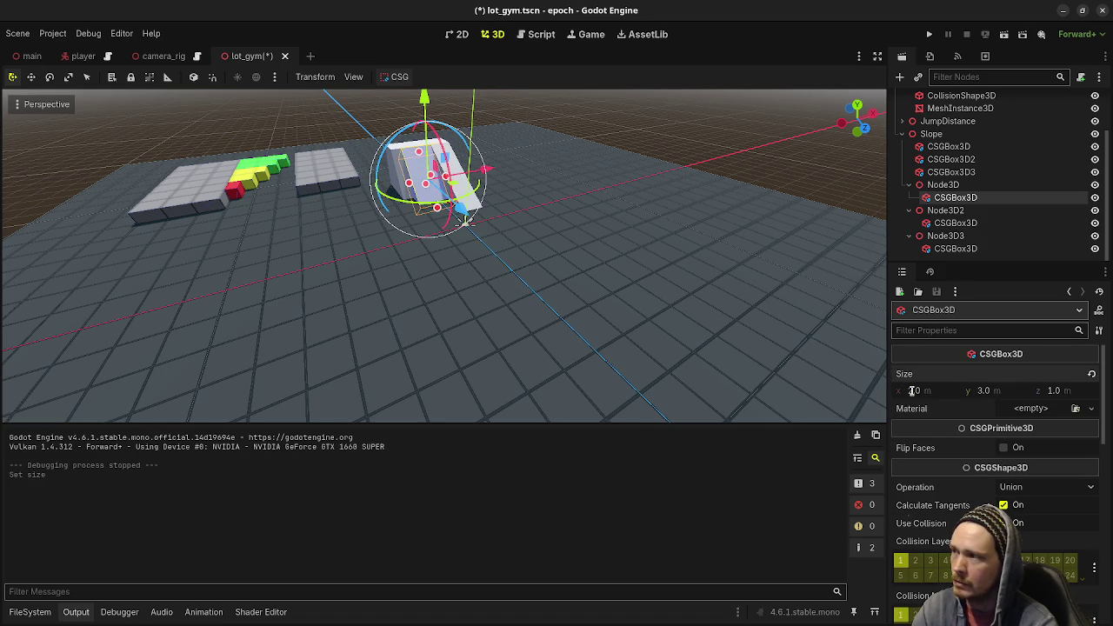
{"action": "left_click", "coordinate": [953, 224]}
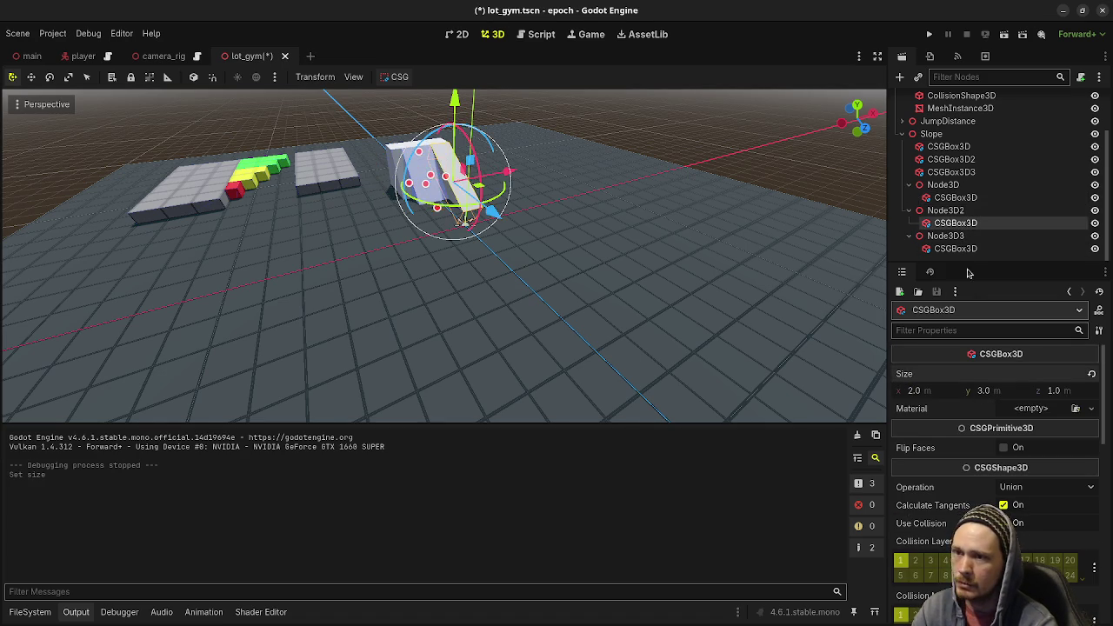
{"action": "left_click", "coordinate": [935, 393]}
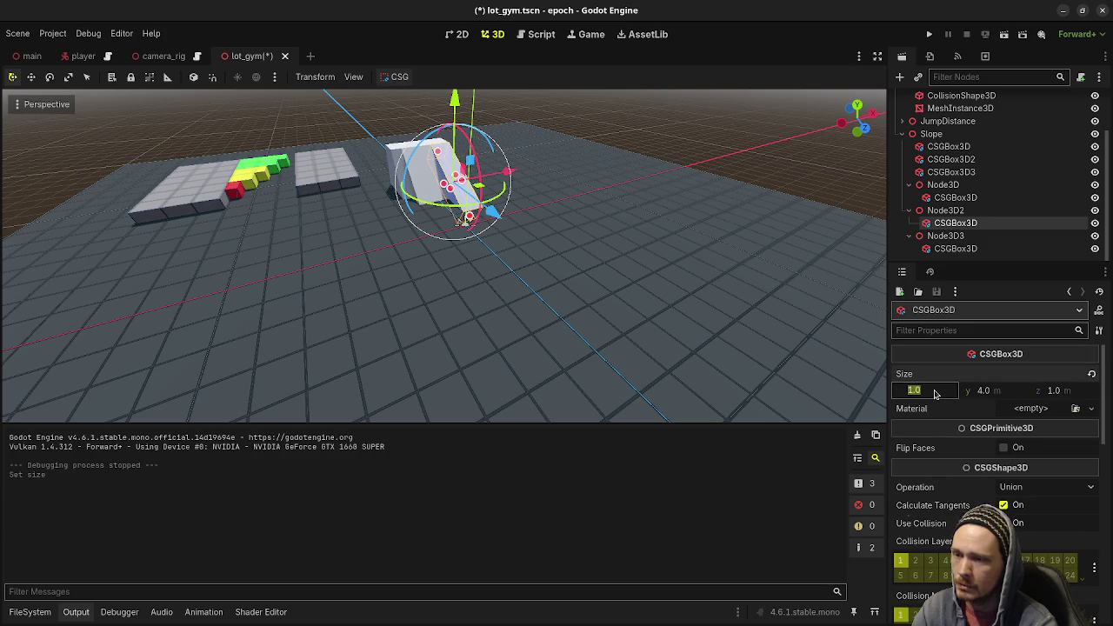
{"action": "type", "text": "2"}
{"action": "key", "text": "Return"}
Step: Set the Node3D3 ramp box's Size x to 2 m
{"action": "left_click", "coordinate": [954, 249]}
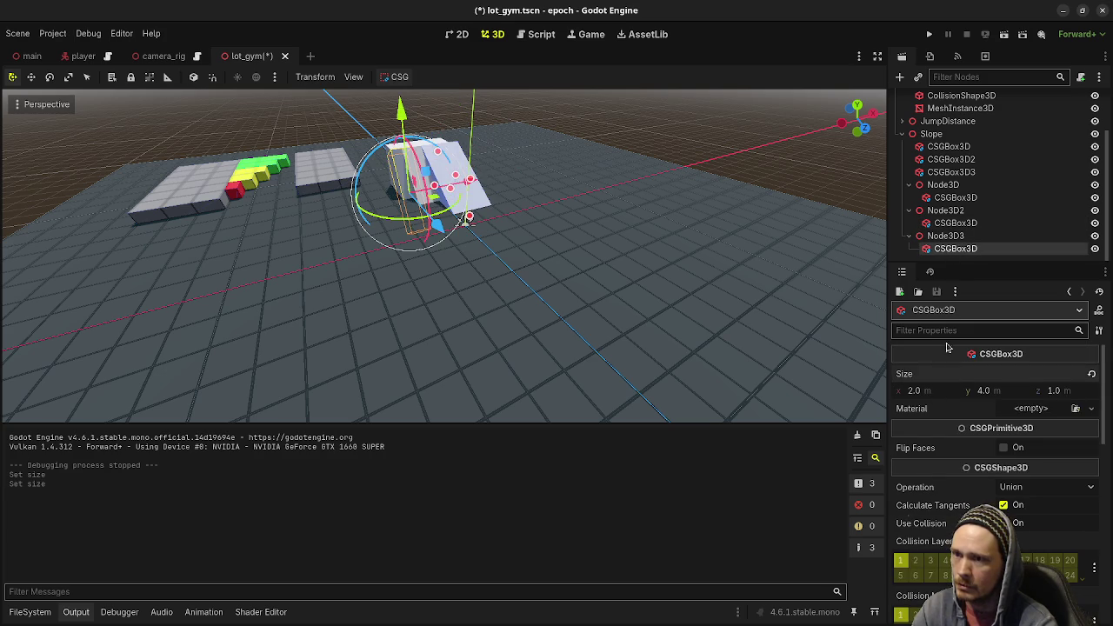
{"action": "left_click", "coordinate": [933, 393]}
{"action": "type", "text": "2"}
{"action": "key", "text": "Return"}
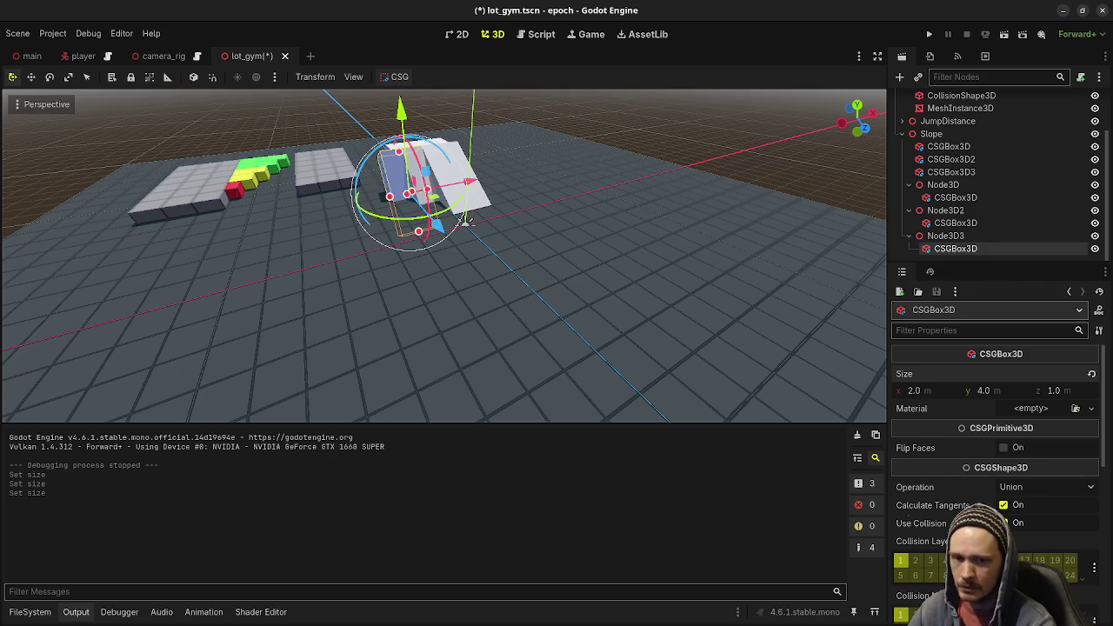
{"action": "left_click", "coordinate": [943, 185]}
{"action": "scroll", "coordinate": [584, 213], "scroll_direction": "up", "scroll_amount": 3}
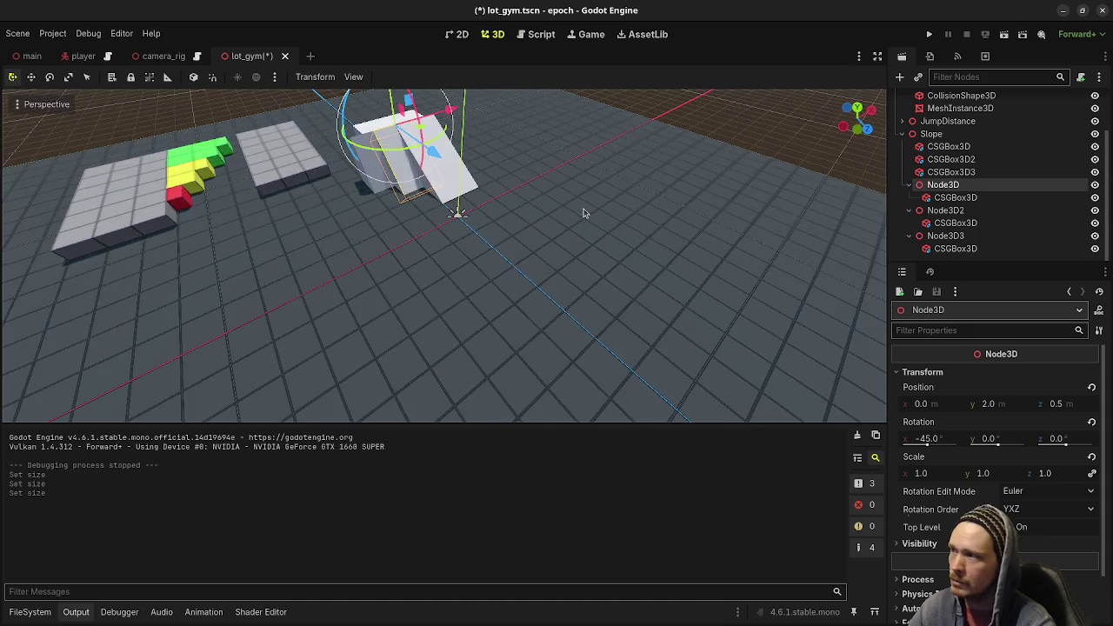
Step: Place Node3D2 above Node3D, move it to x 2, and shift Node3D3 left
{"action": "key", "text": "KP_7"}
{"action": "left_click_drag", "start_coordinate": [952, 212], "coordinate": [947, 182]}
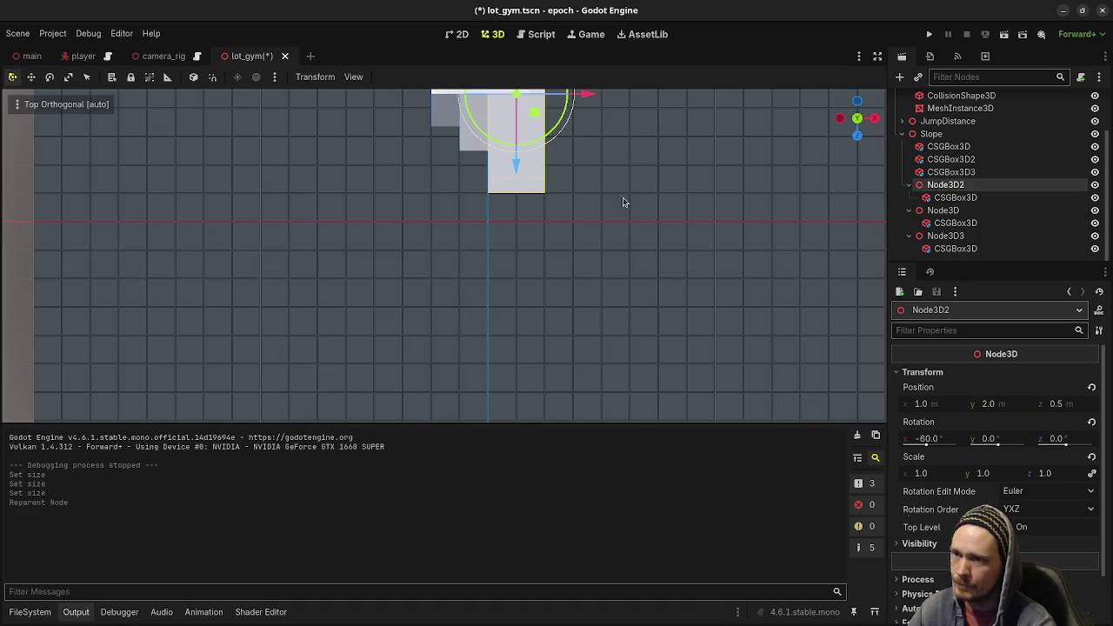
{"action": "key", "text": "KP_7"}
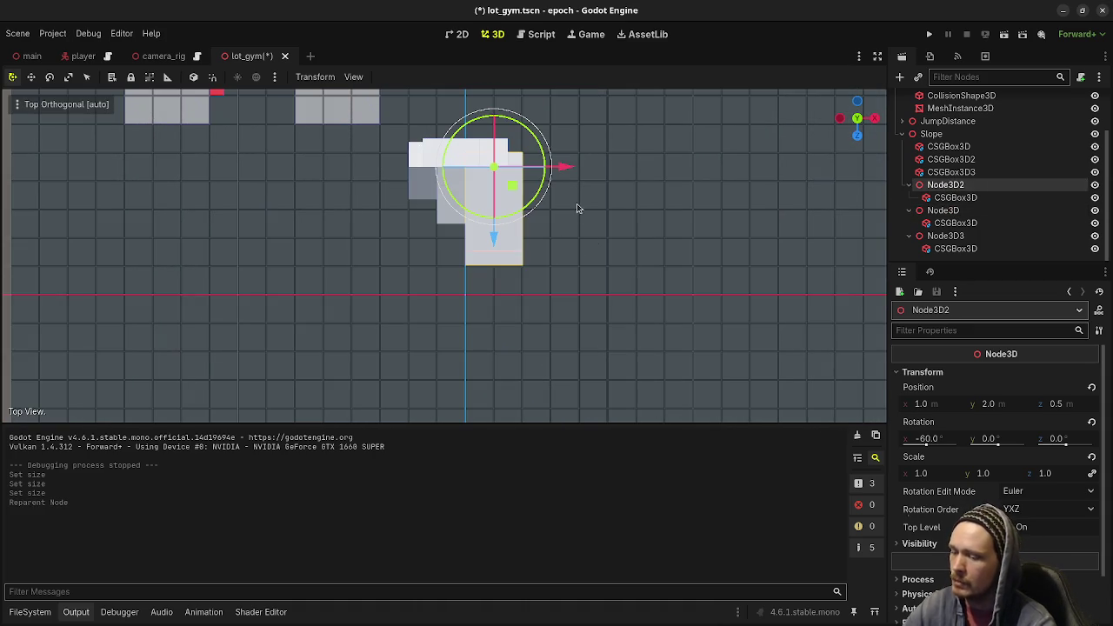
{"action": "left_click_drag", "start_coordinate": [567, 169], "coordinate": [589, 174]}
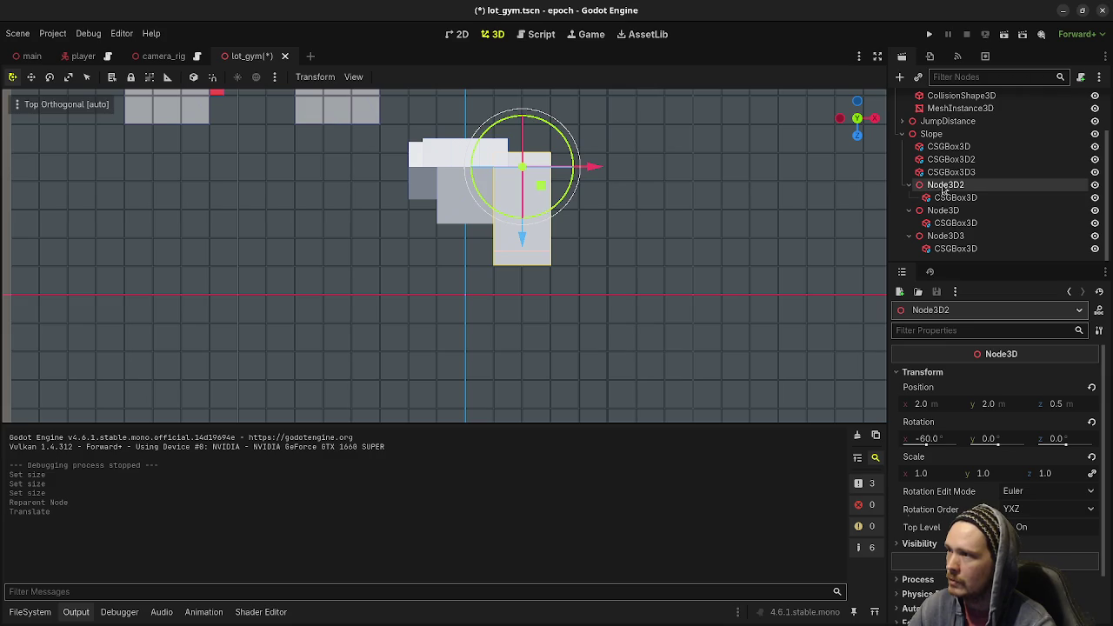
{"action": "left_click", "coordinate": [945, 235]}
{"action": "left_click_drag", "start_coordinate": [512, 168], "coordinate": [474, 168]}
Step: Delete the loose boxes CSGBox3D and CSGBox3D3
{"action": "left_click", "coordinate": [946, 147]}
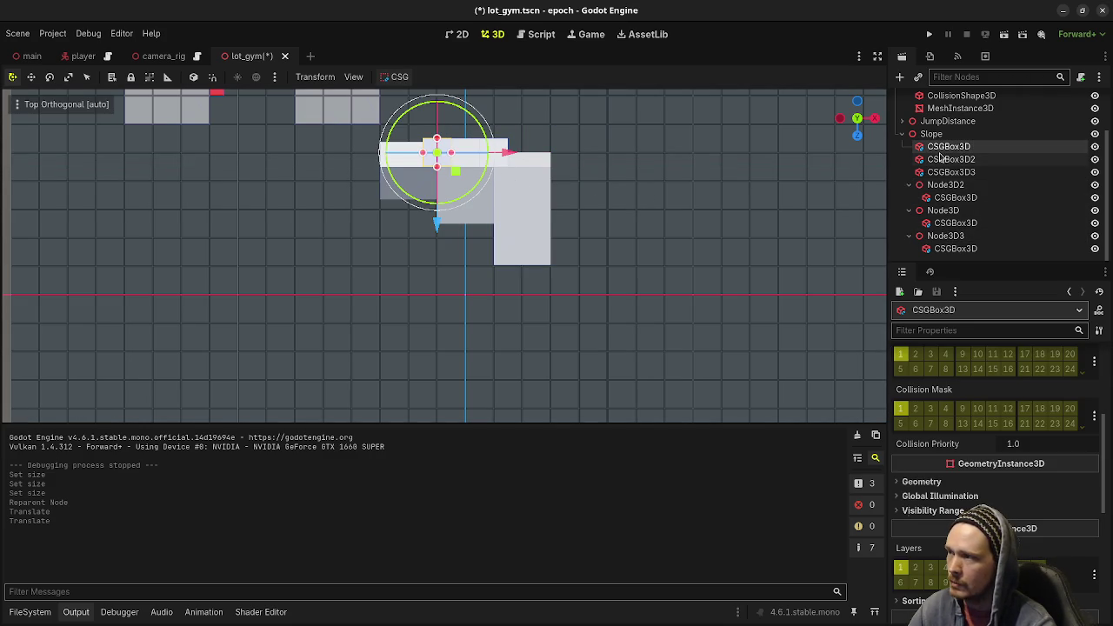
{"action": "left_click", "coordinate": [954, 173], "text": "shift"}
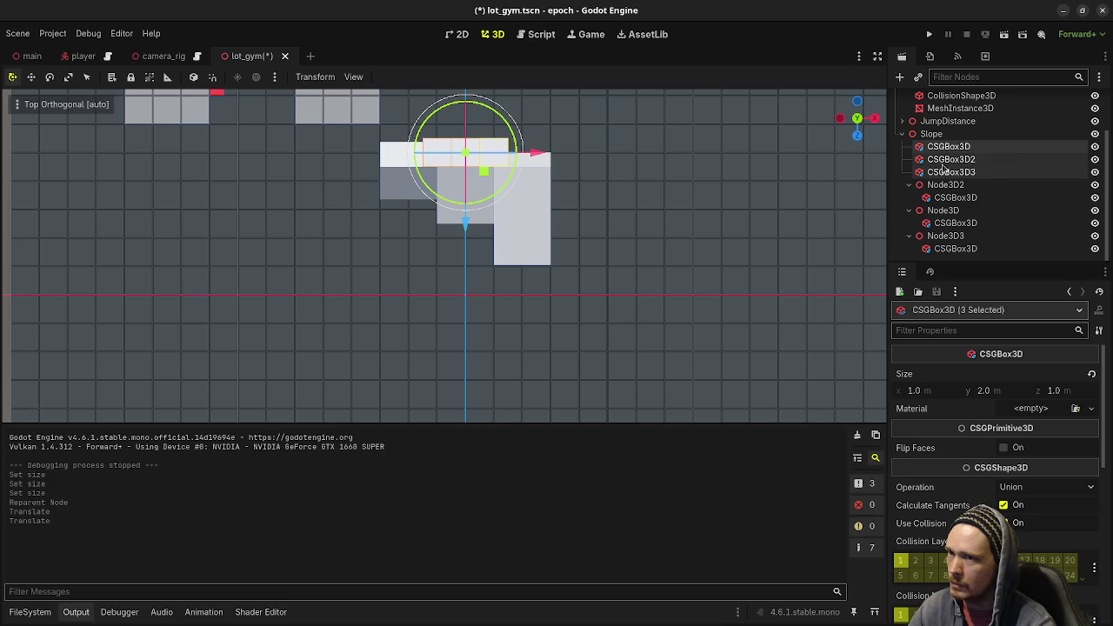
{"action": "key", "text": "Up"}
{"action": "left_click", "coordinate": [940, 167], "text": "shift"}
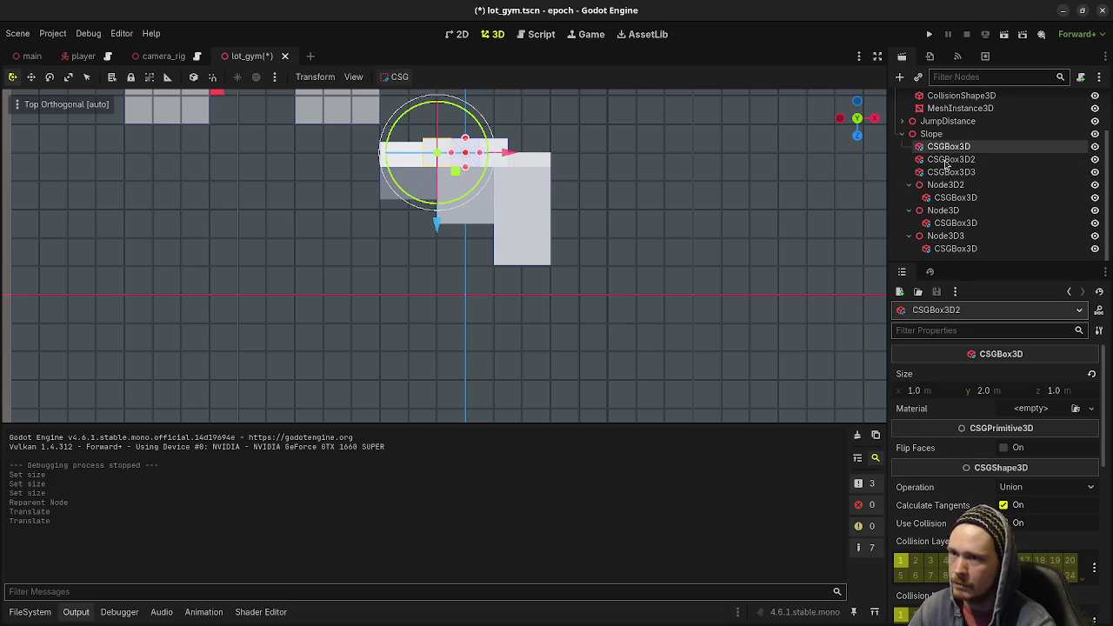
{"action": "right_click", "coordinate": [946, 173]}
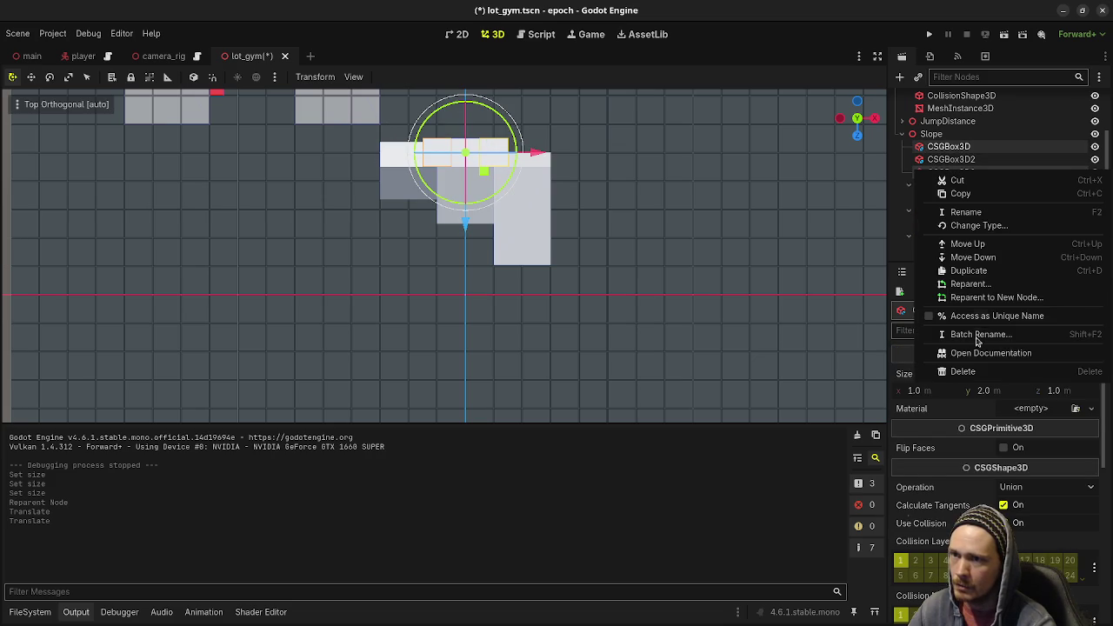
{"action": "left_click", "coordinate": [971, 372]}
{"action": "key", "text": "Return"}
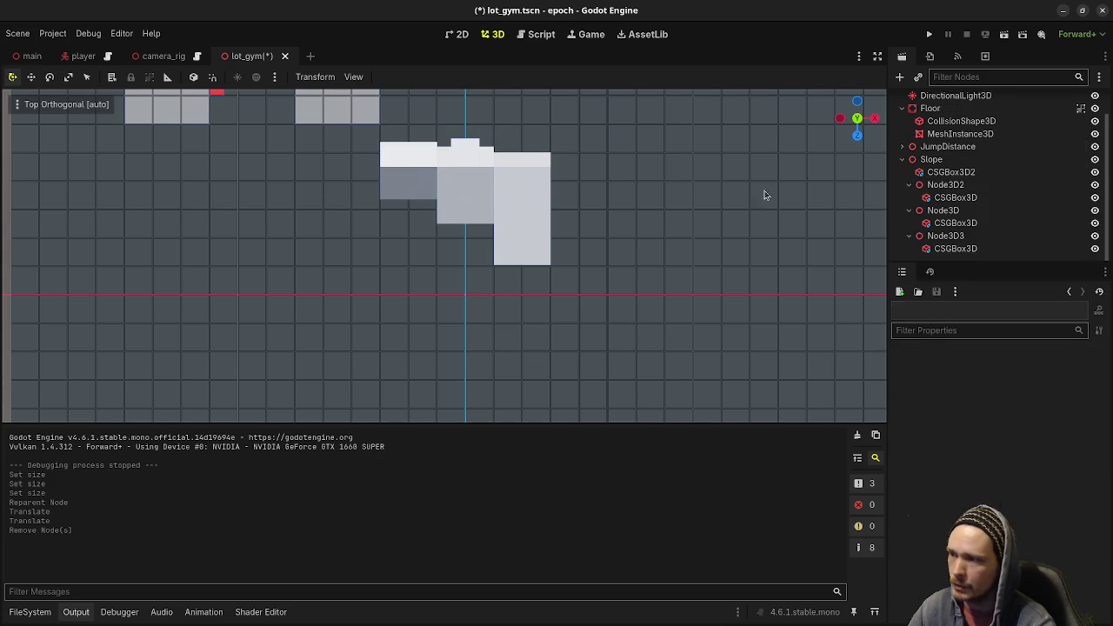
Step: Size CSGBox3D2 to 6 m on X and 2 m on Z
{"action": "left_click", "coordinate": [944, 185]}
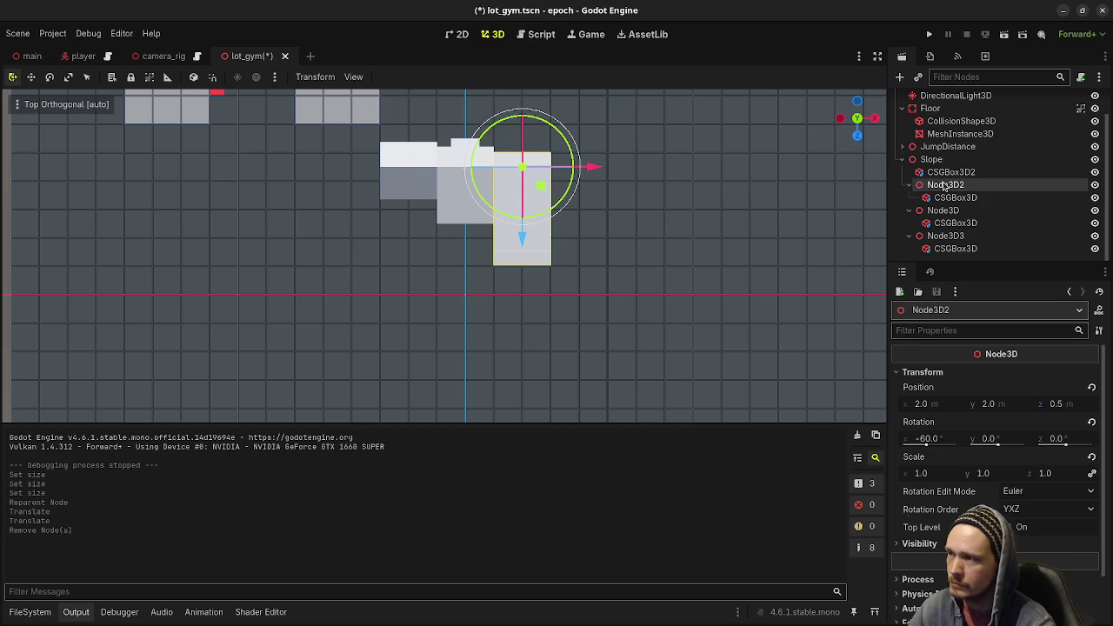
{"action": "left_click", "coordinate": [932, 160]}
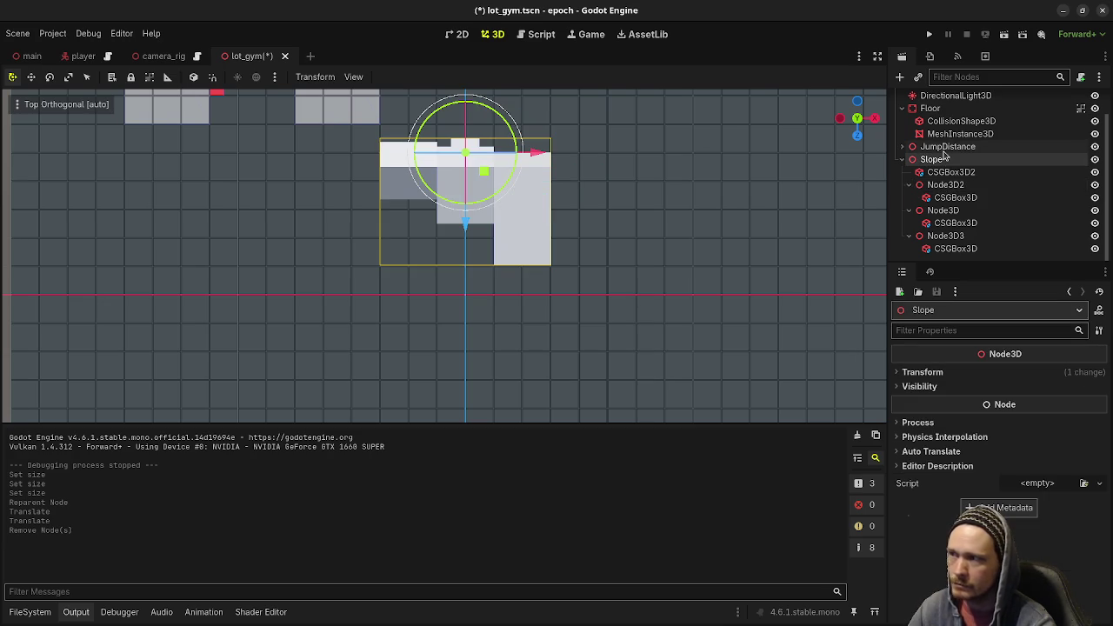
{"action": "left_click", "coordinate": [950, 173]}
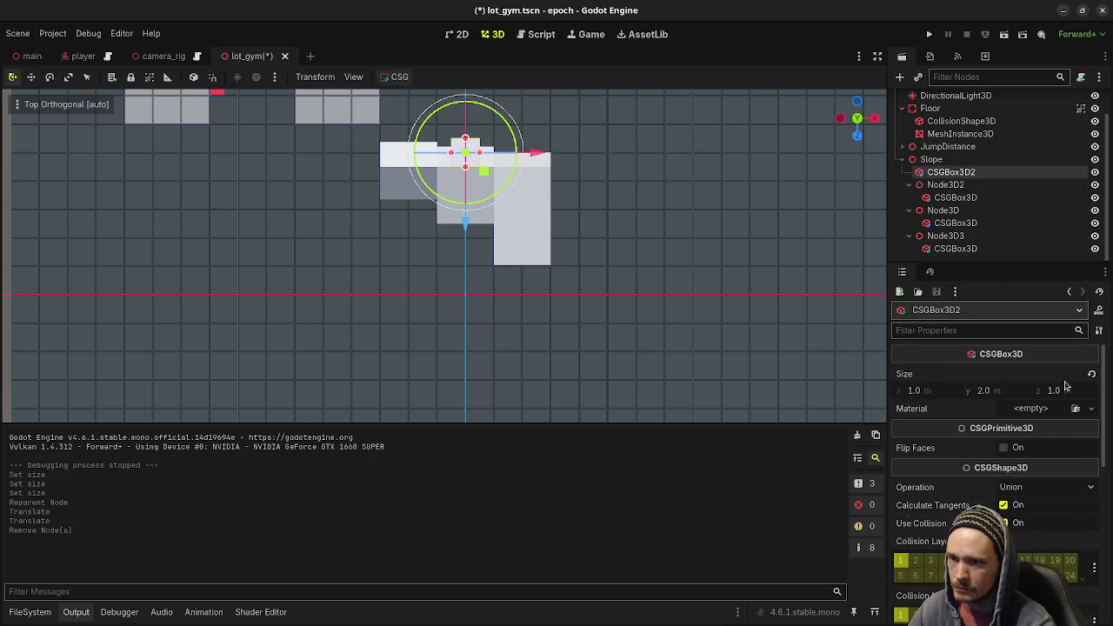
{"action": "left_click", "coordinate": [1063, 390]}
{"action": "type", "text": "2"}
{"action": "key", "text": "Return"}
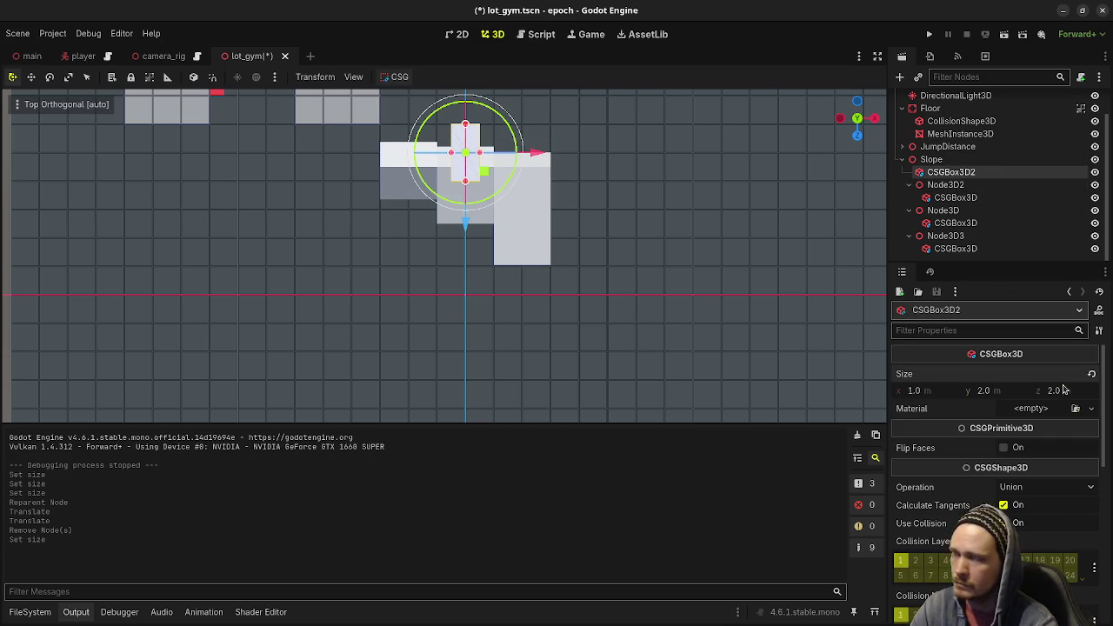
{"action": "left_click", "coordinate": [928, 396]}
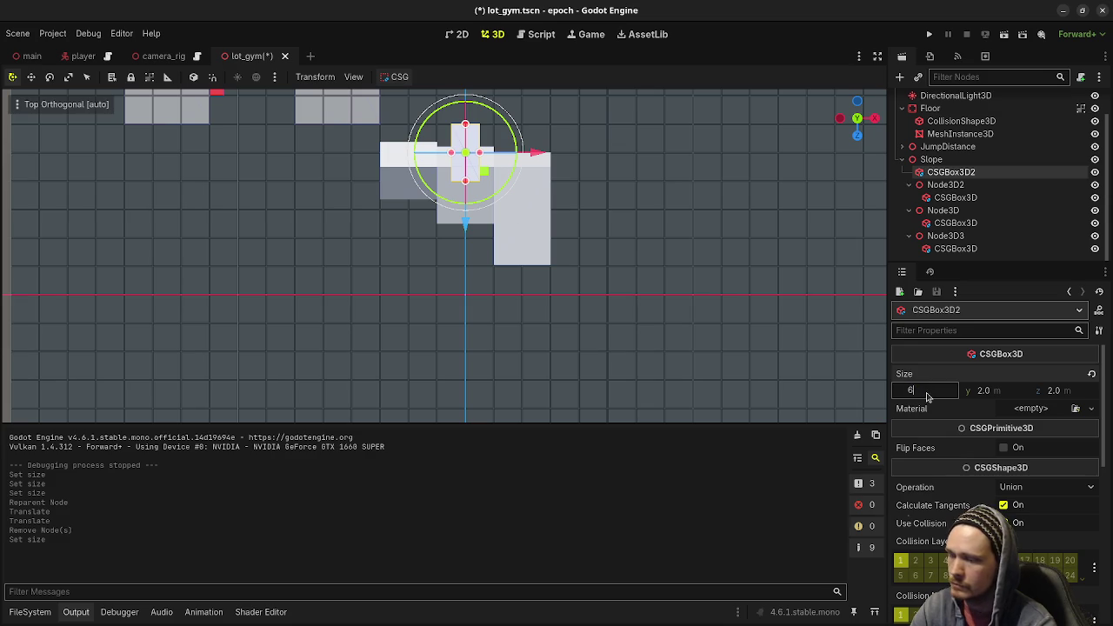
{"action": "type", "text": "6"}
{"action": "key", "text": "Return"}
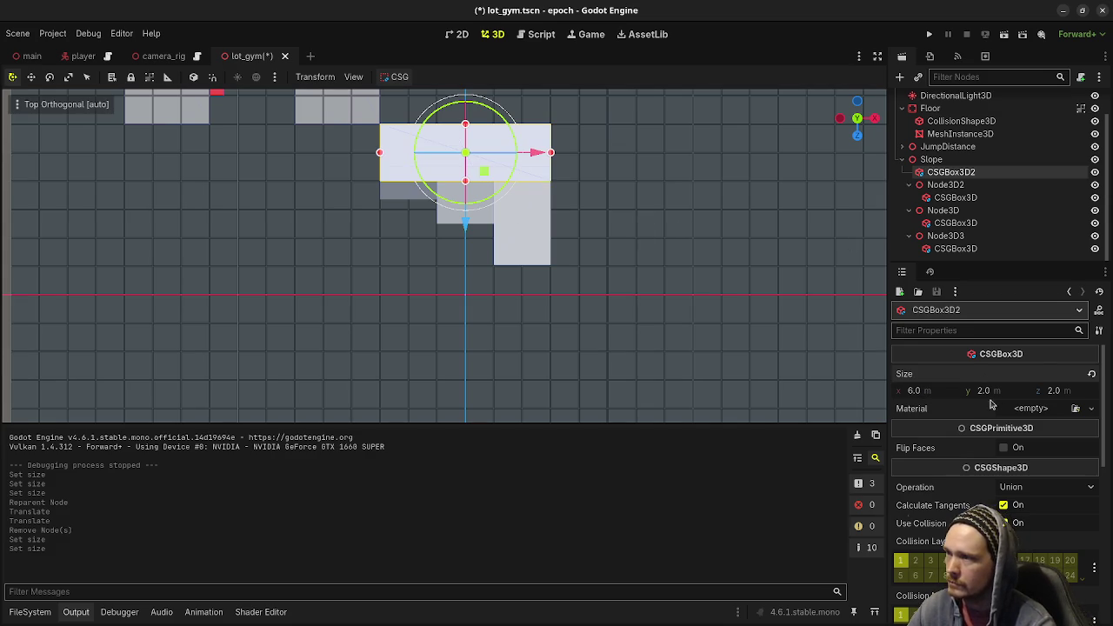
Step: Set the box's Position z to -0.5 and run the game
{"action": "scroll", "coordinate": [982, 402], "scroll_direction": "down", "scroll_amount": 5}
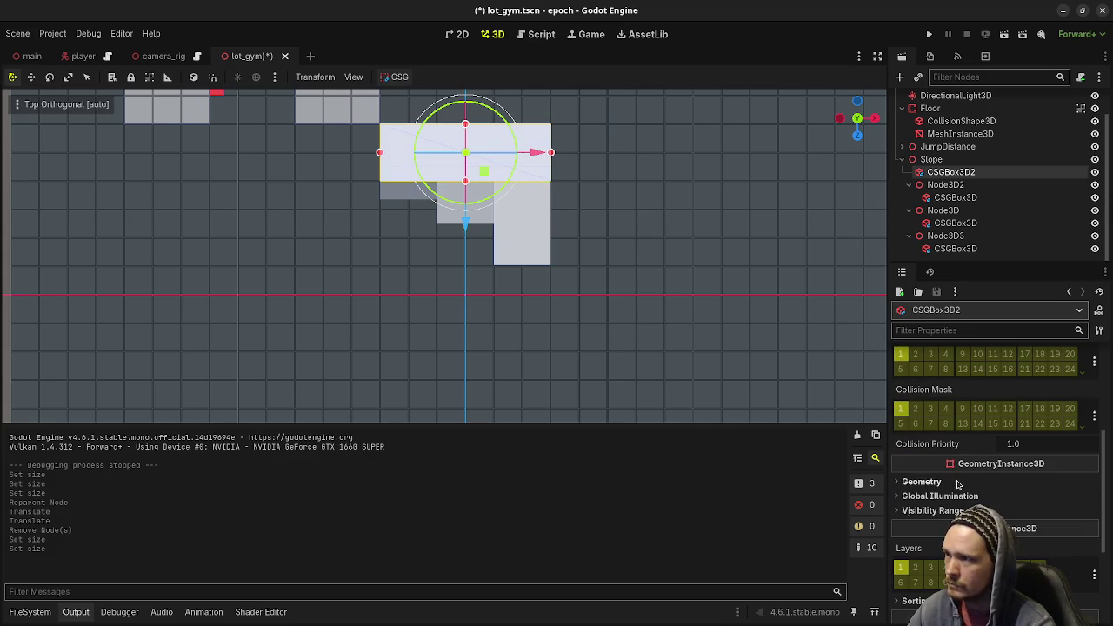
{"action": "scroll", "coordinate": [959, 481], "scroll_direction": "down", "scroll_amount": 5}
{"action": "left_click", "coordinate": [922, 475]}
{"action": "left_click", "coordinate": [995, 506]}
{"action": "type", "text": "-0."}
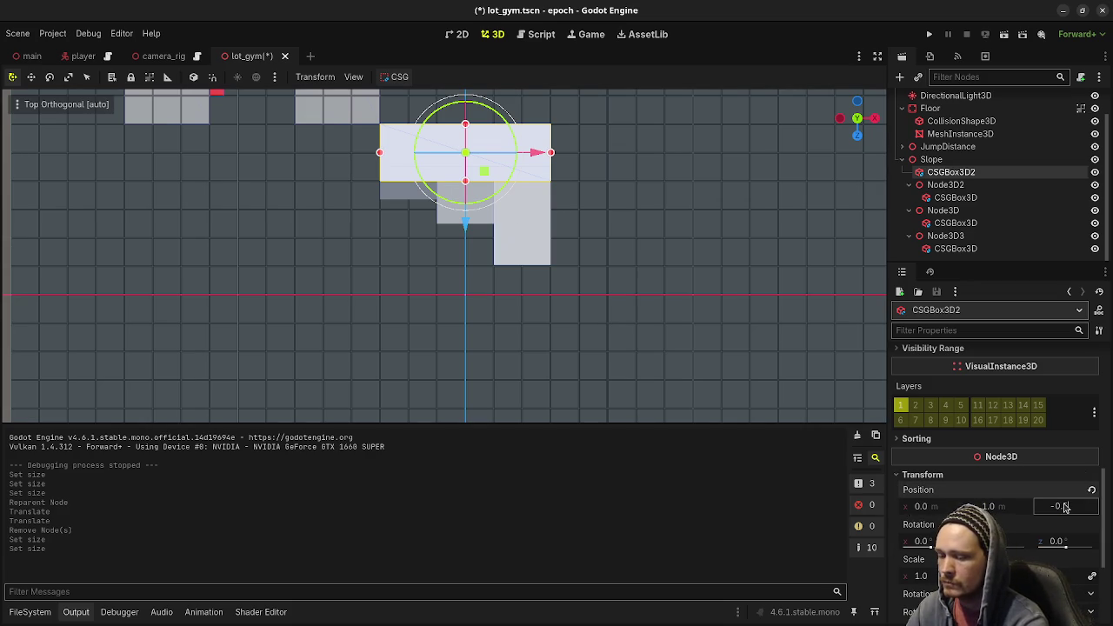
{"action": "key", "text": "Return"}
{"action": "key", "text": "F5"}
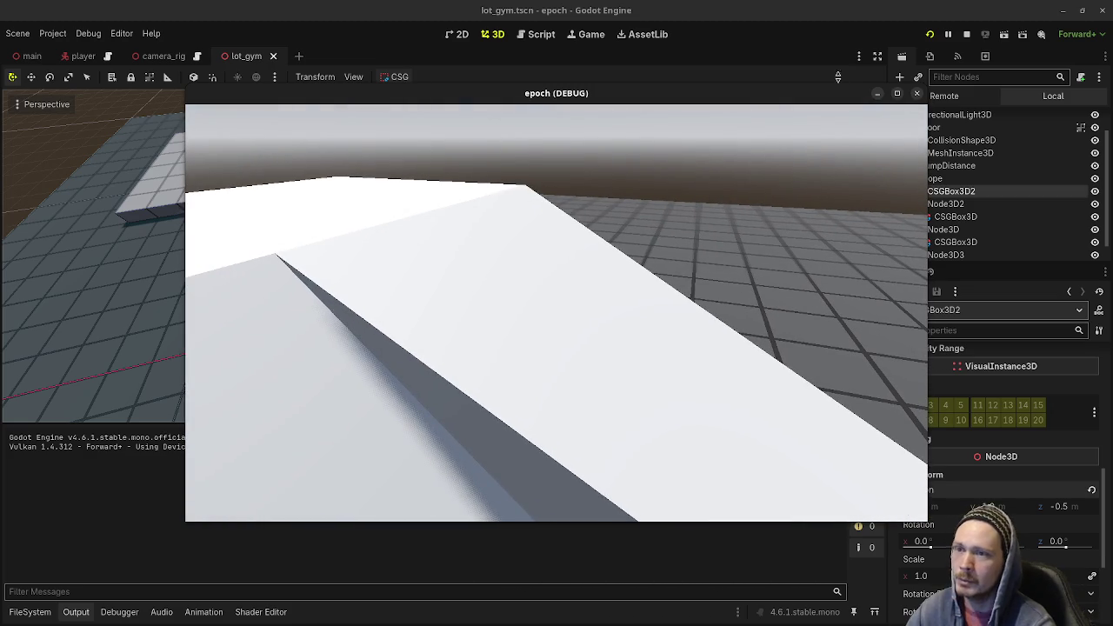
Step: Open the player scene and expand the Player body's Floor settings, showing the 45° Max Angle
{"action": "left_click_drag", "start_coordinate": [825, 93], "coordinate": [748, 98]}
{"action": "scroll", "coordinate": [924, 130], "scroll_direction": "up", "scroll_amount": 1}
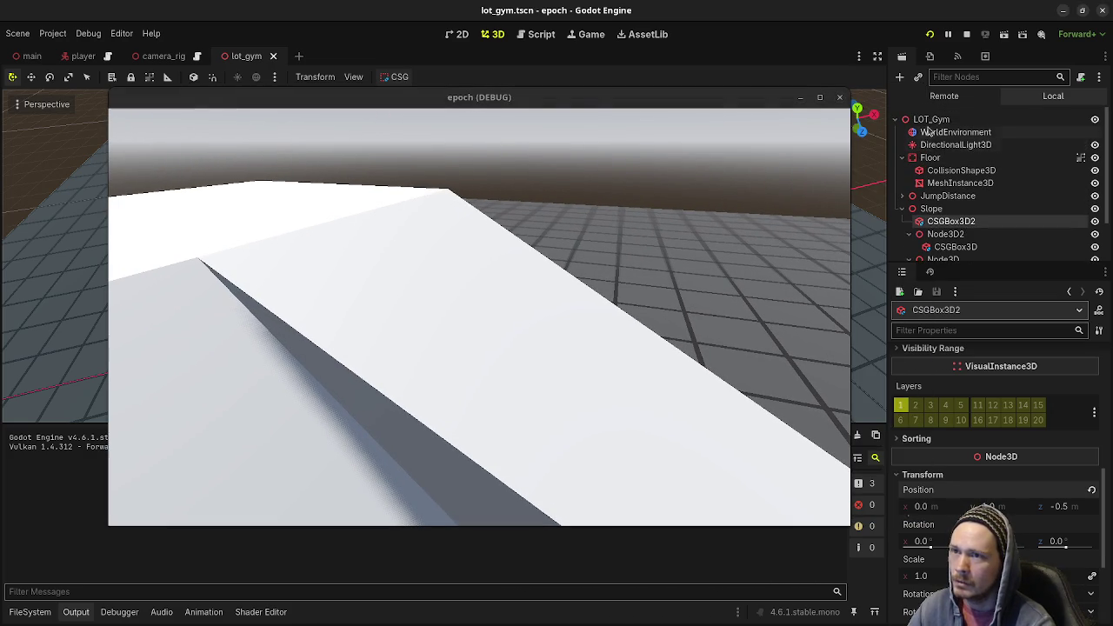
{"action": "left_click", "coordinate": [83, 56]}
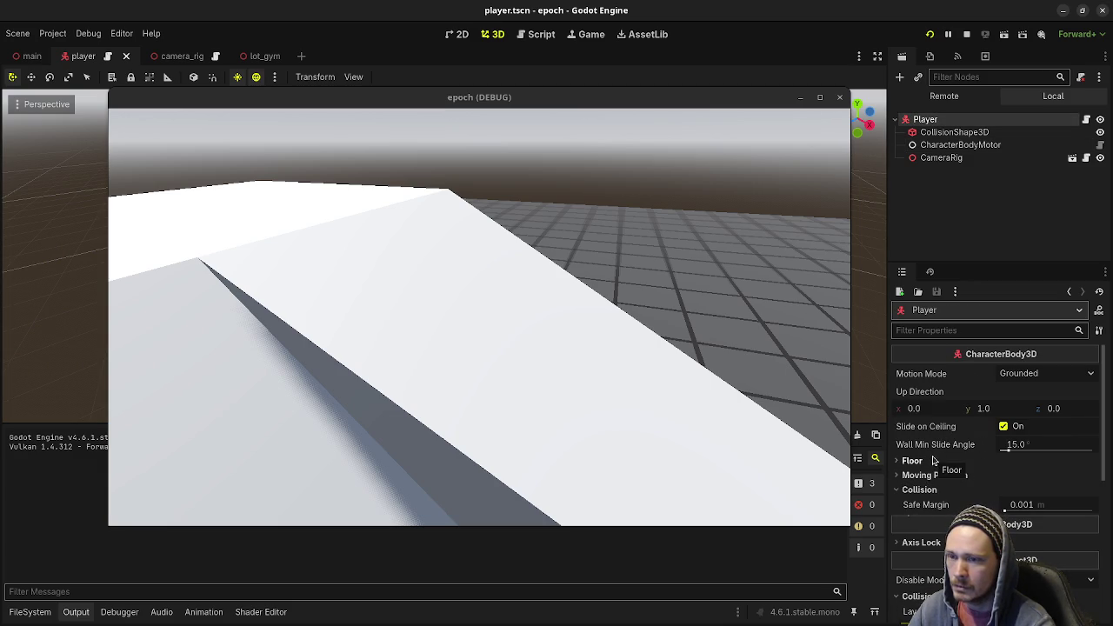
{"action": "left_click", "coordinate": [929, 461]}
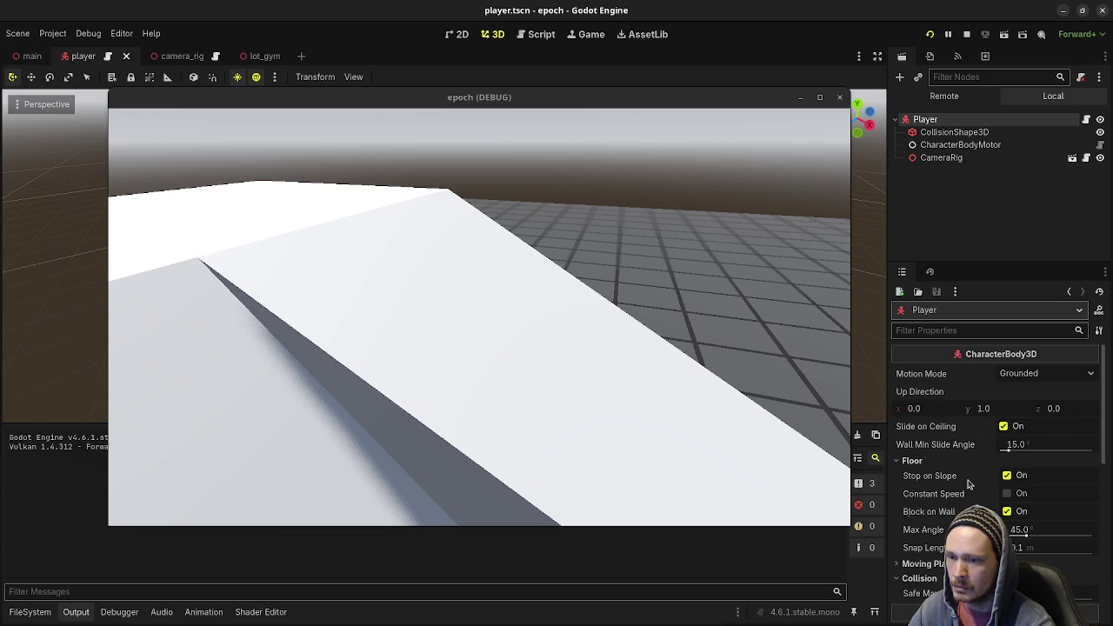
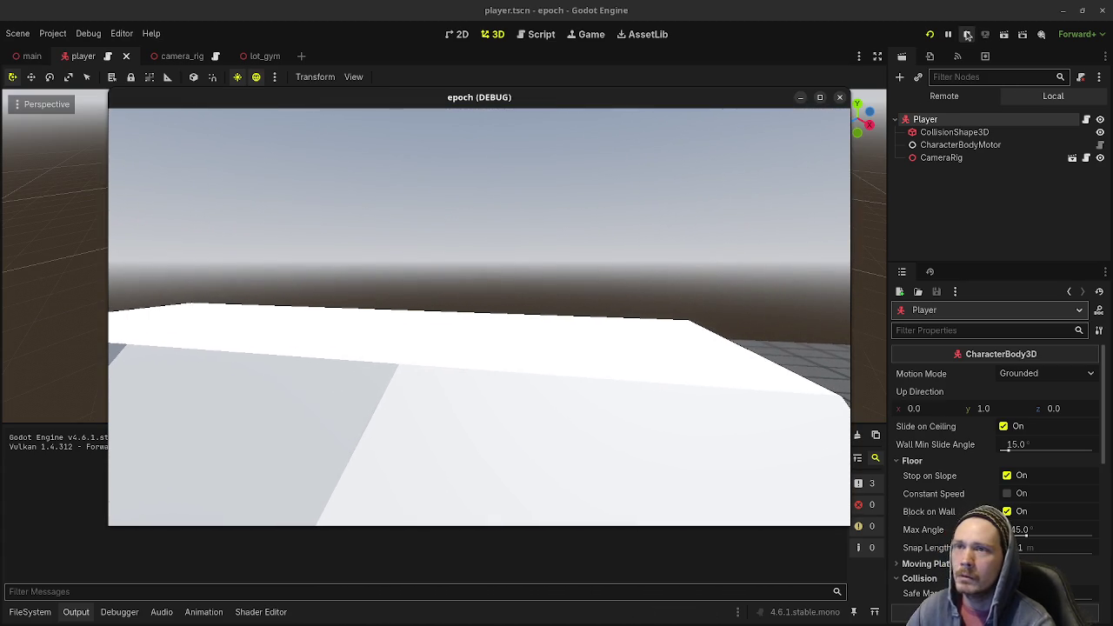
Step: Stop the running game and switch to the lot_gym scene
{"action": "left_click", "coordinate": [966, 34]}
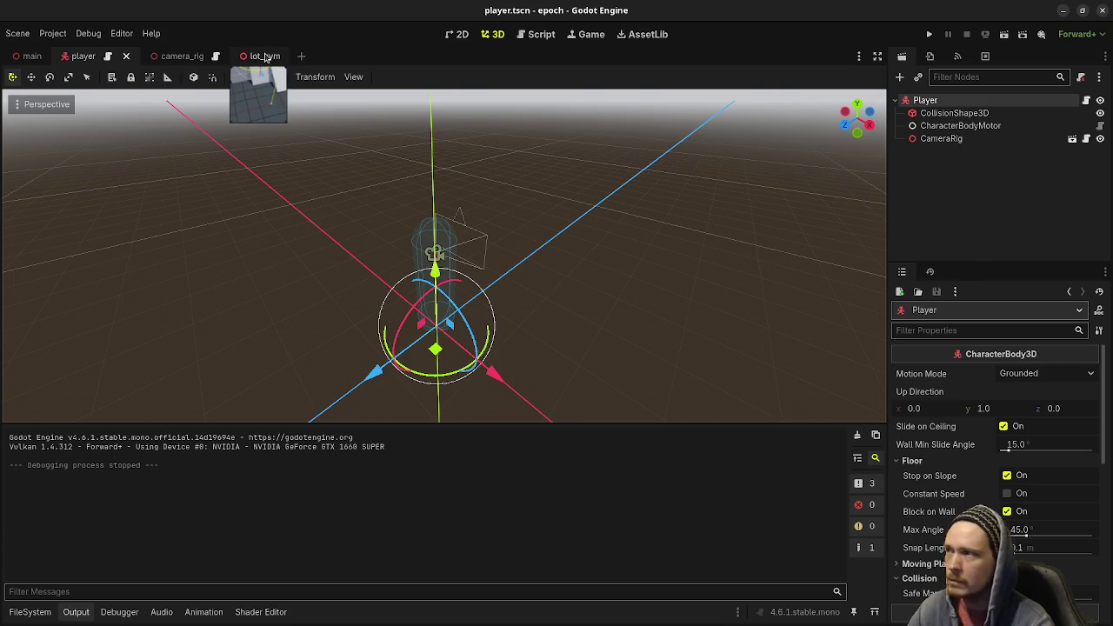
{"action": "left_click", "coordinate": [264, 56]}
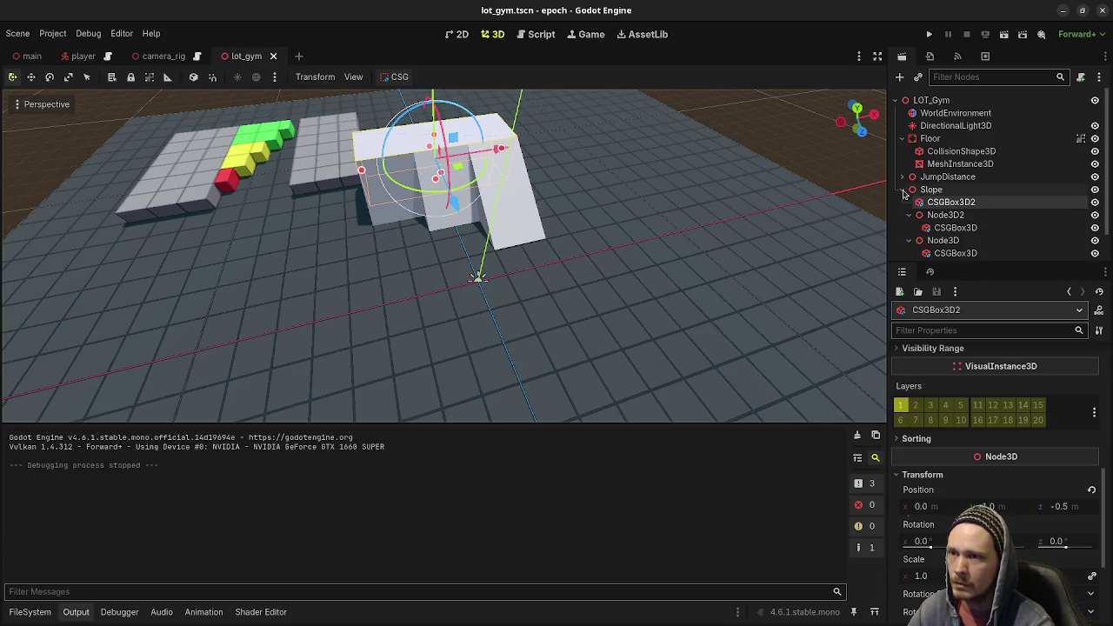
{"action": "left_click", "coordinate": [939, 215]}
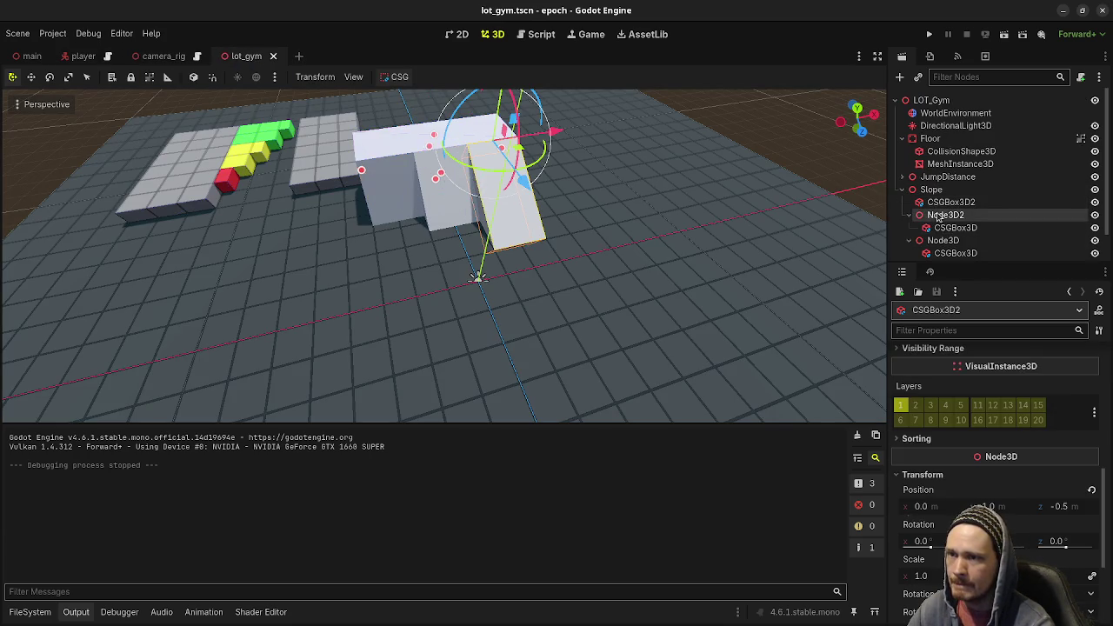
{"action": "scroll", "coordinate": [941, 237], "scroll_direction": "down", "scroll_amount": 1}
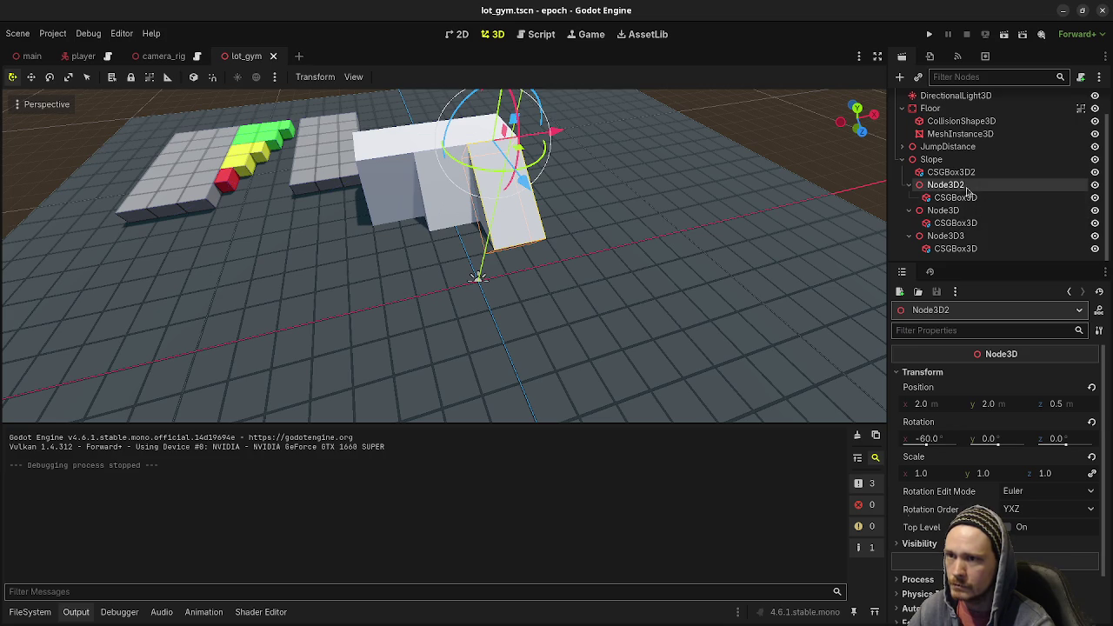
Step: Temporarily rename the Slope's first pivot Node3D to Node3D4
{"action": "left_click", "coordinate": [956, 210]}
{"action": "left_click", "coordinate": [967, 211]}
{"action": "left_click", "coordinate": [967, 210]}
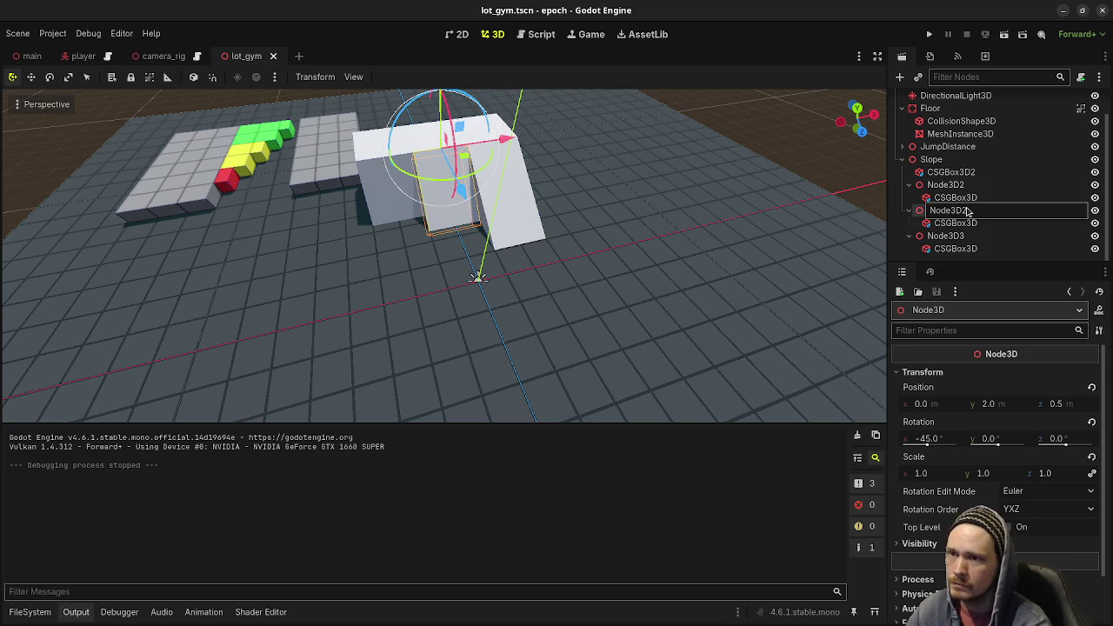
{"action": "type", "text": "4"}
{"action": "key", "text": "Return"}
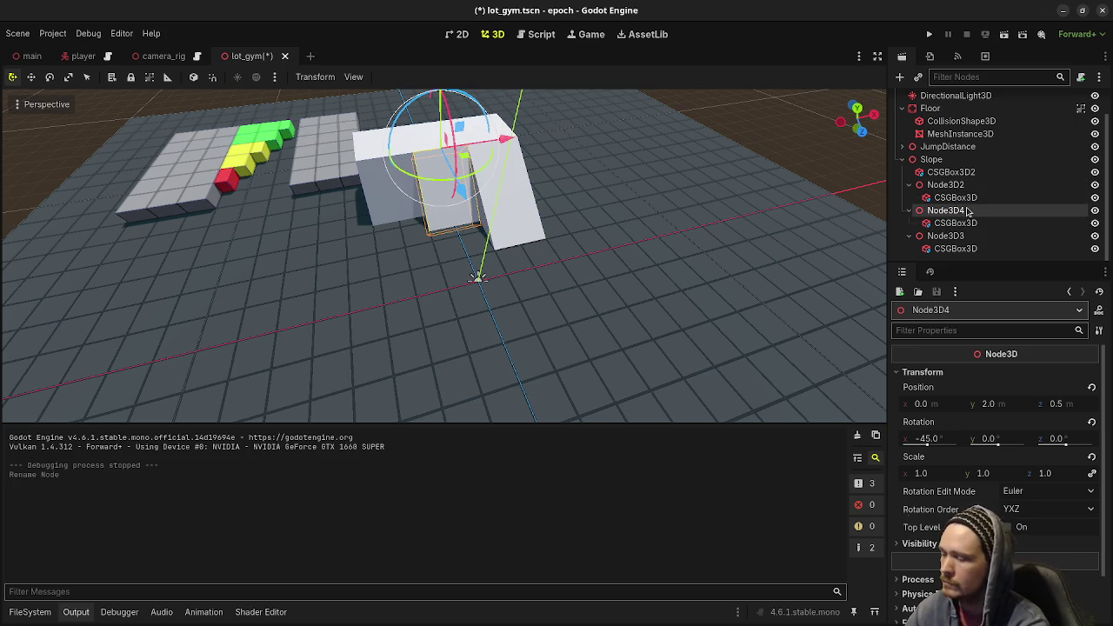
Step: Rename Node3D2 to Node3D and Node3D4 to Node3D2 so the pivots are ordered
{"action": "left_click", "coordinate": [953, 185]}
{"action": "double_click", "coordinate": [953, 186]}
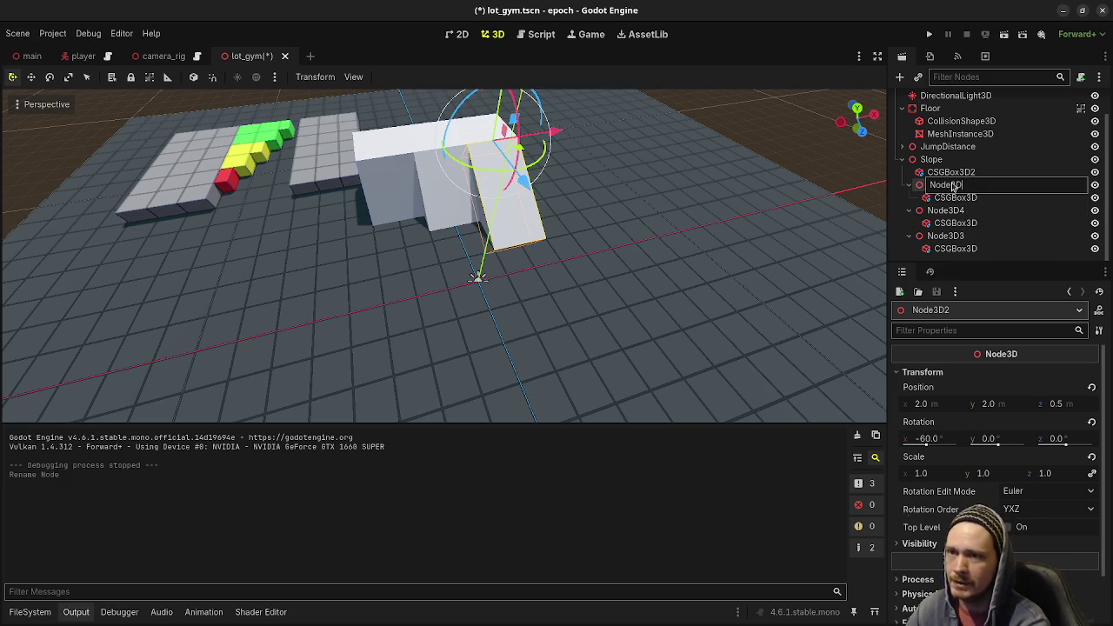
{"action": "key", "text": "Return"}
{"action": "left_click", "coordinate": [953, 217]}
{"action": "left_click", "coordinate": [953, 216]}
{"action": "key", "text": "Return"}
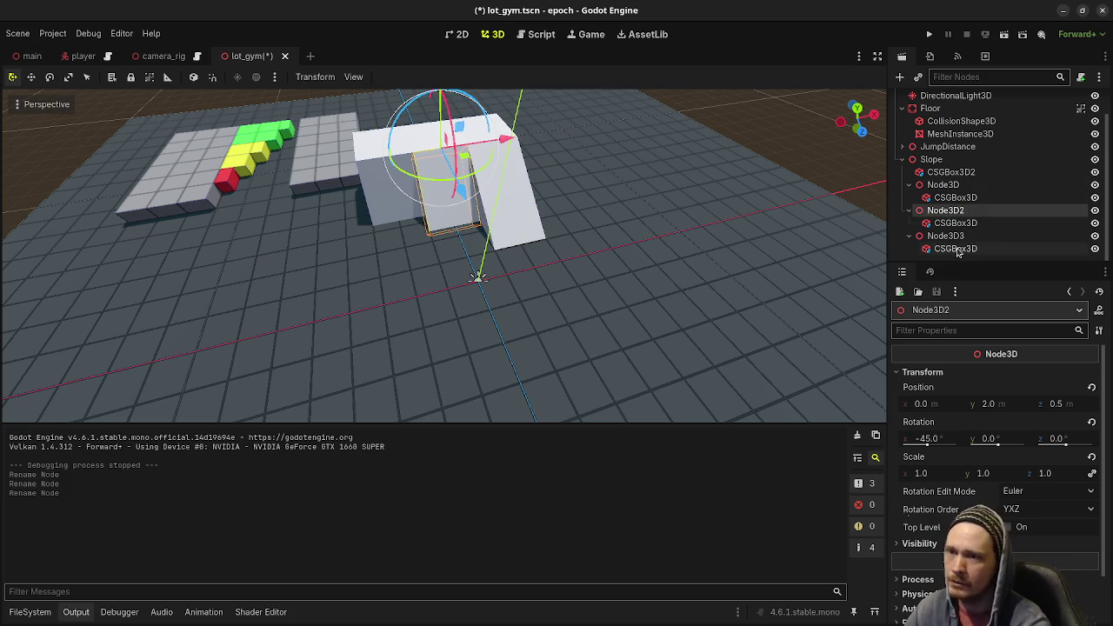
{"action": "left_click", "coordinate": [946, 185]}
{"action": "key", "text": "Up"}
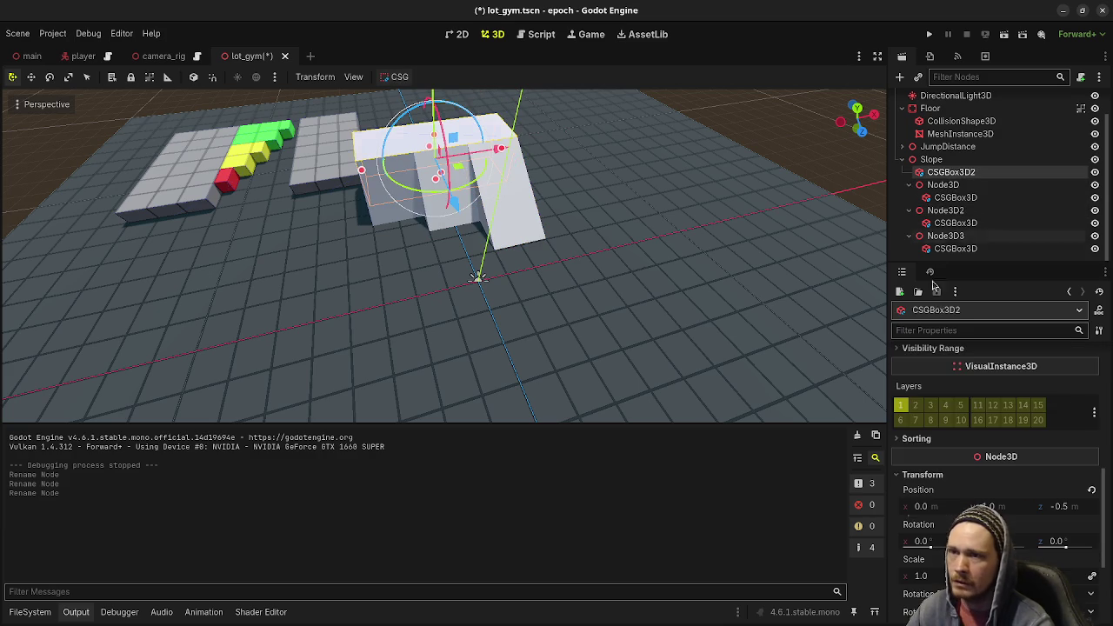
Step: Show the FileSystem dock and copy Platform2's Material Override value
{"action": "left_click", "coordinate": [30, 612]}
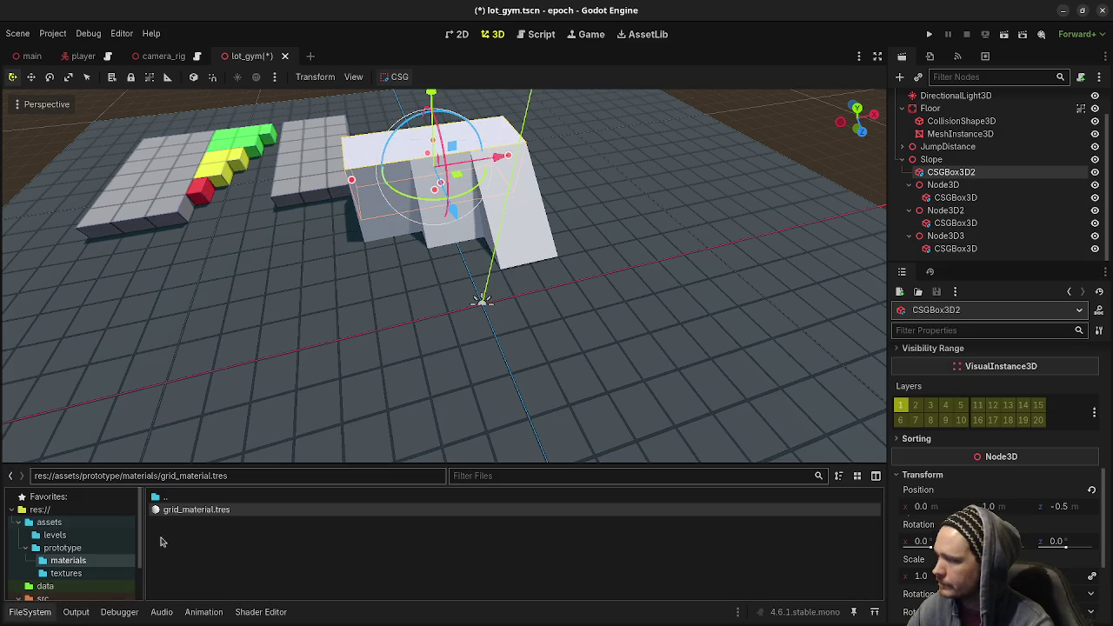
{"action": "scroll", "coordinate": [994, 417], "scroll_direction": "down", "scroll_amount": 4}
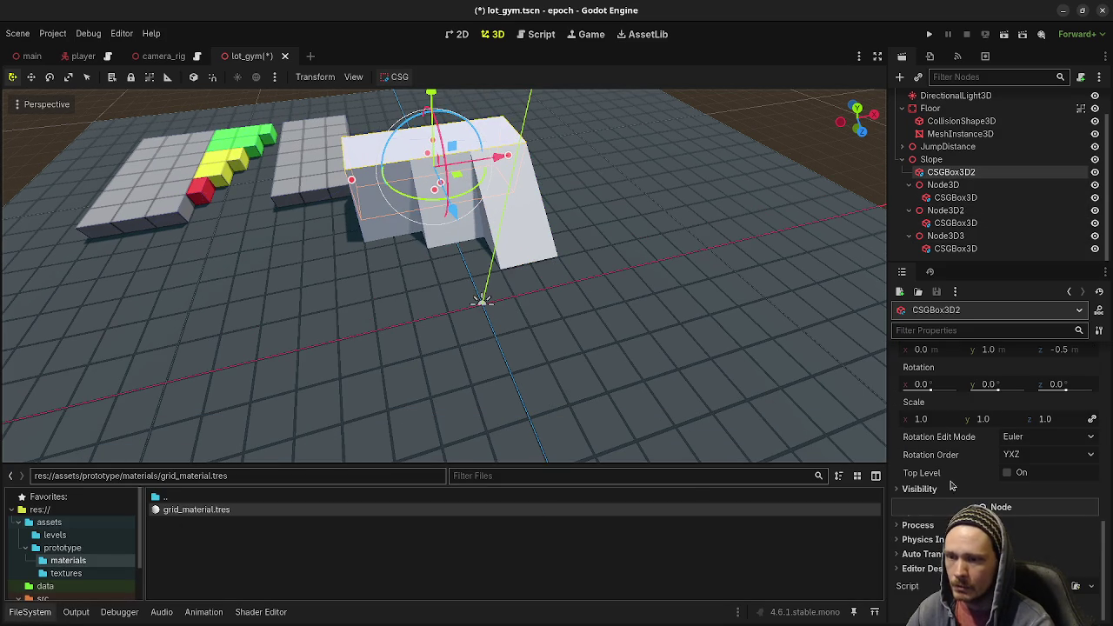
{"action": "left_click", "coordinate": [313, 178]}
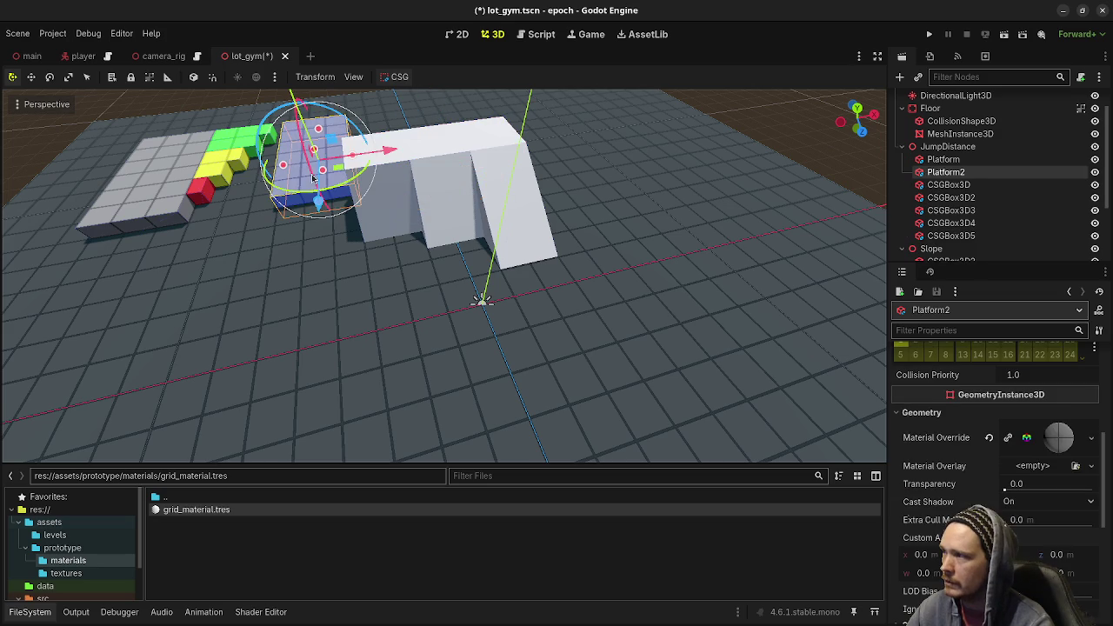
{"action": "right_click", "coordinate": [969, 436]}
{"action": "key", "text": "Escape"}
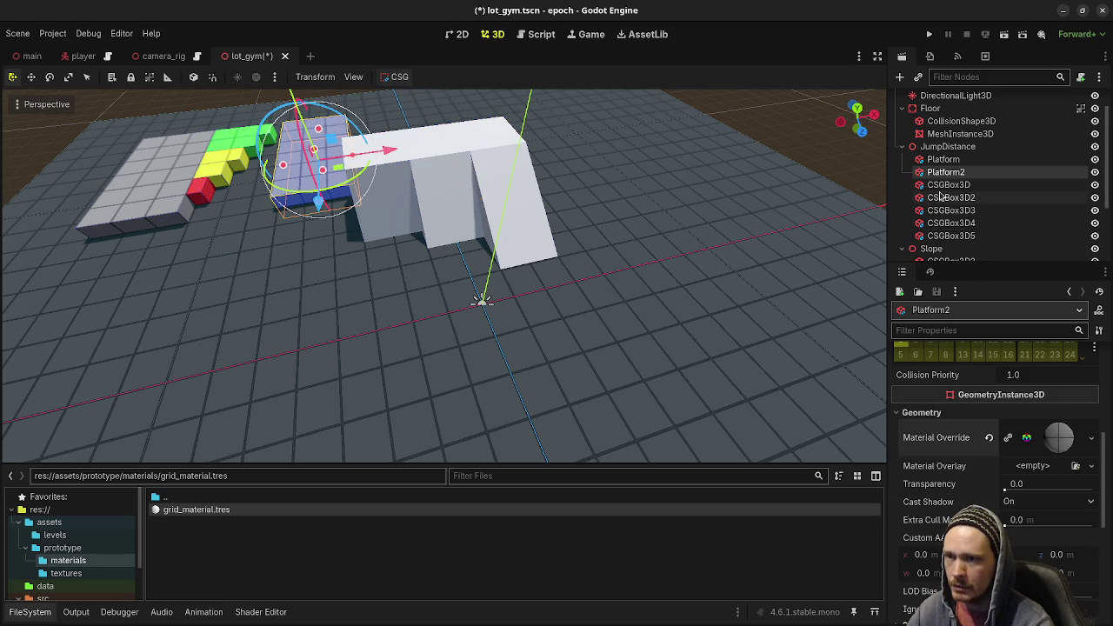
Step: Paste Platform2's grid material into the Slope CSGBox3D2's Material Override
{"action": "scroll", "coordinate": [939, 195], "scroll_direction": "down", "scroll_amount": 3}
{"action": "left_click", "coordinate": [950, 201]}
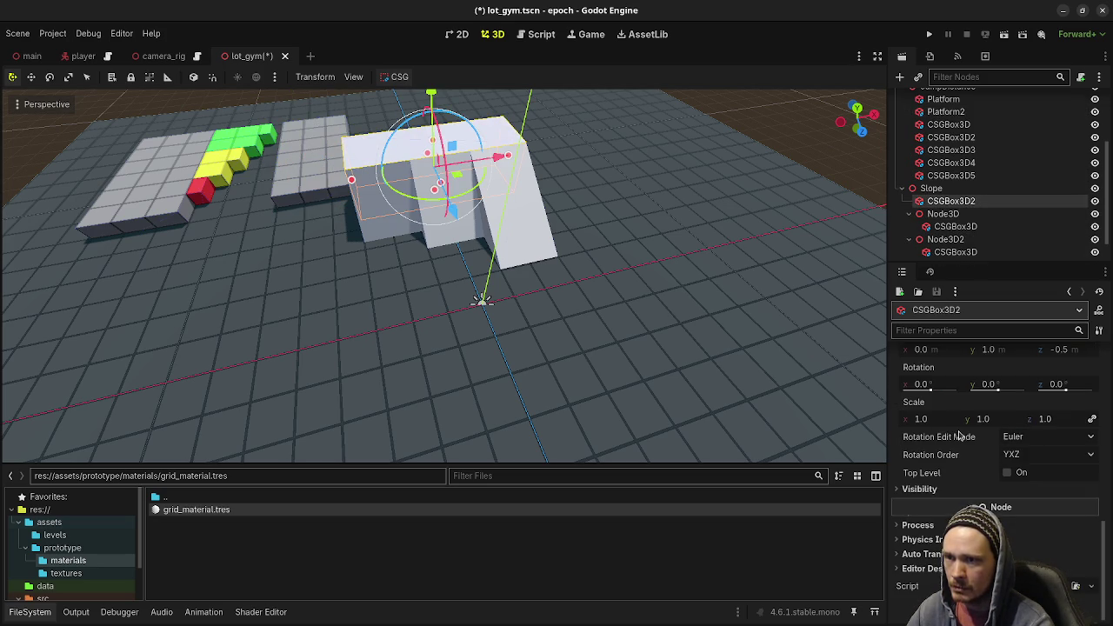
{"action": "scroll", "coordinate": [959, 435], "scroll_direction": "up", "scroll_amount": 10}
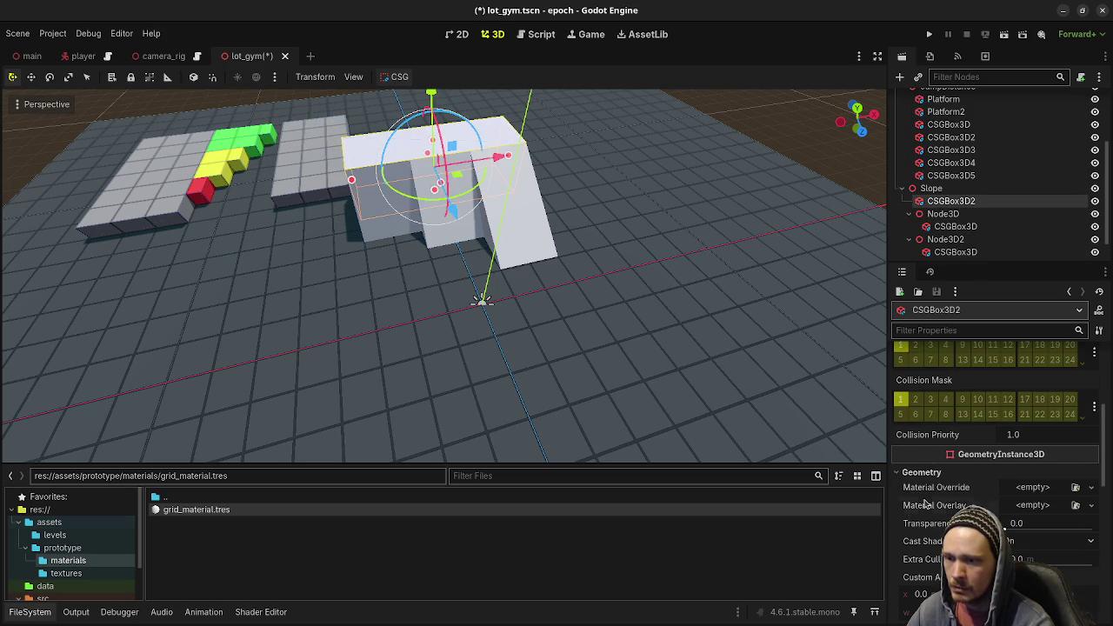
{"action": "right_click", "coordinate": [936, 488]}
{"action": "left_click", "coordinate": [967, 511]}
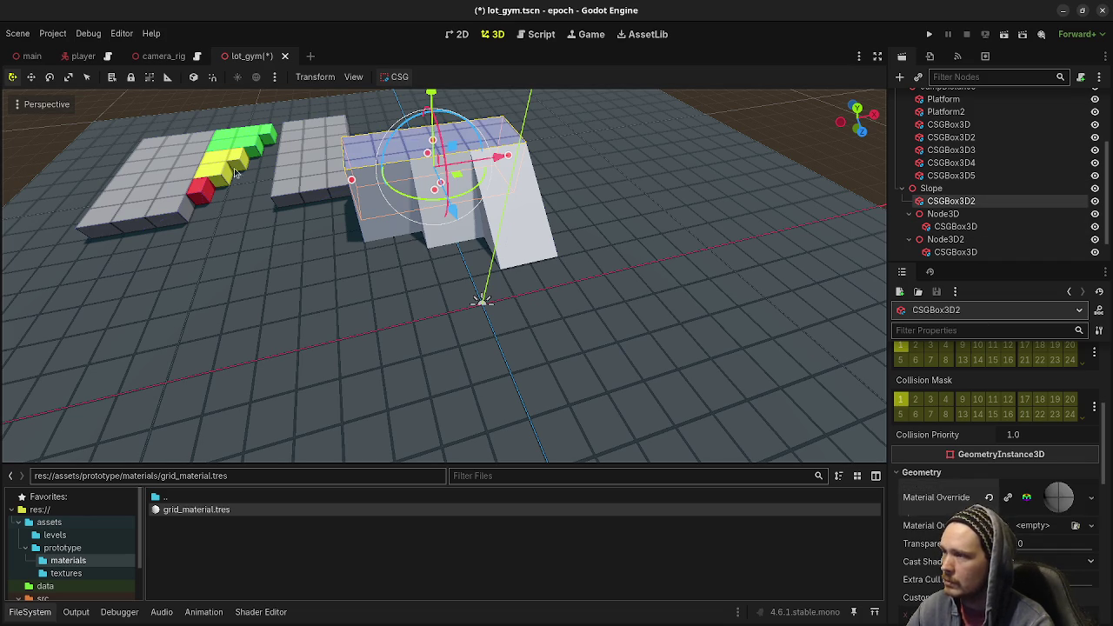
Step: Copy the red CSGBox3D5 block's Material Override for reuse
{"action": "left_click", "coordinate": [207, 196]}
{"action": "left_click", "coordinate": [206, 194]}
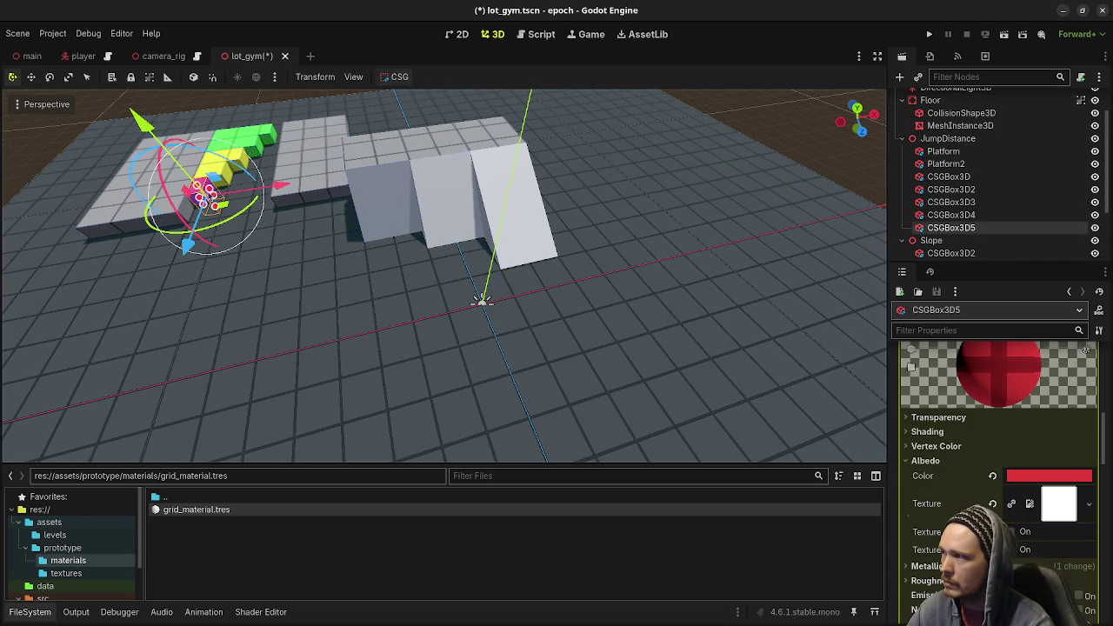
{"action": "scroll", "coordinate": [939, 451], "scroll_direction": "up", "scroll_amount": 3}
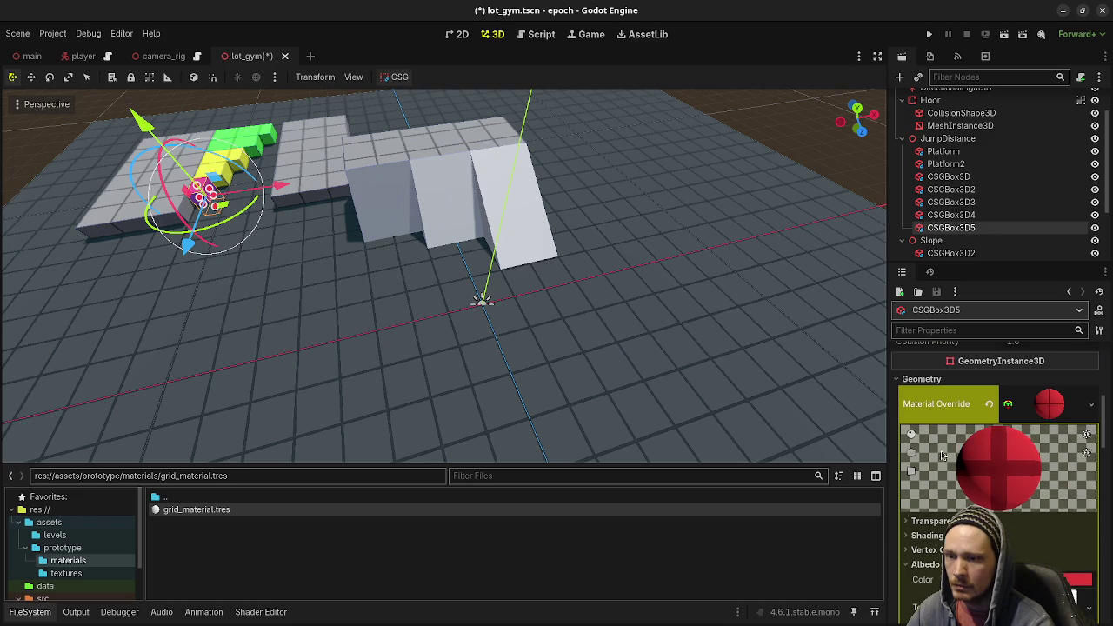
{"action": "right_click", "coordinate": [947, 412]}
{"action": "left_click", "coordinate": [952, 417]}
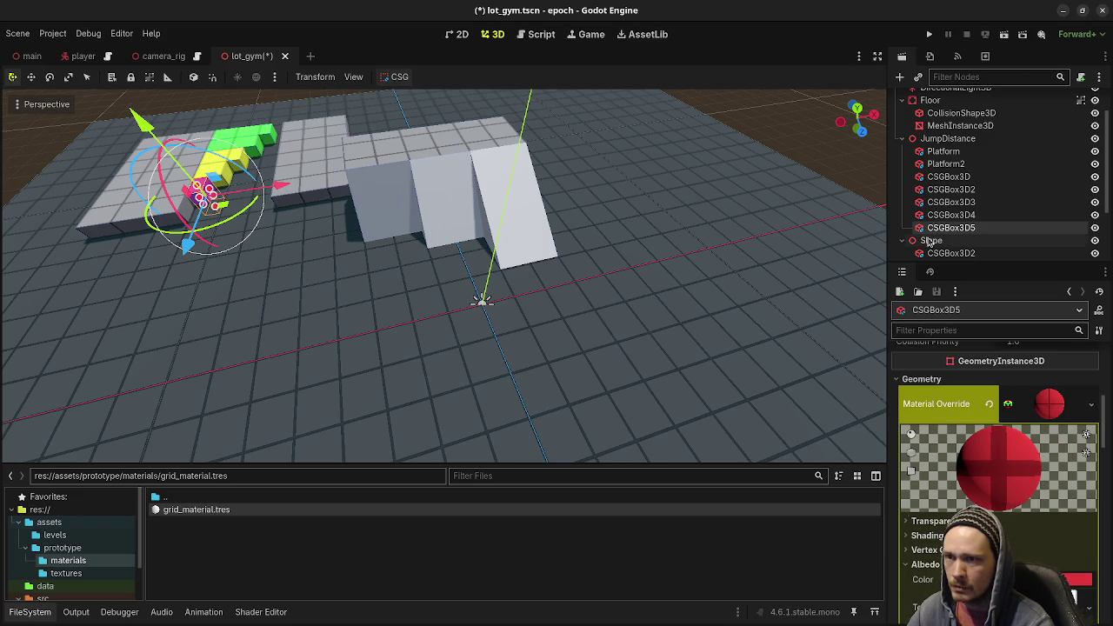
{"action": "scroll", "coordinate": [937, 217], "scroll_direction": "down", "scroll_amount": 2}
{"action": "left_click", "coordinate": [939, 213]}
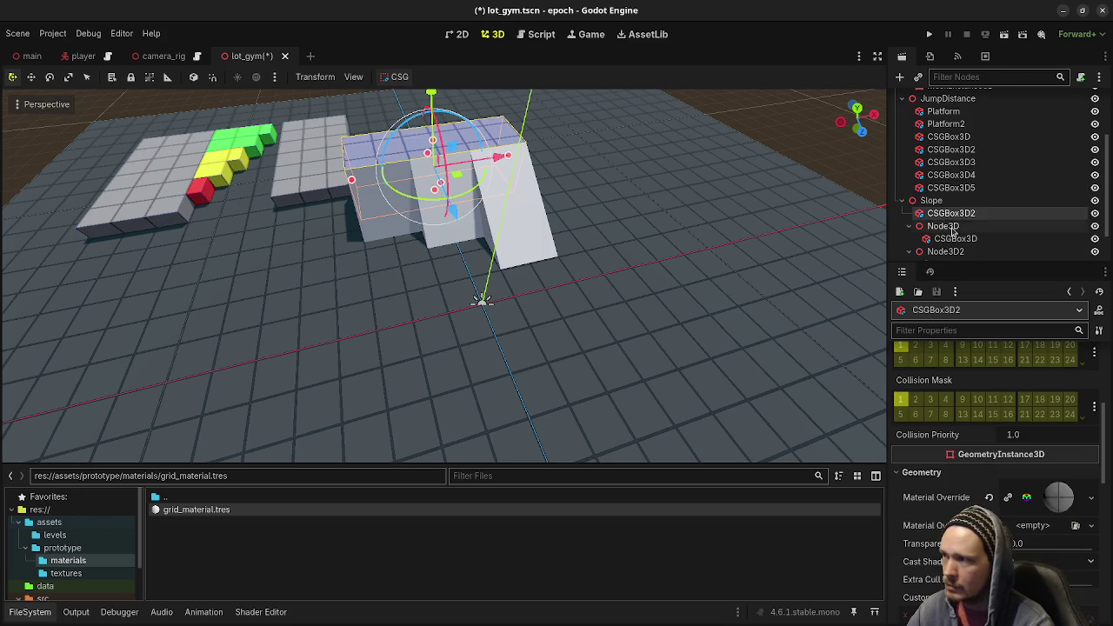
Step: Paste the copied red material onto the ramp box under Node3D3
{"action": "scroll", "coordinate": [944, 224], "scroll_direction": "down", "scroll_amount": 1}
{"action": "left_click", "coordinate": [951, 221]}
{"action": "left_click", "coordinate": [954, 243]}
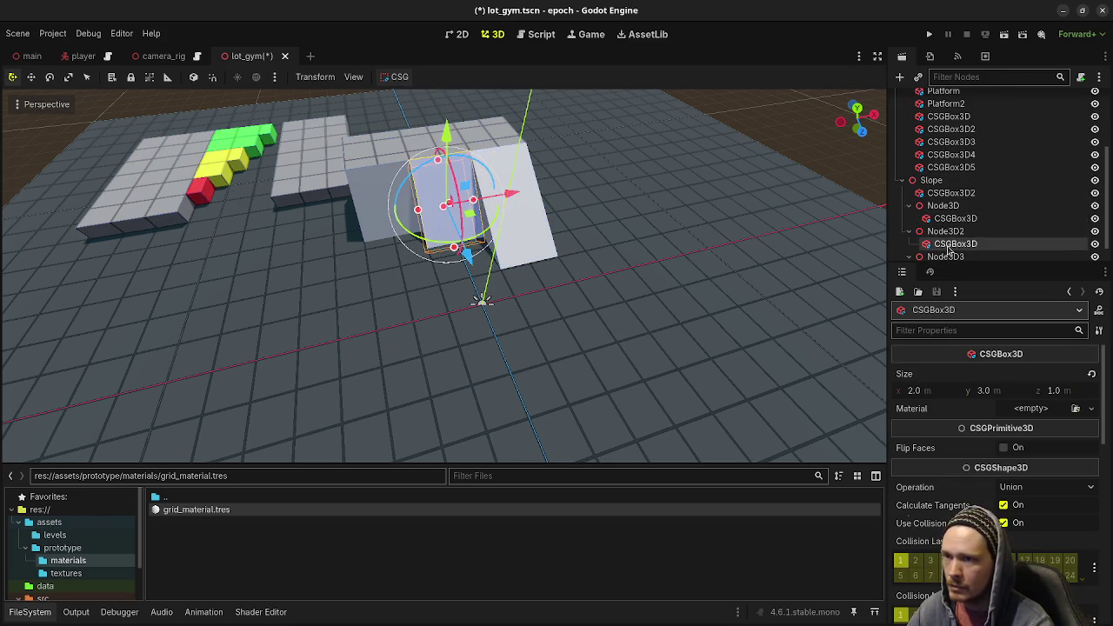
{"action": "scroll", "coordinate": [947, 243], "scroll_direction": "down", "scroll_amount": 1}
{"action": "left_click", "coordinate": [947, 249]}
{"action": "left_click", "coordinate": [948, 250]}
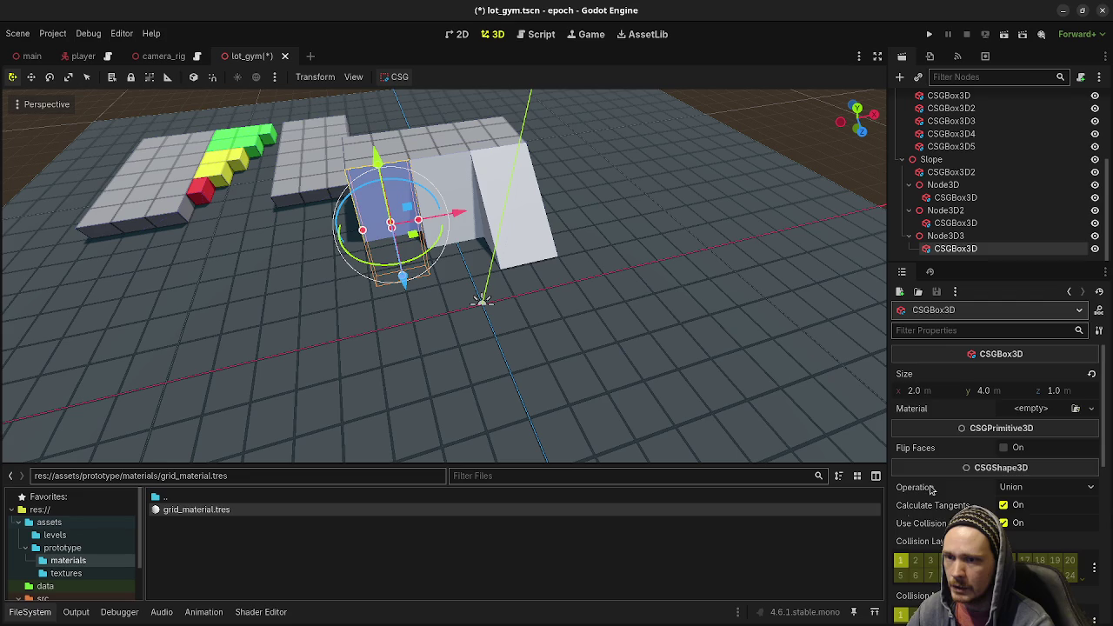
{"action": "scroll", "coordinate": [930, 492], "scroll_direction": "down", "scroll_amount": 4}
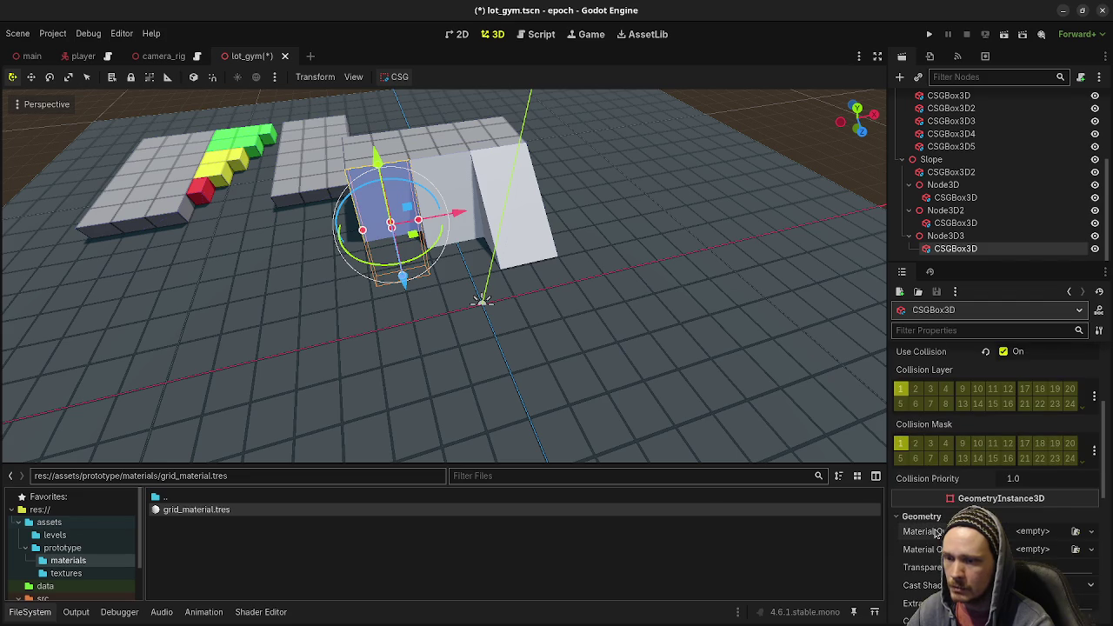
{"action": "key", "text": "ctrl+v"}
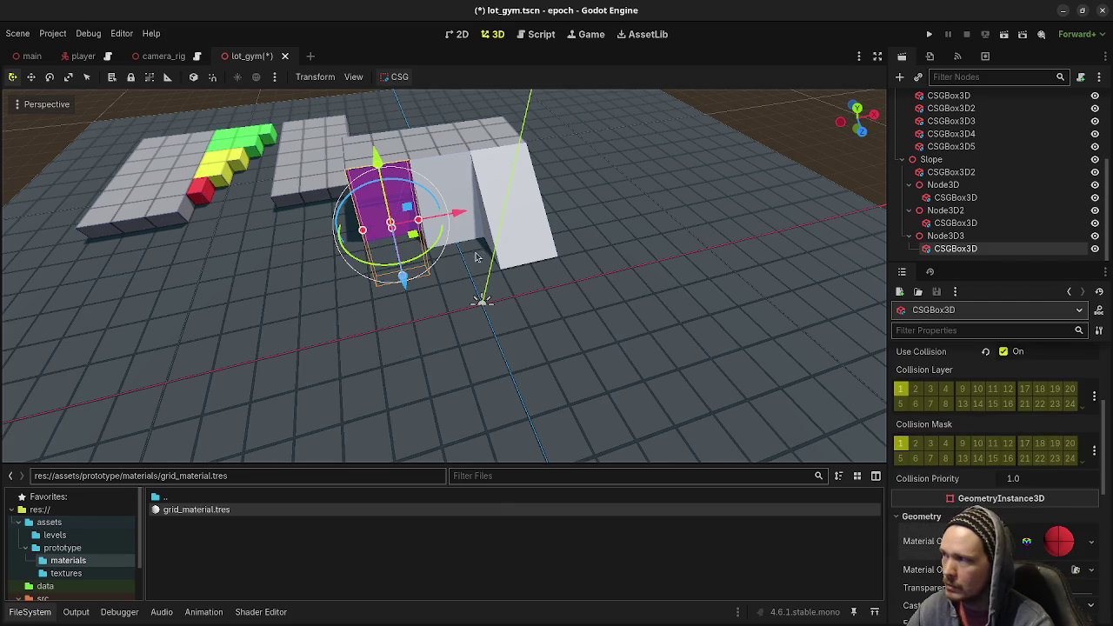
Step: Make that ramp's red material unique and enable UV1 Triplanar
{"action": "scroll", "coordinate": [1012, 421], "scroll_direction": "down", "scroll_amount": 2}
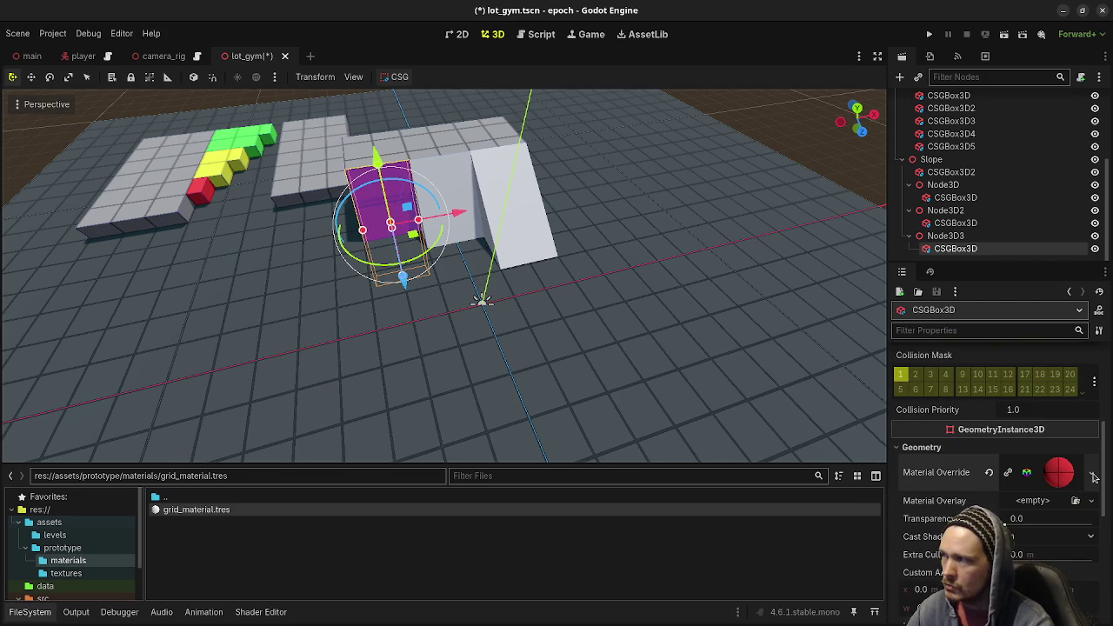
{"action": "left_click", "coordinate": [1093, 476]}
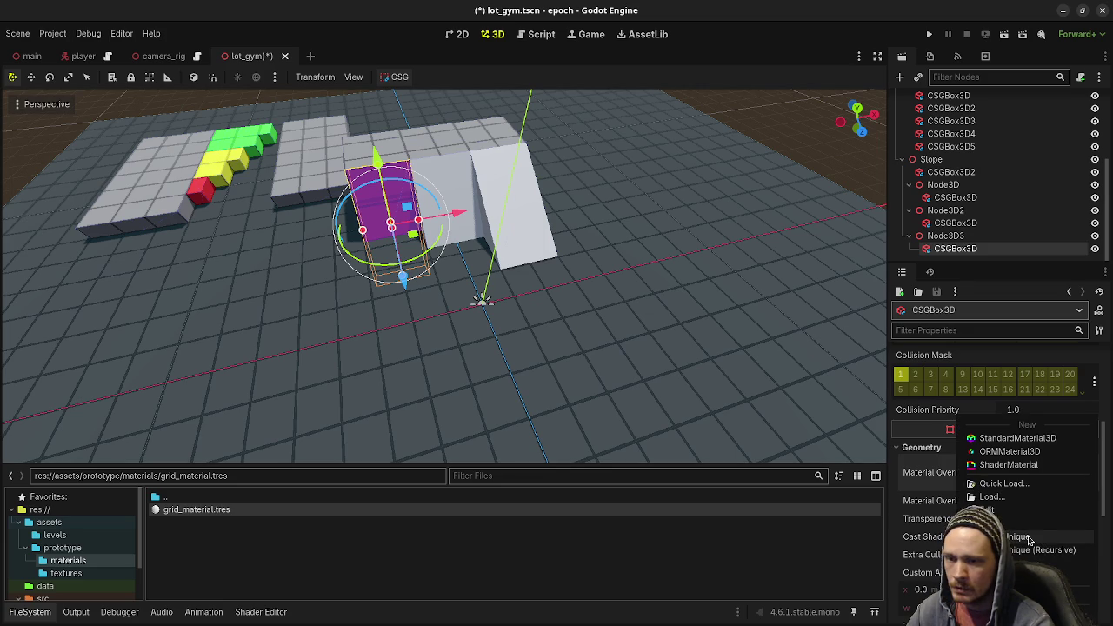
{"action": "left_click", "coordinate": [1017, 438]}
{"action": "left_click", "coordinate": [1056, 472]}
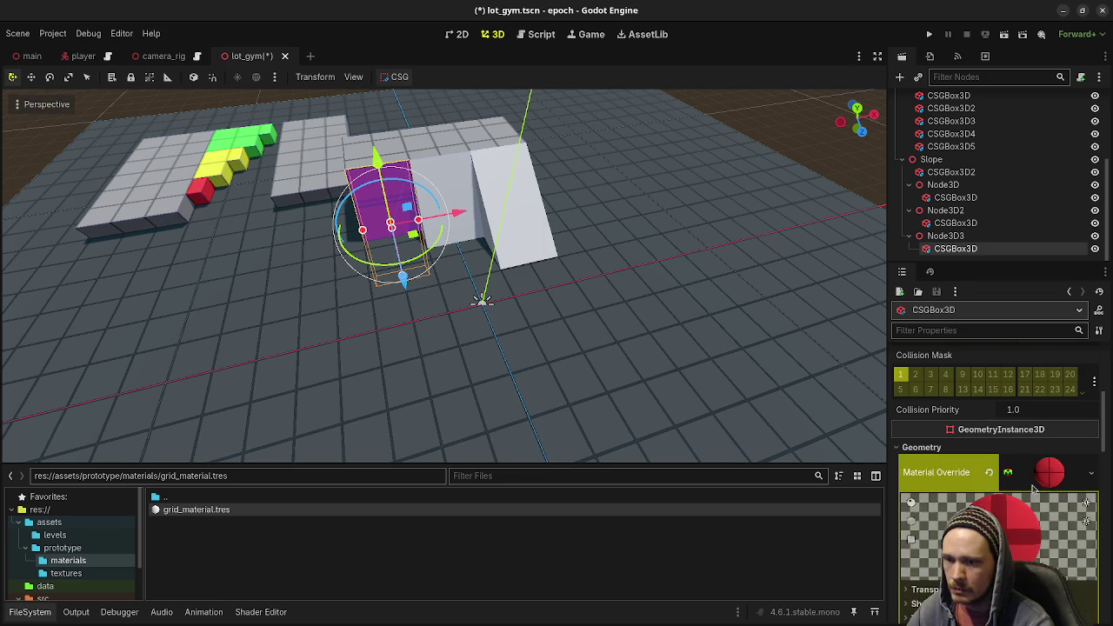
{"action": "scroll", "coordinate": [1015, 473], "scroll_direction": "down", "scroll_amount": 3}
{"action": "scroll", "coordinate": [1016, 473], "scroll_direction": "down", "scroll_amount": 5}
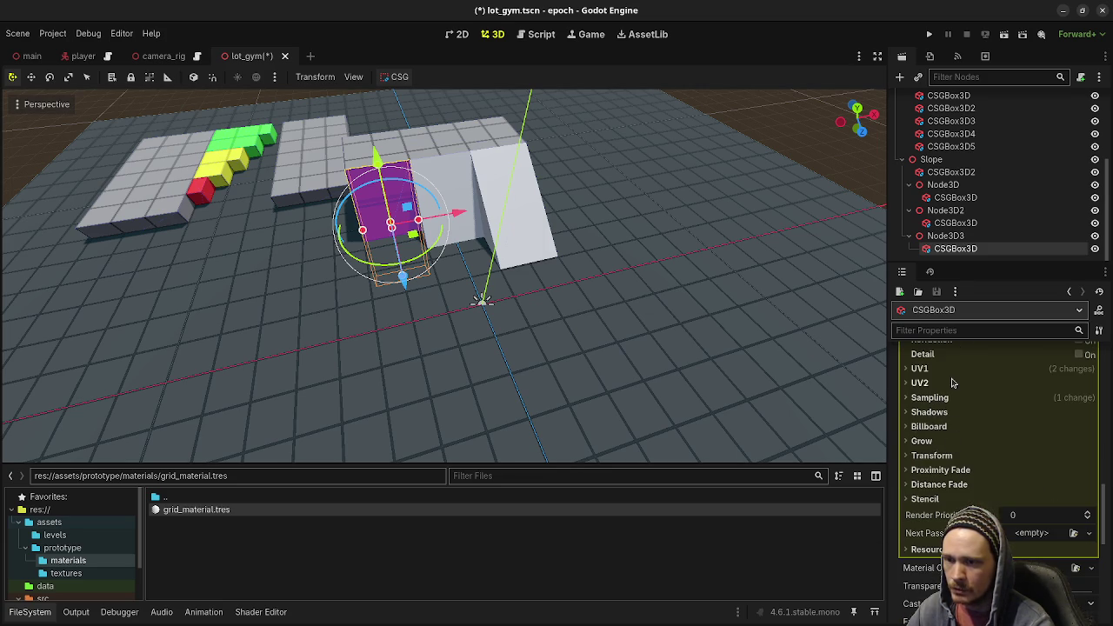
{"action": "left_click", "coordinate": [920, 368]}
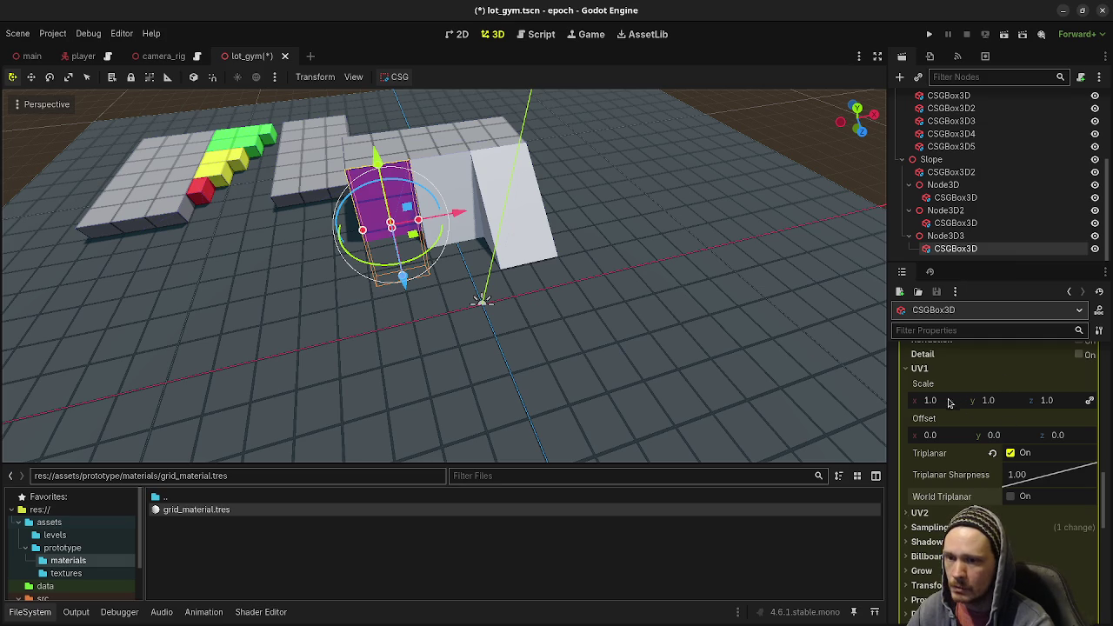
{"action": "mouse_move", "coordinate": [851, 428]}
{"action": "left_mouse_down"}
{"action": "mouse_move", "coordinate": [674, 202]}
{"action": "mouse_move", "coordinate": [685, 244]}
{"action": "left_mouse_up"}
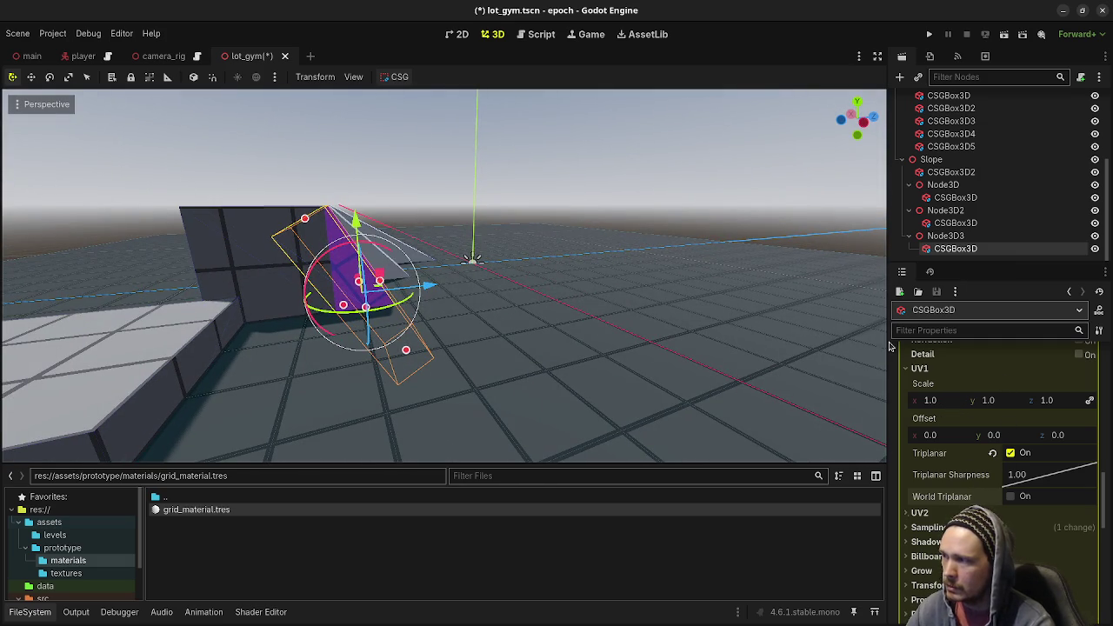
{"action": "scroll", "coordinate": [978, 470], "scroll_direction": "up", "scroll_amount": 5}
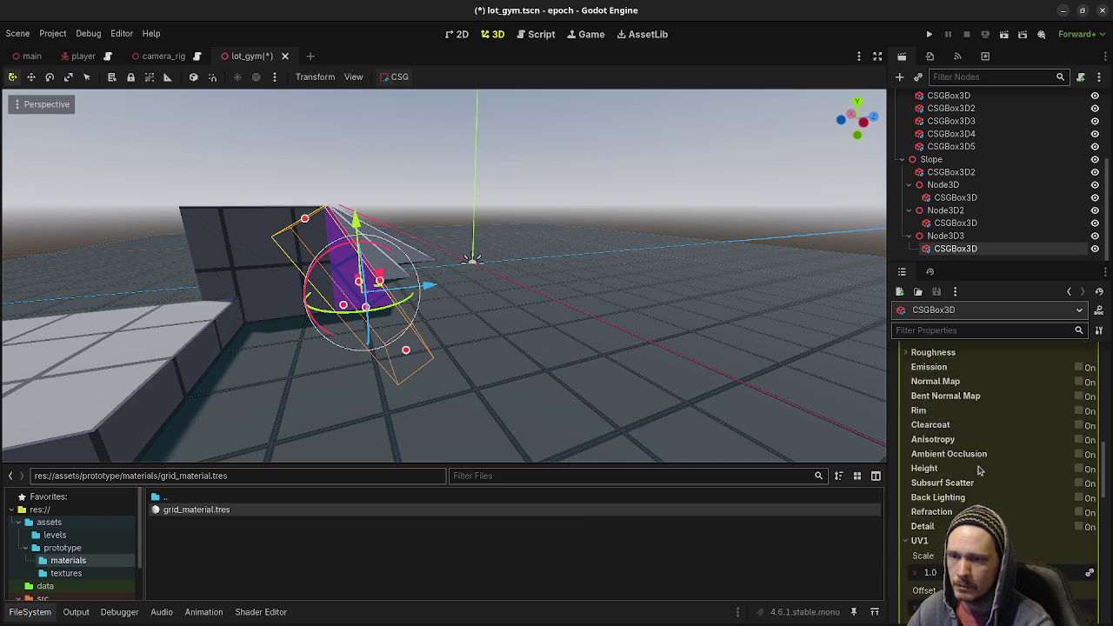
{"action": "scroll", "coordinate": [978, 470], "scroll_direction": "up", "scroll_amount": 8}
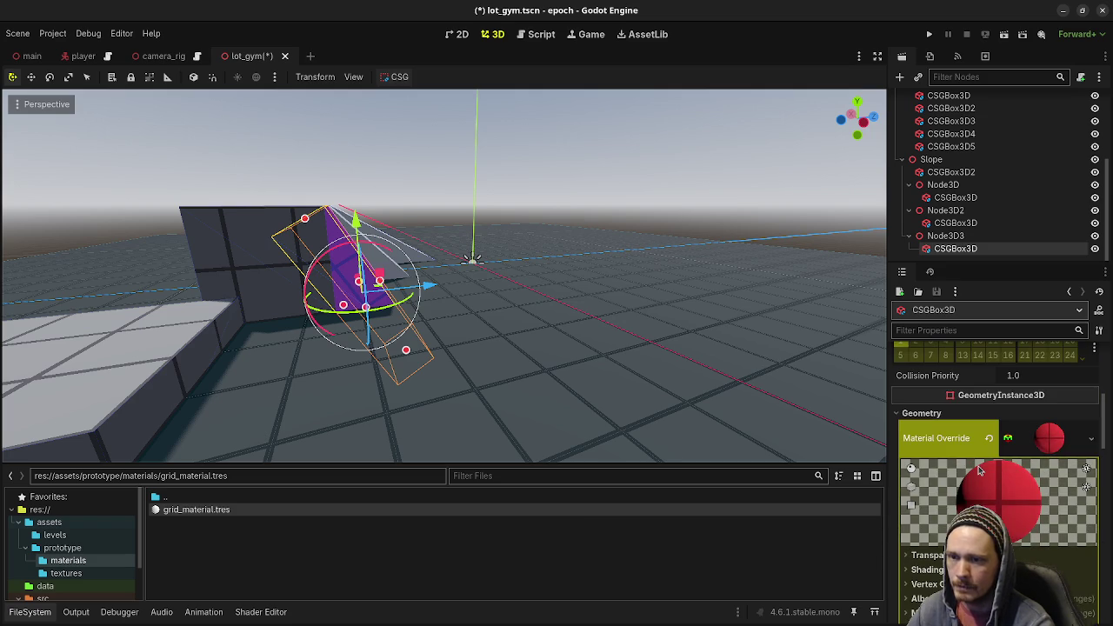
Step: Copy the red platform CSGBox3D5's material onto the slope box under Node3D3
{"action": "left_click", "coordinate": [951, 146]}
{"action": "double_click", "coordinate": [950, 146]}
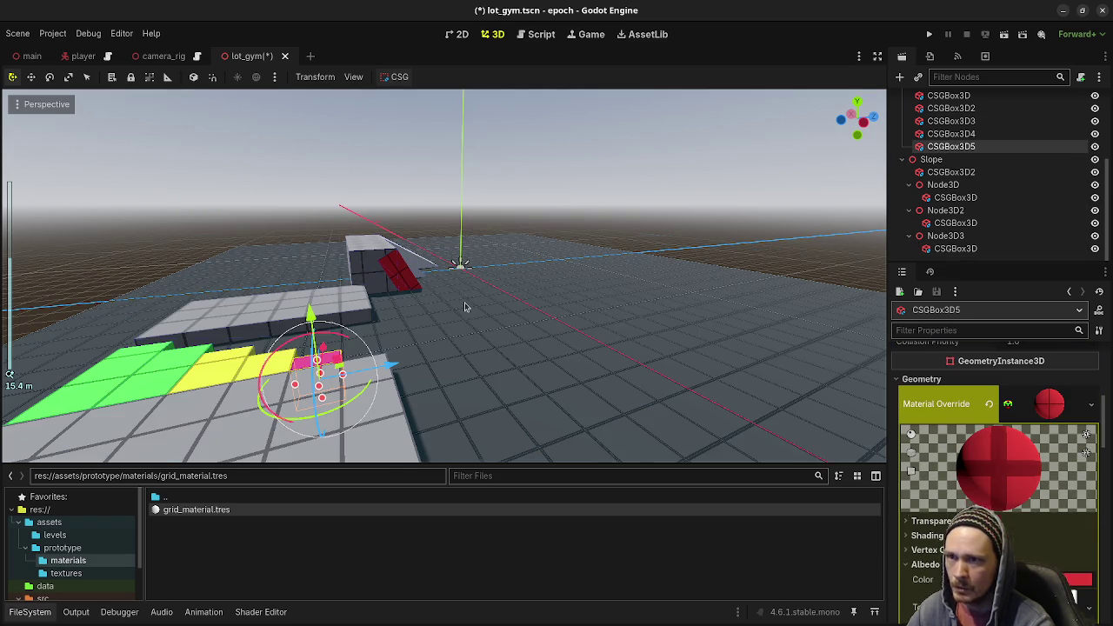
{"action": "right_click", "coordinate": [967, 432]}
{"action": "left_click", "coordinate": [991, 423]}
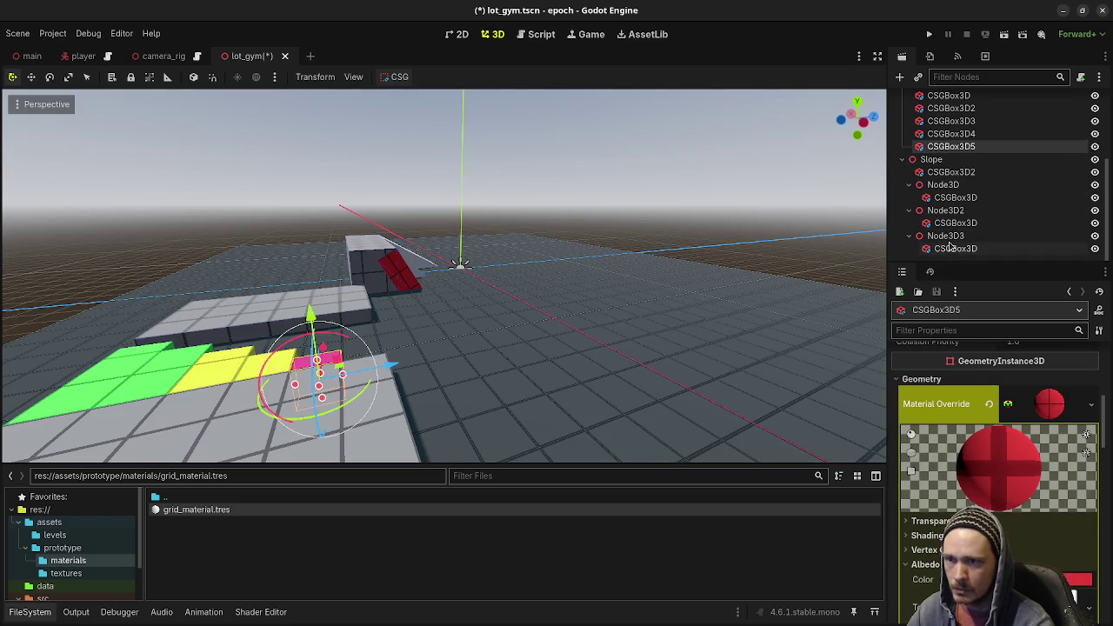
{"action": "left_click", "coordinate": [950, 247]}
{"action": "right_click", "coordinate": [943, 440]}
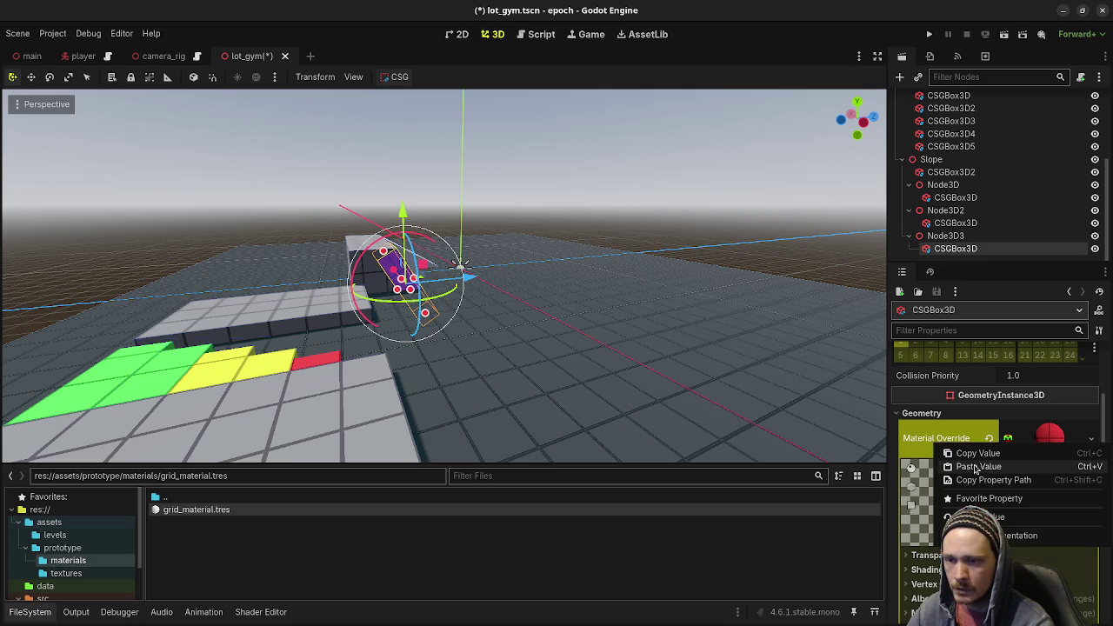
{"action": "left_click", "coordinate": [975, 466]}
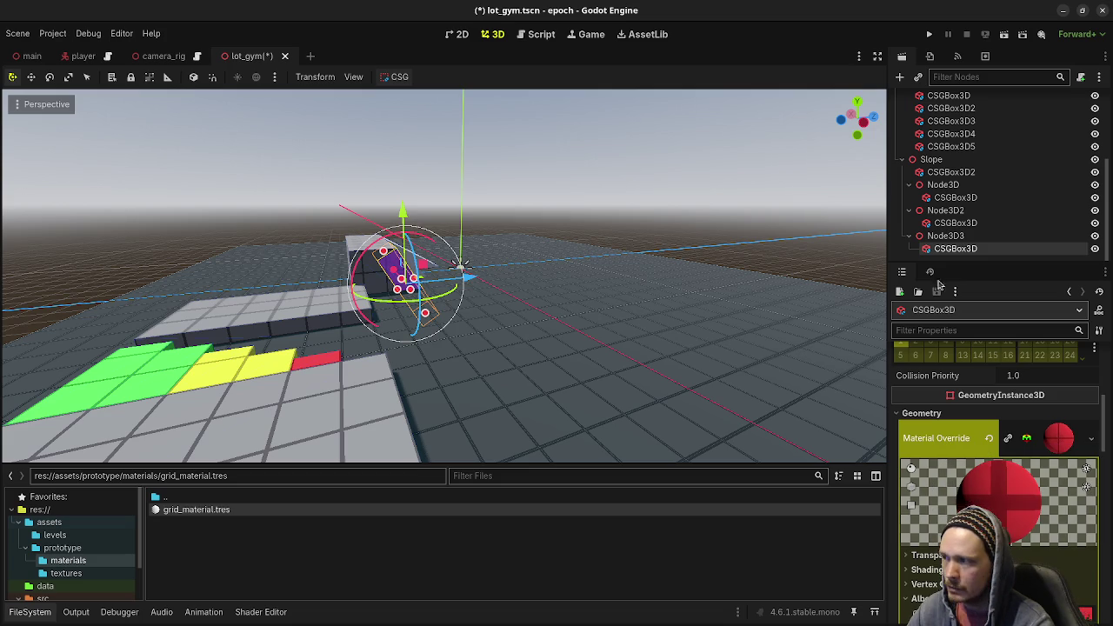
{"action": "left_click", "coordinate": [954, 223]}
Step: Copy the yellow platform CSGBox3D4's material onto the slope box under Node3D2
{"action": "left_click", "coordinate": [950, 133]}
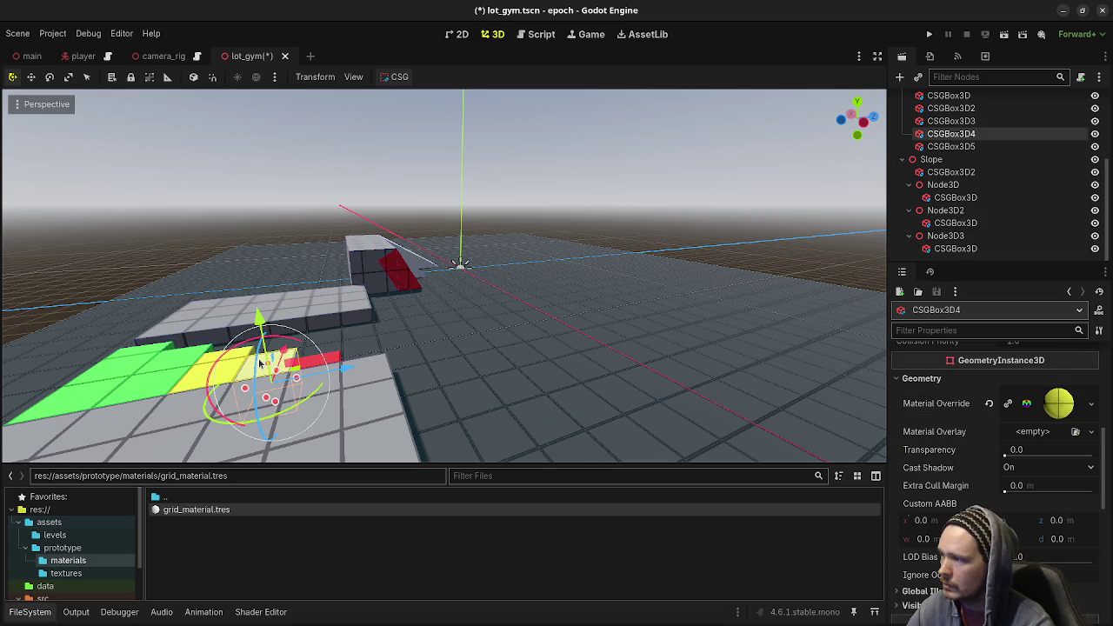
{"action": "right_click", "coordinate": [928, 403]}
{"action": "left_click", "coordinate": [974, 424]}
{"action": "left_click", "coordinate": [955, 222]}
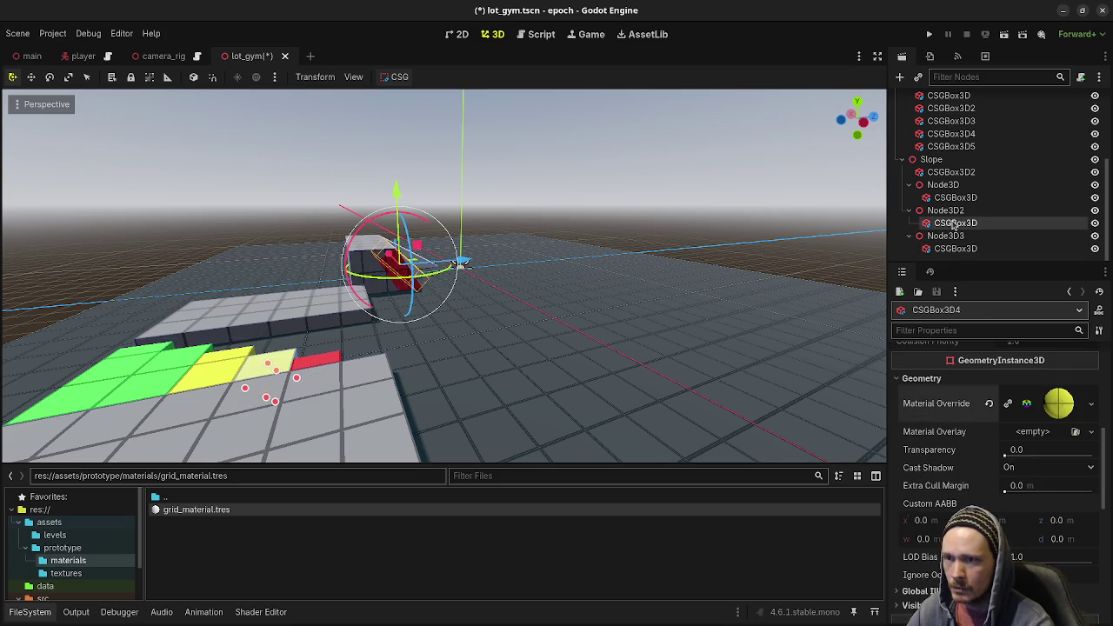
{"action": "key", "text": "f"}
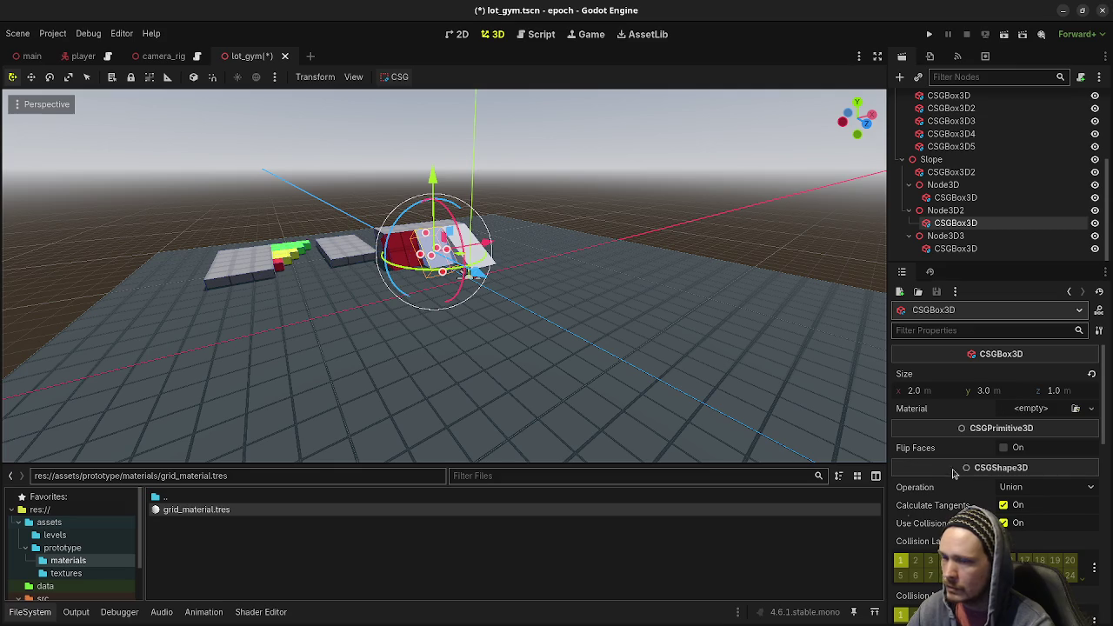
{"action": "scroll", "coordinate": [965, 417], "scroll_direction": "down", "scroll_amount": 5}
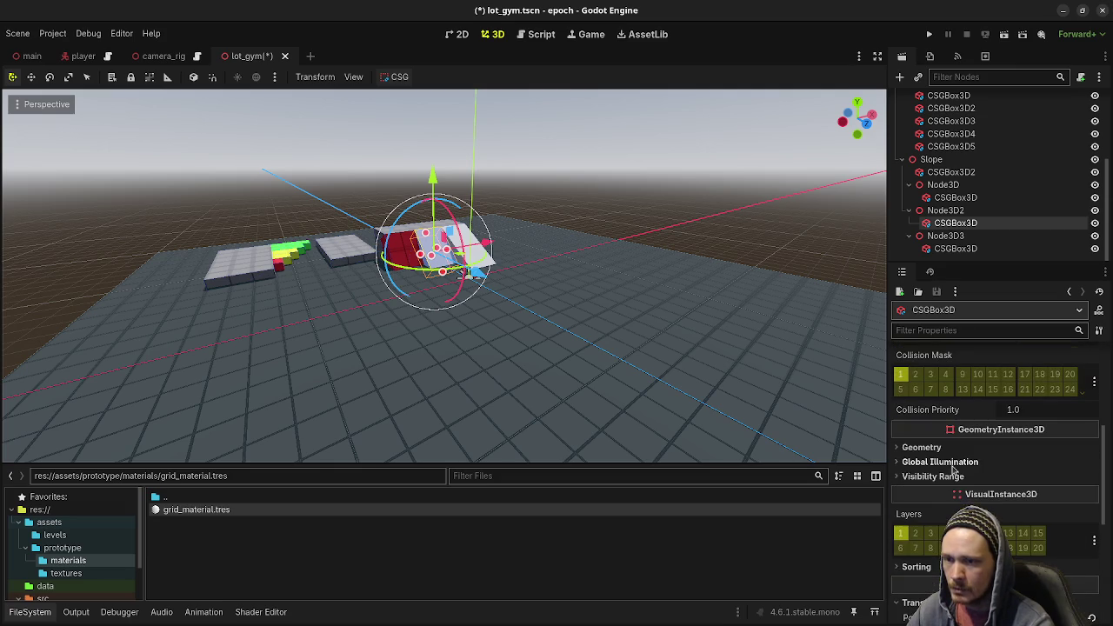
{"action": "left_click", "coordinate": [925, 448]}
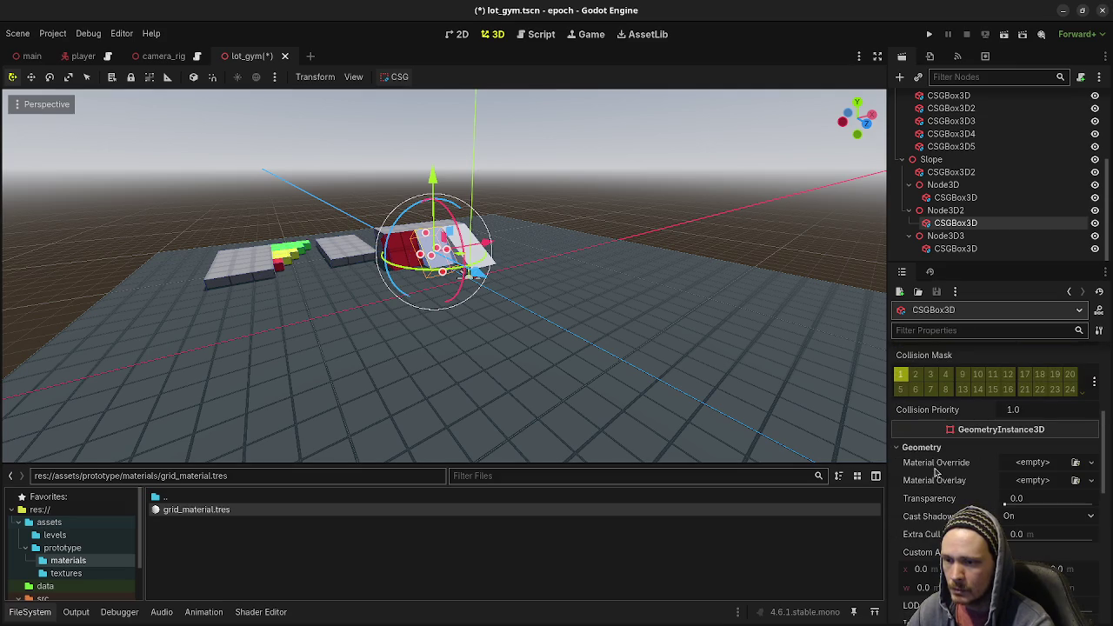
{"action": "right_click", "coordinate": [939, 465]}
{"action": "left_click", "coordinate": [974, 488]}
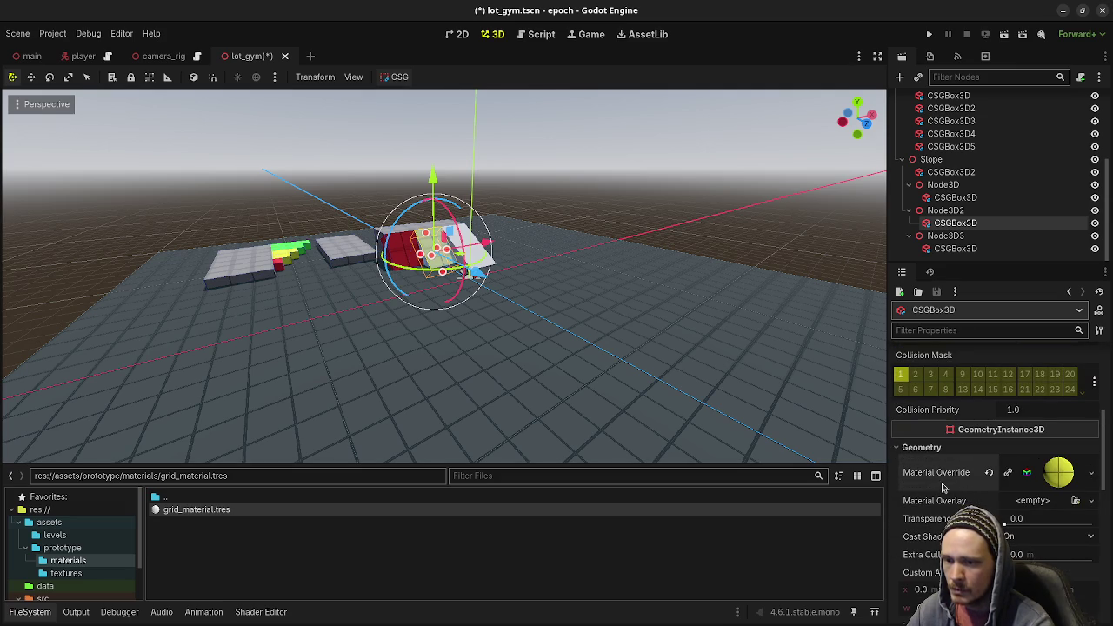
Step: Copy the green platform's material onto the slope box under Node3D
{"action": "left_click", "coordinate": [300, 250]}
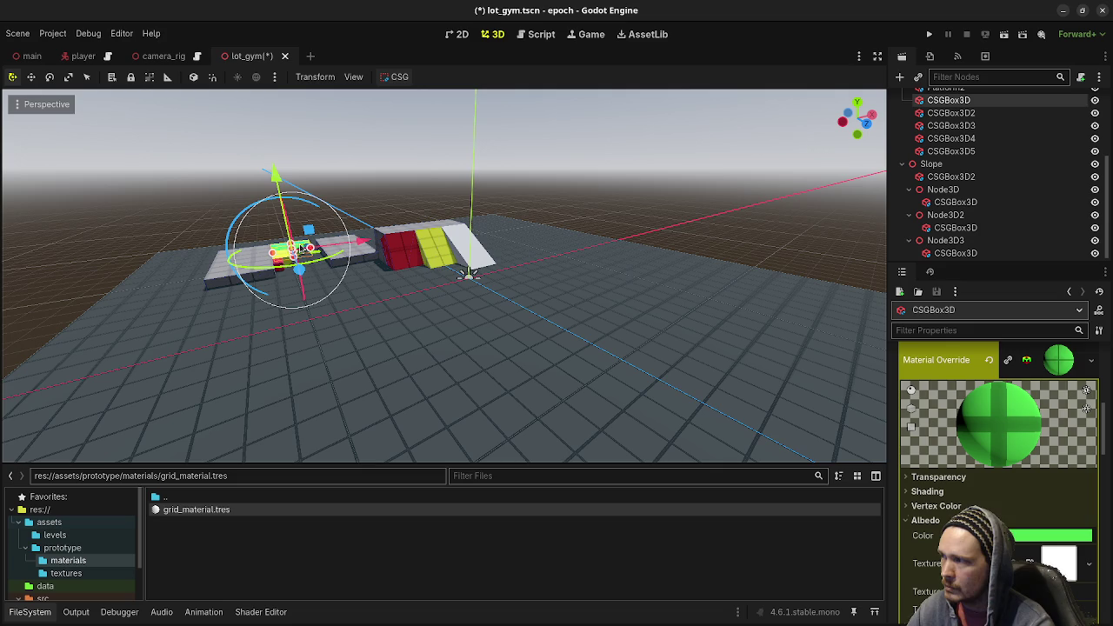
{"action": "right_click", "coordinate": [934, 361]}
{"action": "left_click", "coordinate": [955, 368]}
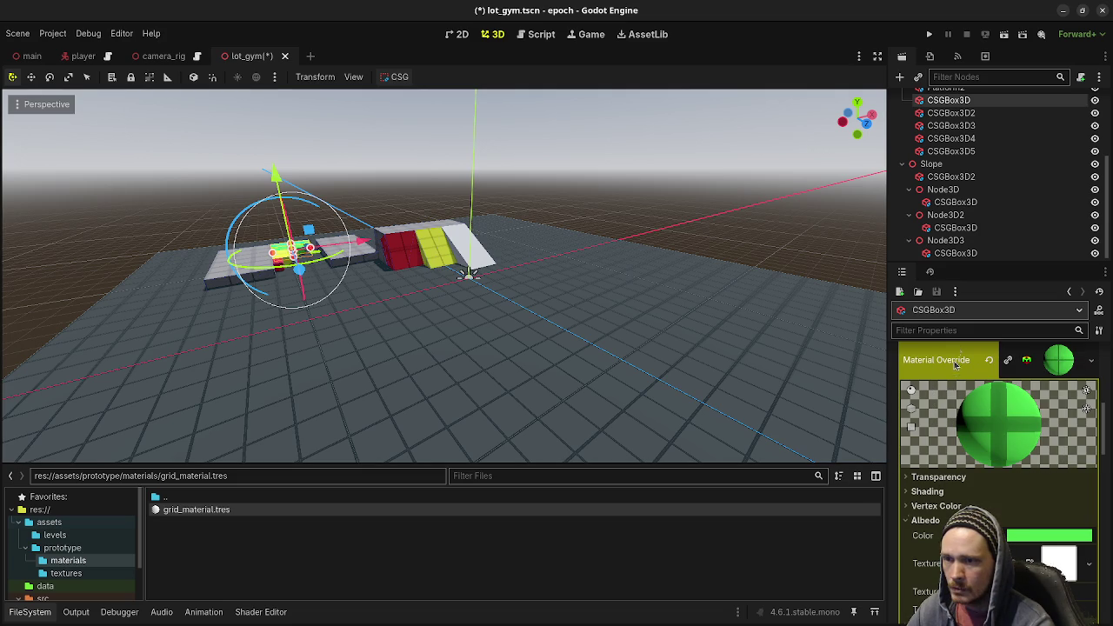
{"action": "scroll", "coordinate": [941, 250], "scroll_direction": "down", "scroll_amount": 1}
{"action": "left_click", "coordinate": [949, 197]}
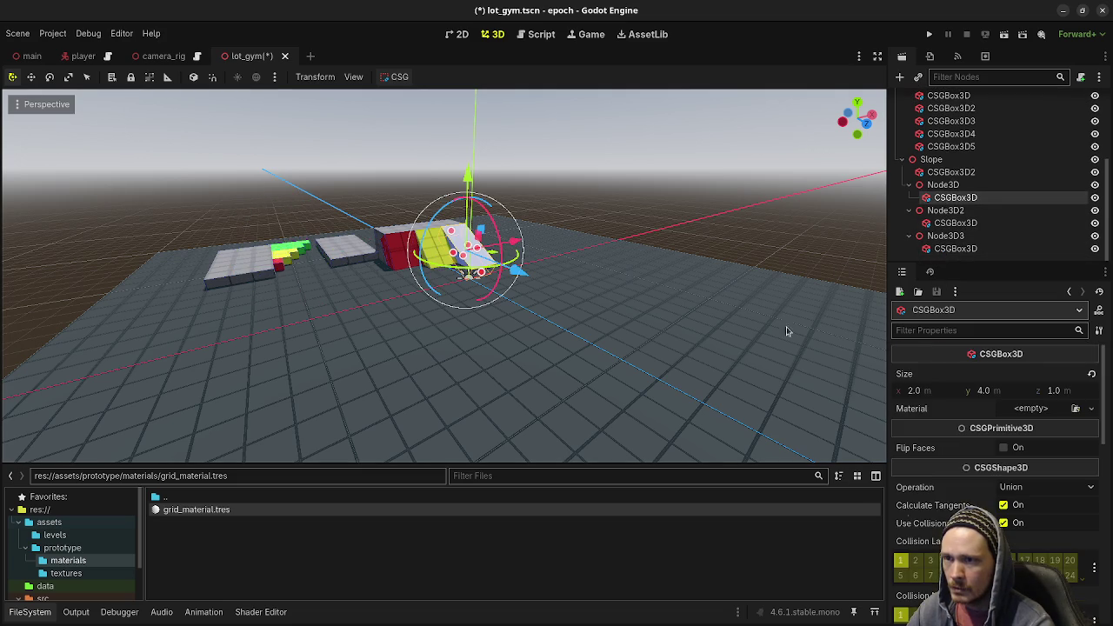
{"action": "scroll", "coordinate": [967, 506], "scroll_direction": "down", "scroll_amount": 5}
{"action": "left_click", "coordinate": [921, 447]}
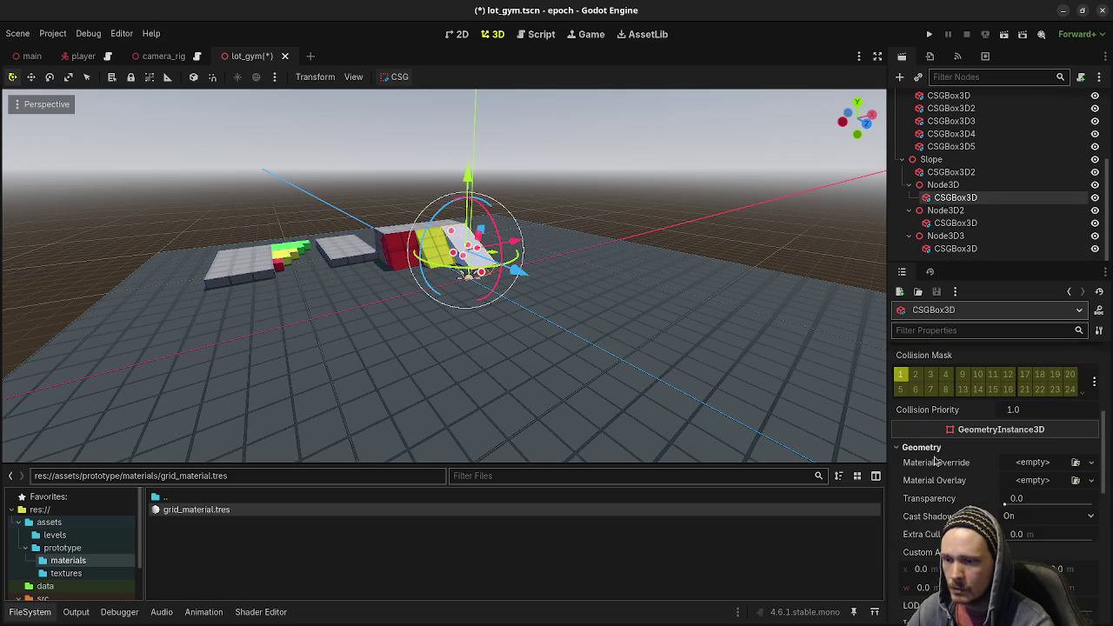
{"action": "right_click", "coordinate": [935, 461]}
{"action": "left_click", "coordinate": [945, 481]}
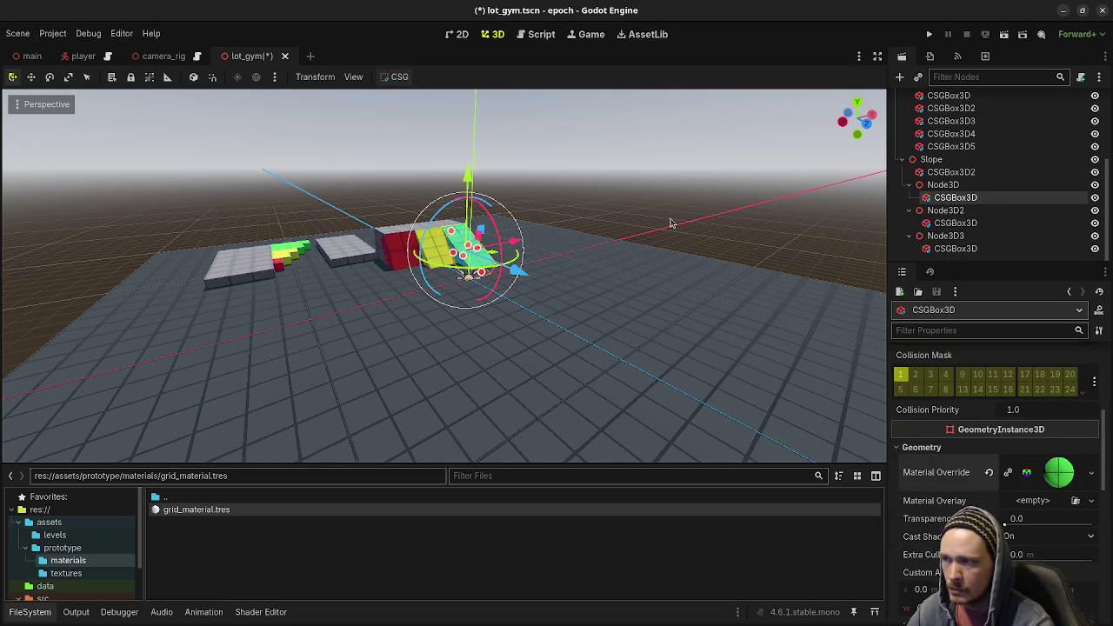
Step: Clear the selection and save lot_gym.tscn
{"action": "left_click", "coordinate": [671, 224]}
{"action": "key", "text": "ctrl+s"}
{"action": "scroll", "coordinate": [525, 290], "scroll_direction": "up", "scroll_amount": 3}
{"action": "mouse_move", "coordinate": [525, 289]}
{"action": "left_mouse_down"}
{"action": "mouse_move", "coordinate": [571, 377]}
{"action": "mouse_move", "coordinate": [517, 365]}
{"action": "mouse_move", "coordinate": [487, 374]}
{"action": "left_mouse_up"}
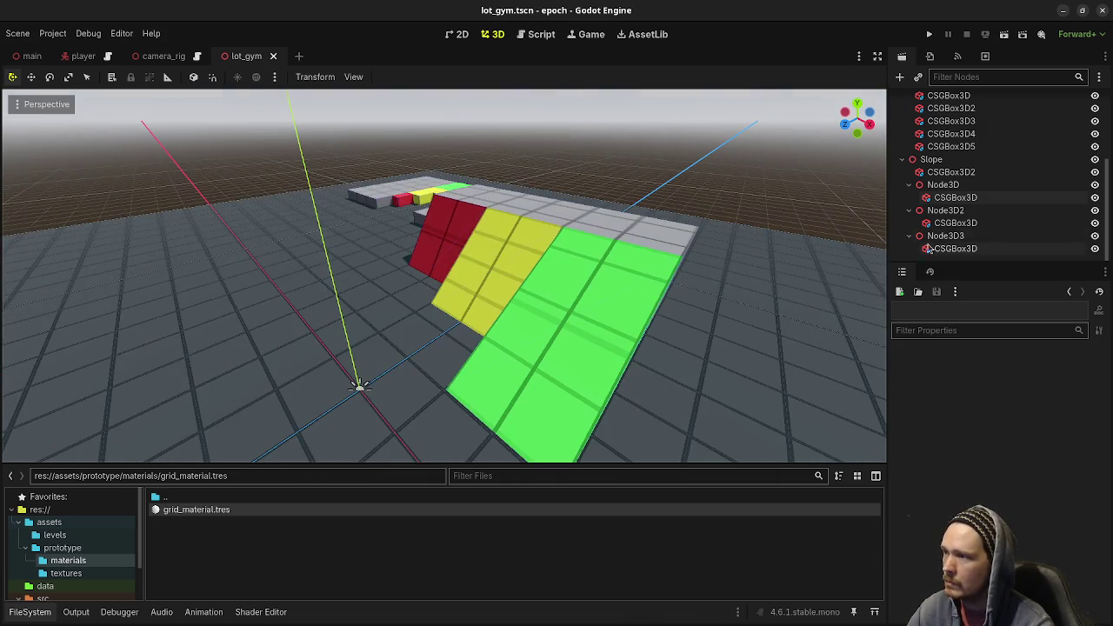
Step: Lower the green ramp's albedo saturation to 49
{"action": "left_click", "coordinate": [956, 198]}
{"action": "left_click", "coordinate": [1058, 479]}
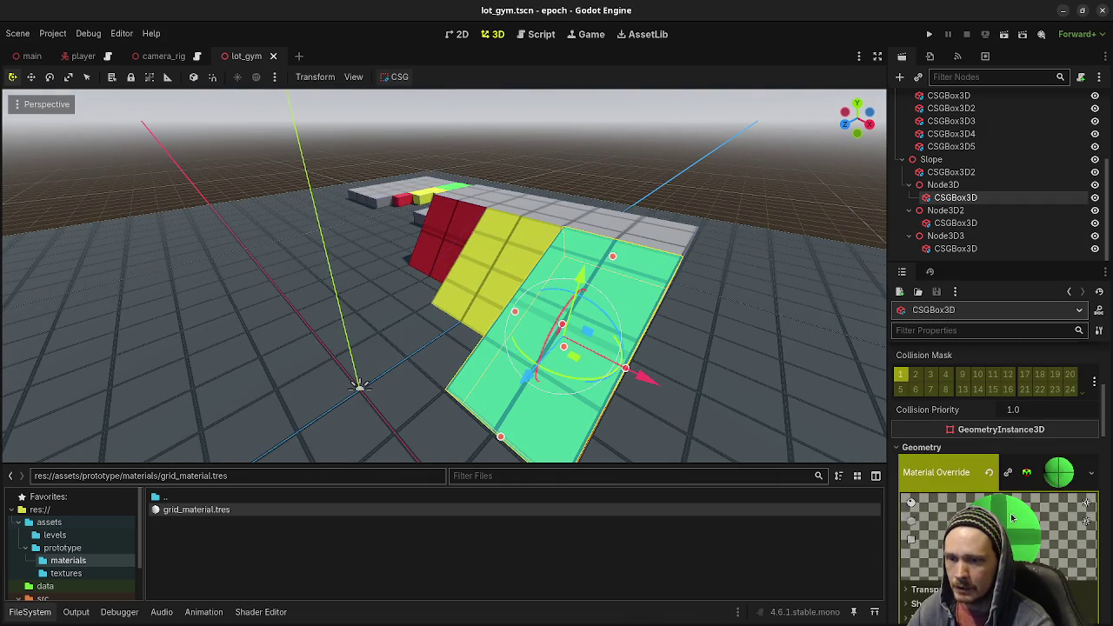
{"action": "scroll", "coordinate": [1013, 518], "scroll_direction": "down", "scroll_amount": 3}
{"action": "left_click", "coordinate": [1041, 444]}
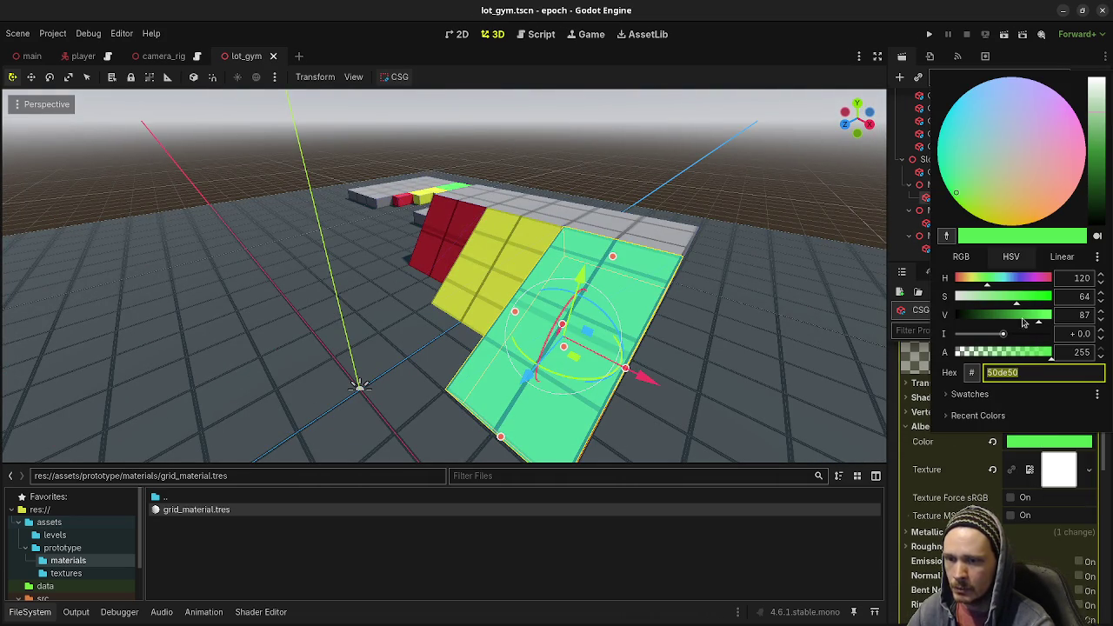
{"action": "left_click_drag", "start_coordinate": [1015, 299], "coordinate": [1003, 301]}
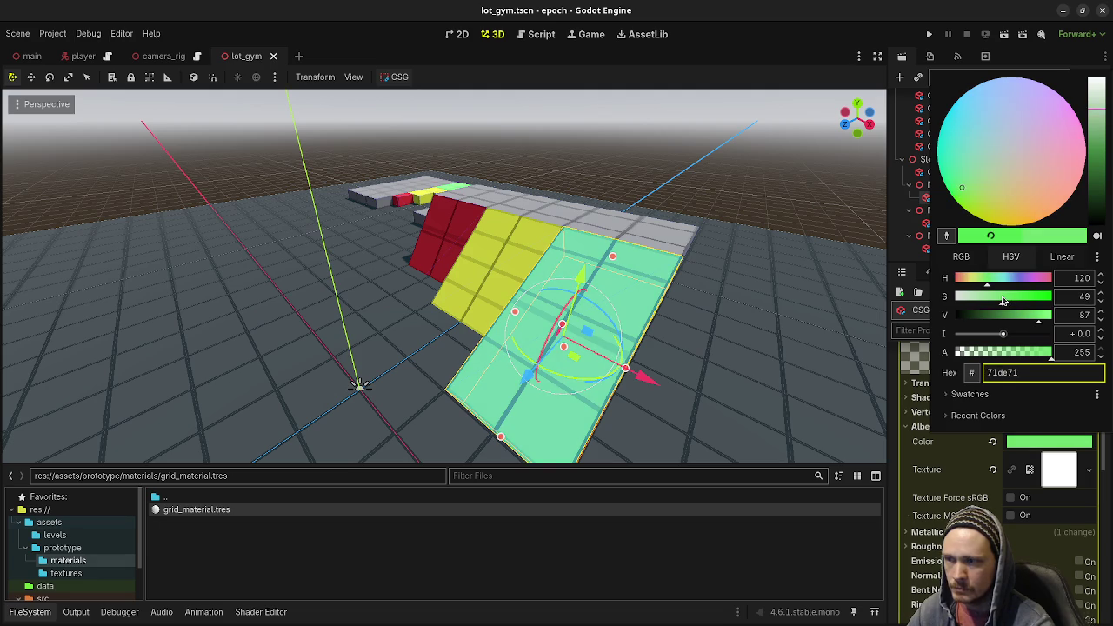
{"action": "left_click", "coordinate": [698, 277]}
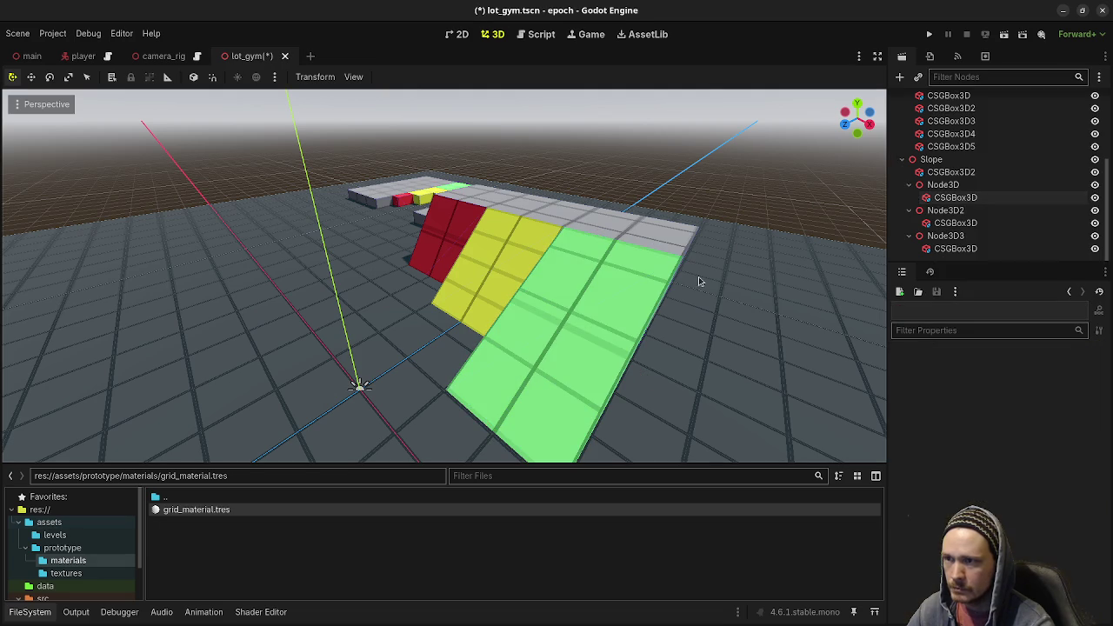
Step: Lower the yellow ramp's albedo saturation to a softer shade
{"action": "left_click", "coordinate": [470, 268]}
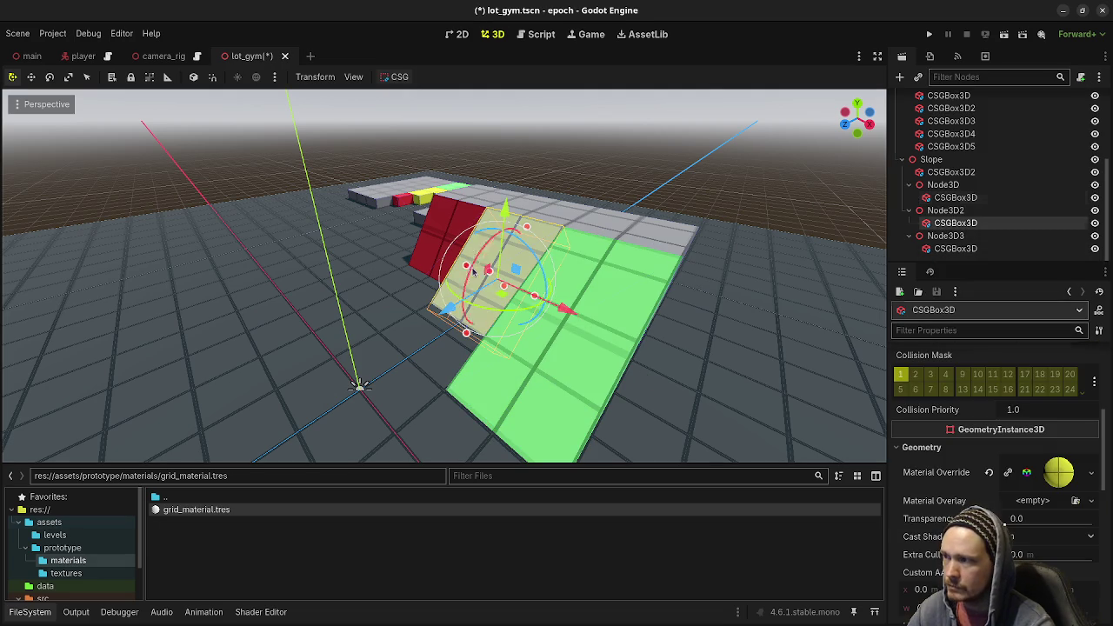
{"action": "left_click", "coordinate": [1047, 472]}
{"action": "scroll", "coordinate": [957, 448], "scroll_direction": "down", "scroll_amount": 6}
{"action": "scroll", "coordinate": [955, 459], "scroll_direction": "up", "scroll_amount": 2}
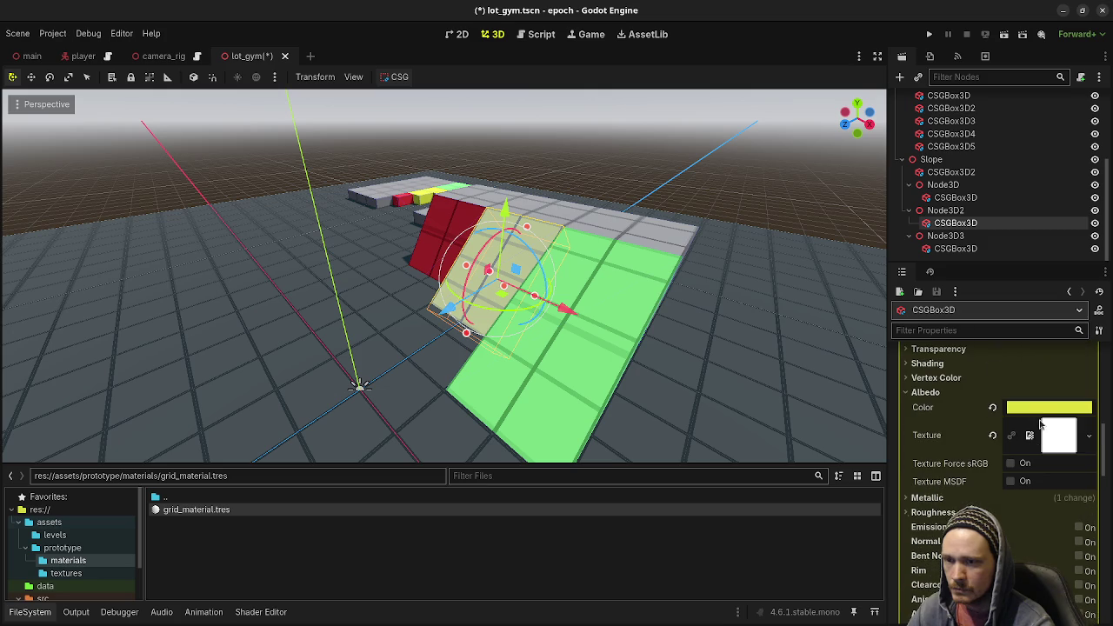
{"action": "left_click", "coordinate": [1038, 408]}
{"action": "left_click", "coordinate": [1010, 266]}
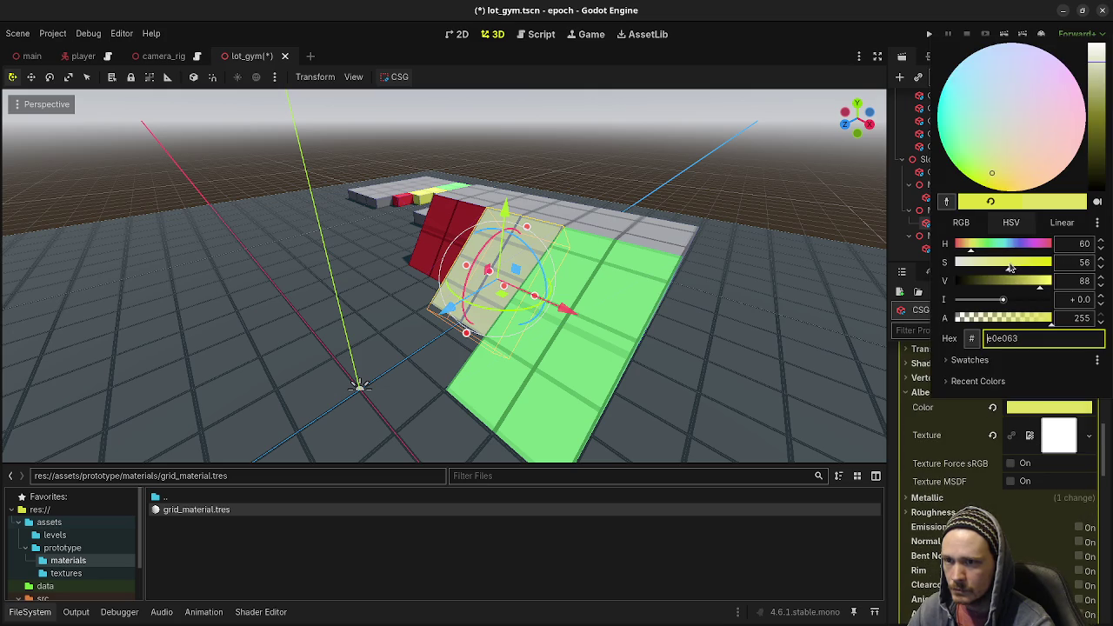
{"action": "left_click", "coordinate": [804, 205]}
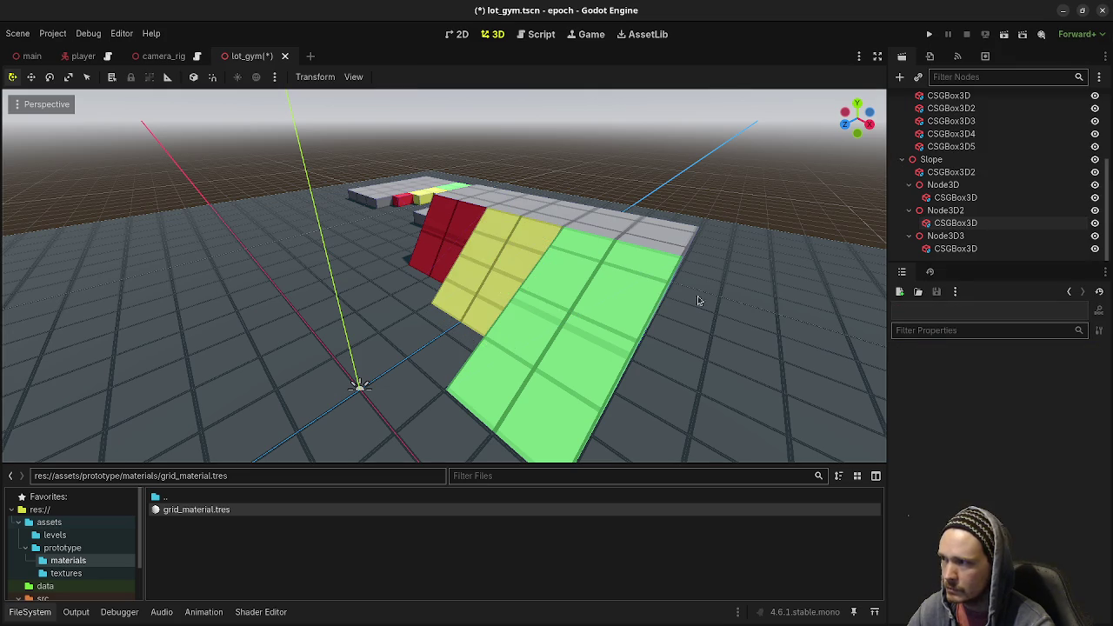
Step: Lower the red ramp's albedo saturation to 52 and save the scene
{"action": "left_click", "coordinate": [443, 239]}
{"action": "scroll", "coordinate": [986, 502], "scroll_direction": "down", "scroll_amount": 1}
{"action": "left_click", "coordinate": [1029, 476]}
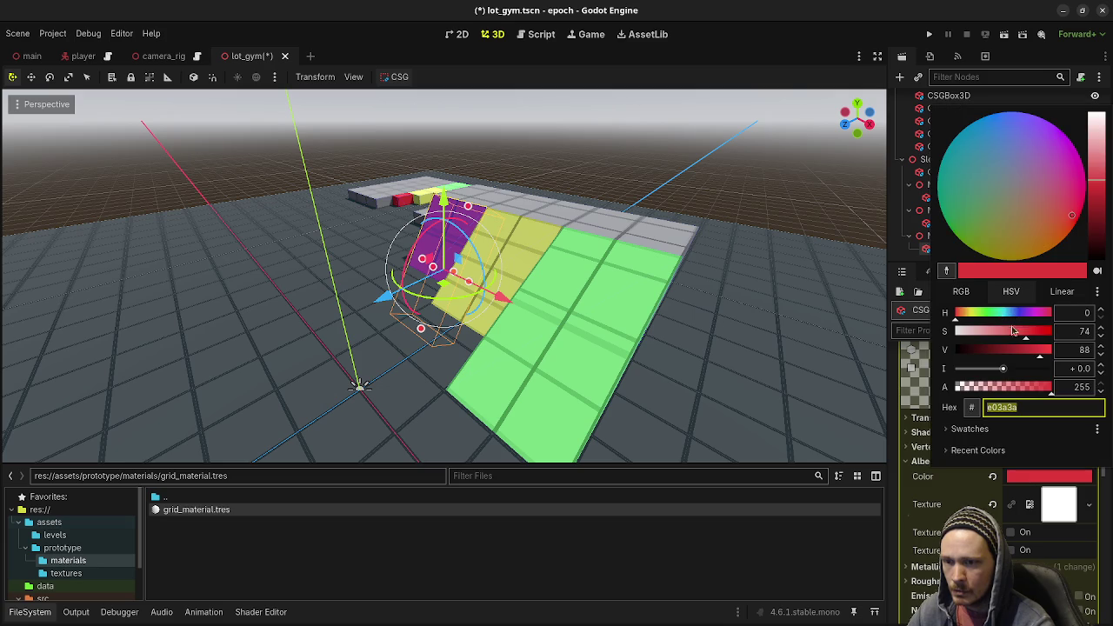
{"action": "left_click_drag", "start_coordinate": [1013, 330], "coordinate": [1006, 332]}
{"action": "left_click", "coordinate": [686, 187]}
{"action": "mouse_move", "coordinate": [579, 286]}
{"action": "left_mouse_down"}
{"action": "mouse_move", "coordinate": [618, 286]}
{"action": "mouse_move", "coordinate": [678, 261]}
{"action": "left_mouse_up"}
{"action": "key", "text": "ctrl+s"}
Step: Run the game with F5, walk across the coloured jump blocks to the red, yellow and green ramps, then stop
{"action": "key", "text": "F5"}
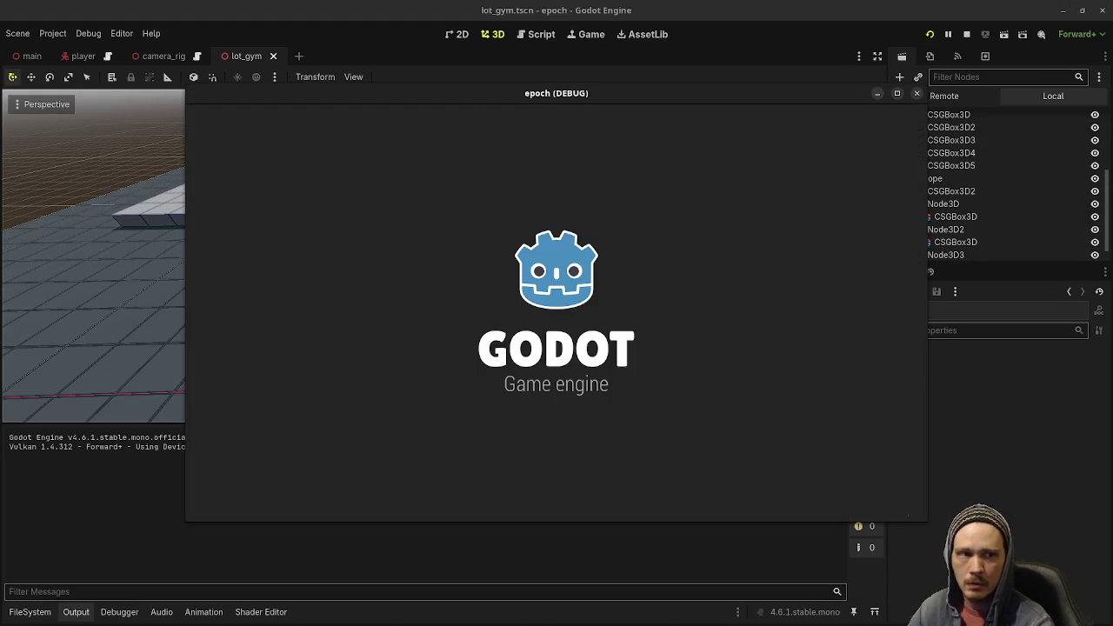
{"action": "key", "text": "w"}
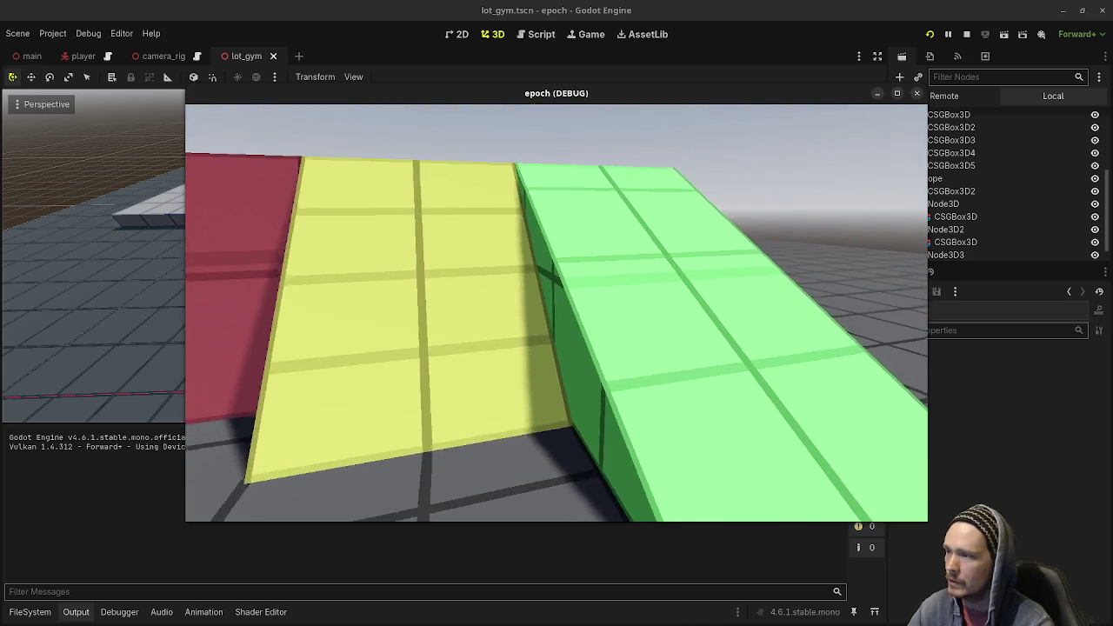
{"action": "key", "text": "s"}
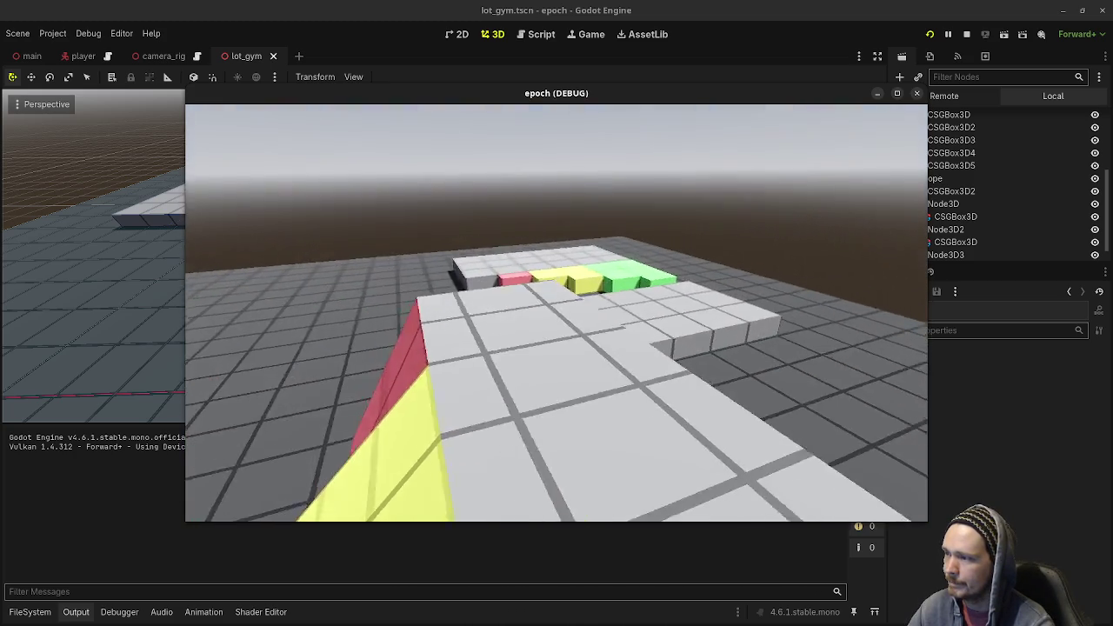
{"action": "key", "text": "w"}
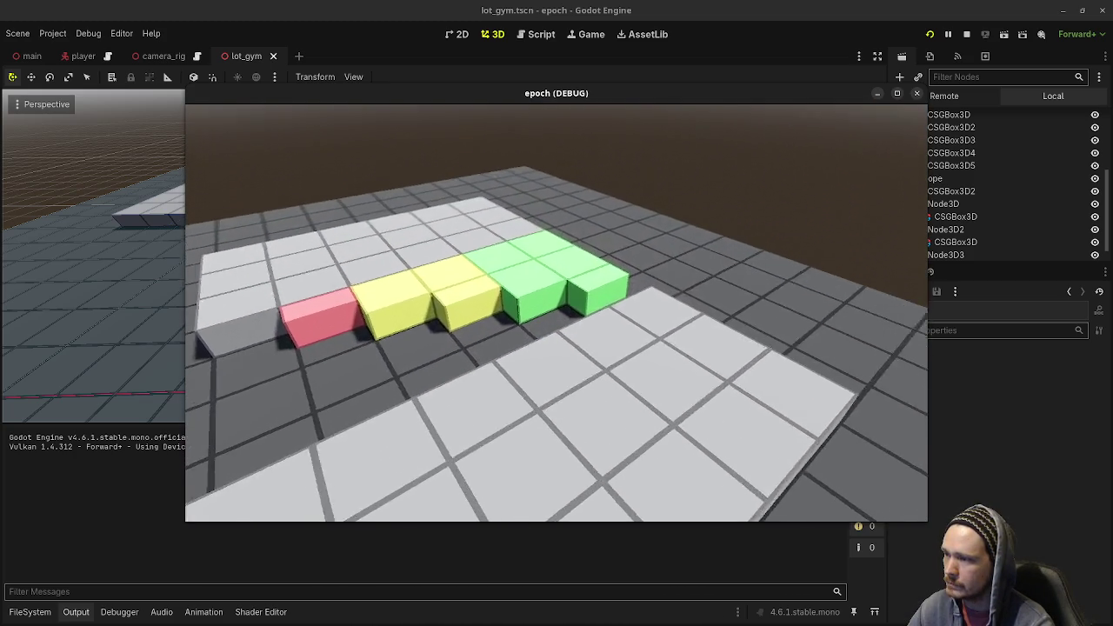
{"action": "key", "text": "w"}
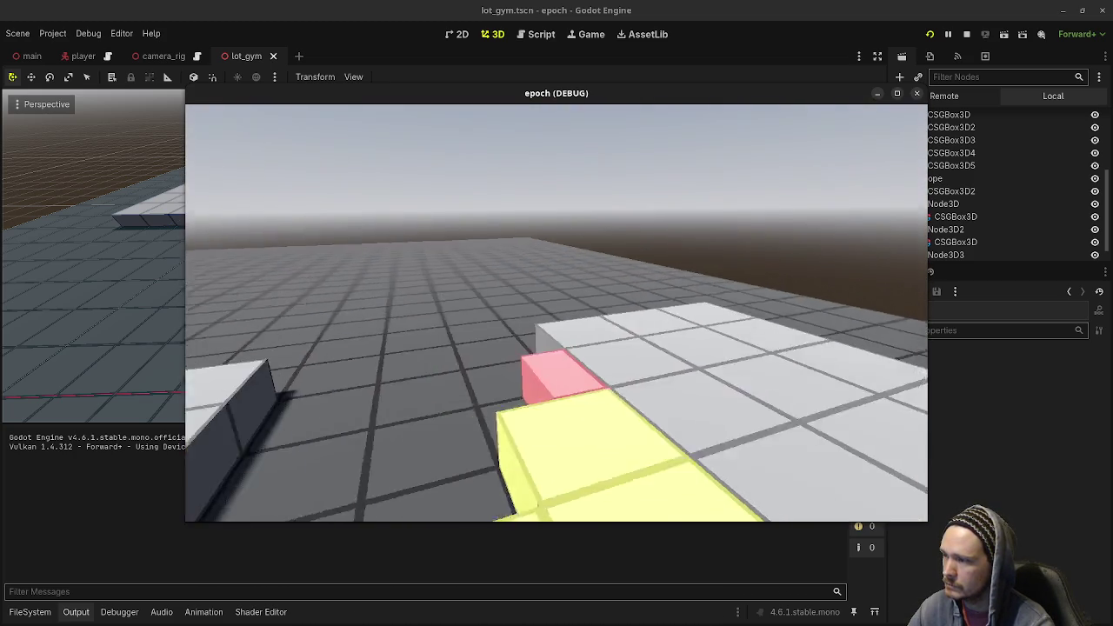
{"action": "key", "text": "w"}
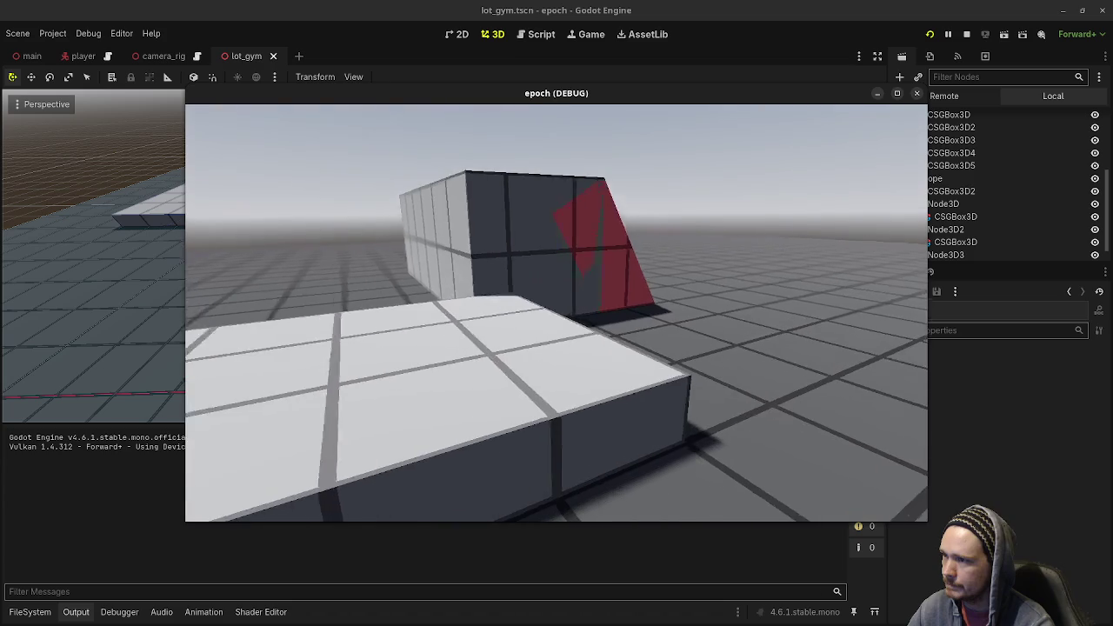
{"action": "key", "text": "s"}
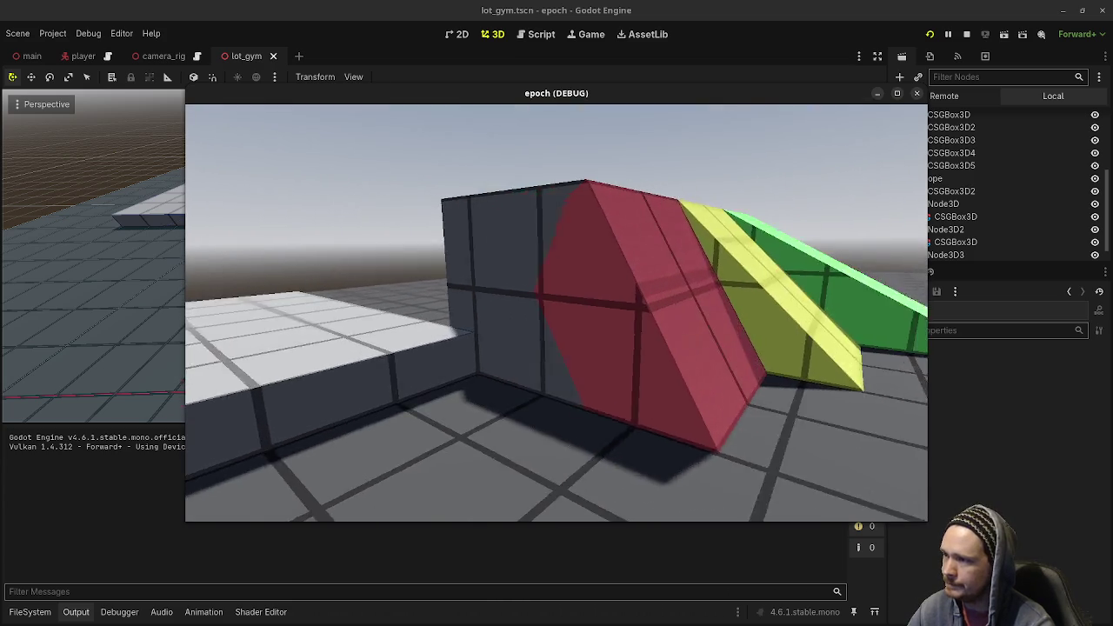
{"action": "left_click", "coordinate": [968, 35]}
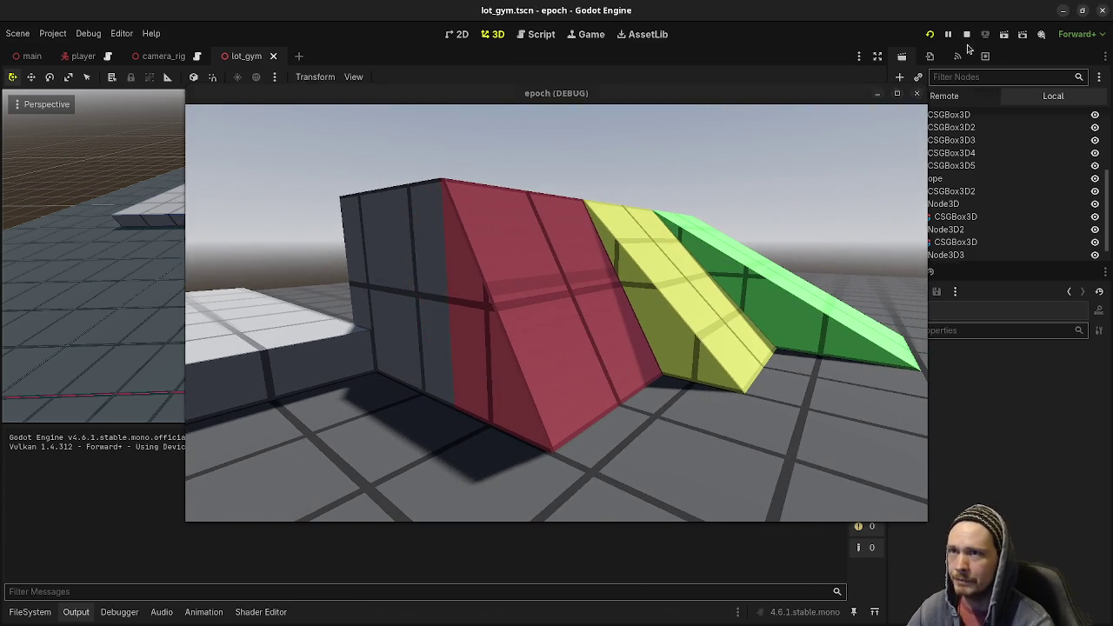
Step: In Top view, widen the Slope's grey base box to Size X 6.0186 m, then save and run
{"action": "left_click", "coordinate": [521, 178]}
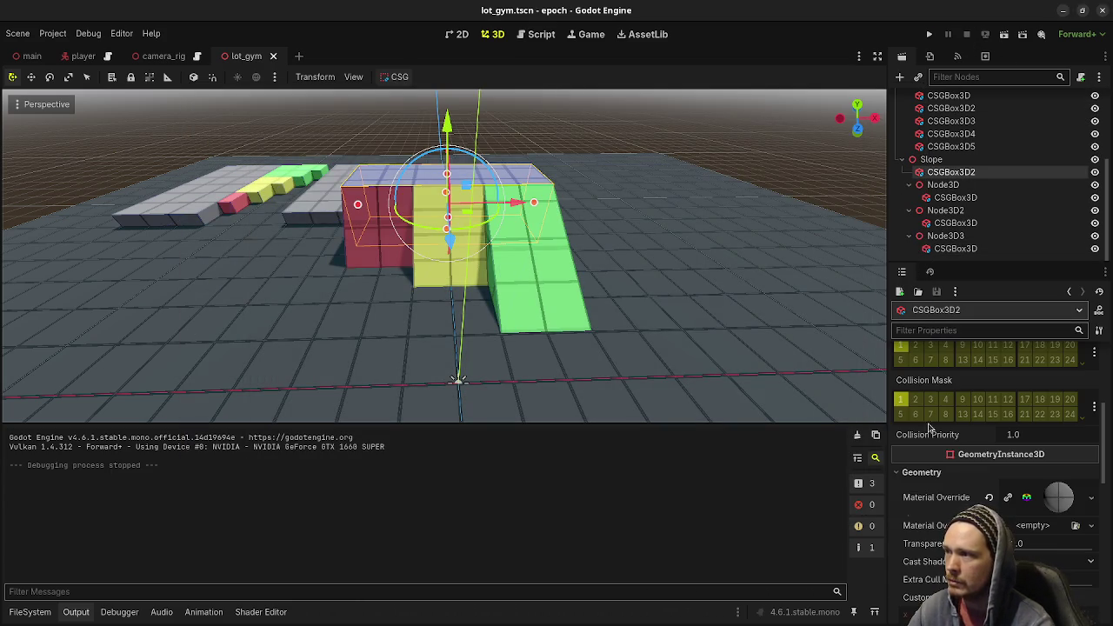
{"action": "scroll", "coordinate": [993, 465], "scroll_direction": "up", "scroll_amount": 5}
{"action": "key", "text": "KP_7"}
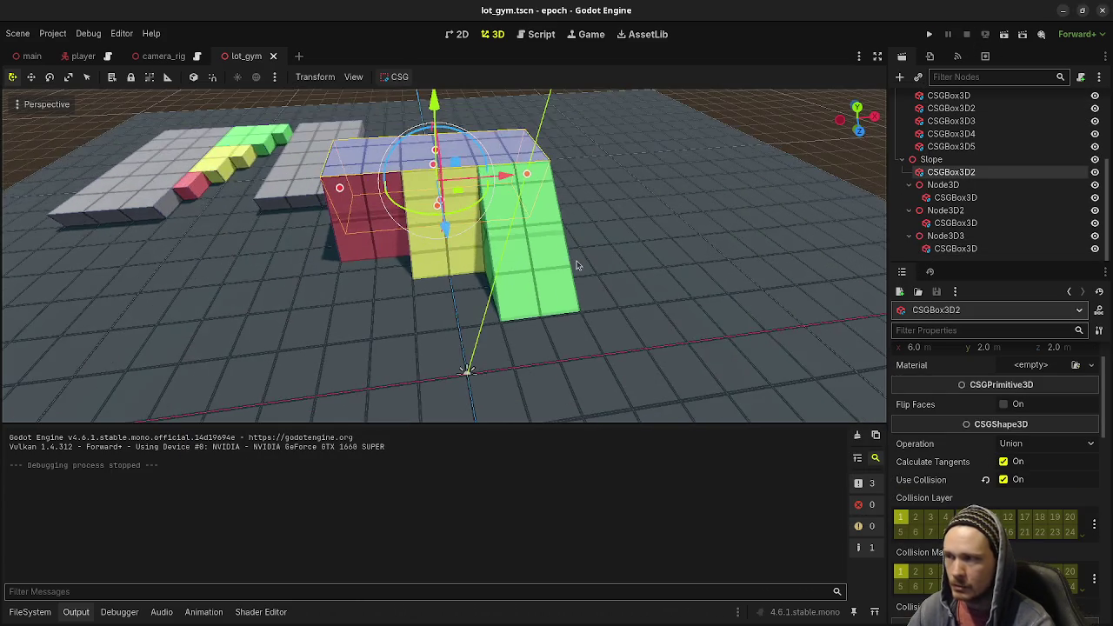
{"action": "key", "text": "f"}
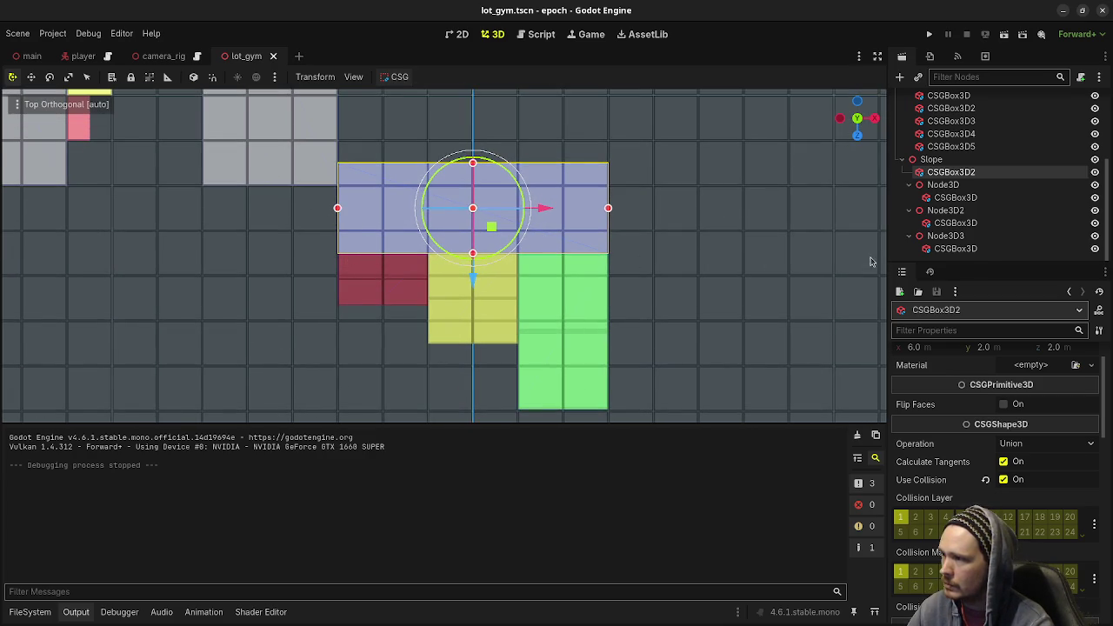
{"action": "scroll", "coordinate": [340, 216], "scroll_direction": "up", "scroll_amount": 3}
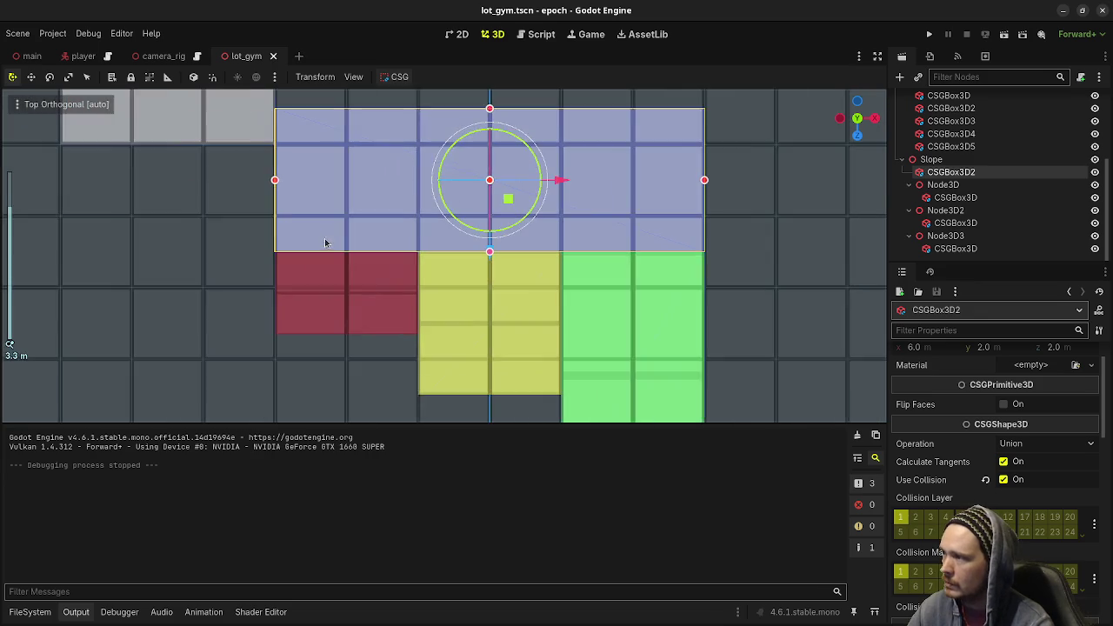
{"action": "key", "text": "KP_7"}
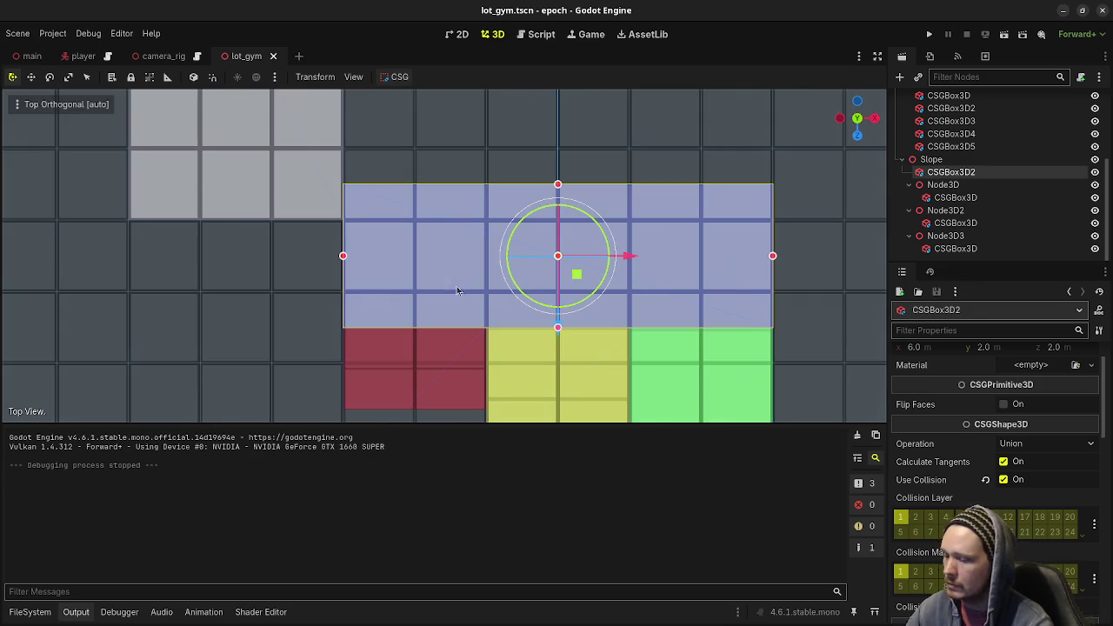
{"action": "left_click_drag", "start_coordinate": [342, 257], "coordinate": [343, 268]}
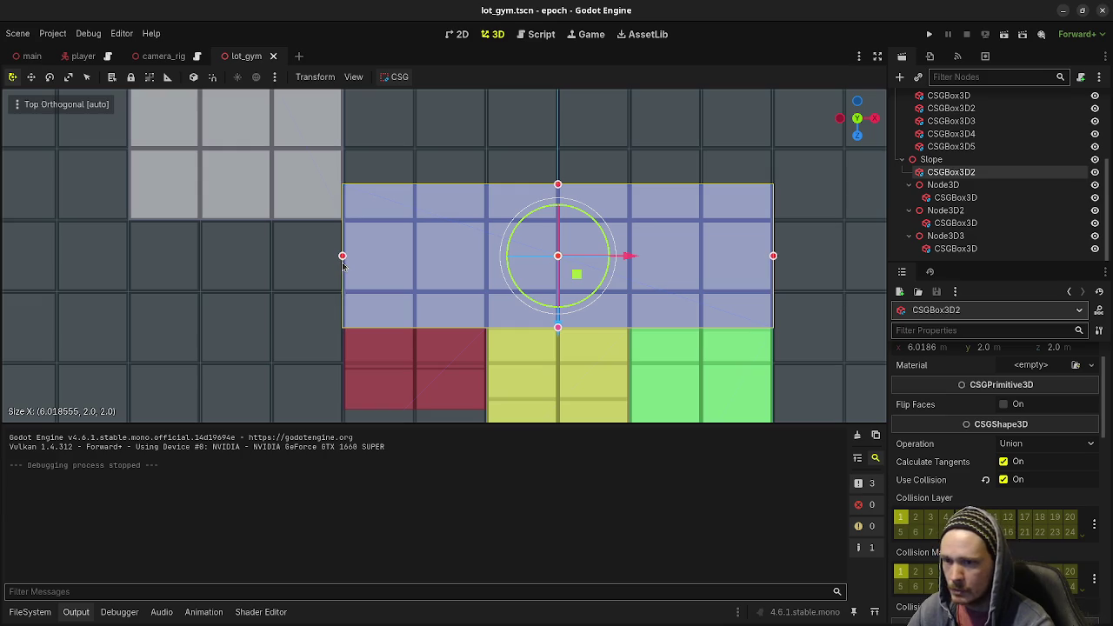
{"action": "left_click_drag", "start_coordinate": [343, 267], "coordinate": [342, 266]}
{"action": "mouse_move", "coordinate": [426, 368]}
{"action": "left_mouse_down"}
{"action": "mouse_move", "coordinate": [641, 121]}
{"action": "mouse_move", "coordinate": [602, 297]}
{"action": "left_mouse_up"}
{"action": "key", "text": "F5"}
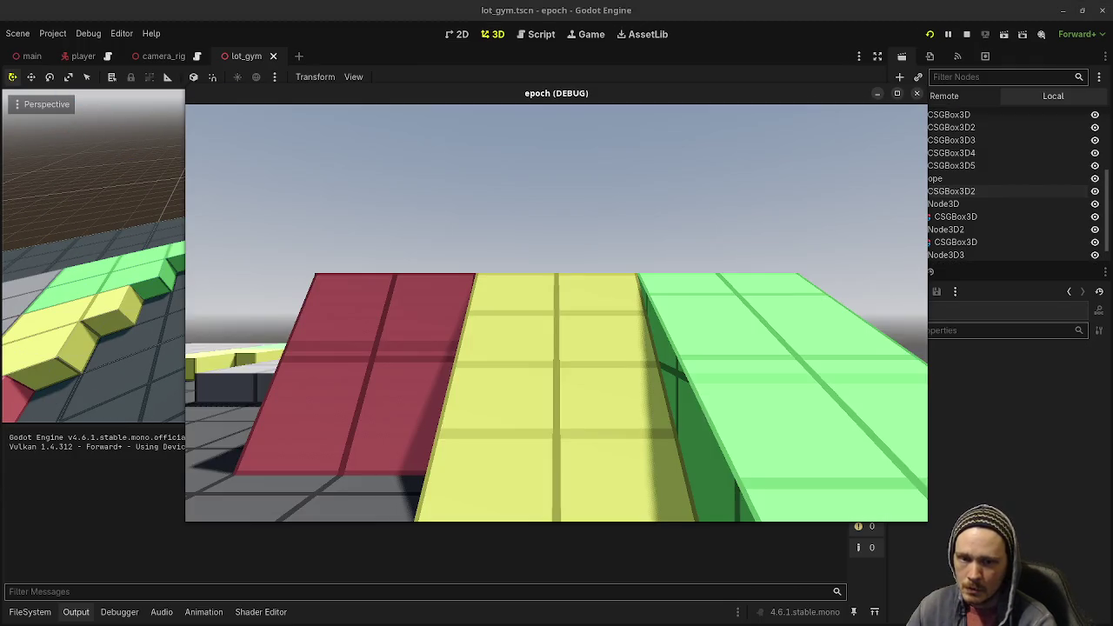
Step: Walk over the green ramp, coloured jump blocks, grey platform and yellow ramp
{"action": "key", "text": "w"}
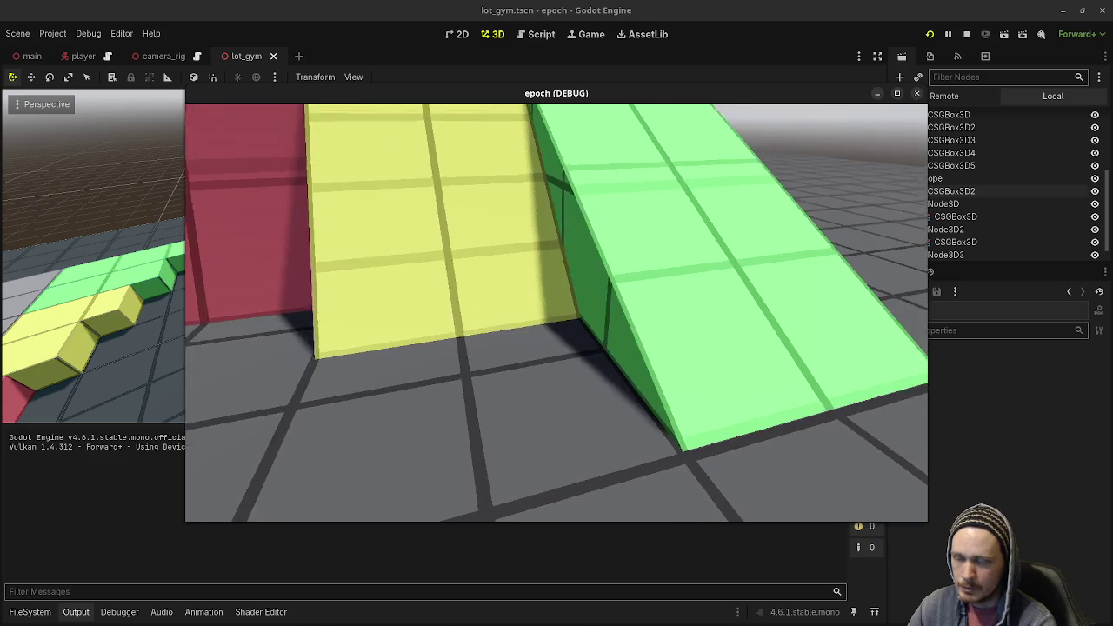
{"action": "key", "text": "s"}
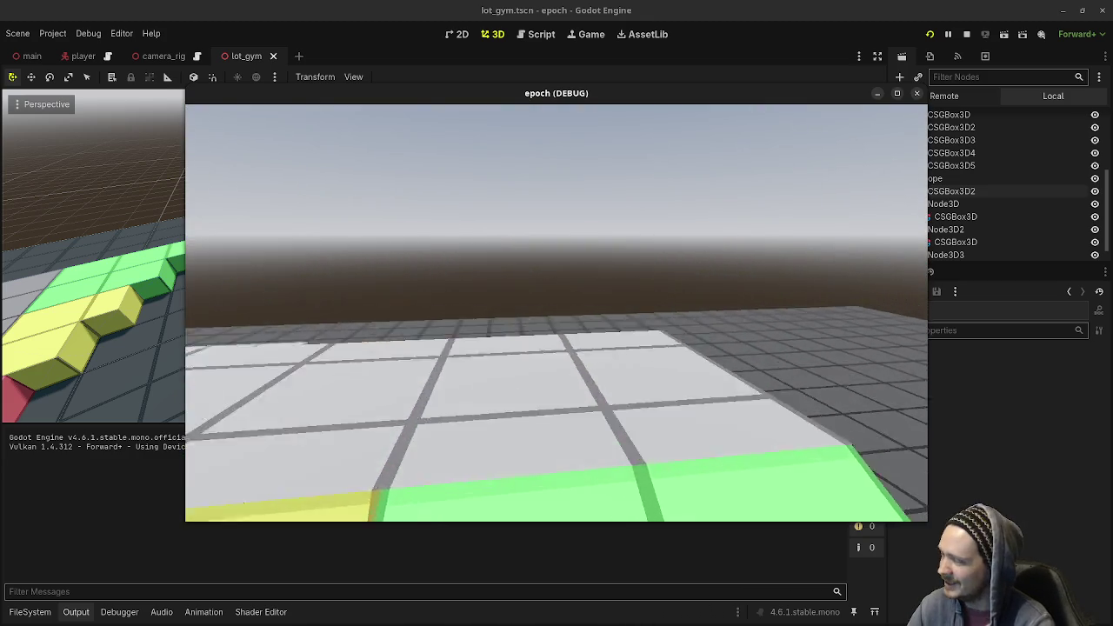
{"action": "key", "text": "w"}
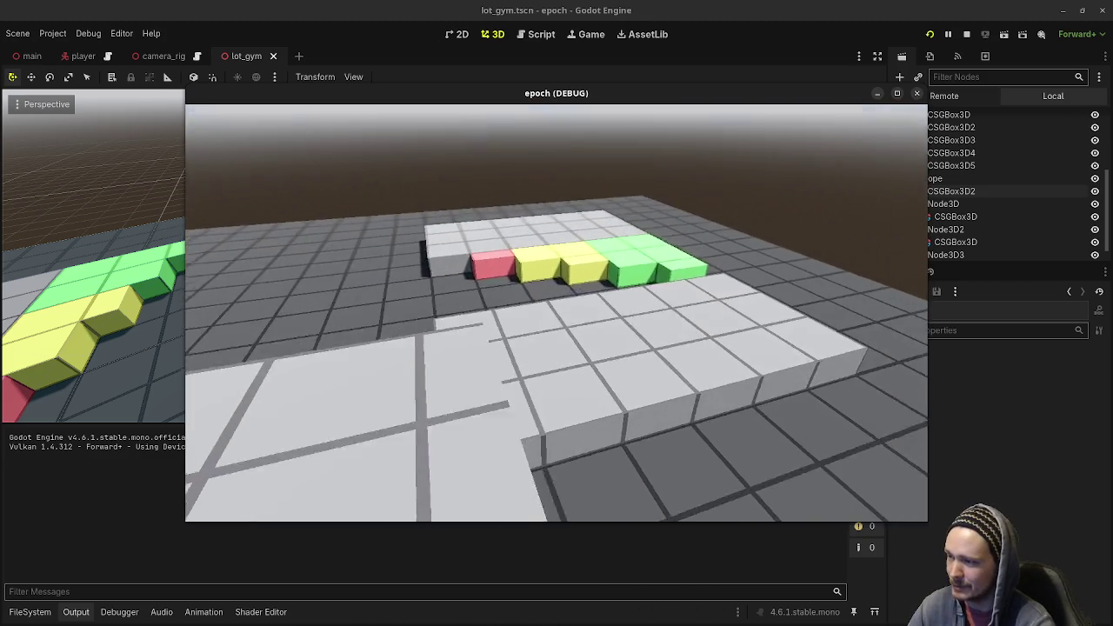
{"action": "key", "text": "w"}
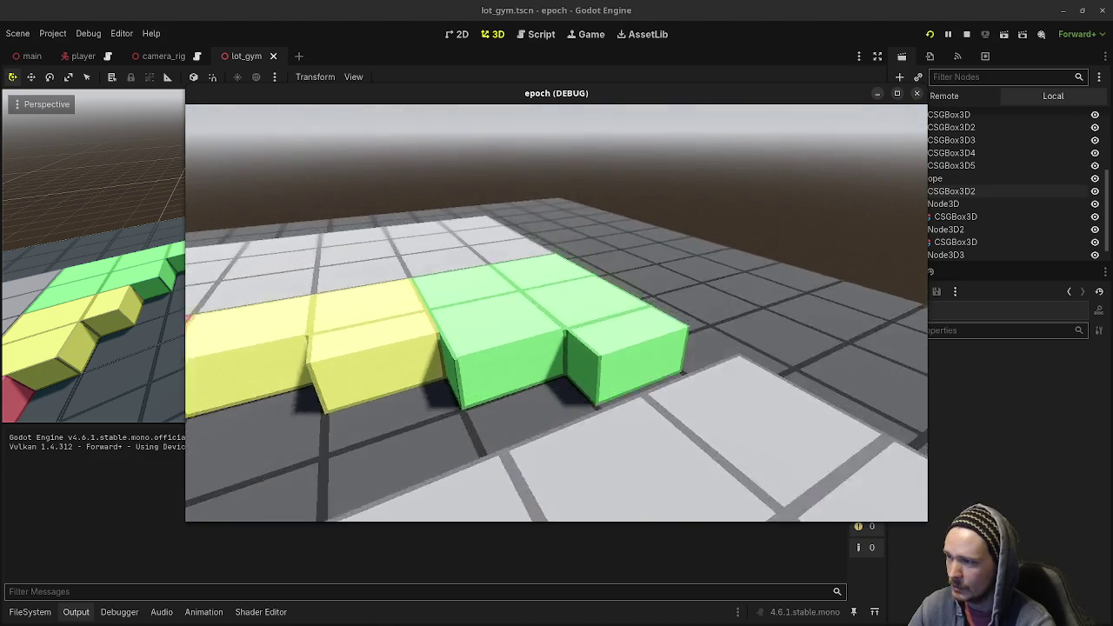
{"action": "key", "text": "a"}
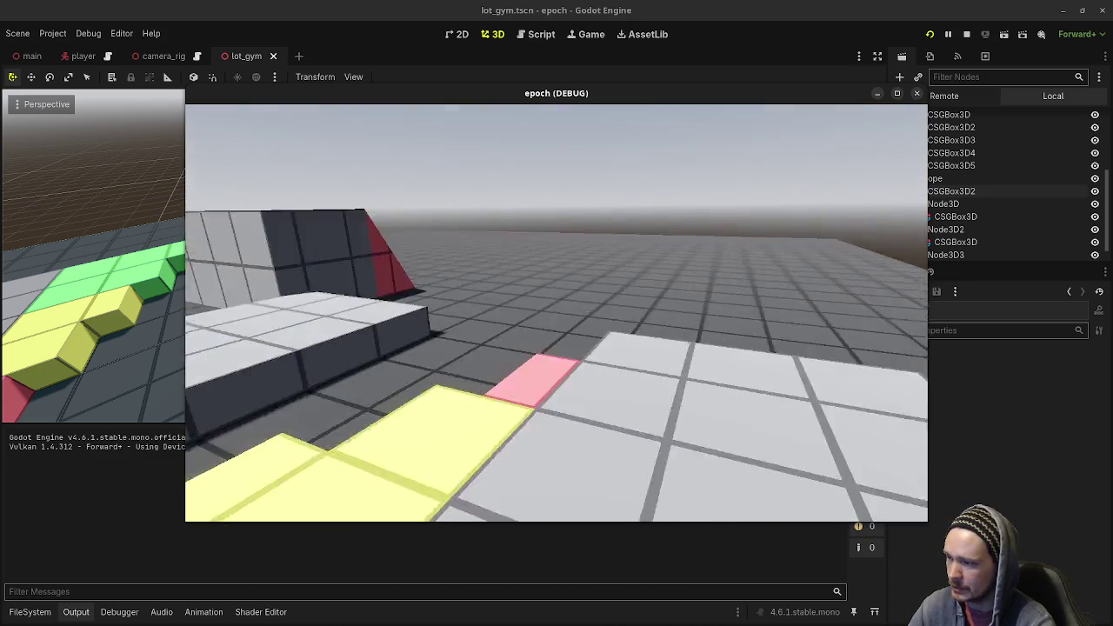
{"action": "key", "text": "w"}
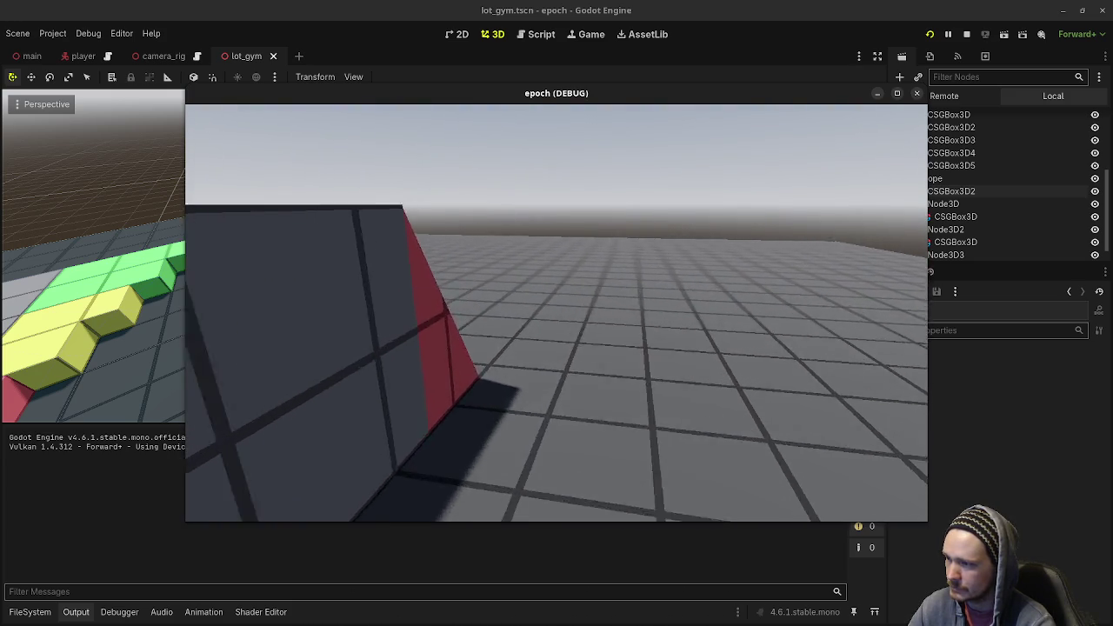
{"action": "key", "text": "w"}
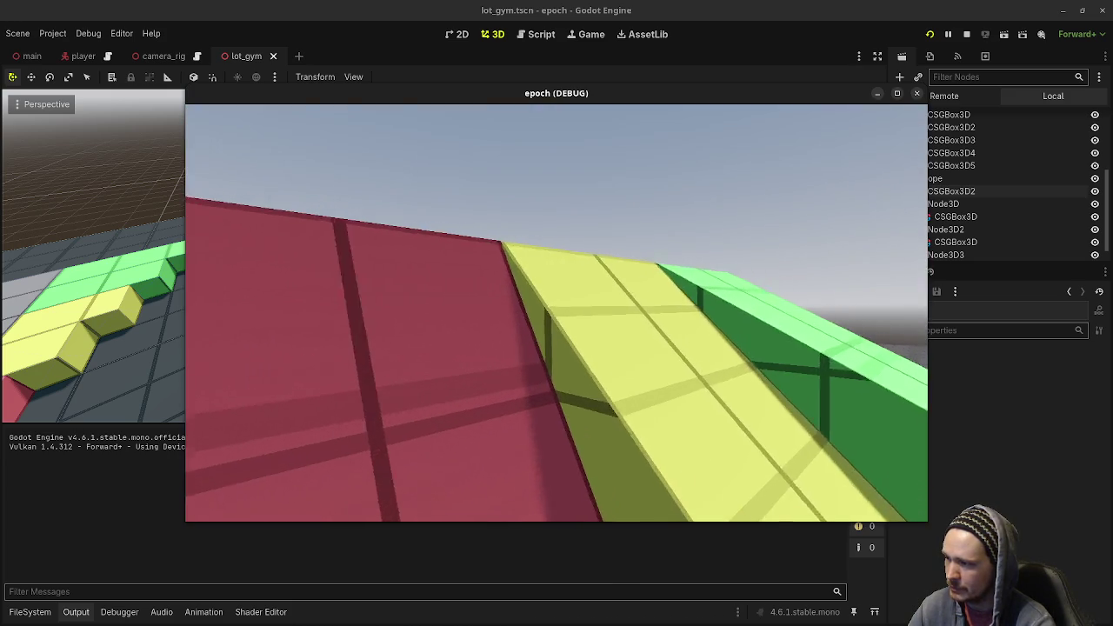
{"action": "key", "text": "w"}
{"action": "key", "text": "w"}
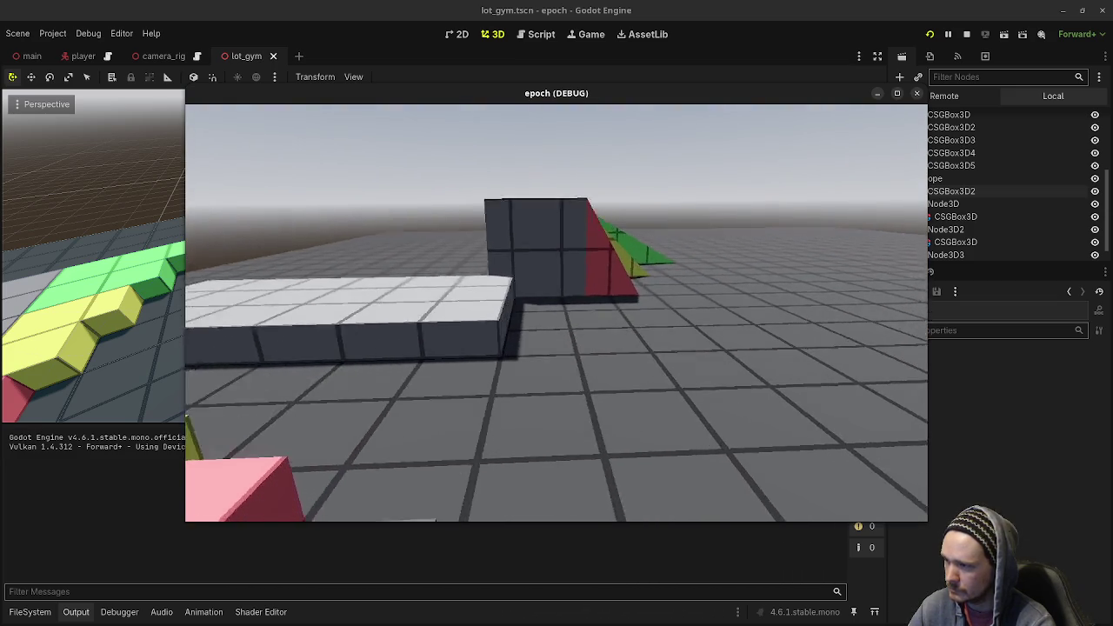
Step: Stop the game and select the JumpDistance group node
{"action": "left_click", "coordinate": [966, 34]}
{"action": "scroll", "coordinate": [956, 213], "scroll_direction": "up", "scroll_amount": 5}
{"action": "left_click", "coordinate": [947, 180]}
{"action": "scroll", "coordinate": [961, 226], "scroll_direction": "down", "scroll_amount": 3}
Step: Add a Label3D child node under the JumpDistance group
{"action": "scroll", "coordinate": [944, 142], "scroll_direction": "up", "scroll_amount": 1}
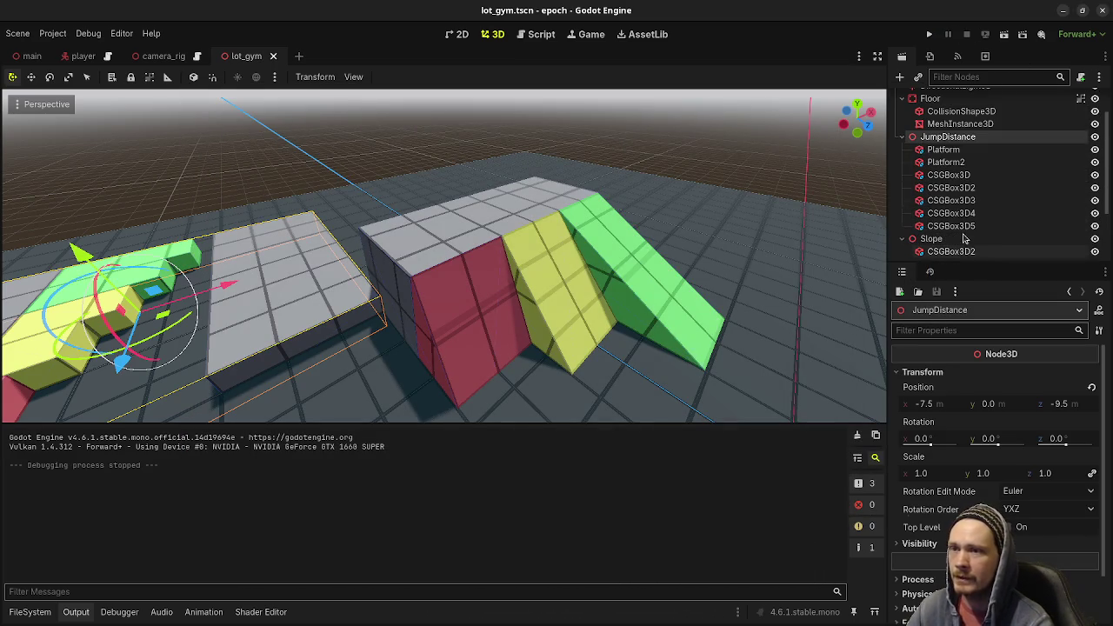
{"action": "right_click", "coordinate": [954, 139]}
{"action": "left_click", "coordinate": [969, 147]}
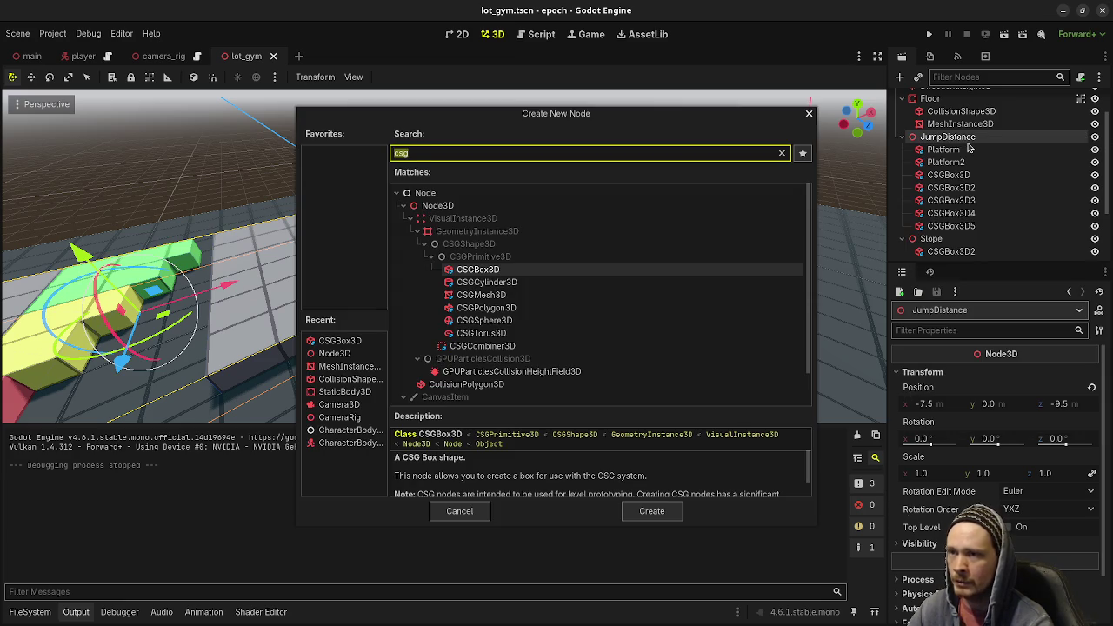
{"action": "type", "text": "3dtex"}
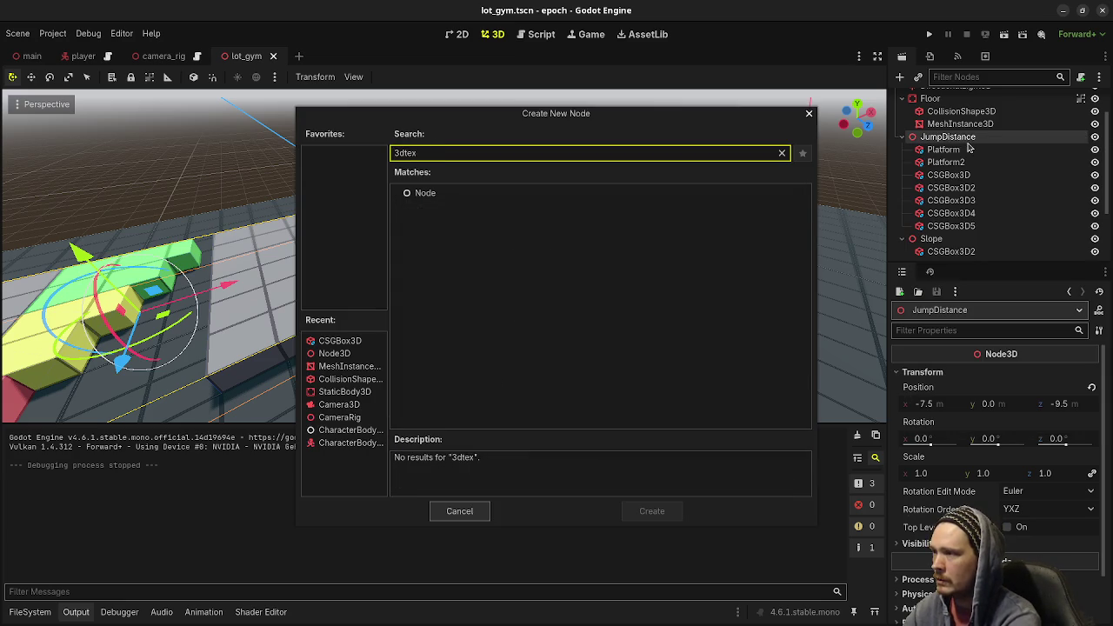
{"action": "key", "text": "BackSpace"}
{"action": "key", "text": "BackSpace"}
{"action": "key", "text": "BackSpace"}
{"action": "key", "text": "BackSpace"}
{"action": "key", "text": "BackSpace"}
{"action": "type", "text": "text"}
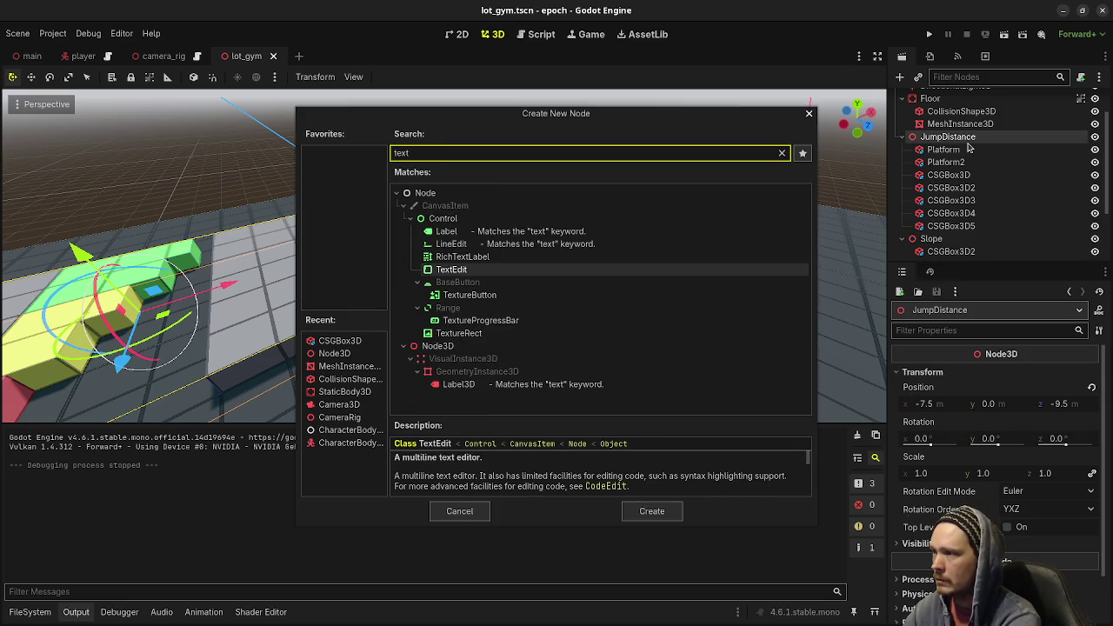
{"action": "key", "text": "Down"}
{"action": "key", "text": "Down"}
{"action": "key", "text": "Down"}
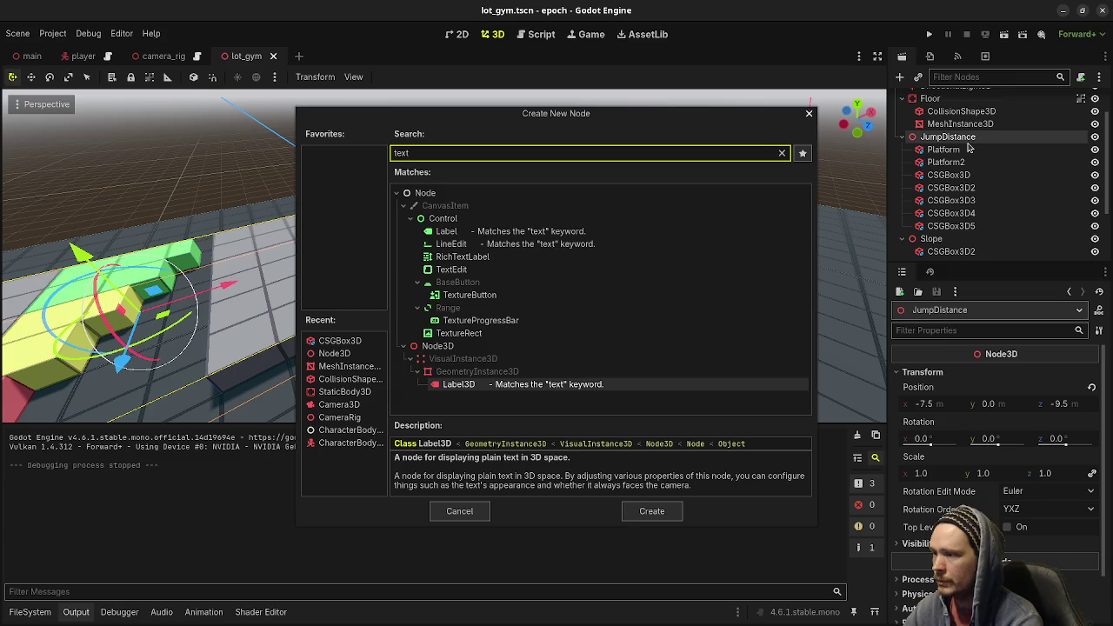
{"action": "key", "text": "Return"}
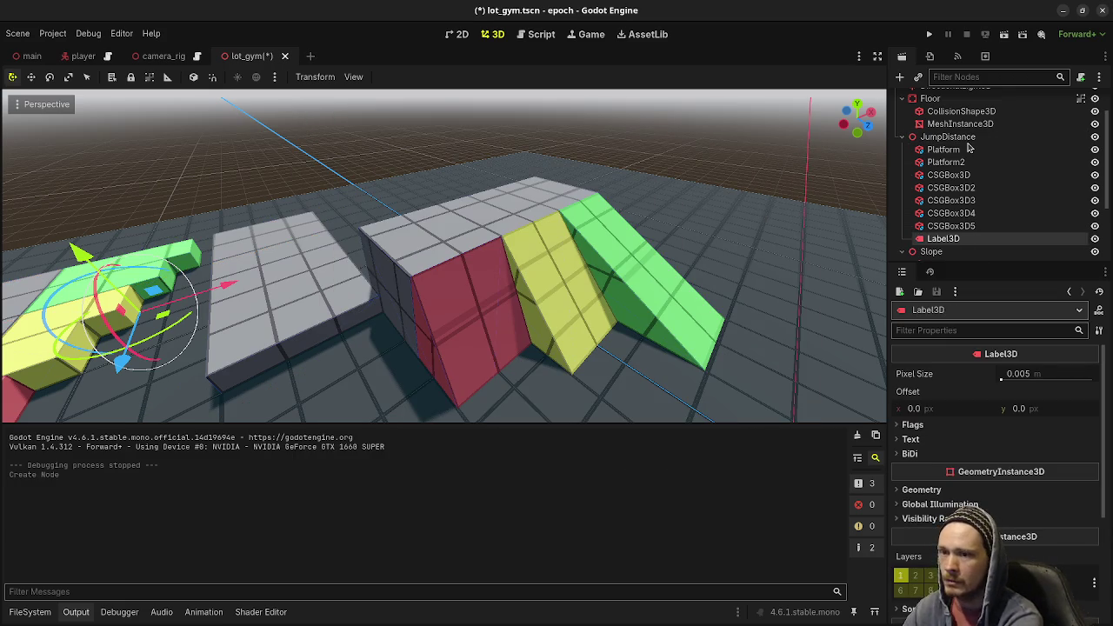
Step: Expand the Label3D's Text settings and start typing the label text 'Jump Distance'
{"action": "left_click", "coordinate": [938, 424]}
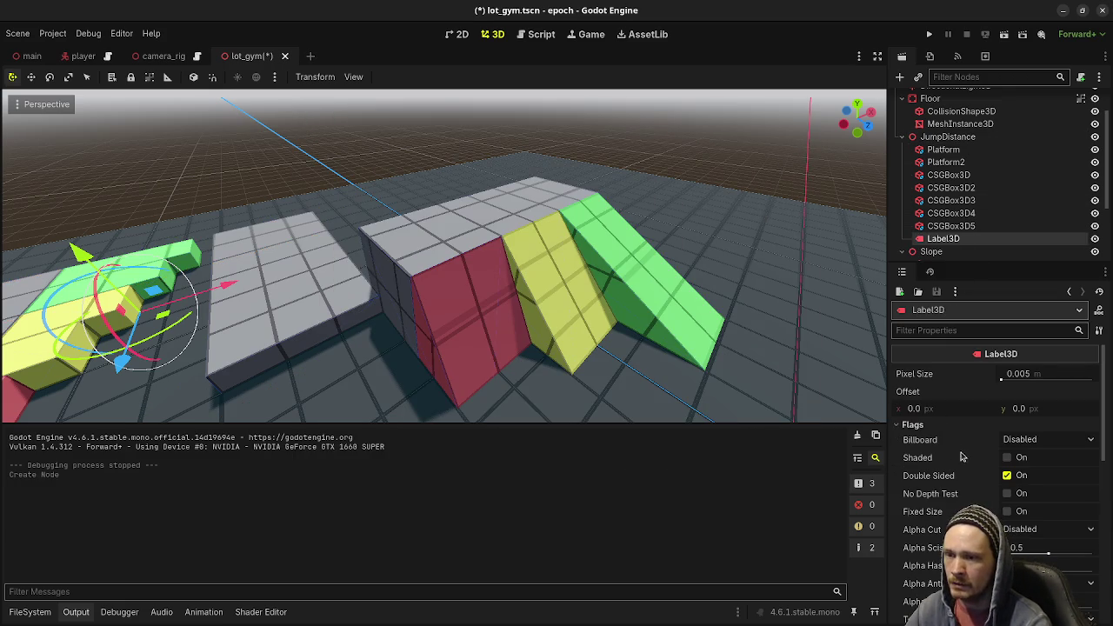
{"action": "left_click", "coordinate": [912, 425]}
{"action": "left_click", "coordinate": [944, 441]}
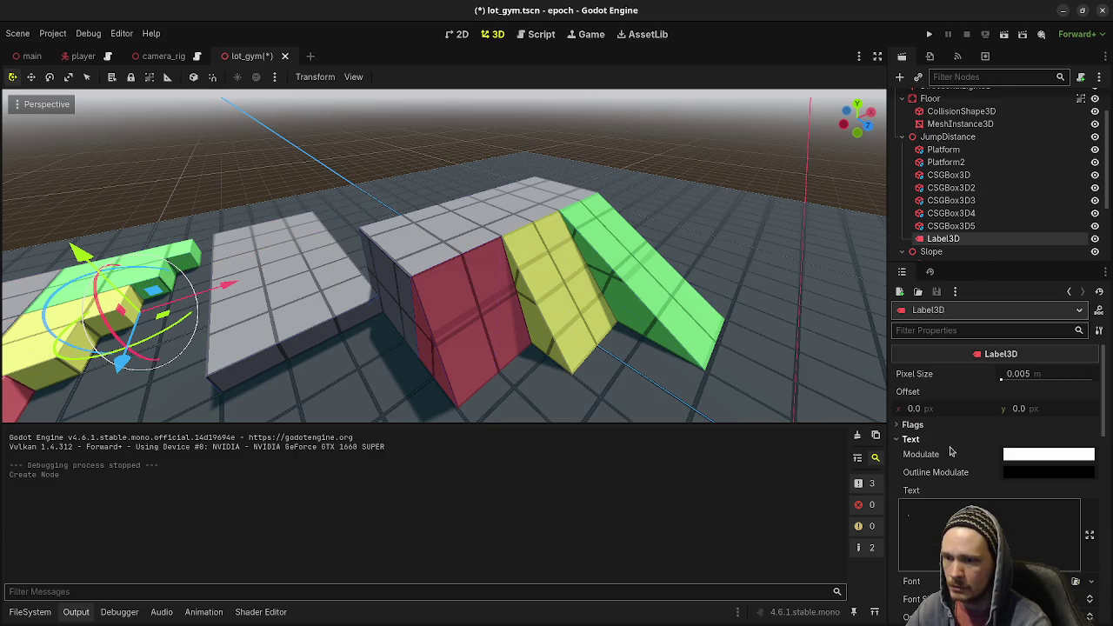
{"action": "left_click", "coordinate": [908, 513]}
{"action": "type", "text": "Jump"}
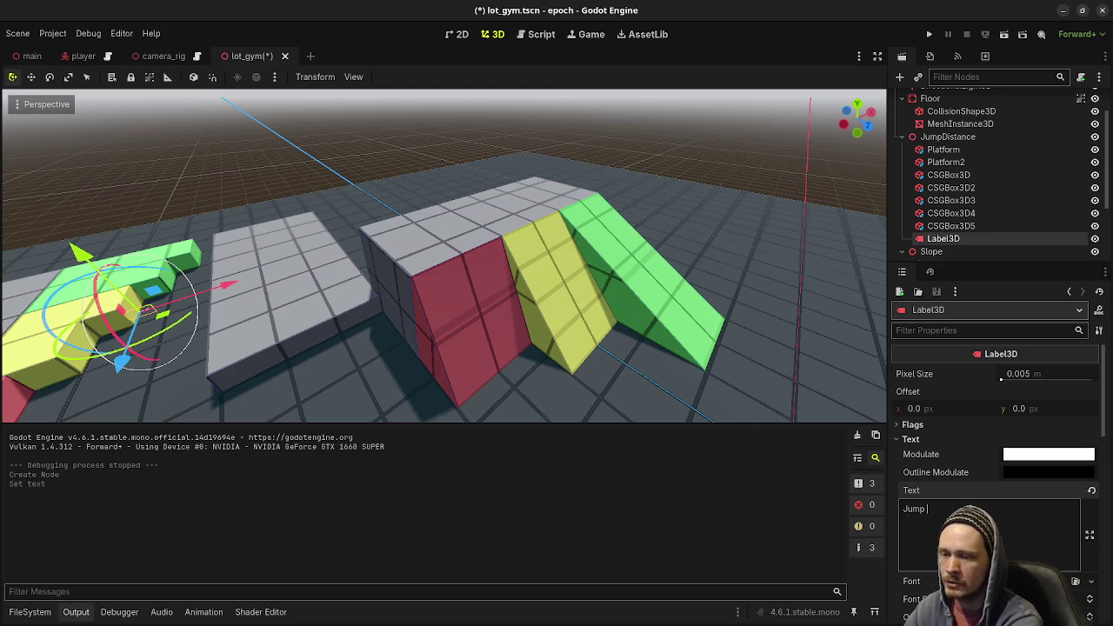
{"action": "type", "text": "Distance"}
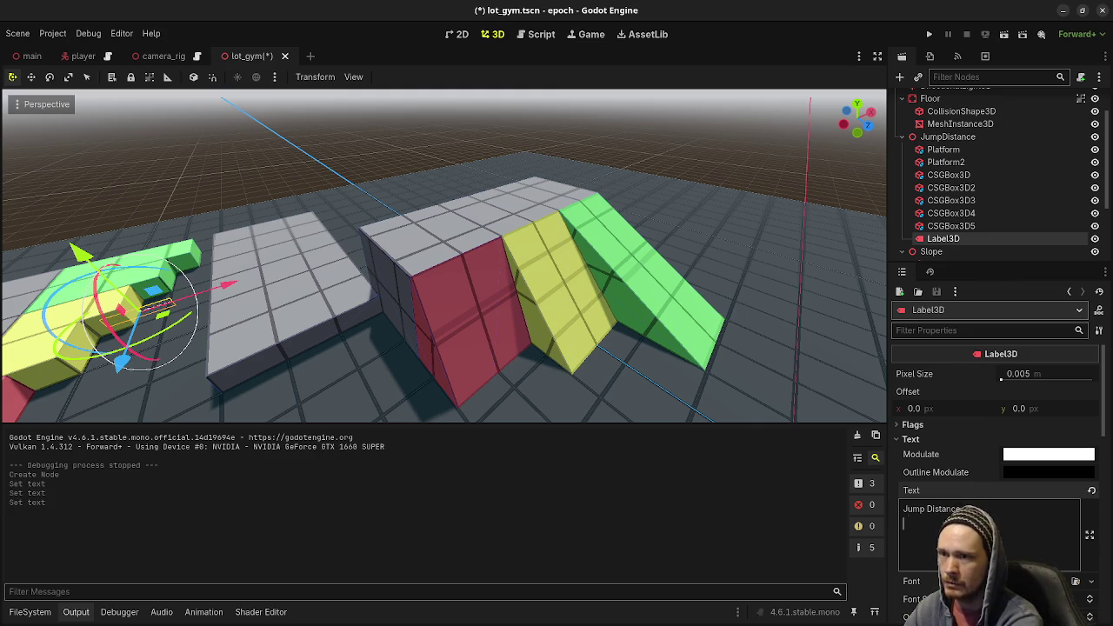
Step: Remove the extra line from the label text, reposition it, and set Billboard to Y-Billboard
{"action": "key", "text": "BackSpace"}
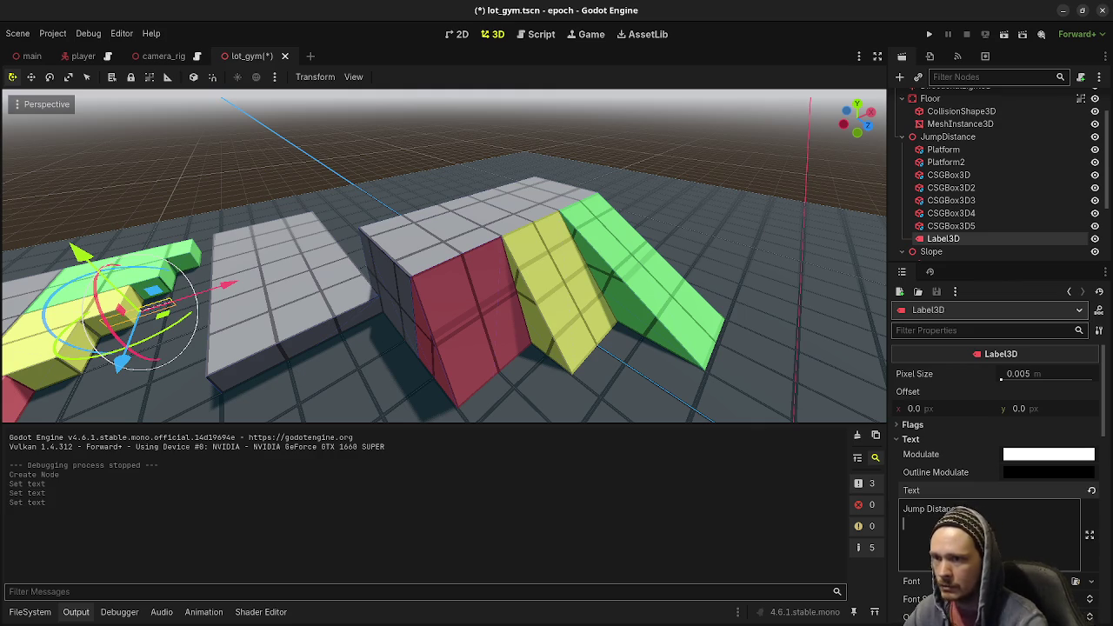
{"action": "left_click_drag", "start_coordinate": [80, 253], "coordinate": [13, 204]}
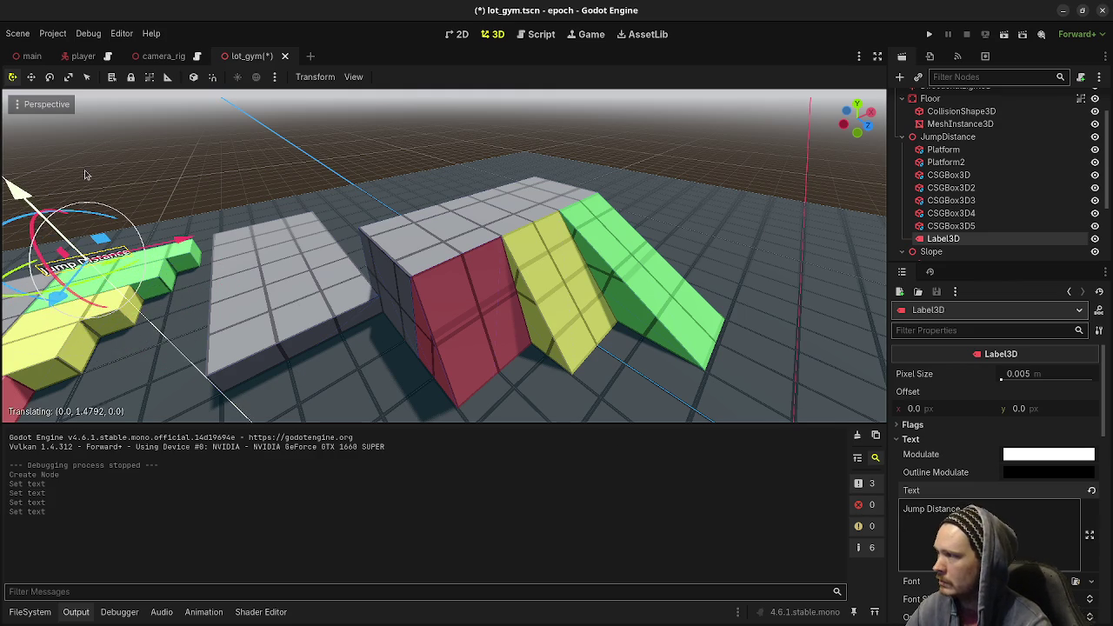
{"action": "left_click", "coordinate": [941, 424]}
{"action": "left_click", "coordinate": [1008, 440]}
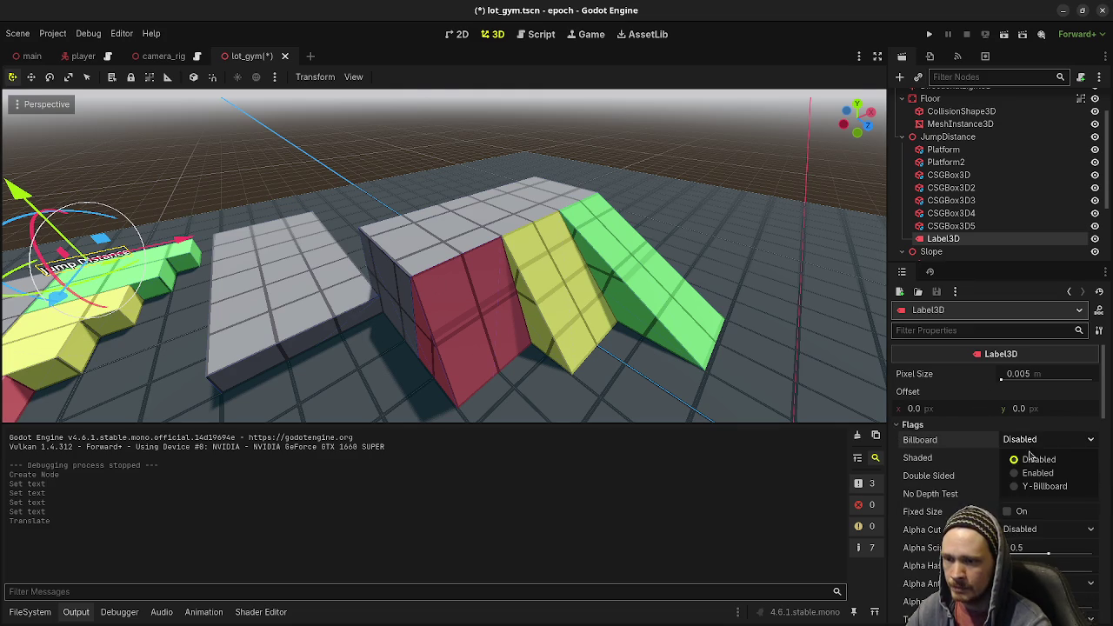
{"action": "left_click", "coordinate": [1036, 486]}
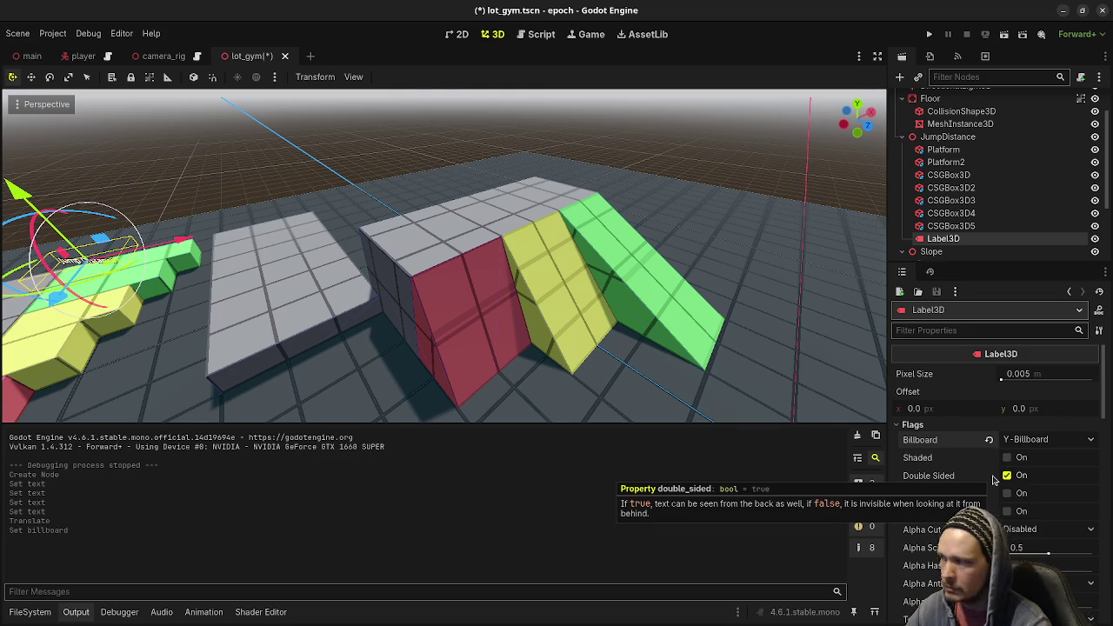
Step: Set the label's Pixel Size to 0.0125, after trying 0.05 and 0.025
{"action": "scroll", "coordinate": [994, 480], "scroll_direction": "down", "scroll_amount": 1}
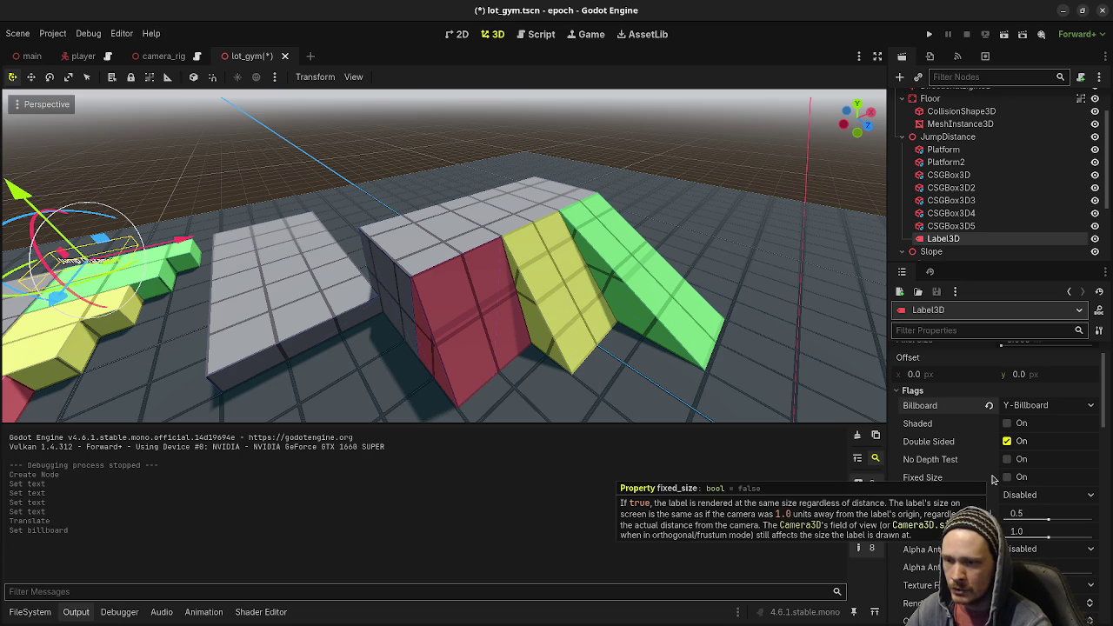
{"action": "scroll", "coordinate": [978, 494], "scroll_direction": "down", "scroll_amount": 2}
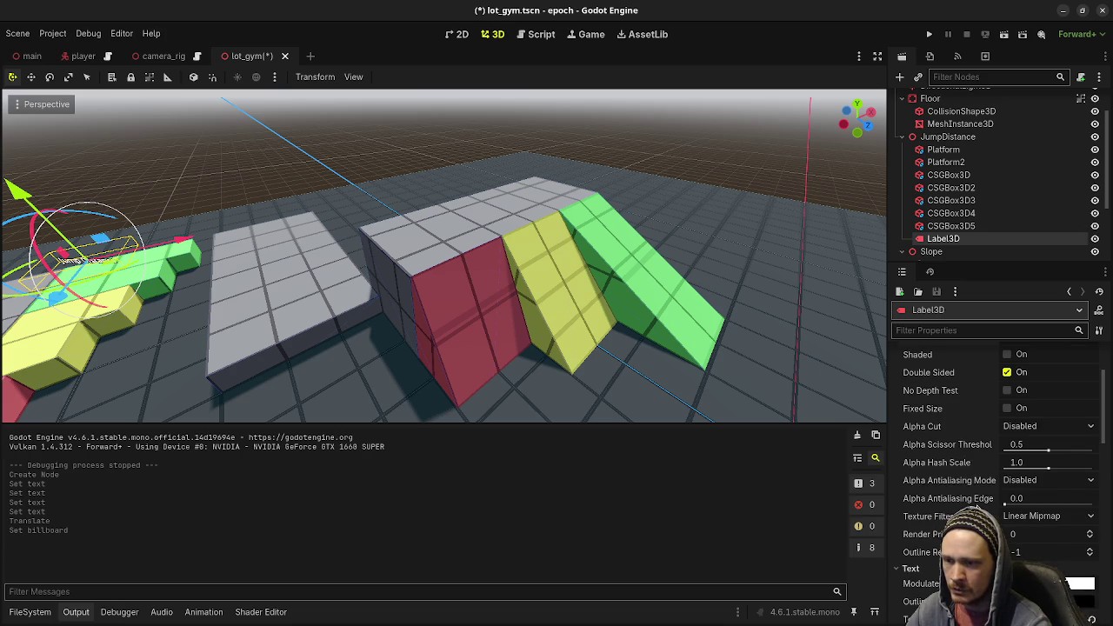
{"action": "scroll", "coordinate": [977, 510], "scroll_direction": "down", "scroll_amount": 4}
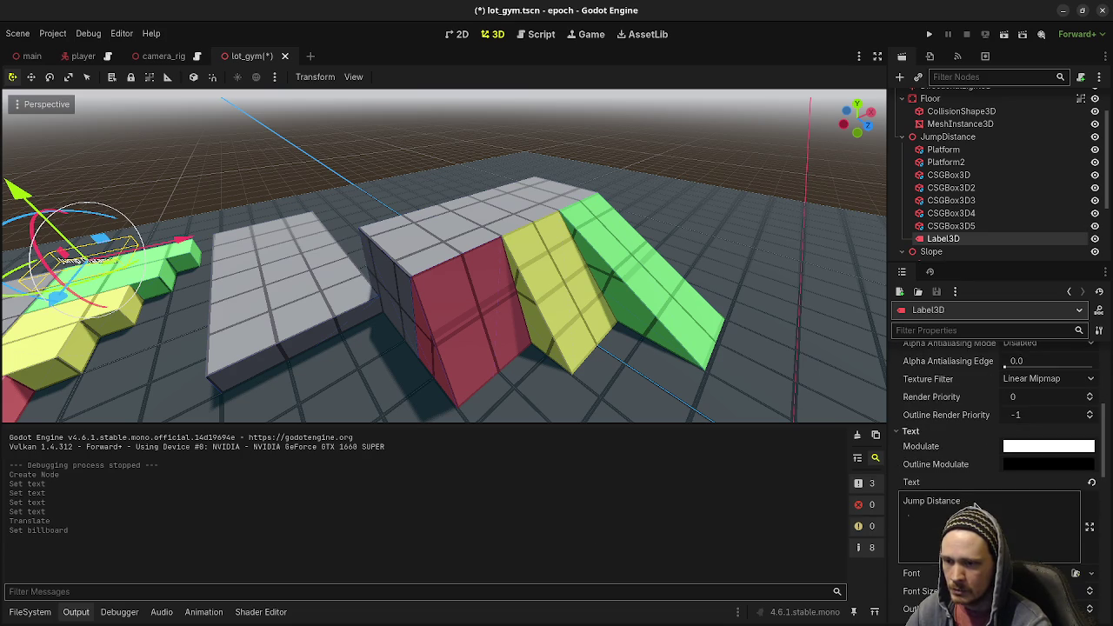
{"action": "scroll", "coordinate": [975, 506], "scroll_direction": "up", "scroll_amount": 7}
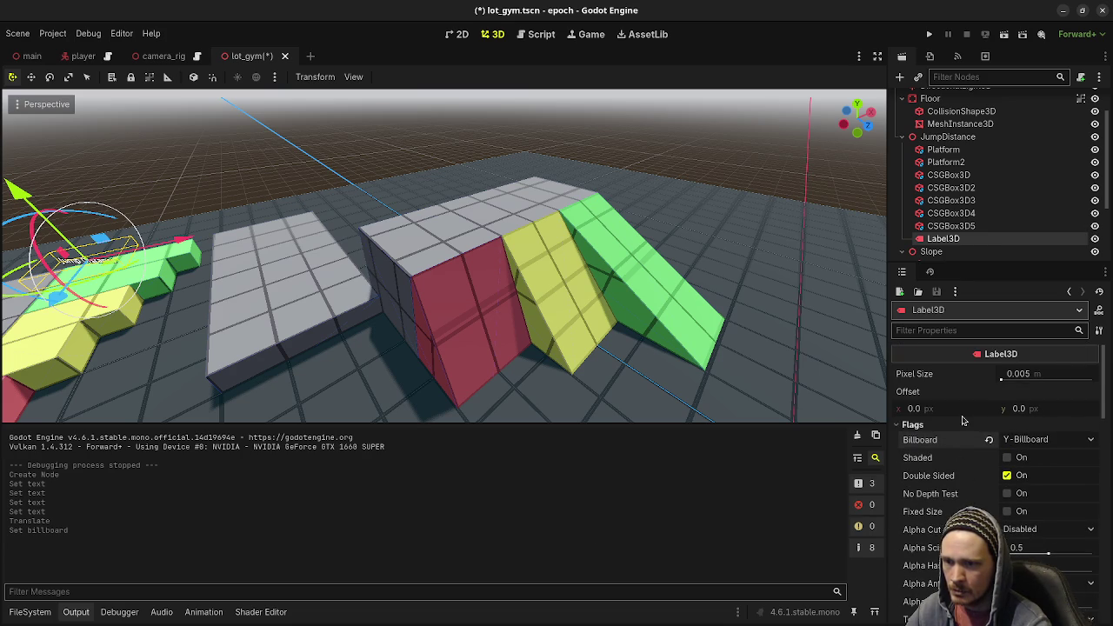
{"action": "left_click", "coordinate": [1044, 376]}
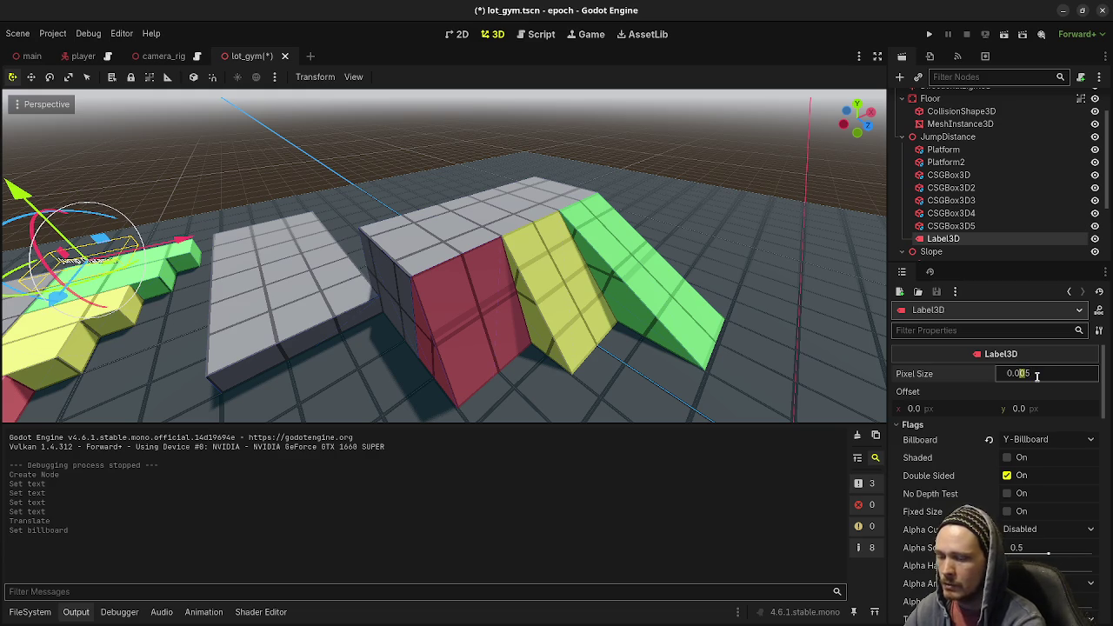
{"action": "type", "text": "0.05"}
{"action": "key", "text": "Return"}
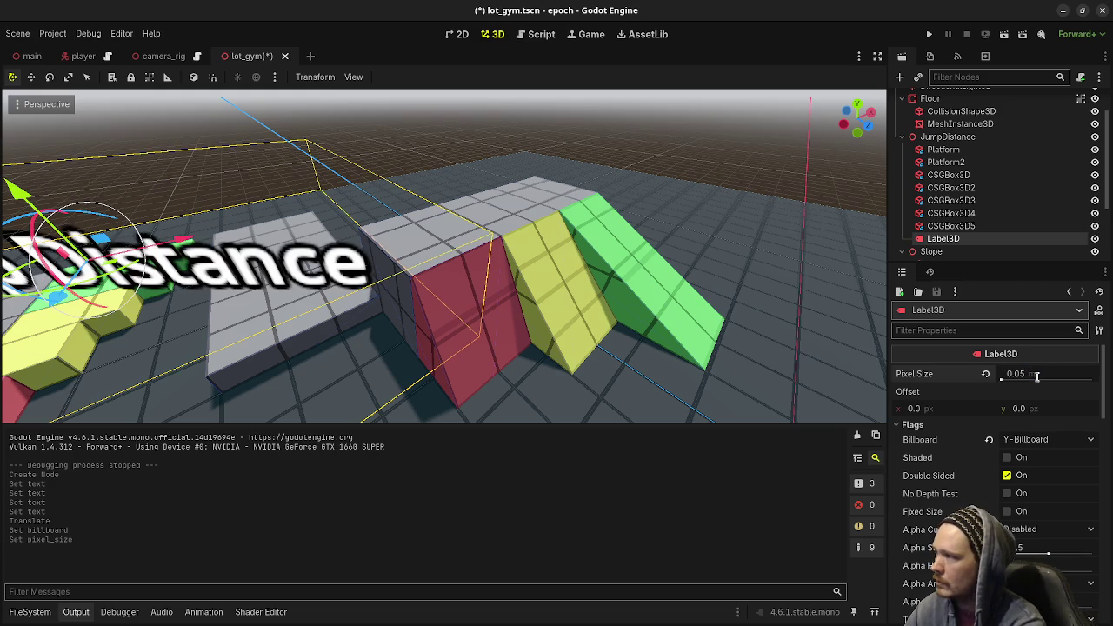
{"action": "left_click", "coordinate": [1036, 375]}
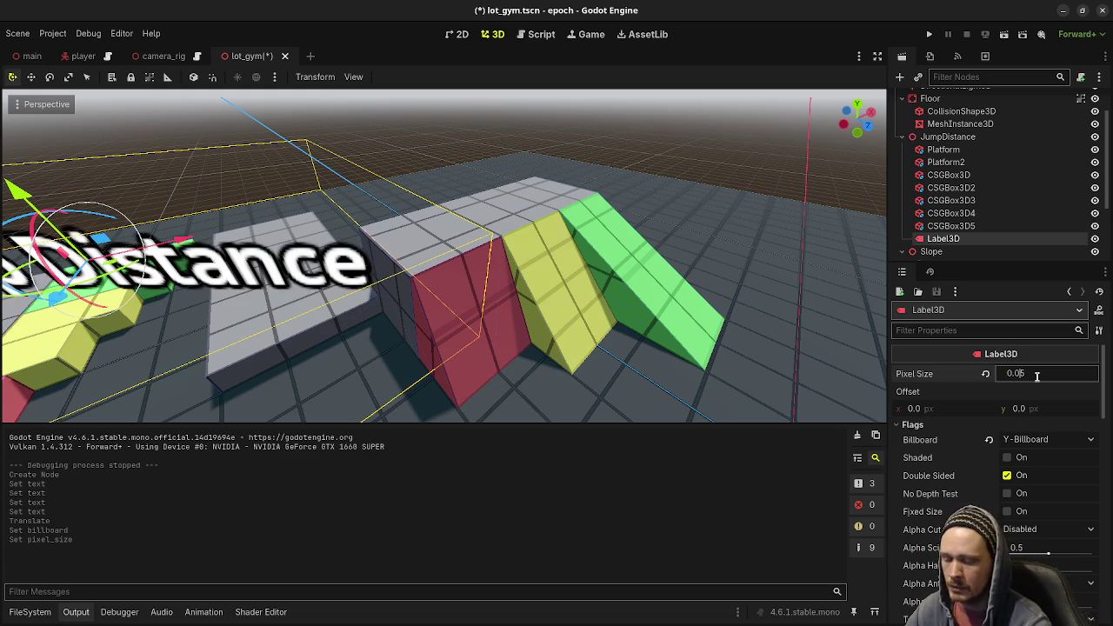
{"action": "type", "text": "0.025"}
{"action": "key", "text": "Return"}
{"action": "left_click", "coordinate": [1036, 375]}
{"action": "type", "text": "1"}
{"action": "key", "text": "Return"}
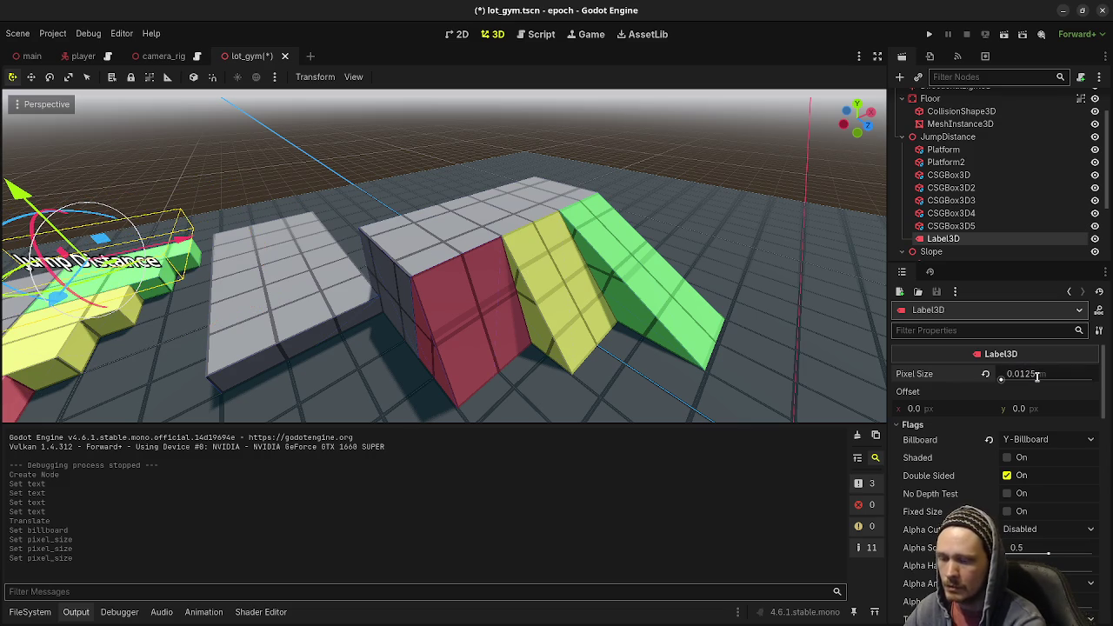
Step: Raise the label above the platforms, save lot_gym.tscn, and run the game
{"action": "scroll", "coordinate": [856, 361], "scroll_direction": "down", "scroll_amount": 3}
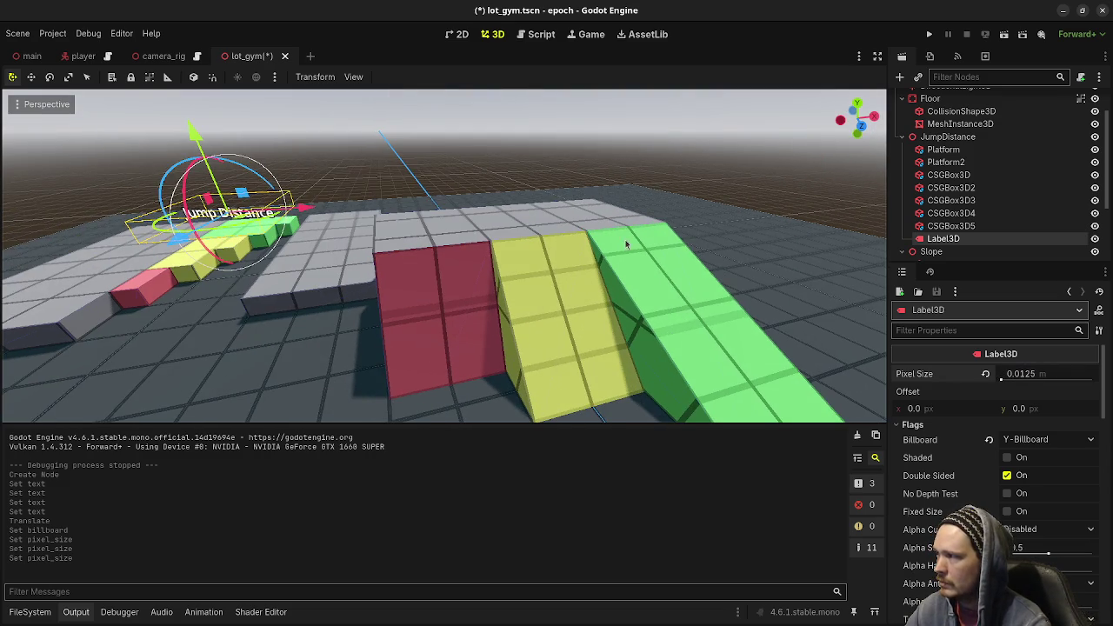
{"action": "scroll", "coordinate": [869, 374], "scroll_direction": "down", "scroll_amount": 1}
{"action": "mouse_move", "coordinate": [452, 220]}
{"action": "left_mouse_down"}
{"action": "mouse_move", "coordinate": [370, 280]}
{"action": "mouse_move", "coordinate": [364, 143]}
{"action": "left_mouse_up"}
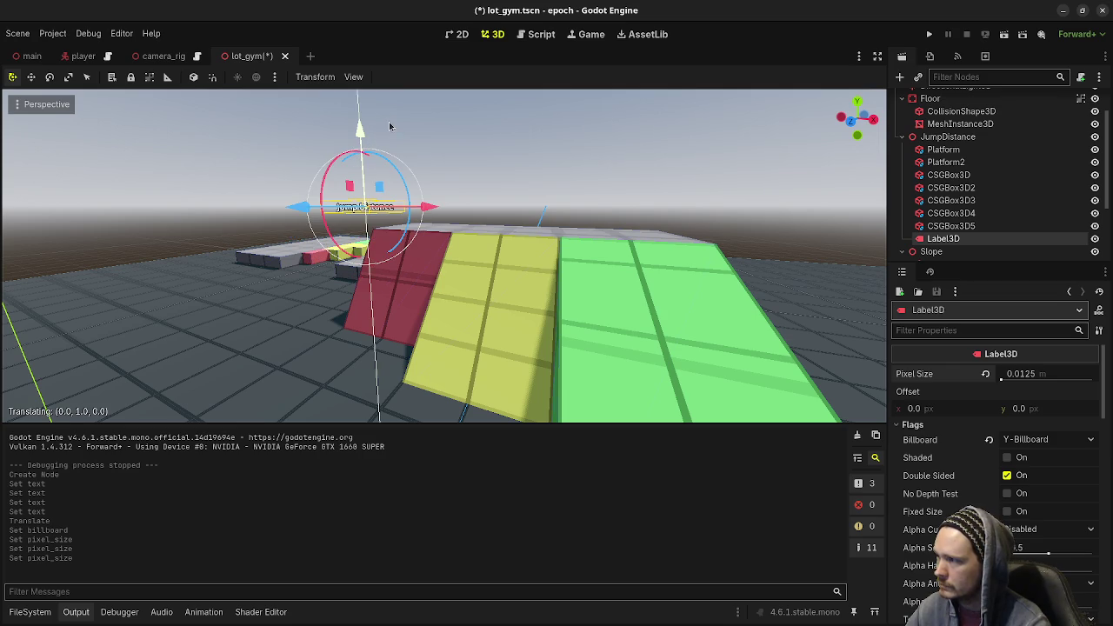
{"action": "left_click_drag", "start_coordinate": [389, 126], "coordinate": [389, 107]}
{"action": "key", "text": "ctrl+s"}
{"action": "left_click_drag", "start_coordinate": [626, 243], "coordinate": [756, 210]}
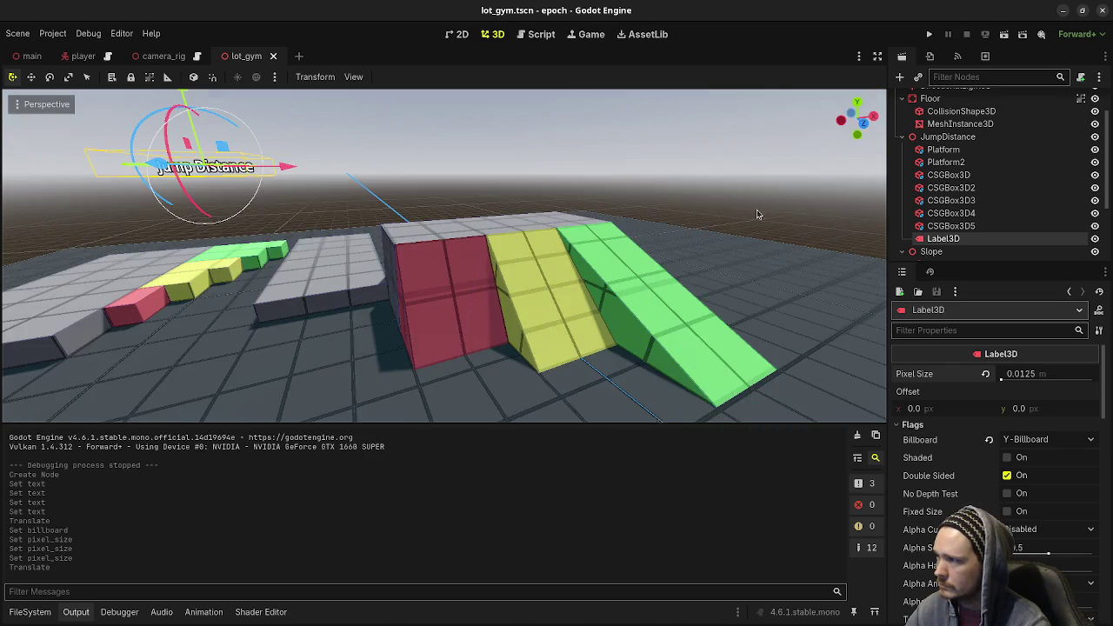
{"action": "left_click", "coordinate": [929, 34]}
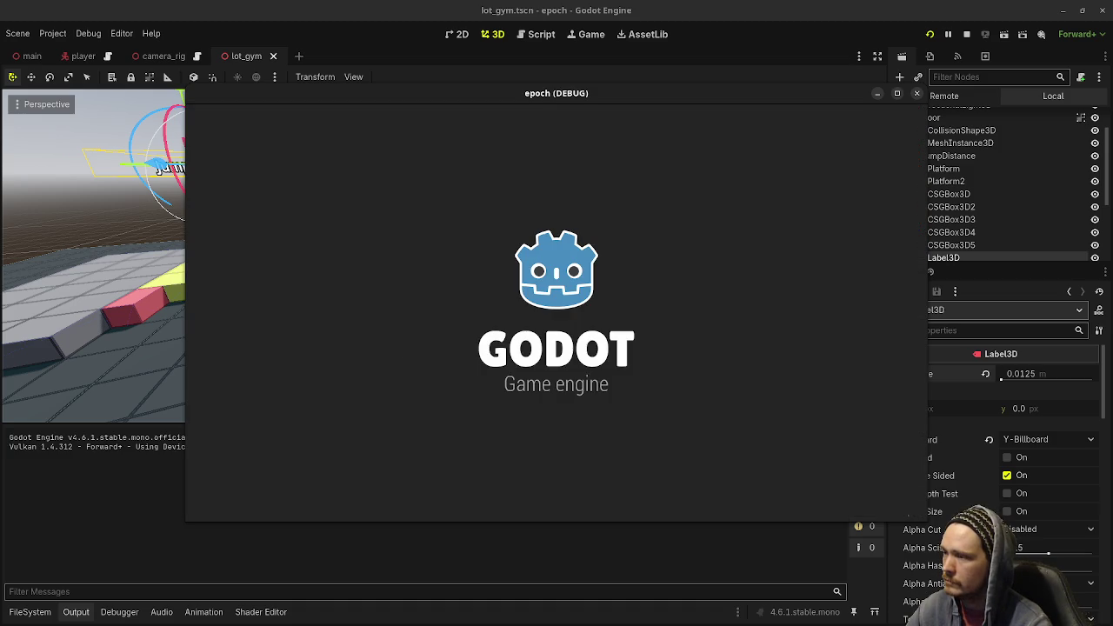
{"action": "key", "text": "w"}
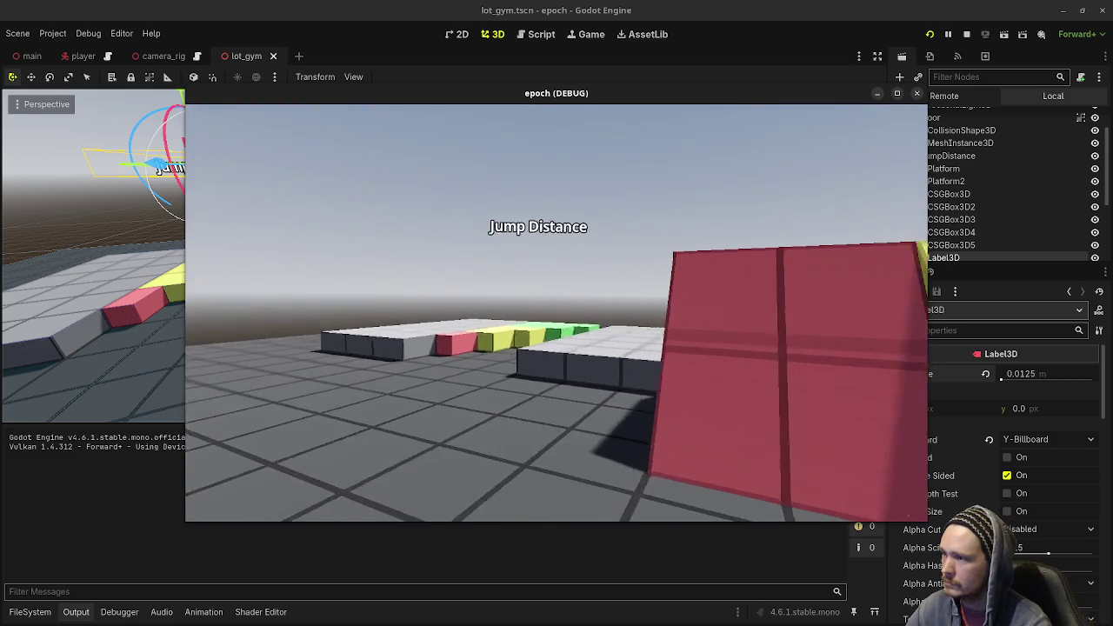
{"action": "key", "text": "w"}
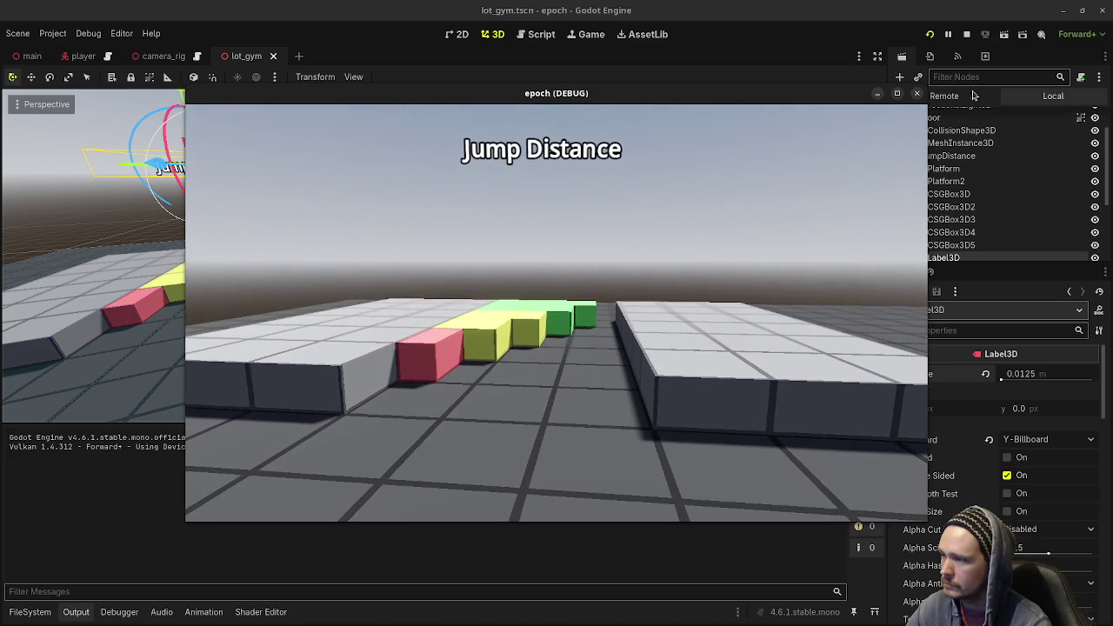
{"action": "left_click", "coordinate": [966, 35]}
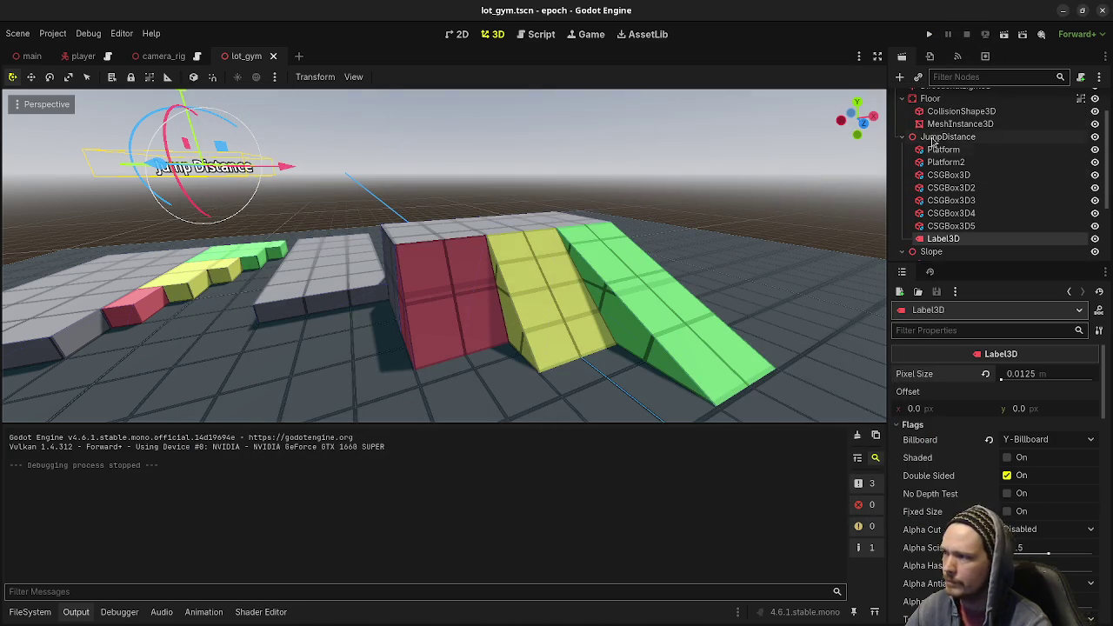
{"action": "left_click", "coordinate": [946, 136]}
{"action": "scroll", "coordinate": [426, 296], "scroll_direction": "down", "scroll_amount": 4}
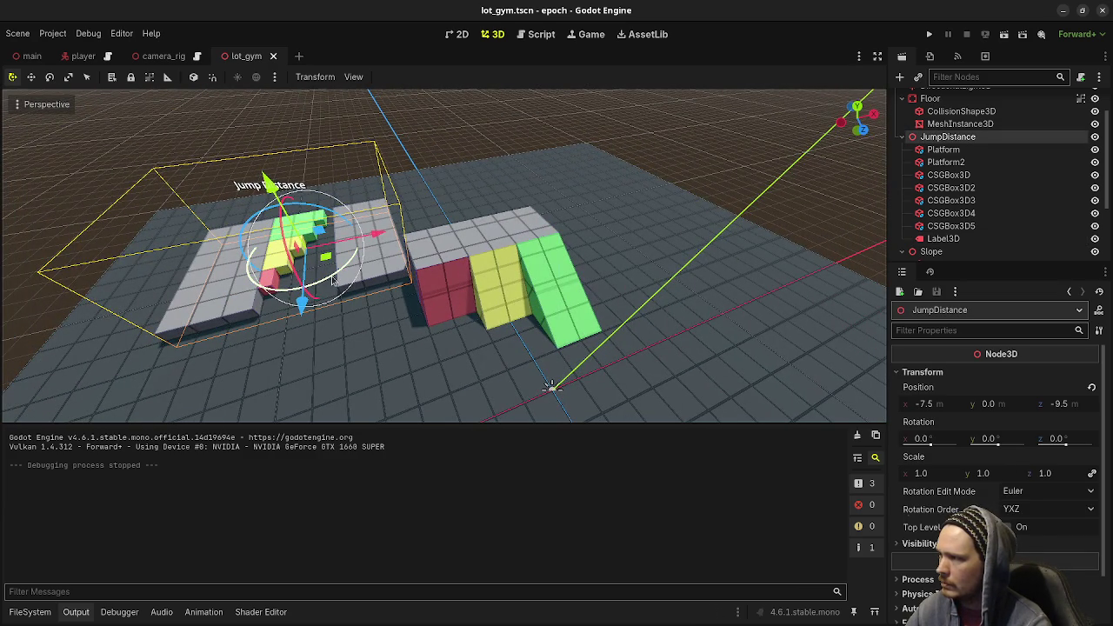
Step: Rotate JumpDistance 90° on Y, move it in Top view, and shift Slope forward along Z
{"action": "left_click_drag", "start_coordinate": [332, 281], "coordinate": [358, 224]}
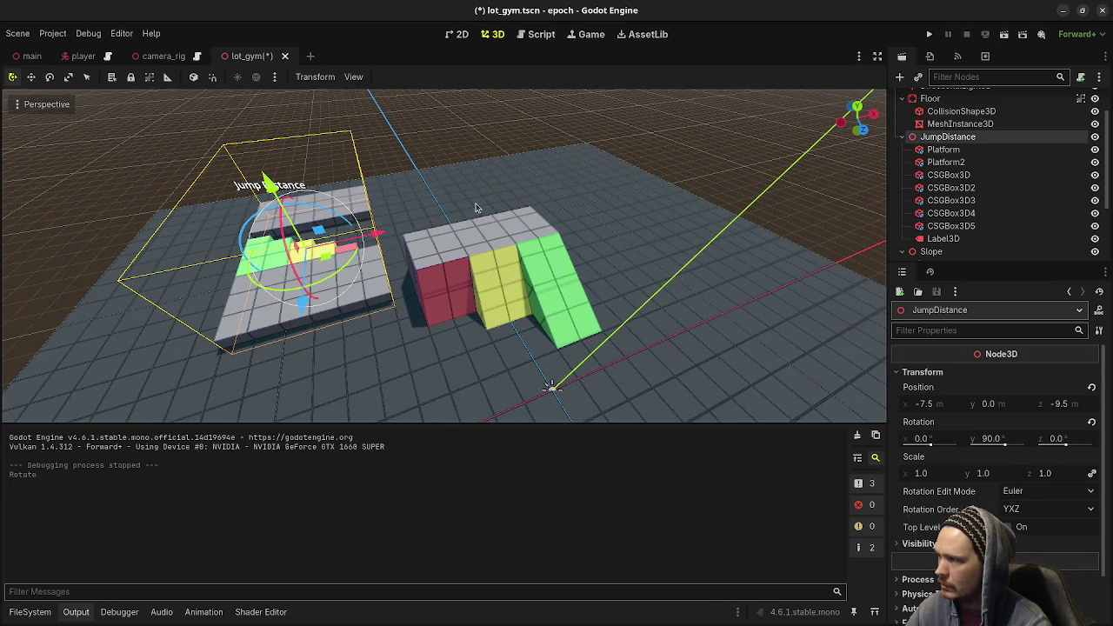
{"action": "key", "text": "KP_7"}
{"action": "left_click_drag", "start_coordinate": [369, 217], "coordinate": [321, 230]}
{"action": "left_click", "coordinate": [488, 270]}
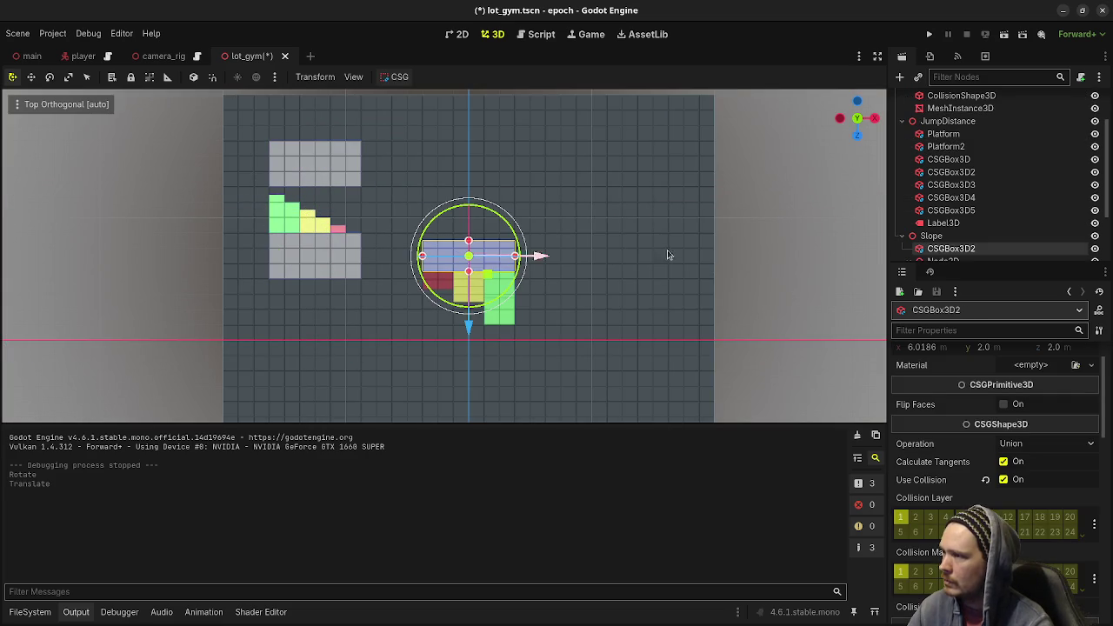
{"action": "left_click", "coordinate": [484, 278]}
{"action": "left_click_drag", "start_coordinate": [468, 338], "coordinate": [476, 228]}
Step: Save the rearranged scene, test-run it, then stop the game
{"action": "key", "text": "ctrl+s"}
{"action": "key", "text": "F5"}
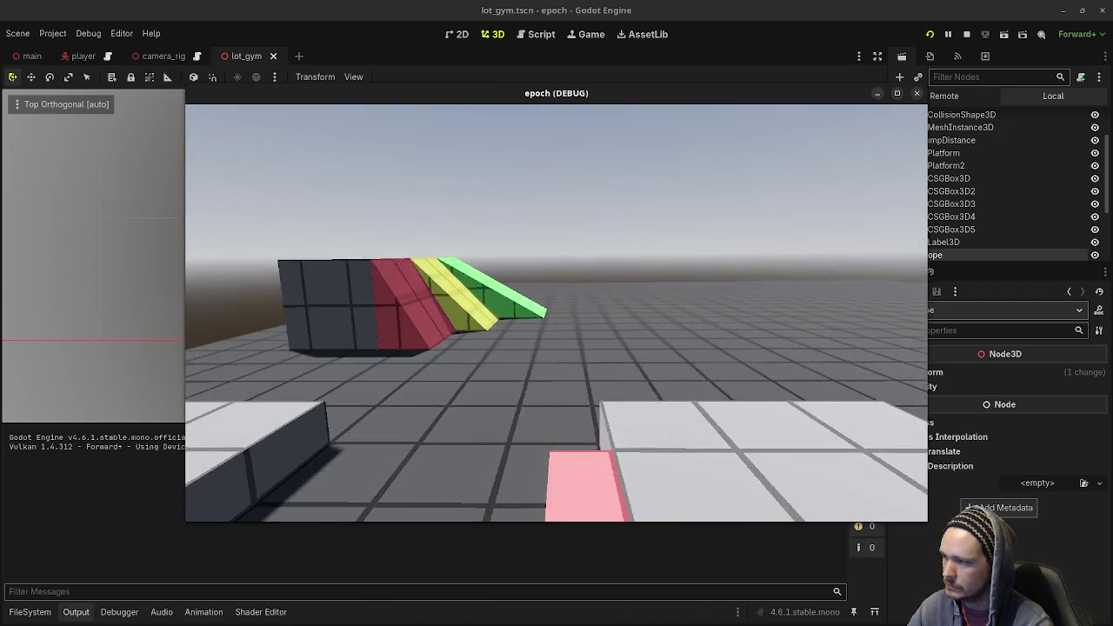
{"action": "left_click", "coordinate": [965, 34]}
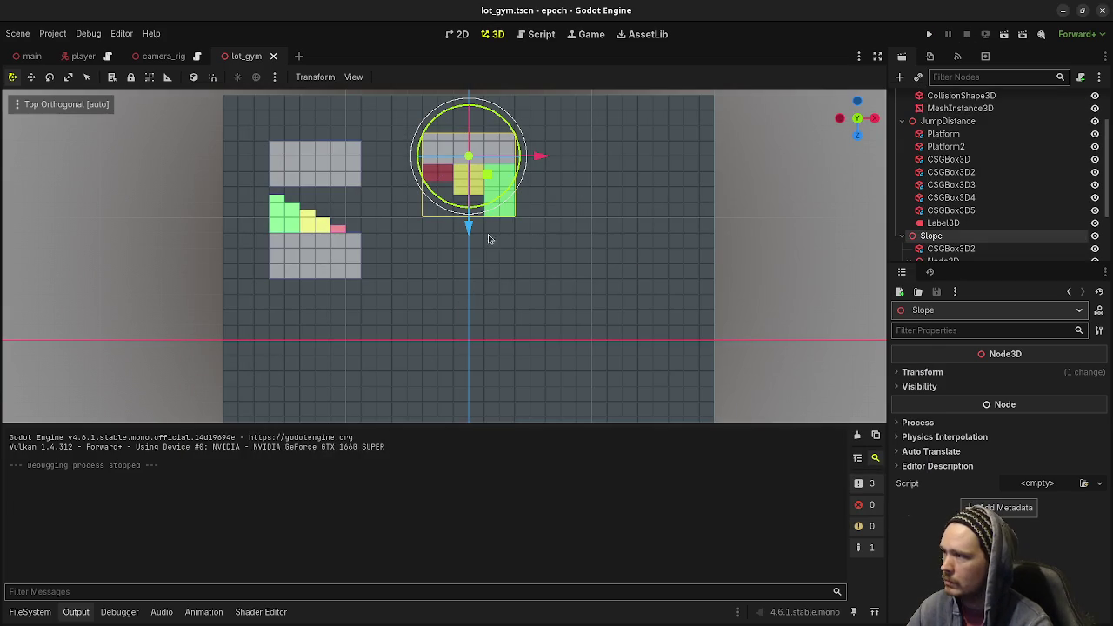
{"action": "left_click", "coordinate": [948, 121]}
Step: Move the JumpDistance group to the opposite side and save the scene
{"action": "mouse_move", "coordinate": [383, 211]}
{"action": "left_mouse_down"}
{"action": "mouse_move", "coordinate": [718, 209]}
{"action": "mouse_move", "coordinate": [685, 212]}
{"action": "left_mouse_up"}
{"action": "key", "text": "ctrl+s"}
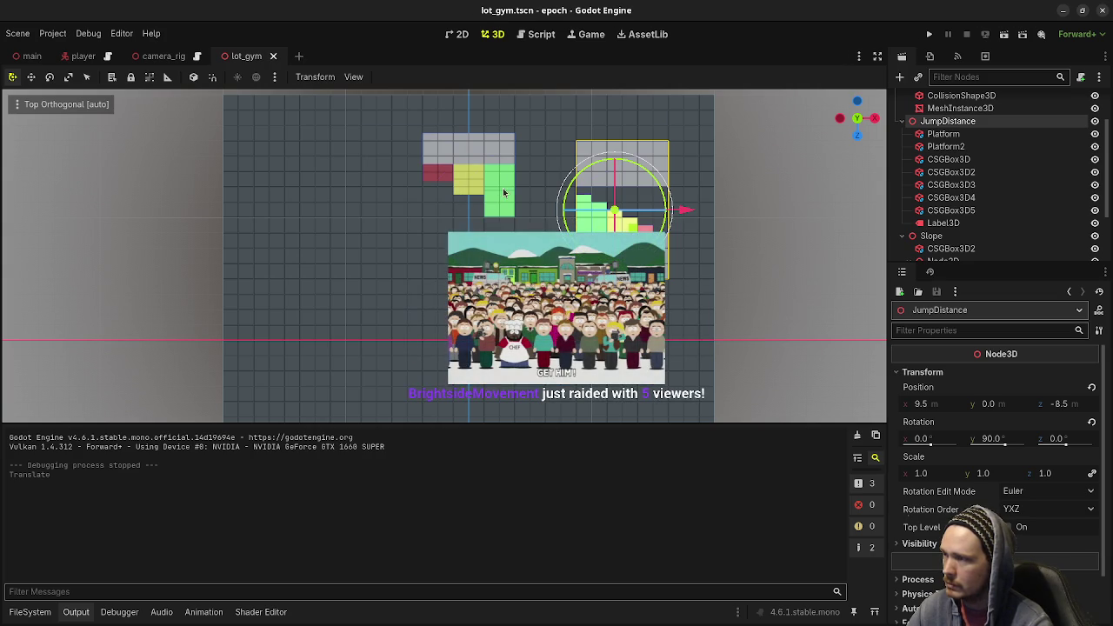
{"action": "scroll", "coordinate": [444, 329], "scroll_direction": "up", "scroll_amount": 5}
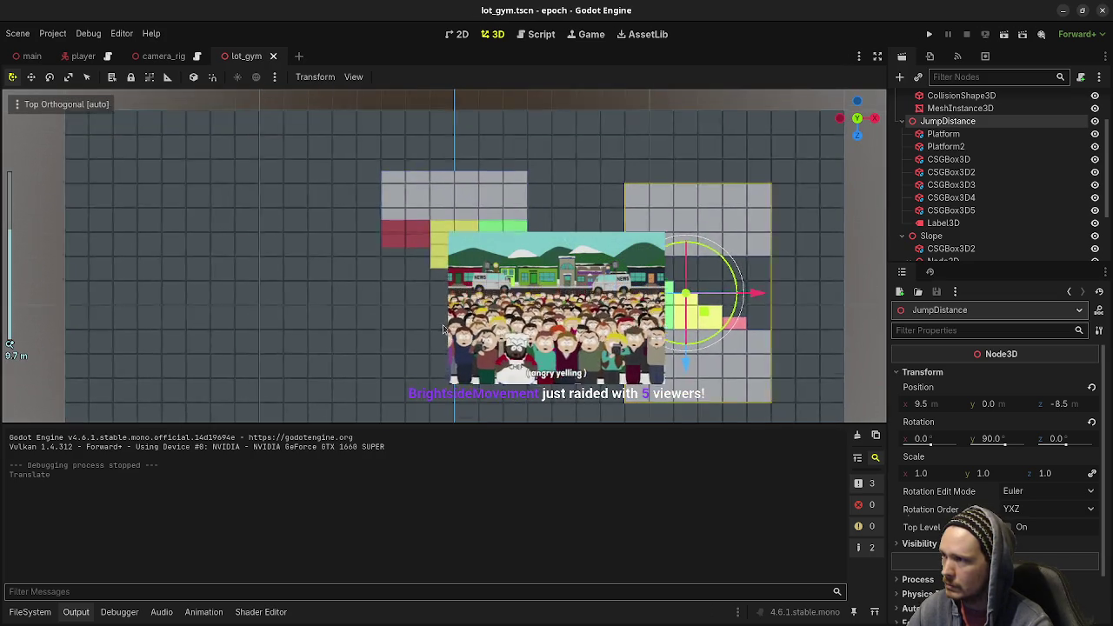
Step: Line up the ramps side by side with Node3D at X -2, save, and run
{"action": "left_click", "coordinate": [446, 275]}
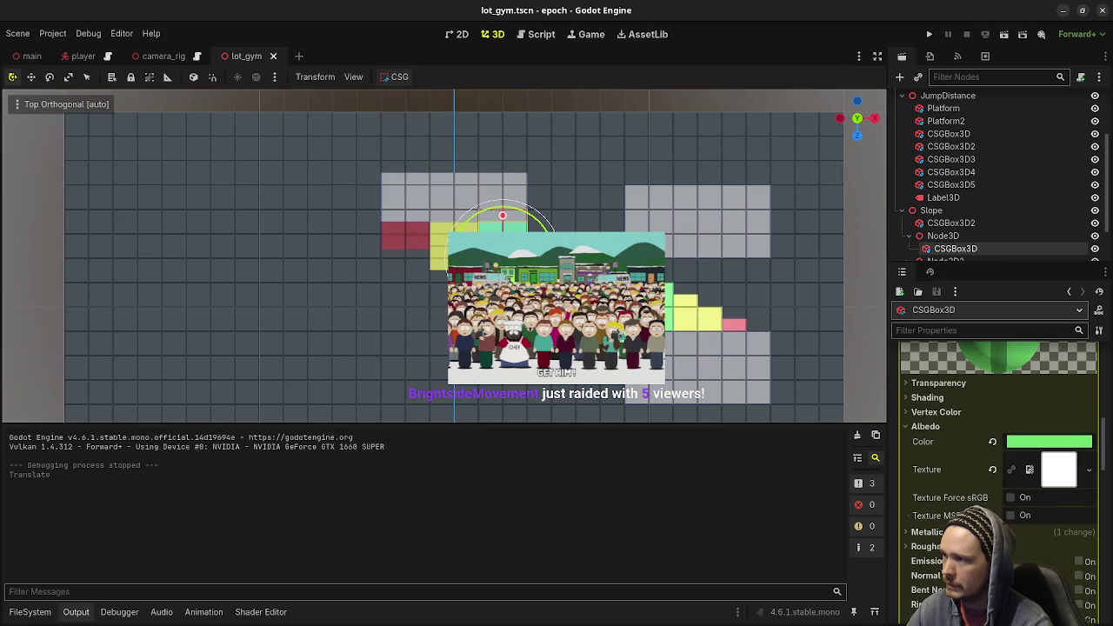
{"action": "left_click_drag", "start_coordinate": [584, 261], "coordinate": [439, 265]}
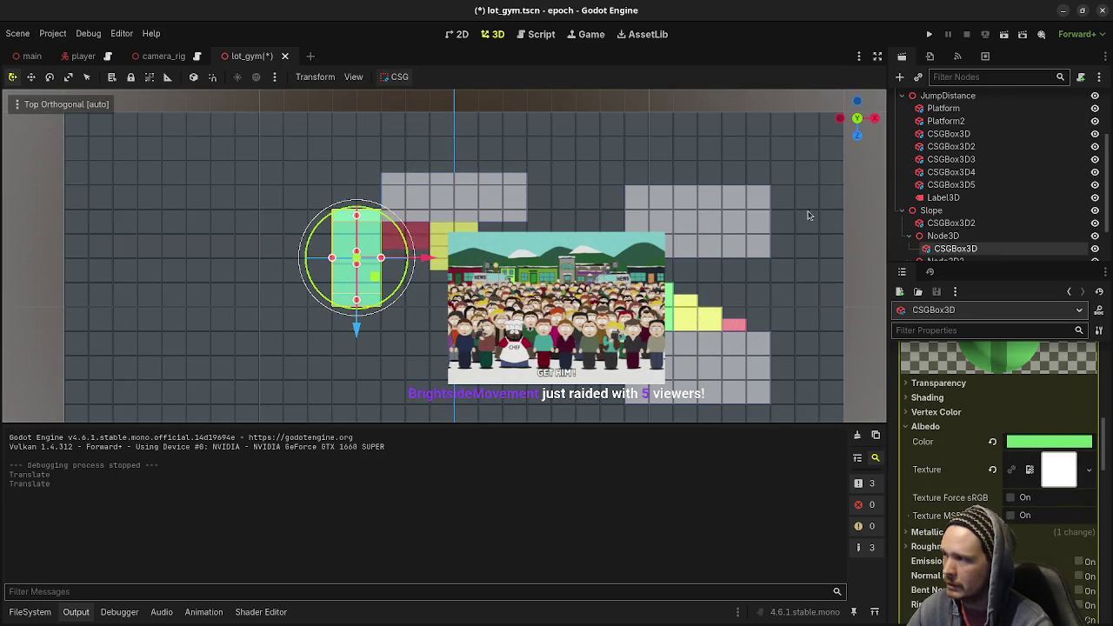
{"action": "key", "text": "ctrl+z"}
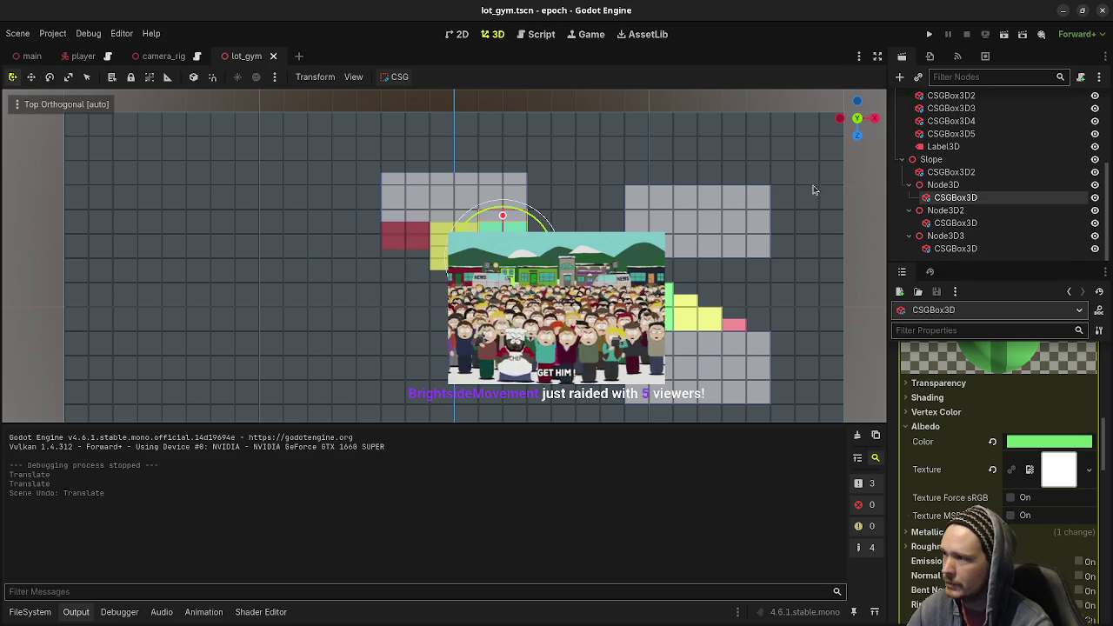
{"action": "left_click", "coordinate": [941, 185]}
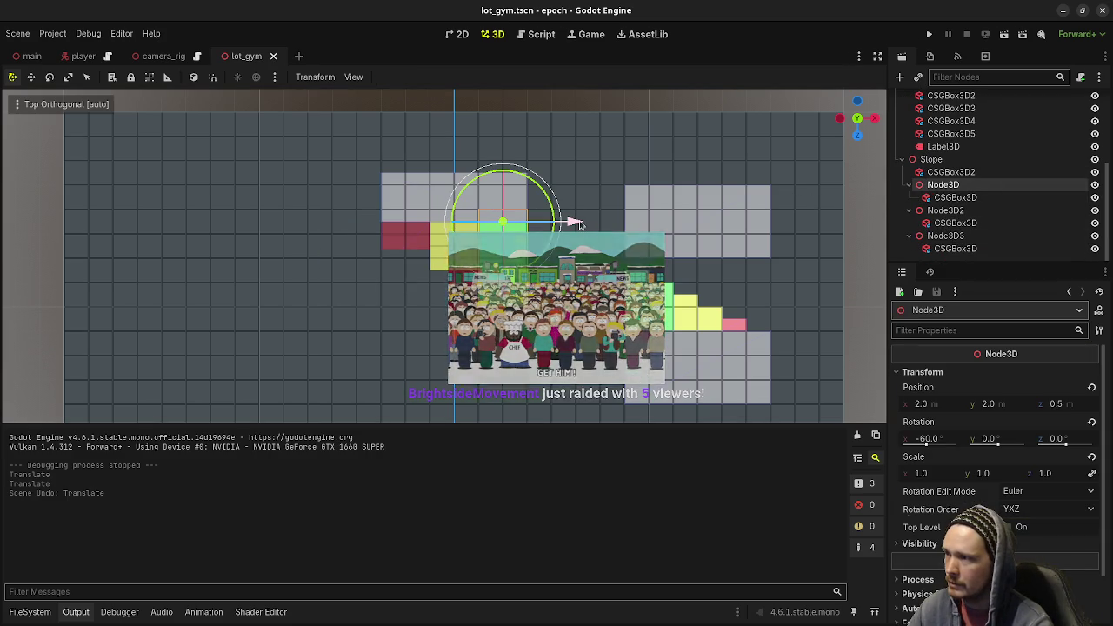
{"action": "mouse_move", "coordinate": [578, 225]}
{"action": "left_mouse_down"}
{"action": "mouse_move", "coordinate": [433, 224]}
{"action": "mouse_move", "coordinate": [506, 223]}
{"action": "mouse_move", "coordinate": [576, 241]}
{"action": "left_mouse_up"}
{"action": "left_click", "coordinate": [946, 236]}
{"action": "left_click", "coordinate": [942, 185]}
{"action": "left_click_drag", "start_coordinate": [429, 225], "coordinate": [477, 226]}
{"action": "key", "text": "ctrl+s"}
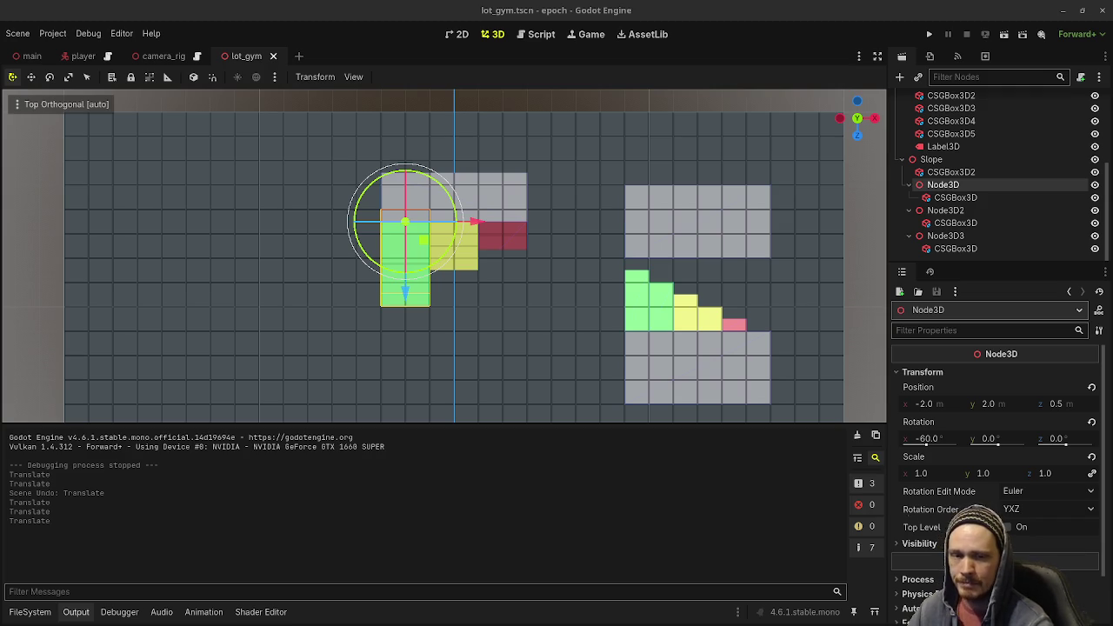
{"action": "left_click", "coordinate": [928, 37]}
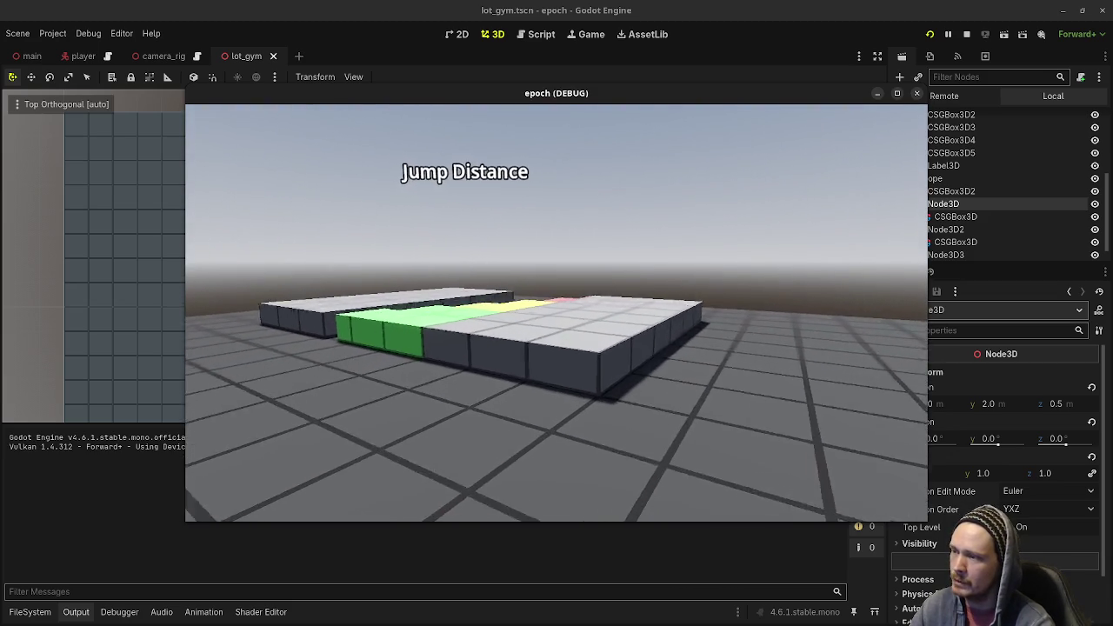
Step: Walk the player forward toward the ramps and maximize the epoch (DEBUG) game window
{"action": "key", "text": "w"}
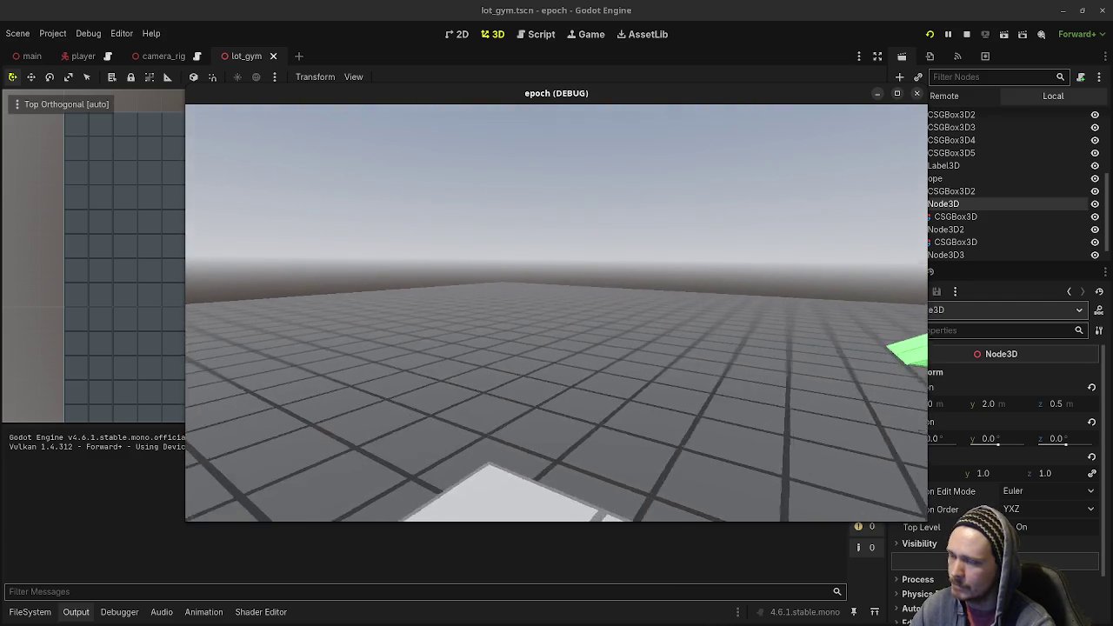
{"action": "left_click", "coordinate": [897, 94]}
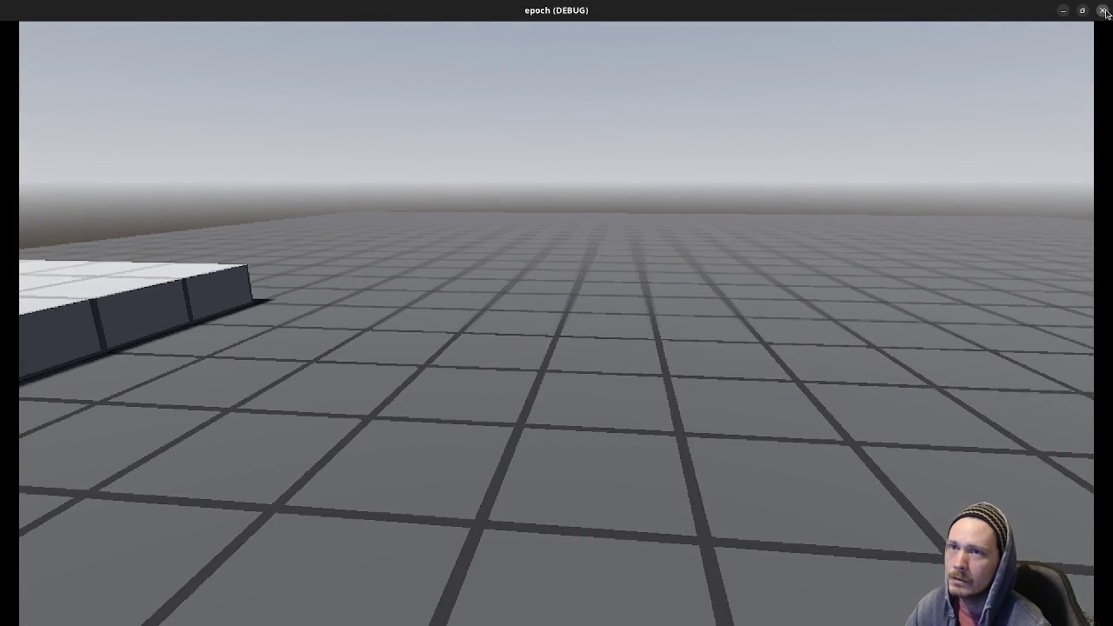
Step: Close the running game and nudge the Jump Distance Label3D slightly right
{"action": "left_click", "coordinate": [1104, 12]}
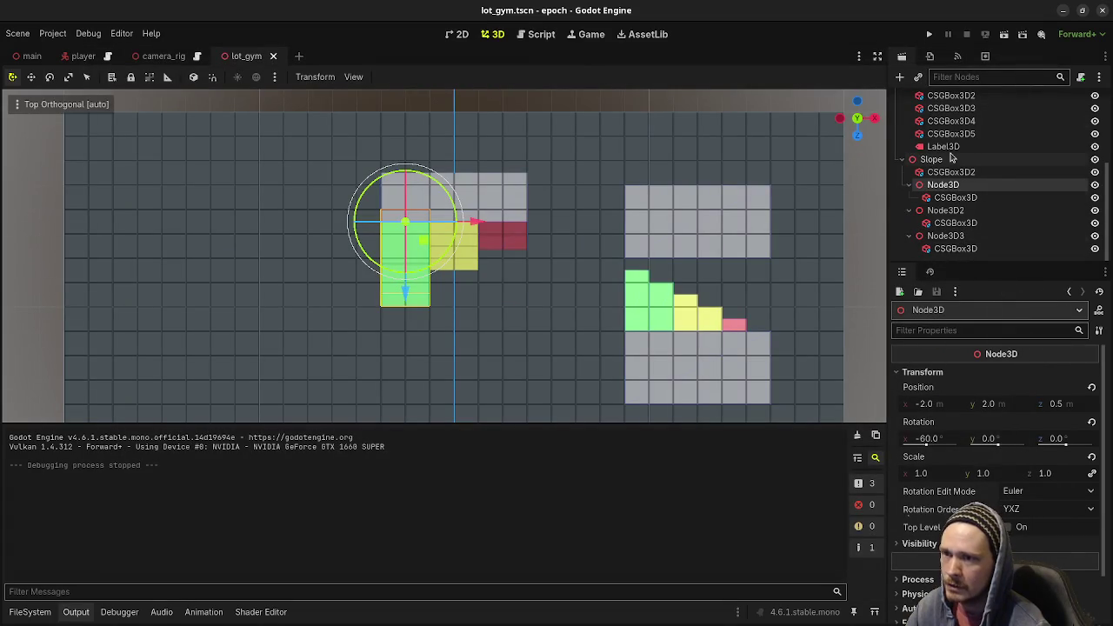
{"action": "left_click", "coordinate": [930, 160]}
{"action": "left_click", "coordinate": [943, 146]}
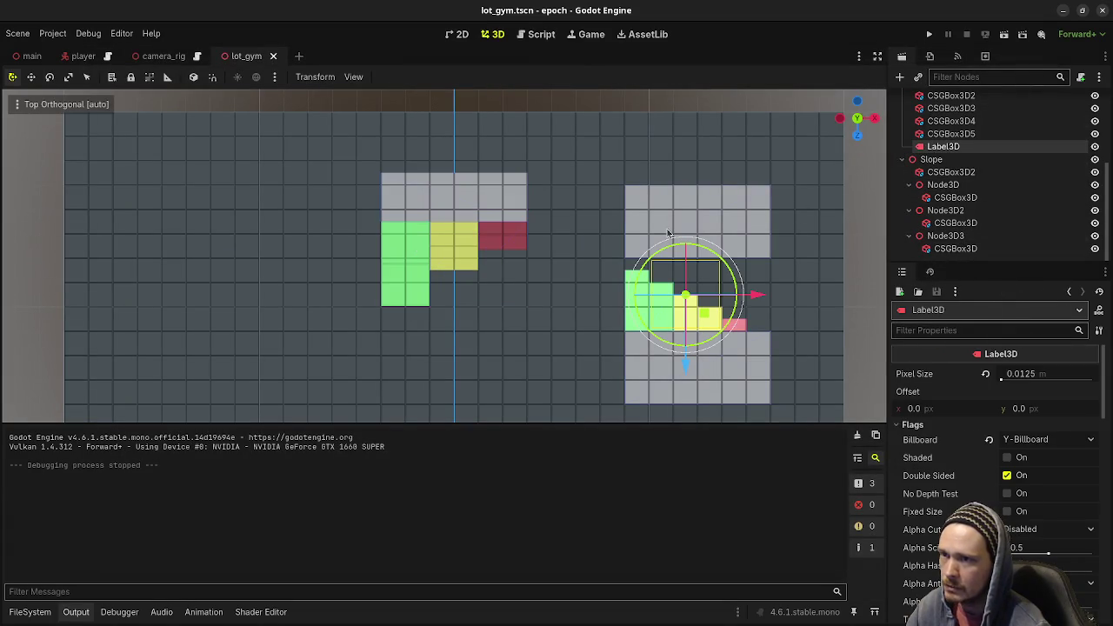
{"action": "left_click_drag", "start_coordinate": [703, 320], "coordinate": [720, 322]}
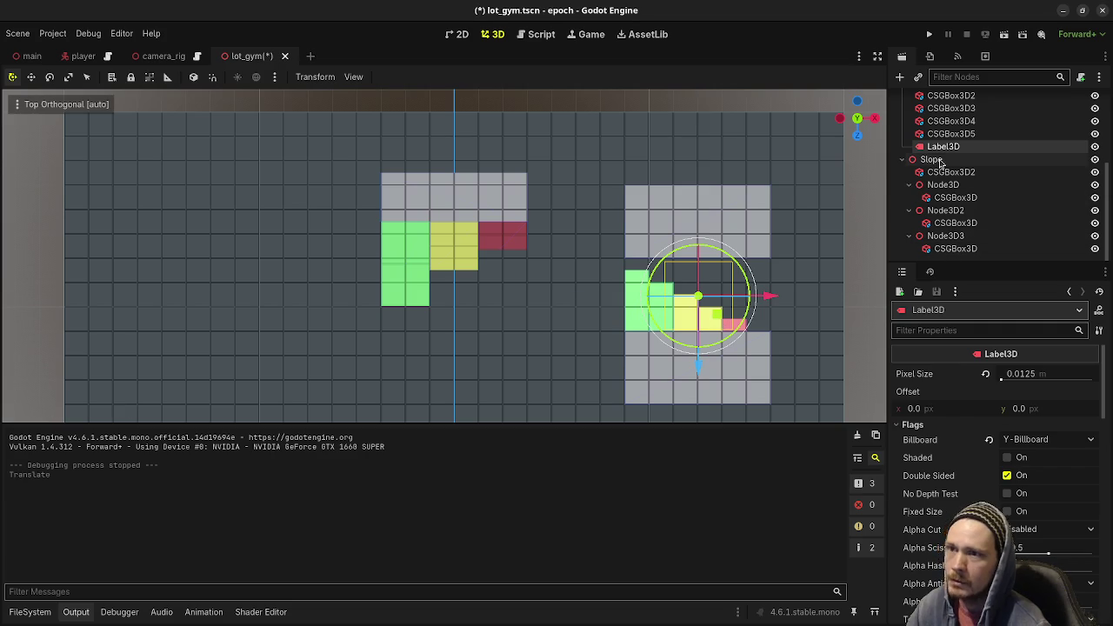
Step: Duplicate the label, move the copy into the Slope group, and name it Label3D2
{"action": "key", "text": "ctrl+d"}
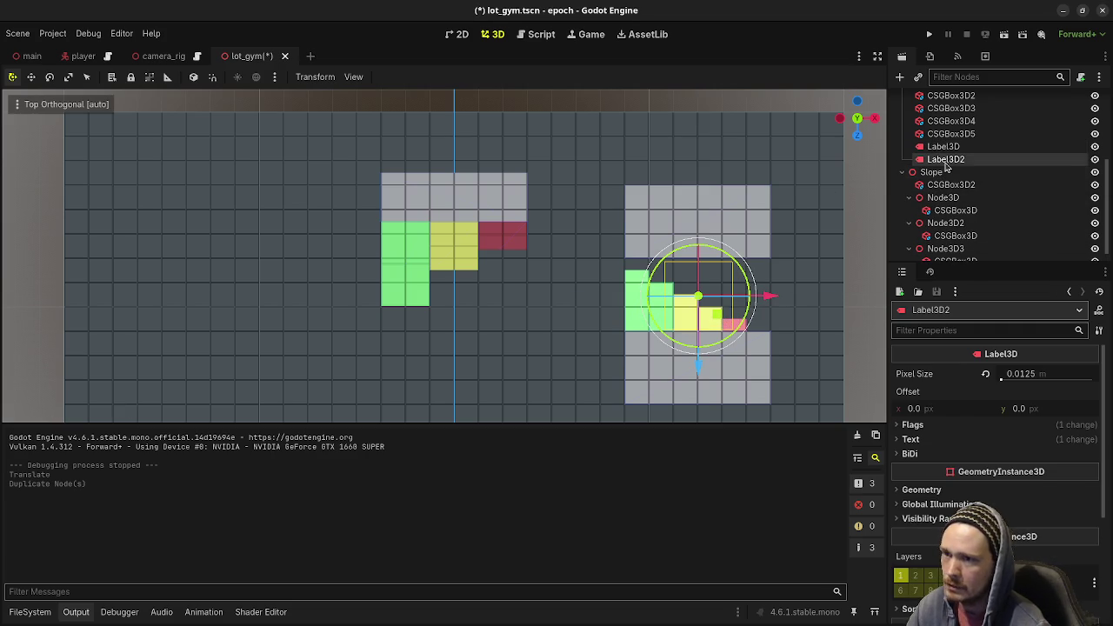
{"action": "left_click_drag", "start_coordinate": [946, 166], "coordinate": [944, 176]}
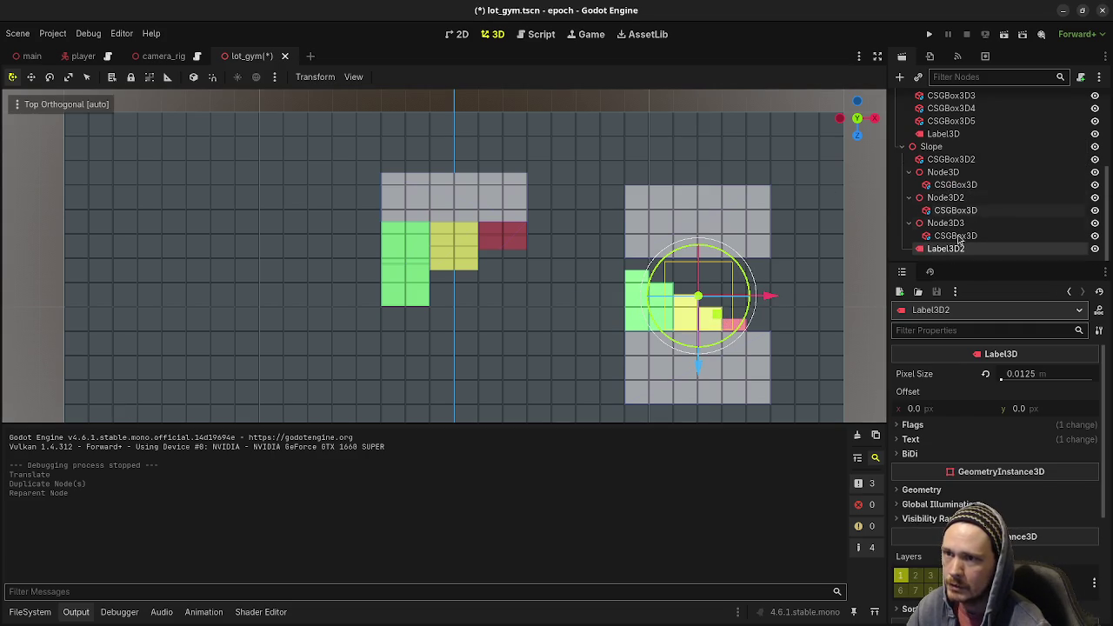
{"action": "double_click", "coordinate": [958, 250]}
{"action": "type", "text": "Label3D2"}
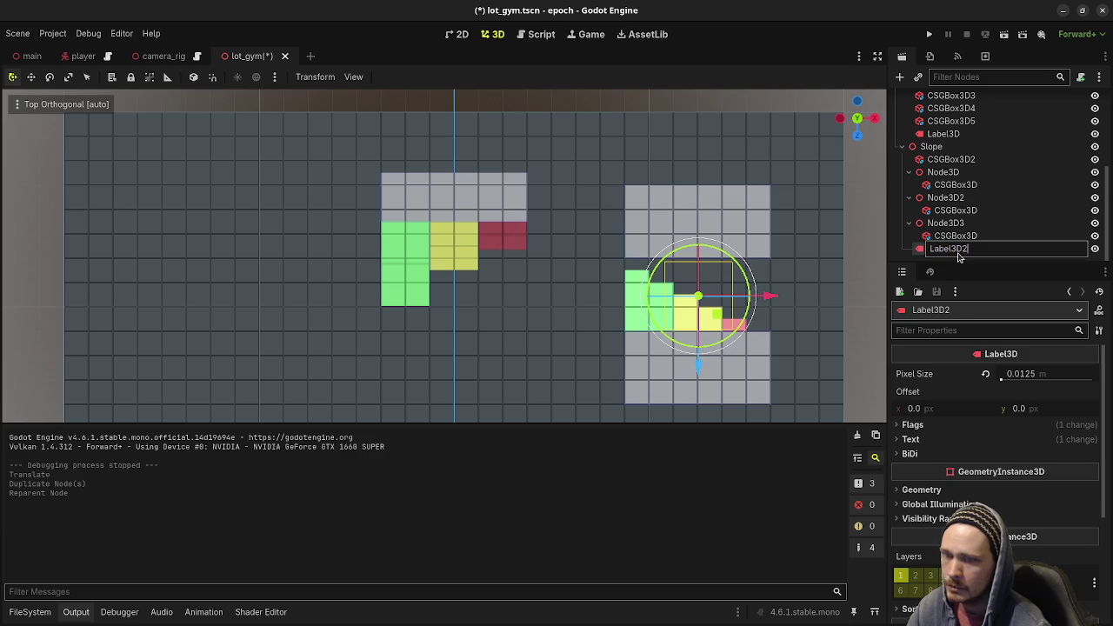
{"action": "key", "text": "Return"}
Step: Make Label3D2 the first child of the Slope group
{"action": "left_click_drag", "start_coordinate": [959, 255], "coordinate": [950, 144]}
{"action": "scroll", "coordinate": [950, 144], "scroll_direction": "up", "scroll_amount": 2}
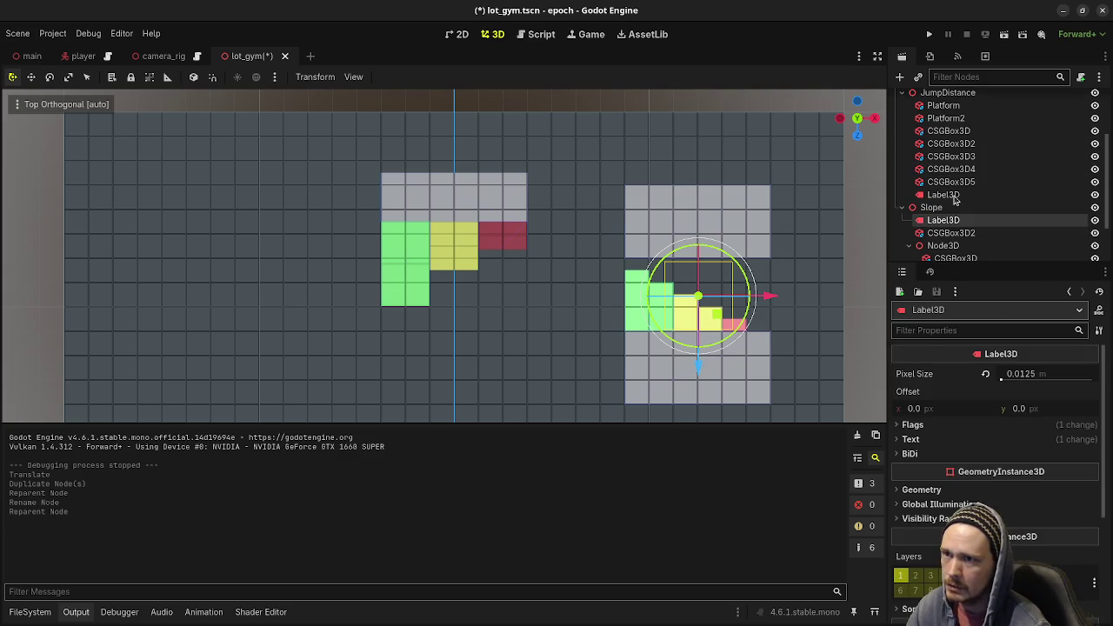
{"action": "mouse_move", "coordinate": [952, 194]}
{"action": "left_mouse_down"}
{"action": "mouse_move", "coordinate": [951, 104]}
{"action": "mouse_move", "coordinate": [951, 148]}
{"action": "left_mouse_up"}
{"action": "scroll", "coordinate": [965, 202], "scroll_direction": "down", "scroll_amount": 4}
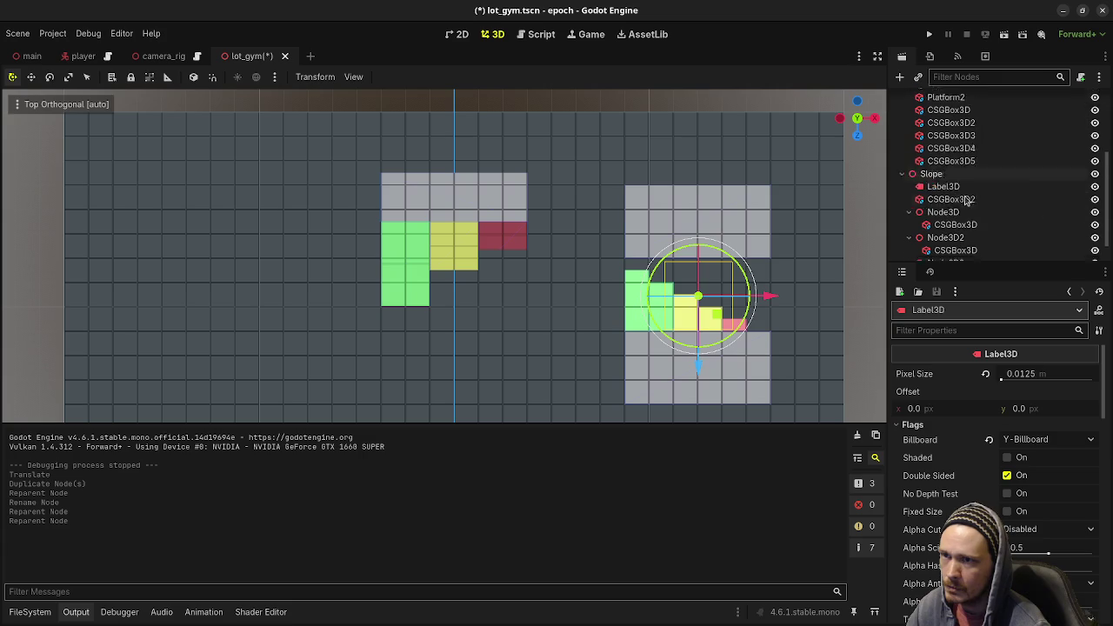
{"action": "left_click", "coordinate": [943, 166]}
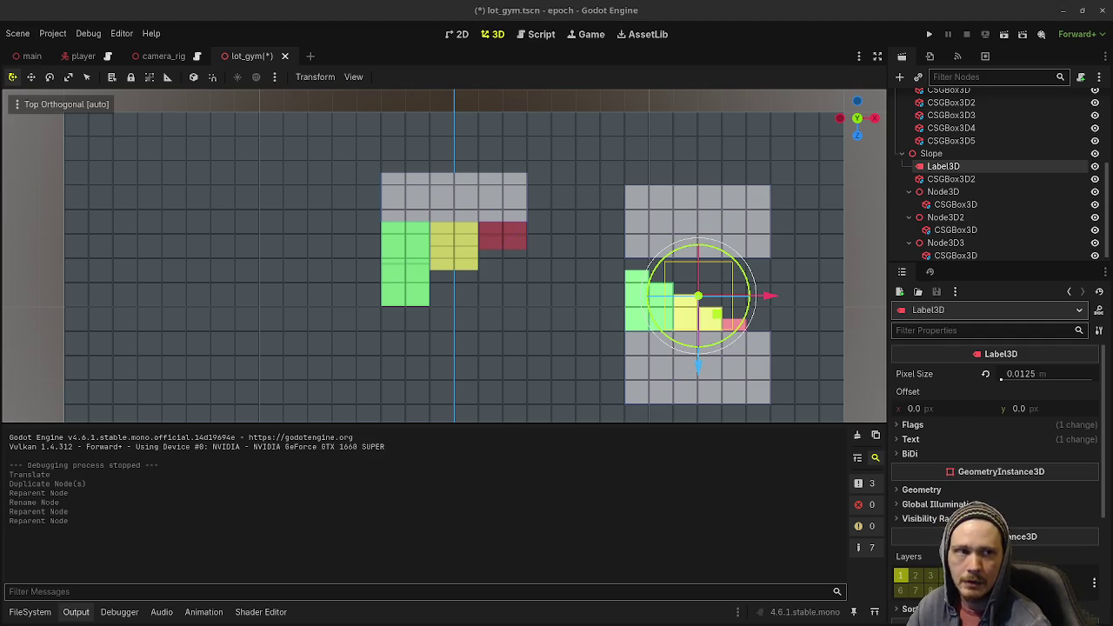
{"action": "key", "text": "alt+Tab"}
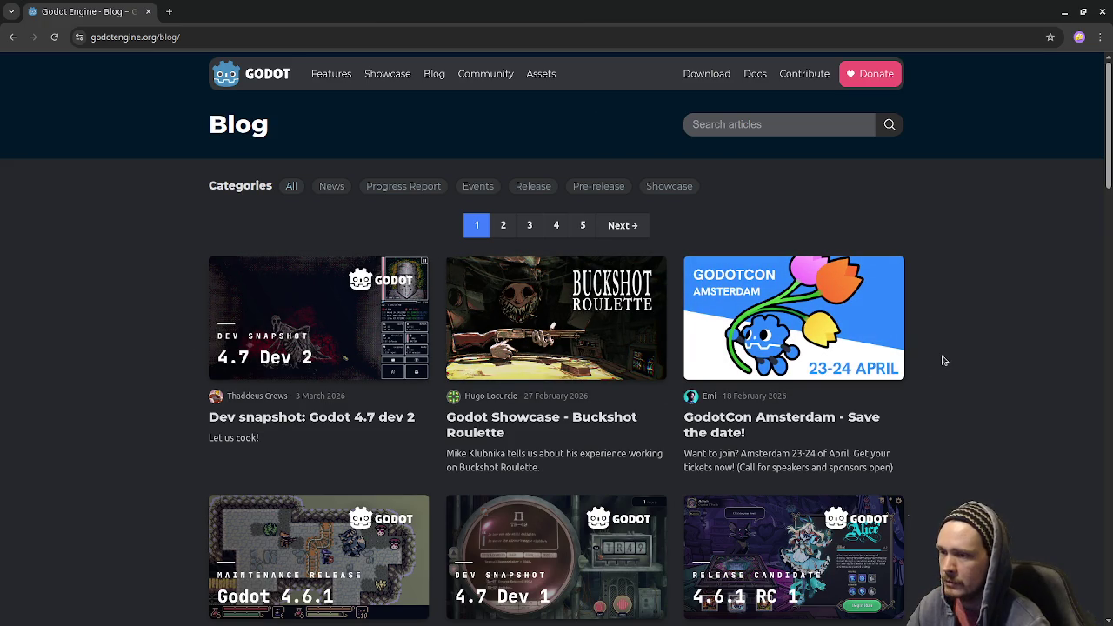
Step: Scroll through the godotengine.org blog posts, then close the Chrome tab
{"action": "scroll", "coordinate": [944, 359], "scroll_direction": "down", "scroll_amount": 2}
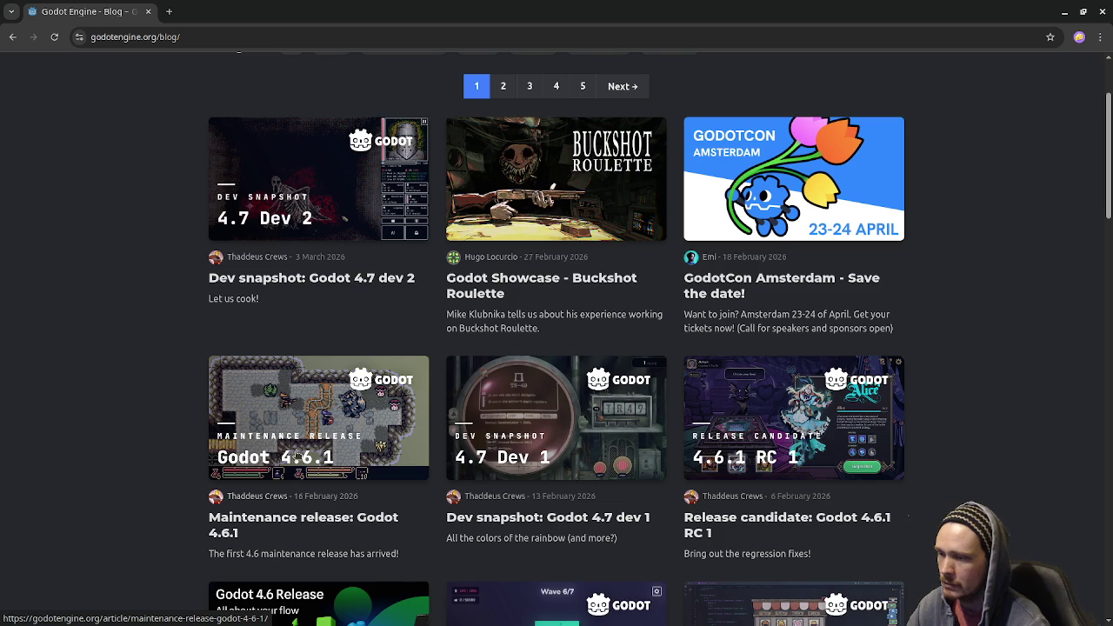
{"action": "scroll", "coordinate": [352, 521], "scroll_direction": "down", "scroll_amount": 2}
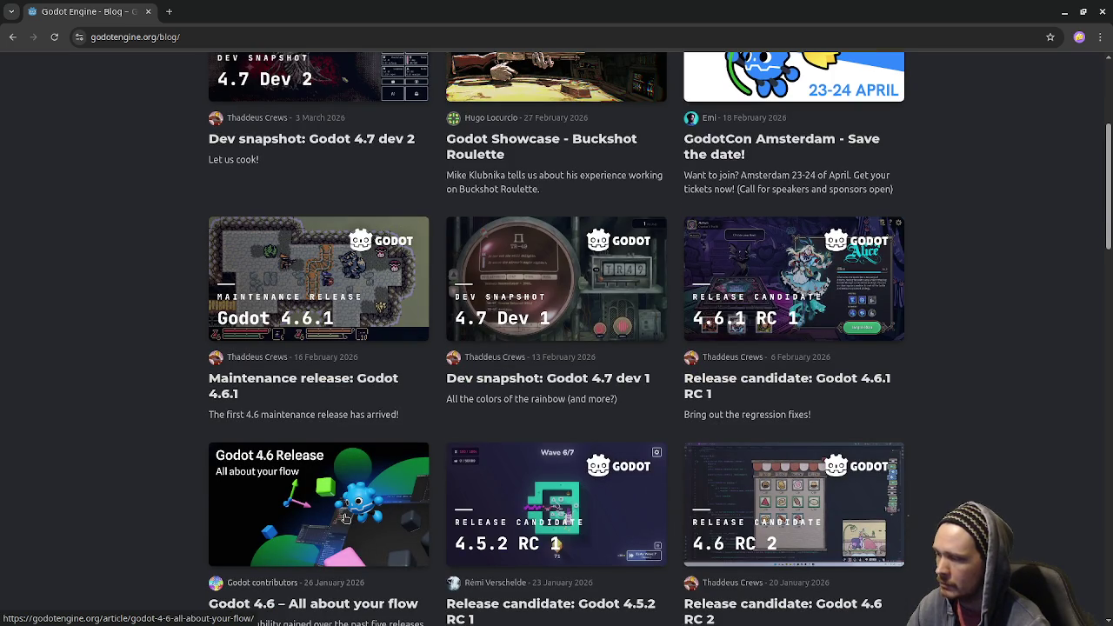
{"action": "scroll", "coordinate": [347, 513], "scroll_direction": "up", "scroll_amount": 4}
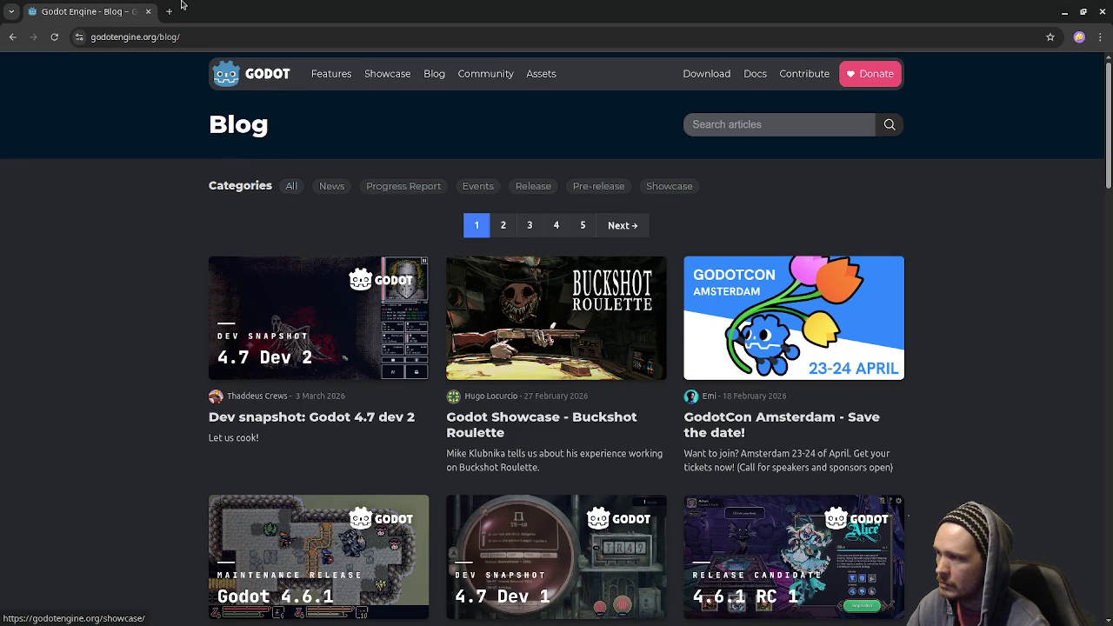
{"action": "left_click", "coordinate": [150, 12]}
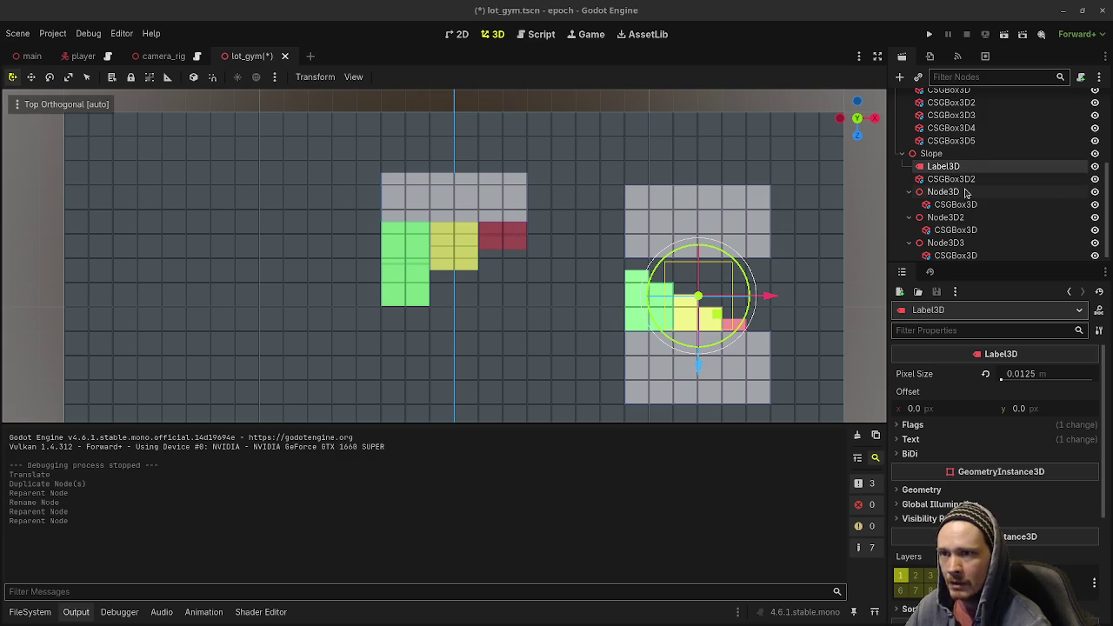
Step: Move the Slope group's label over toward the slope ramps
{"action": "left_click", "coordinate": [956, 192]}
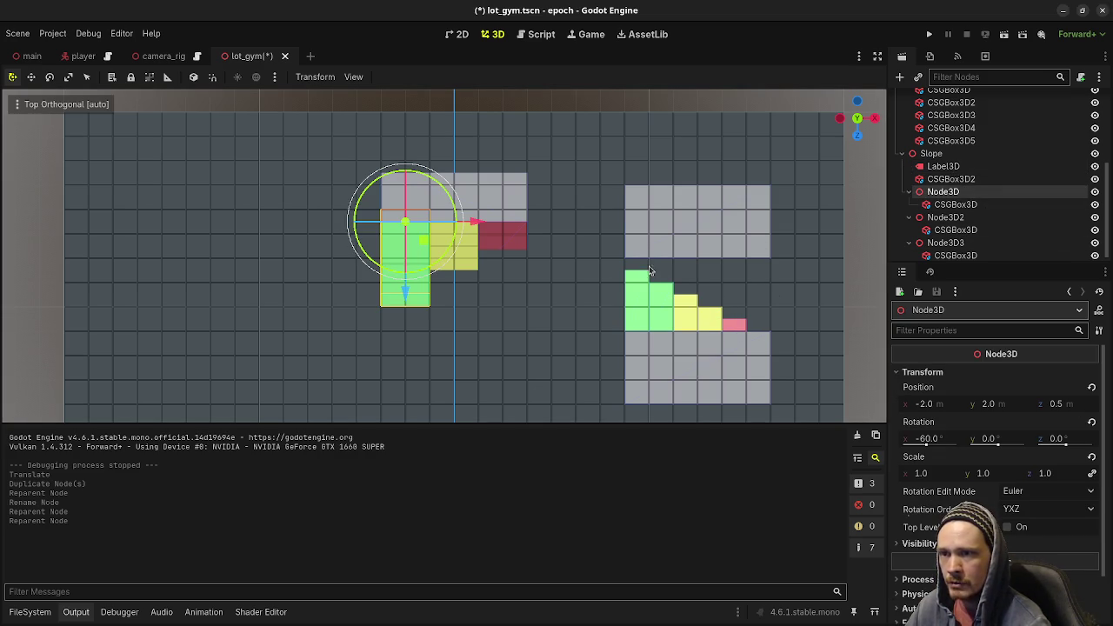
{"action": "left_click", "coordinate": [971, 217]}
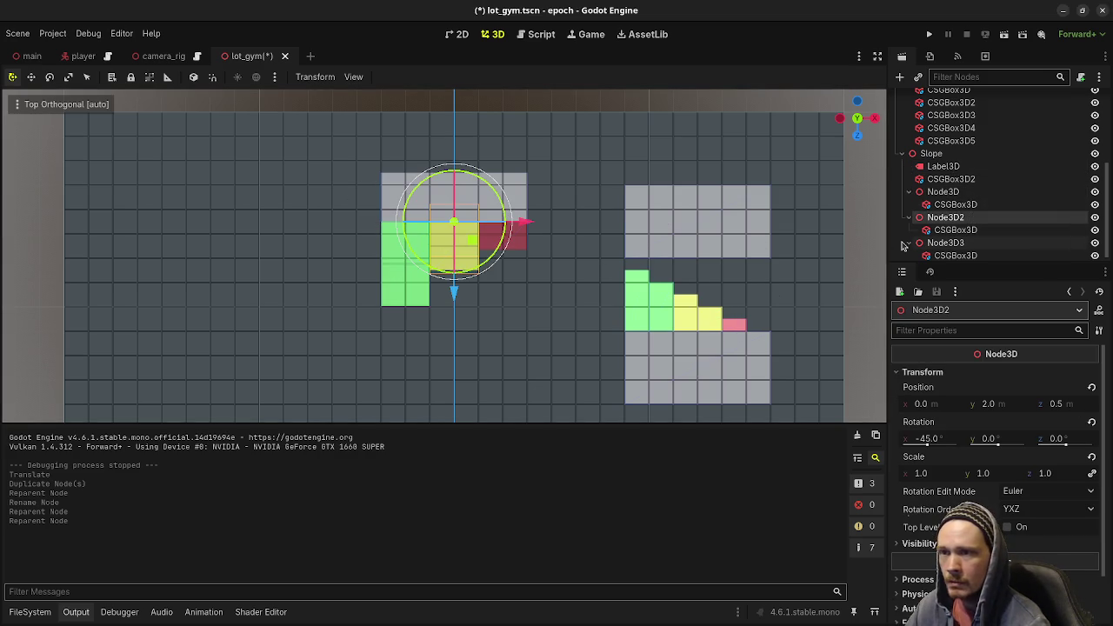
{"action": "left_click", "coordinate": [943, 166]}
{"action": "mouse_move", "coordinate": [716, 313]}
{"action": "left_mouse_down"}
{"action": "mouse_move", "coordinate": [474, 218]}
{"action": "mouse_move", "coordinate": [474, 229]}
{"action": "left_mouse_up"}
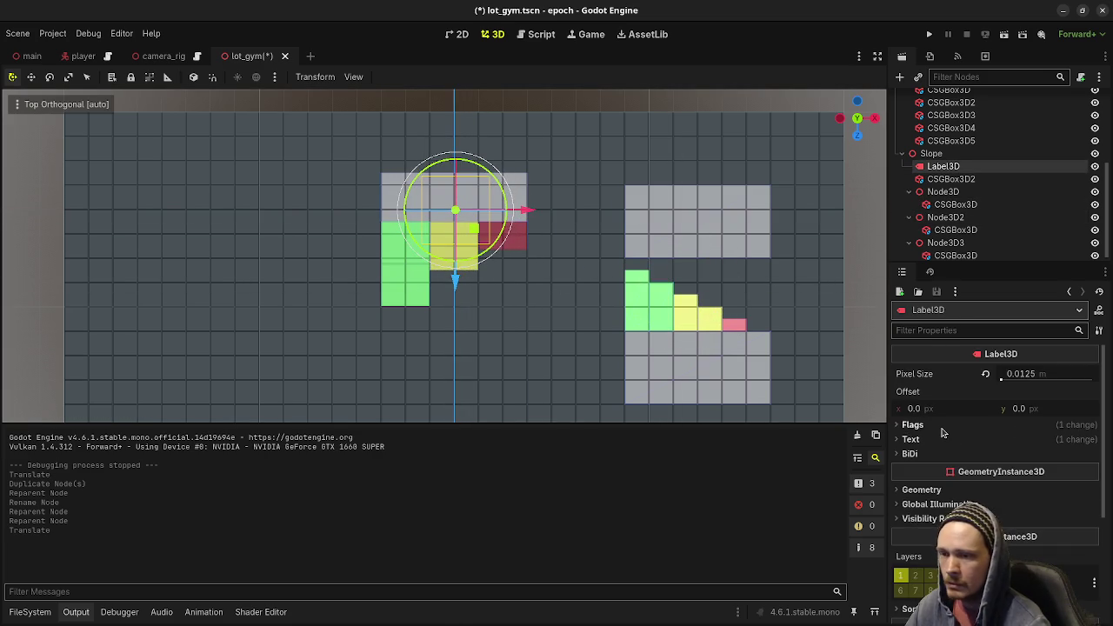
Step: Reset the label's position and rotation, then raise it 5 units above the ramps
{"action": "scroll", "coordinate": [949, 465], "scroll_direction": "down", "scroll_amount": 5}
{"action": "left_click", "coordinate": [949, 475]}
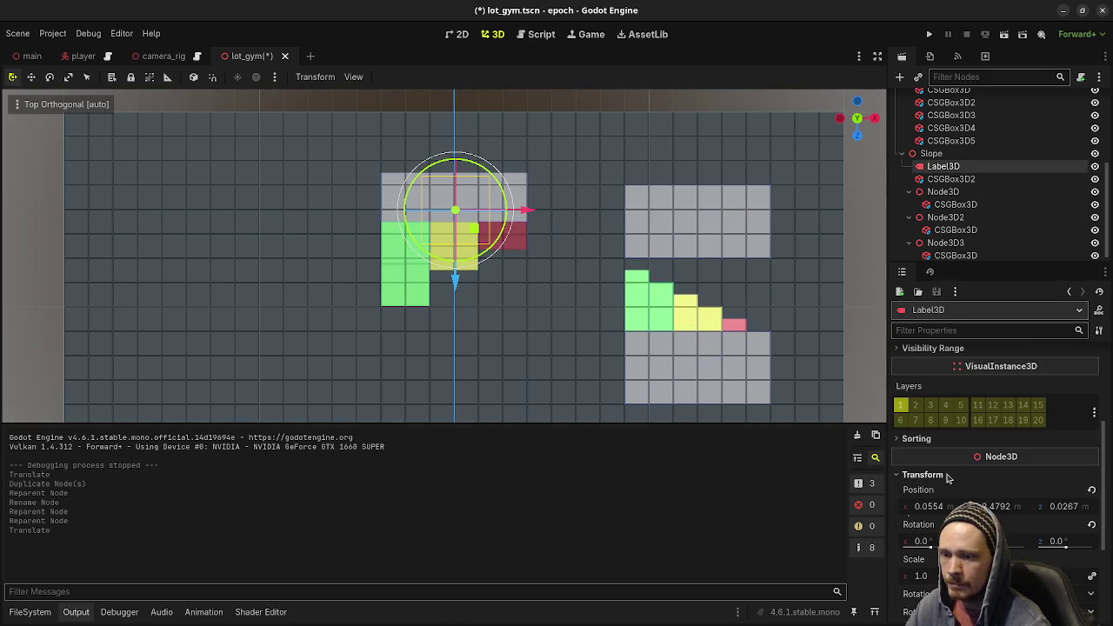
{"action": "left_click", "coordinate": [1093, 490]}
{"action": "left_click", "coordinate": [1092, 524]}
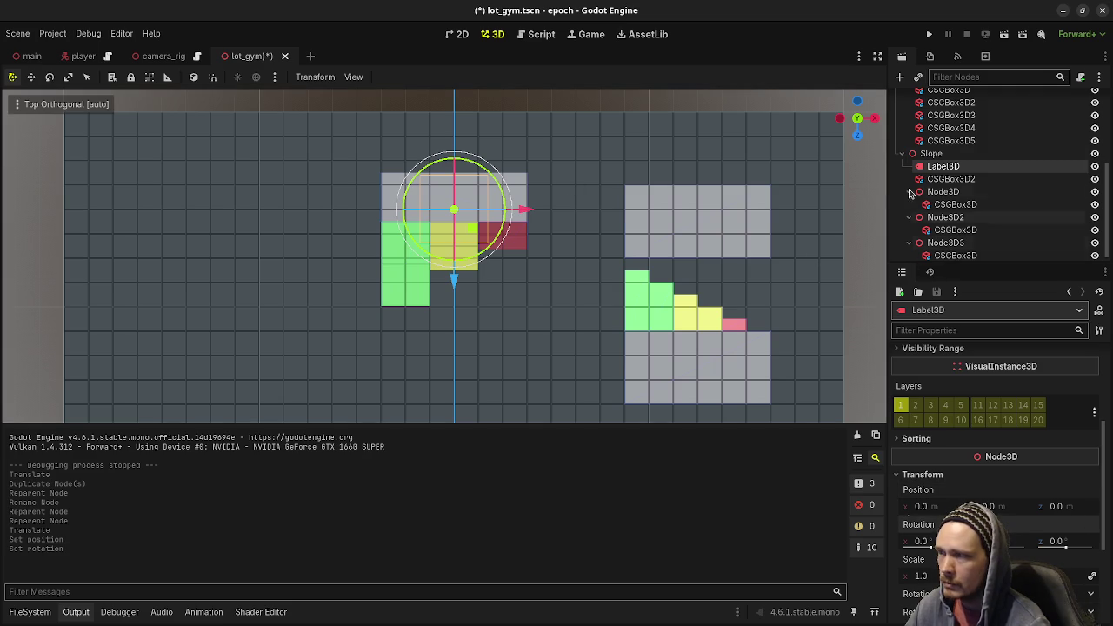
{"action": "left_click_drag", "start_coordinate": [499, 305], "coordinate": [557, 226]}
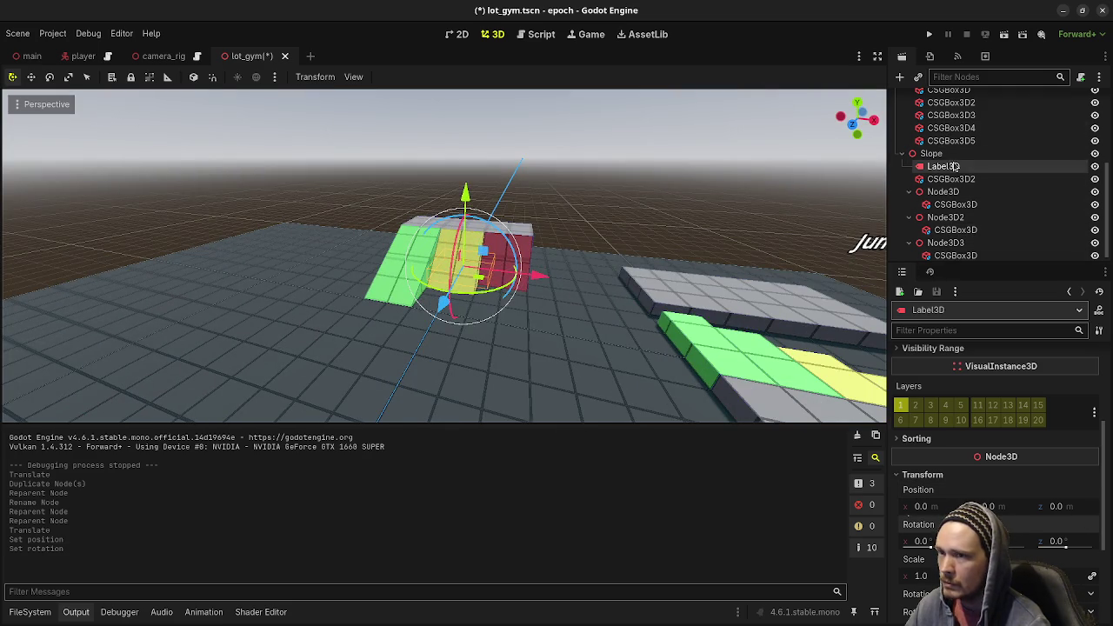
{"action": "left_click_drag", "start_coordinate": [465, 191], "coordinate": [479, 48]}
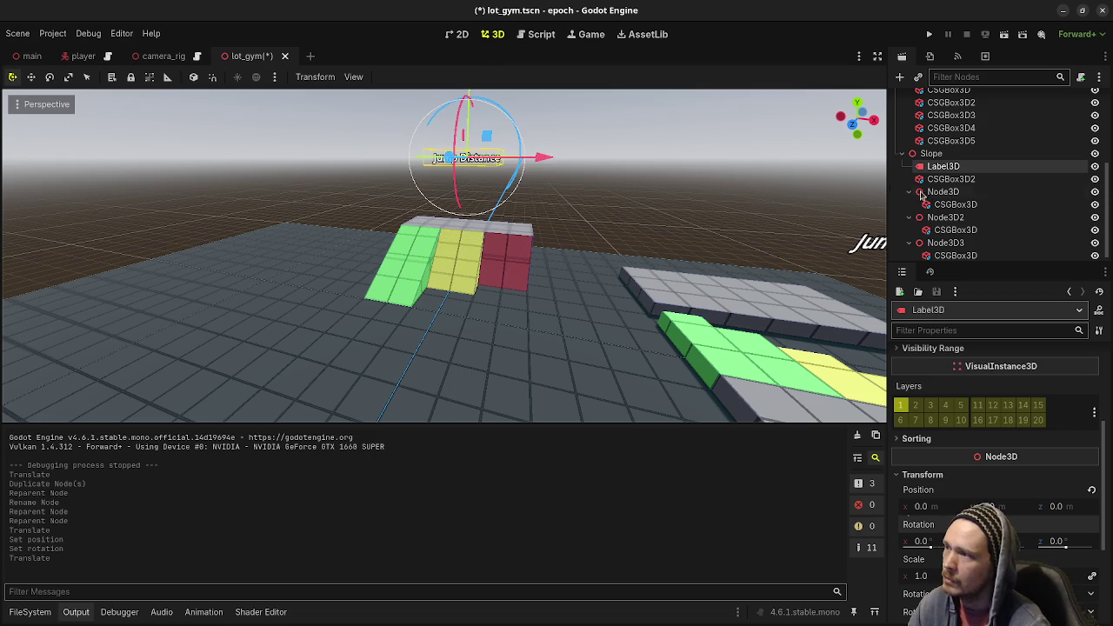
Step: Change the label text to 'Slope' and save the lot_gym scene
{"action": "scroll", "coordinate": [959, 465], "scroll_direction": "up", "scroll_amount": 3}
{"action": "scroll", "coordinate": [960, 465], "scroll_direction": "up", "scroll_amount": 1}
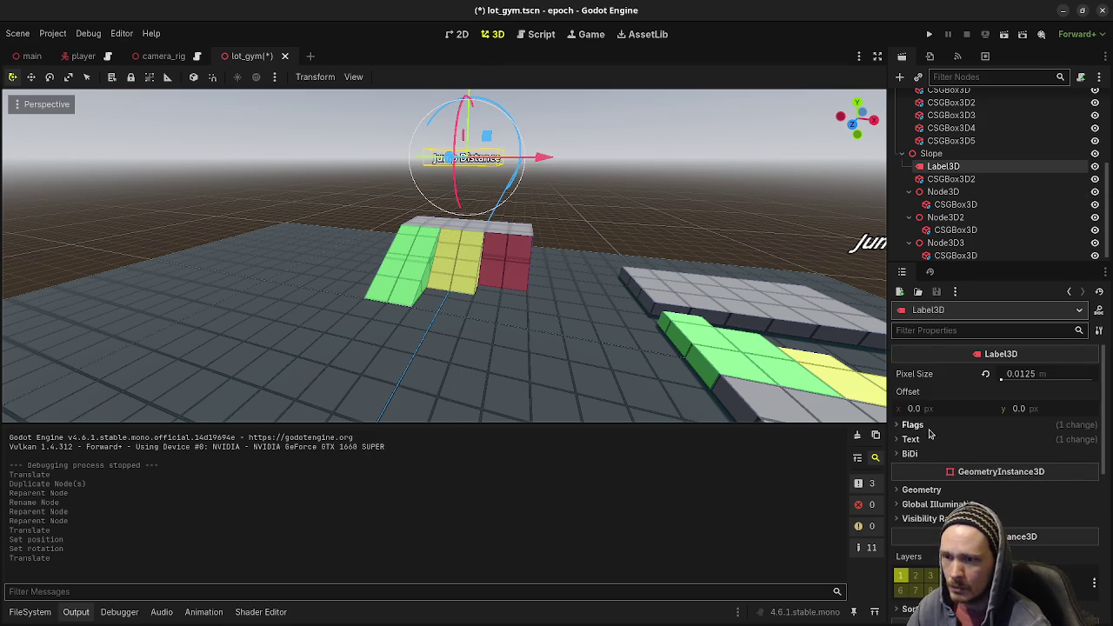
{"action": "left_click", "coordinate": [930, 426]}
{"action": "left_click", "coordinate": [921, 425]}
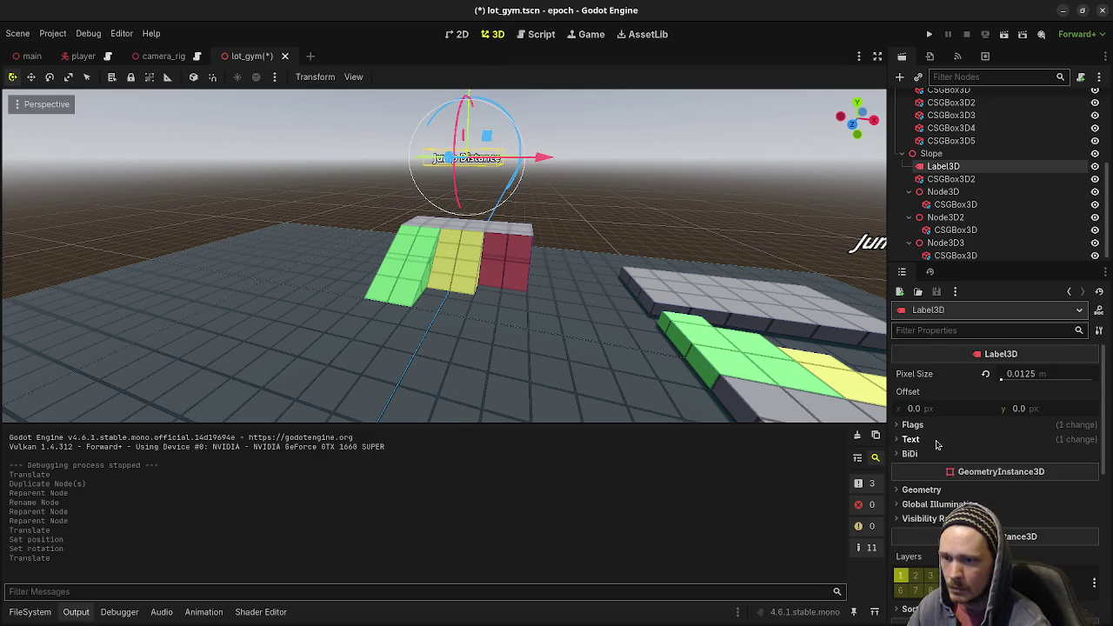
{"action": "left_click", "coordinate": [921, 439]}
{"action": "type", "text": "Slope"}
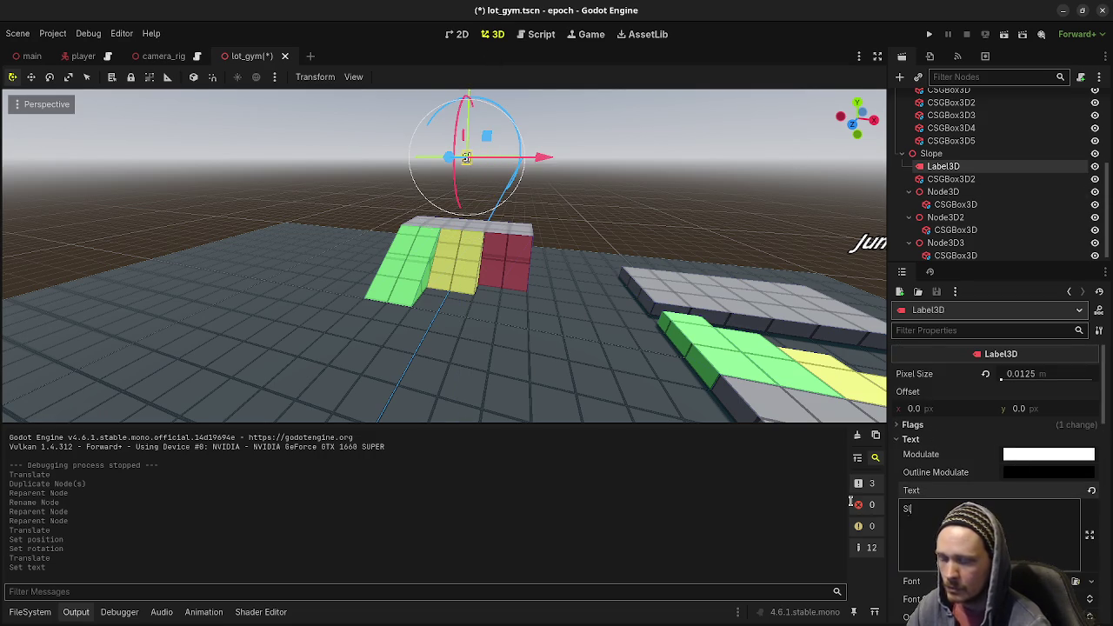
{"action": "key", "text": "Return"}
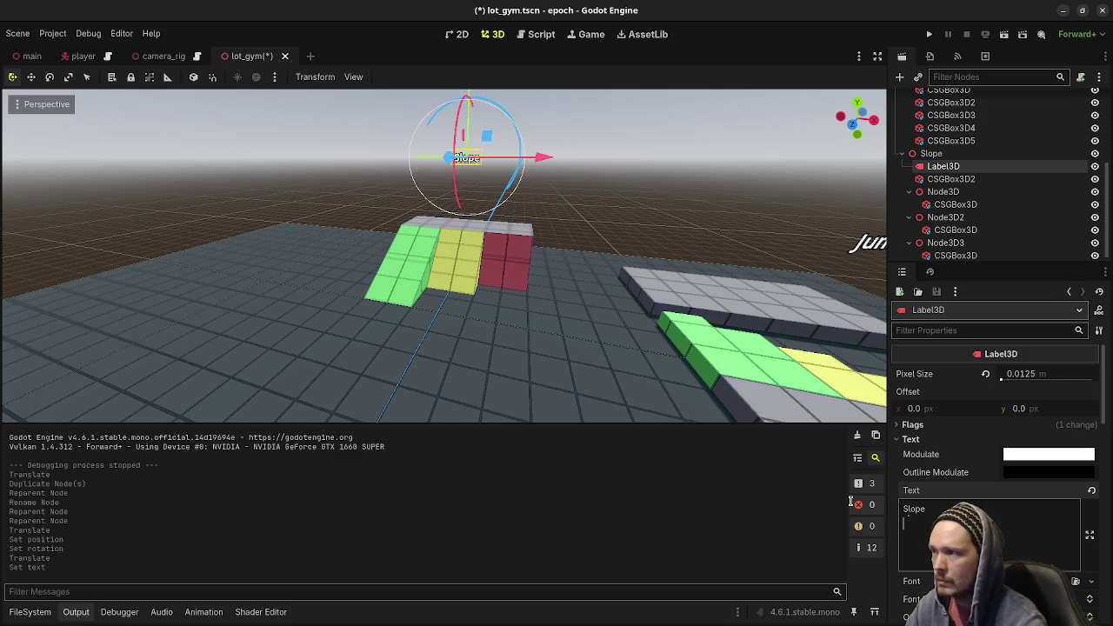
{"action": "key", "text": "BackSpace"}
{"action": "type", "text": "s"}
{"action": "key", "text": "ctrl+s"}
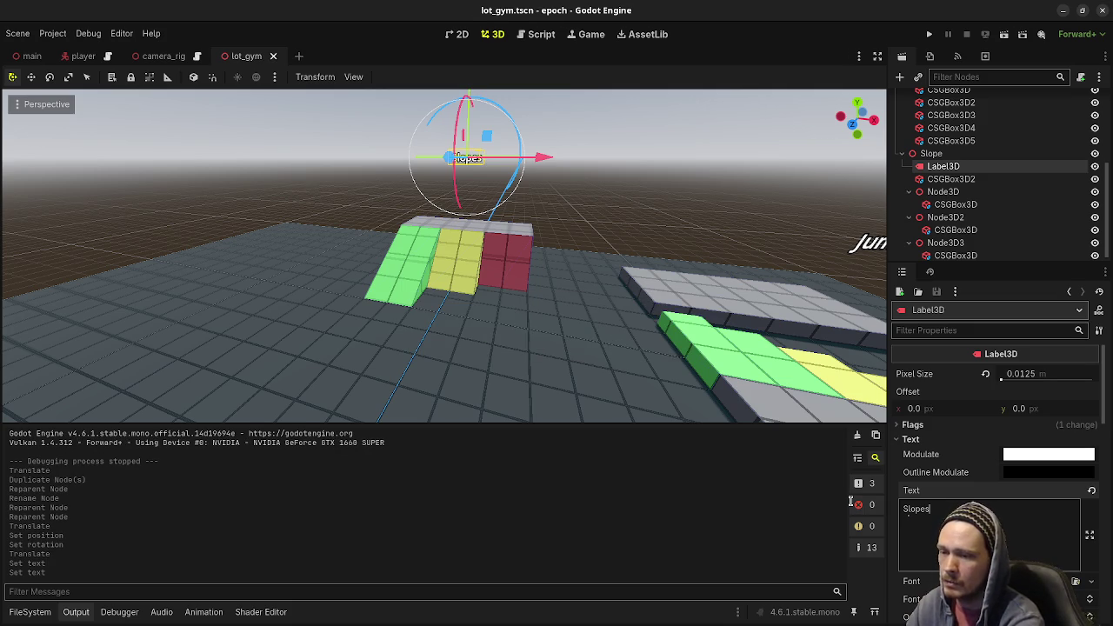
{"action": "key", "text": "BackSpace"}
{"action": "key", "text": "ctrl+s"}
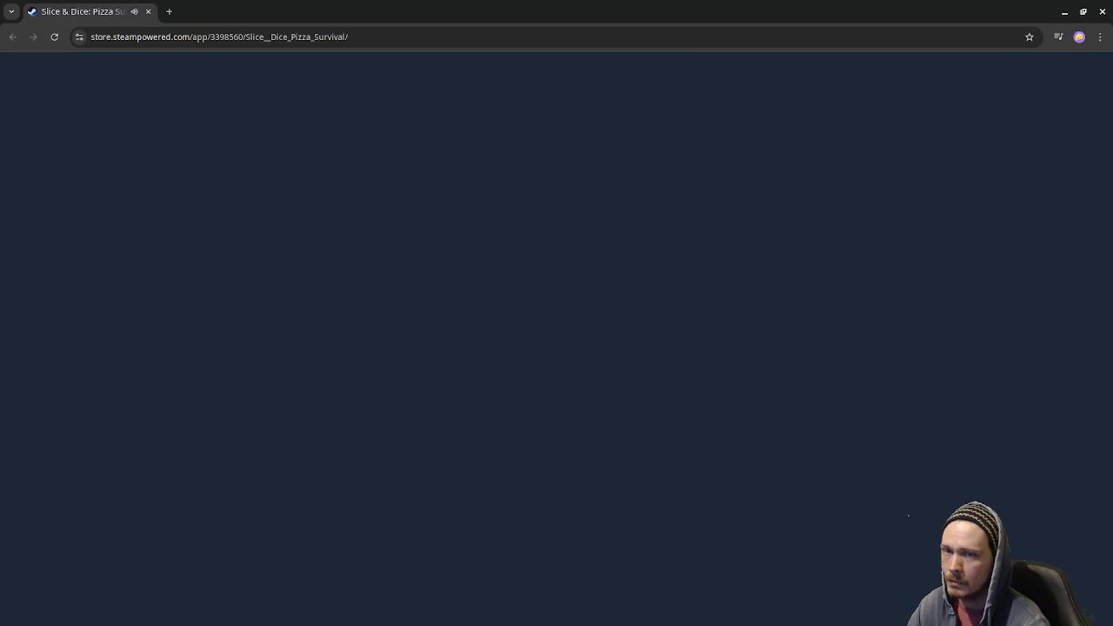
Step: Browse the Slice & Dice: Pizza Survival gameplay screenshots in the store gallery
{"action": "key", "text": "super"}
{"action": "key", "text": "super"}
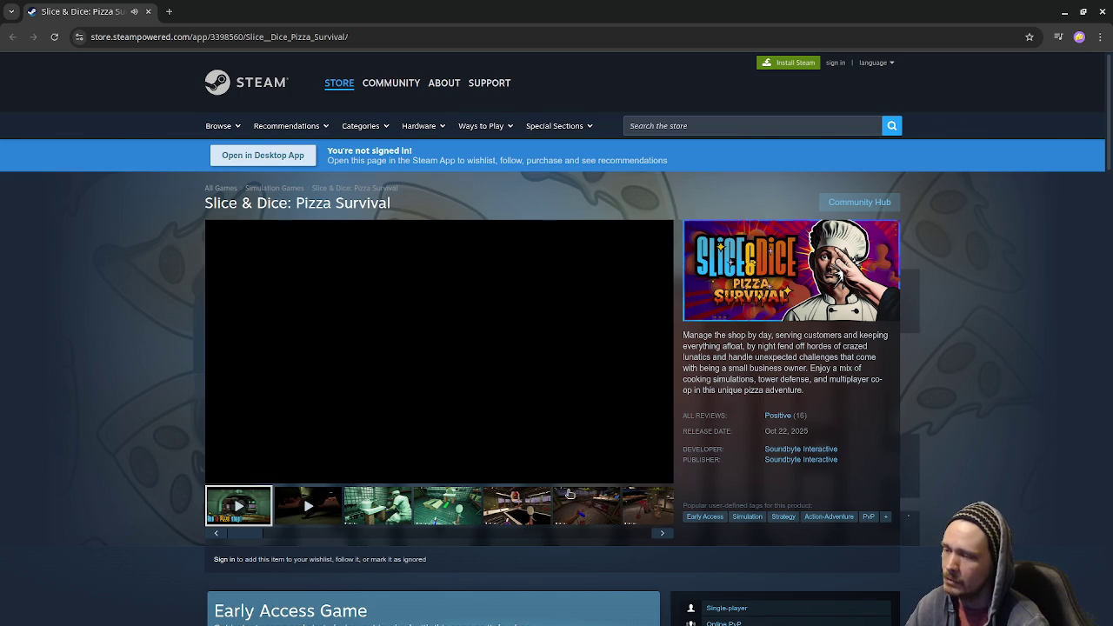
{"action": "left_click", "coordinate": [452, 516]}
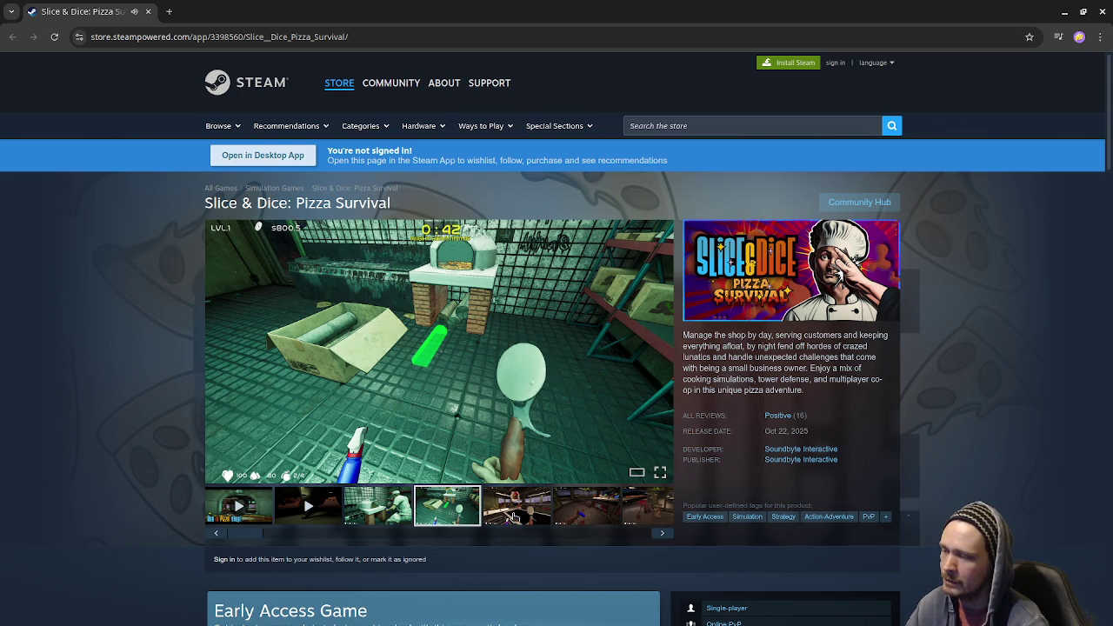
{"action": "left_click", "coordinate": [515, 517]}
{"action": "left_click", "coordinate": [585, 507]}
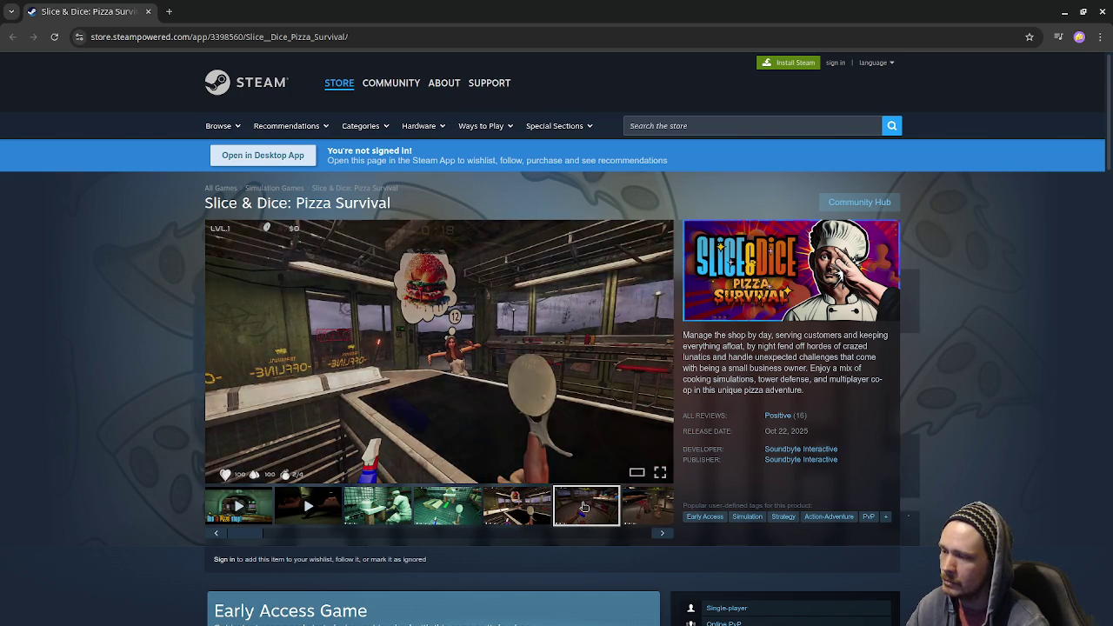
{"action": "left_click", "coordinate": [653, 512]}
Step: Scroll through the store page details, then restore and minimize Chrome
{"action": "scroll", "coordinate": [581, 529], "scroll_direction": "down", "scroll_amount": 3}
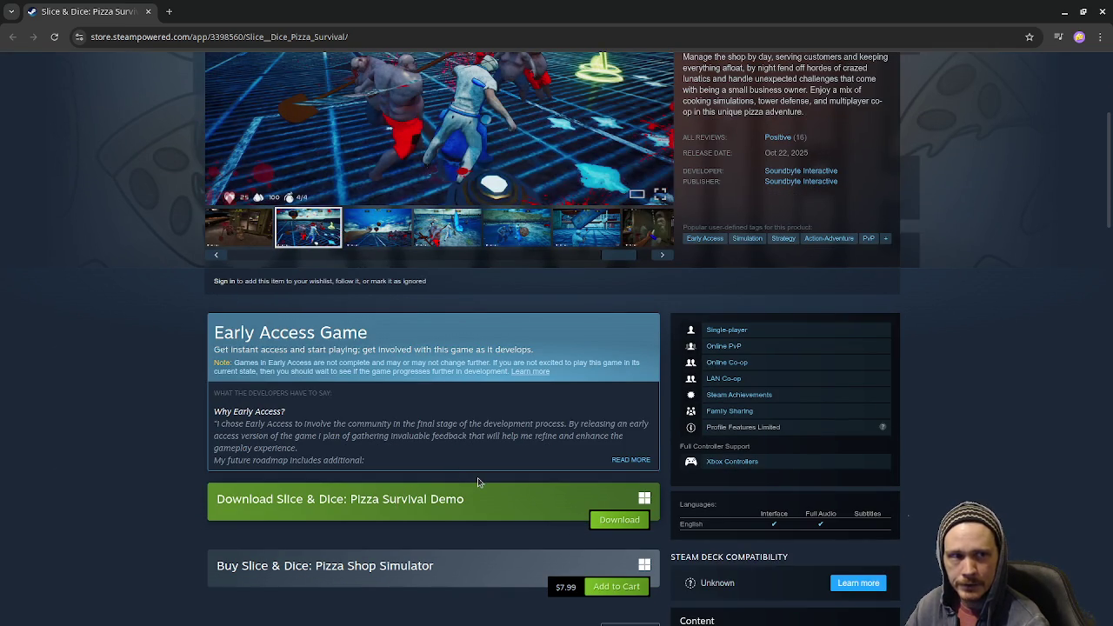
{"action": "scroll", "coordinate": [461, 492], "scroll_direction": "down", "scroll_amount": 5}
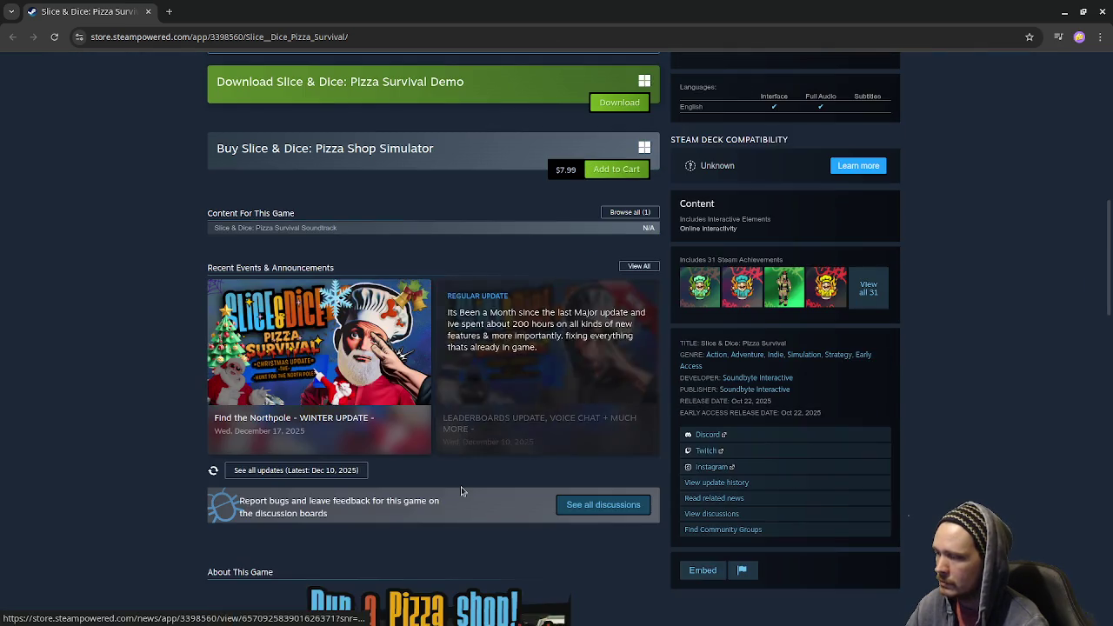
{"action": "scroll", "coordinate": [462, 492], "scroll_direction": "down", "scroll_amount": 2}
{"action": "scroll", "coordinate": [461, 492], "scroll_direction": "down", "scroll_amount": 9}
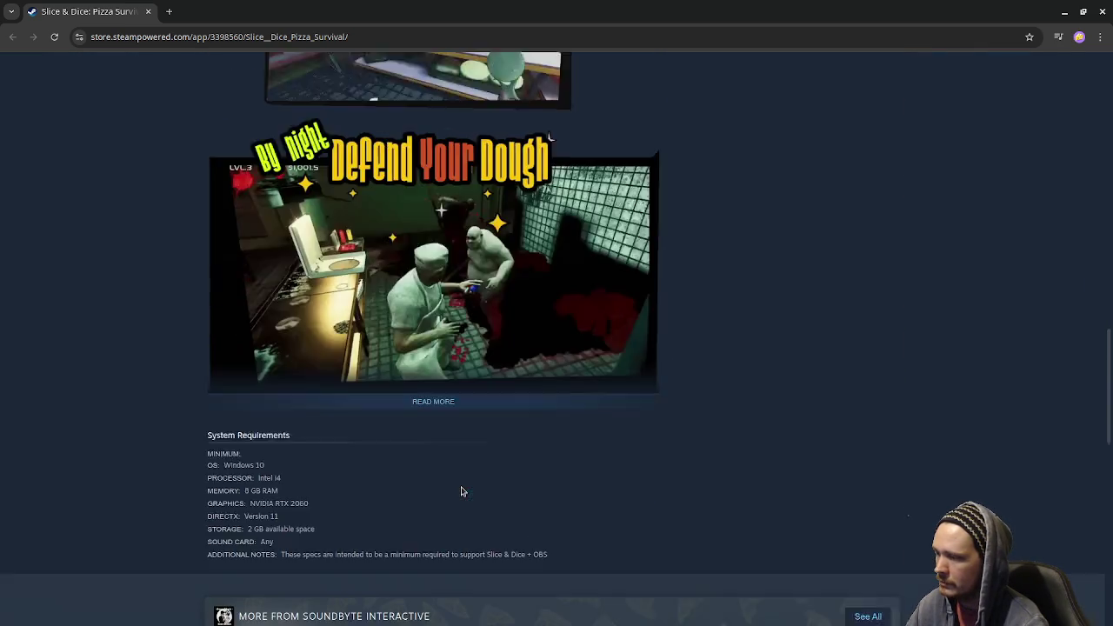
{"action": "scroll", "coordinate": [462, 492], "scroll_direction": "up", "scroll_amount": 10}
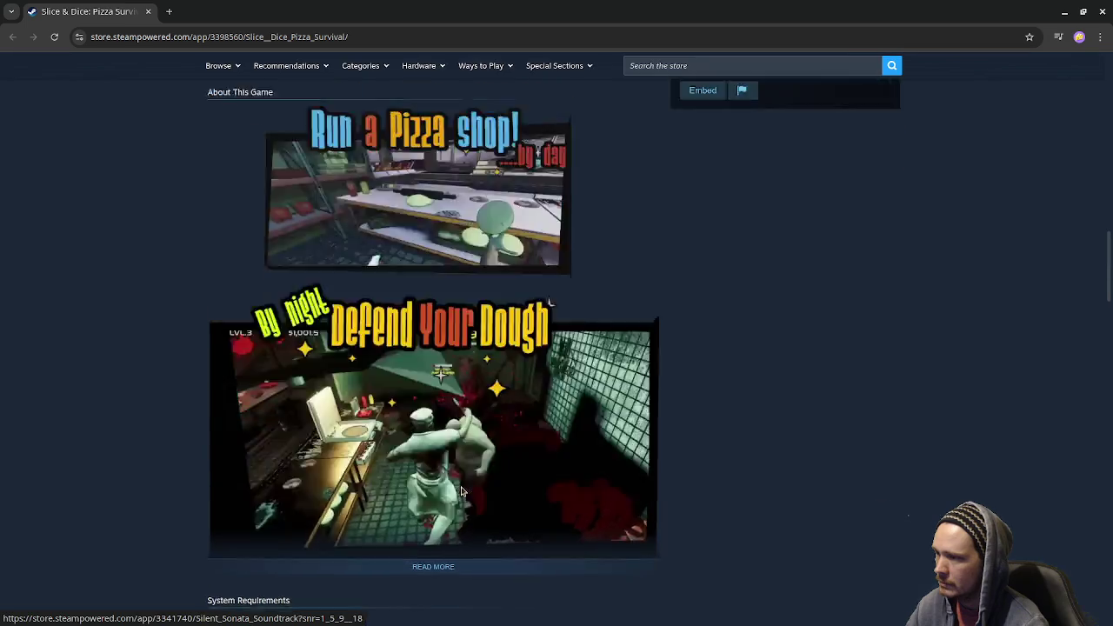
{"action": "scroll", "coordinate": [461, 492], "scroll_direction": "up", "scroll_amount": 6}
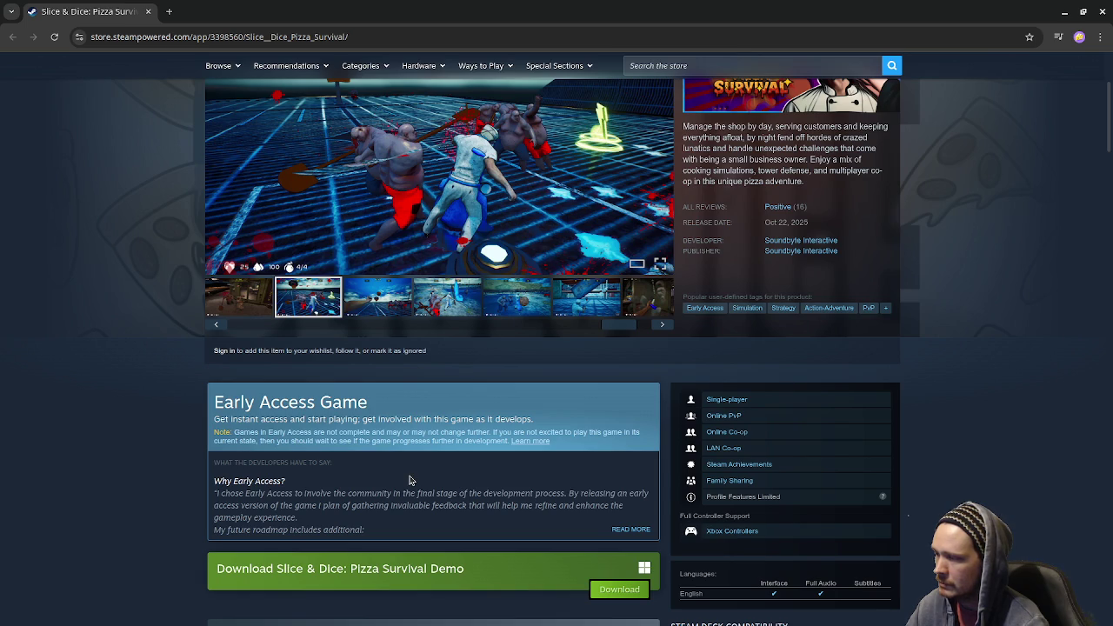
{"action": "key", "text": "super+Down"}
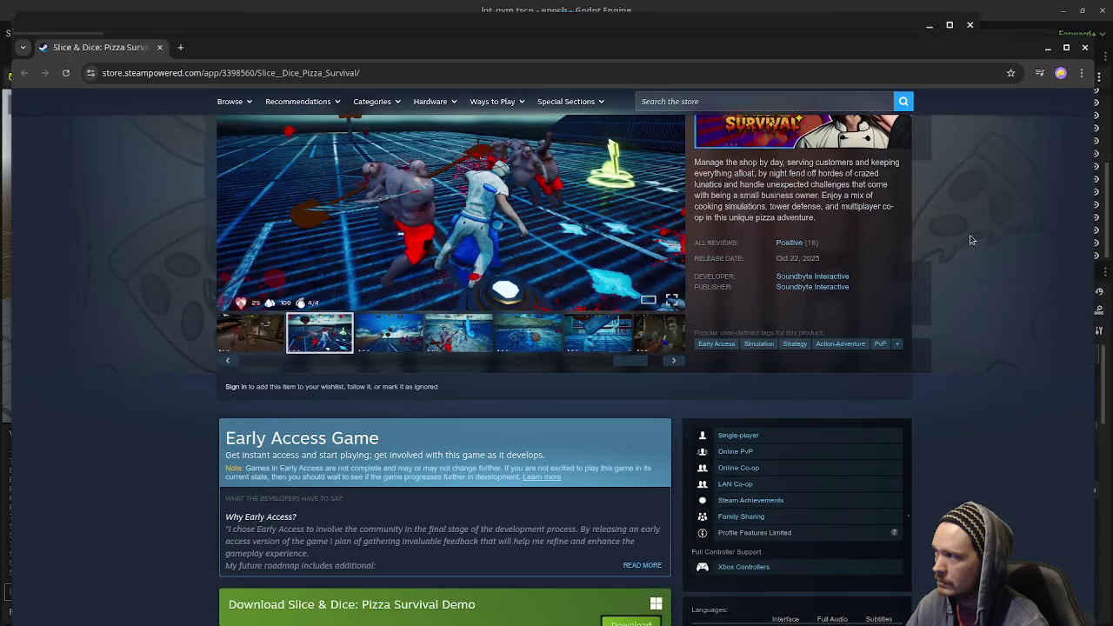
{"action": "key", "text": "super+Down"}
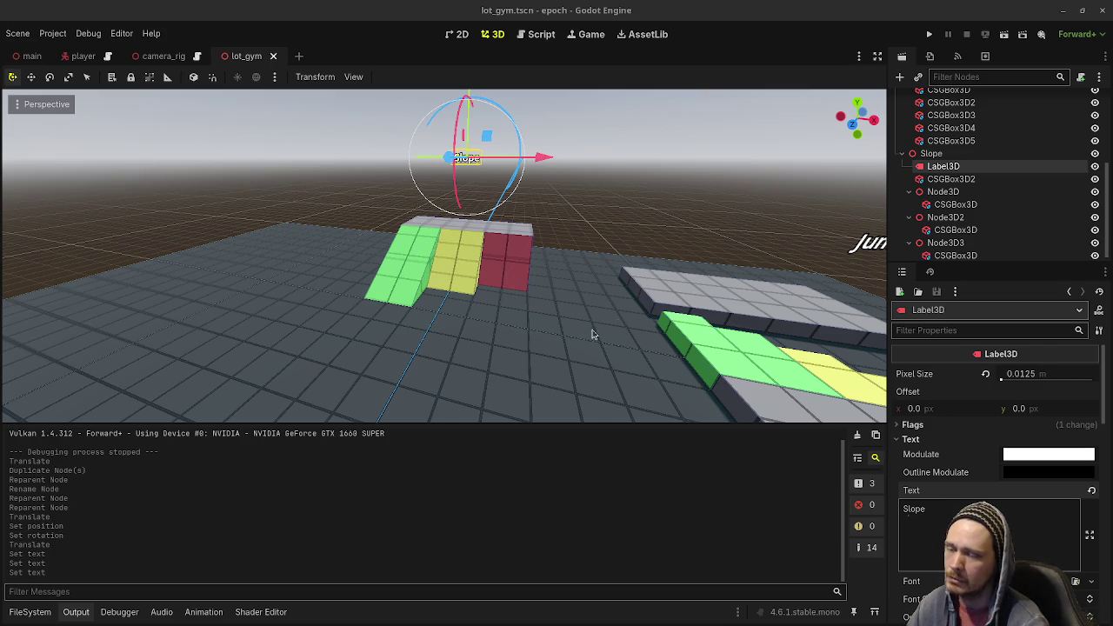
Step: Collapse the Output panel so the 3D viewport is larger
{"action": "left_click", "coordinate": [78, 613]}
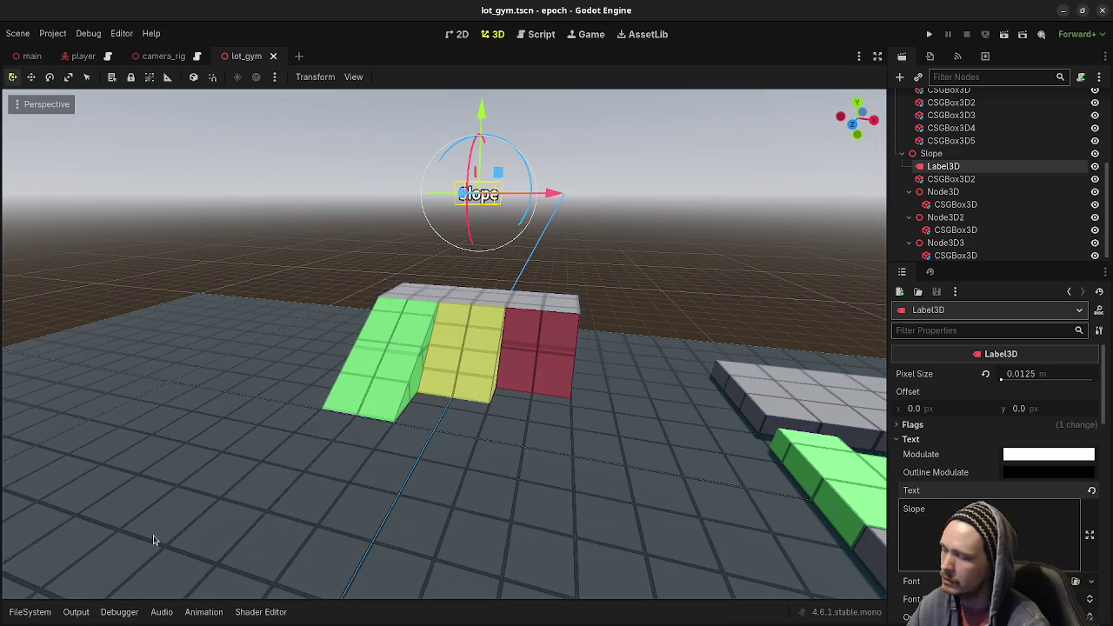
Step: Run the project to try the red, yellow and green slope ramps, then stop the game
{"action": "left_click", "coordinate": [929, 34]}
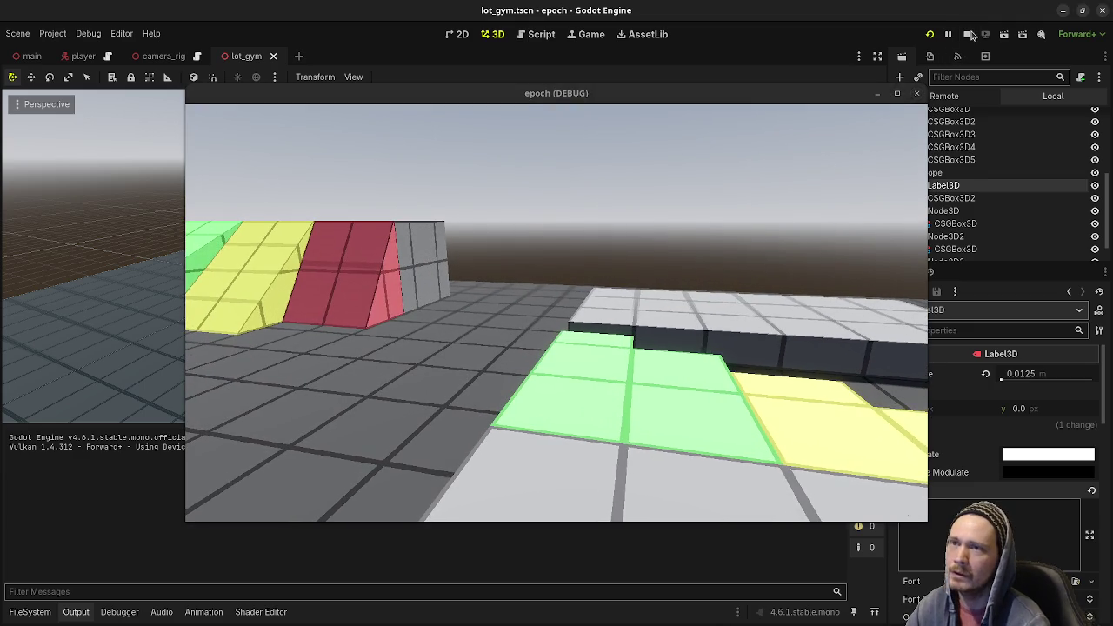
{"action": "left_click", "coordinate": [966, 36]}
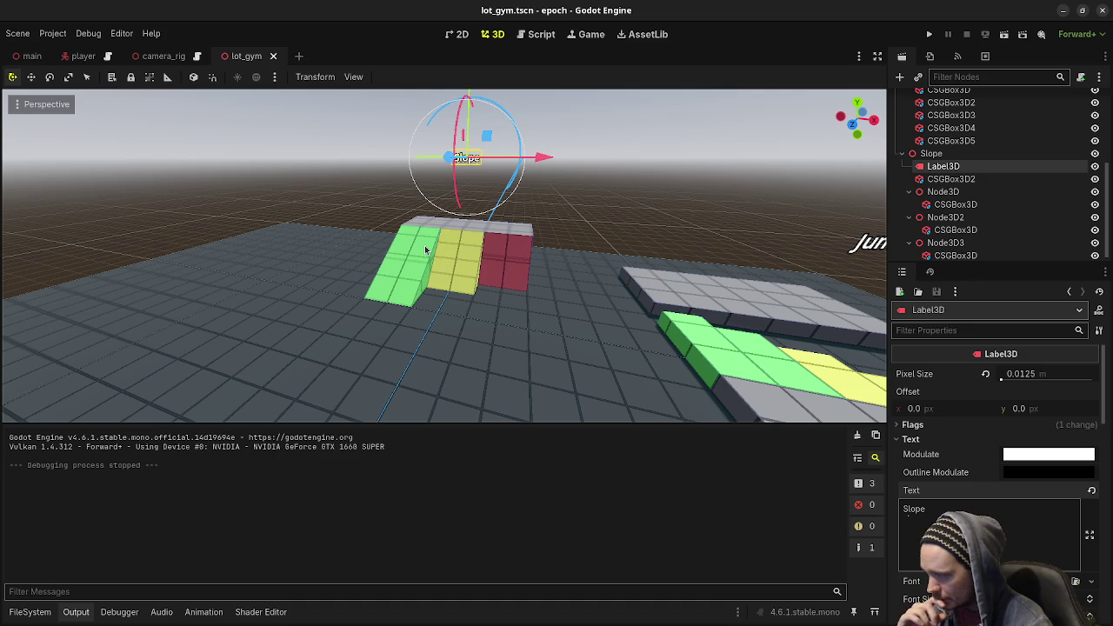
Step: Collapse Slope, JumpDistance and Floor, and add a Node3D under LOT_Gym named CrouchHeight
{"action": "left_click", "coordinate": [909, 154]}
{"action": "left_click", "coordinate": [908, 138]}
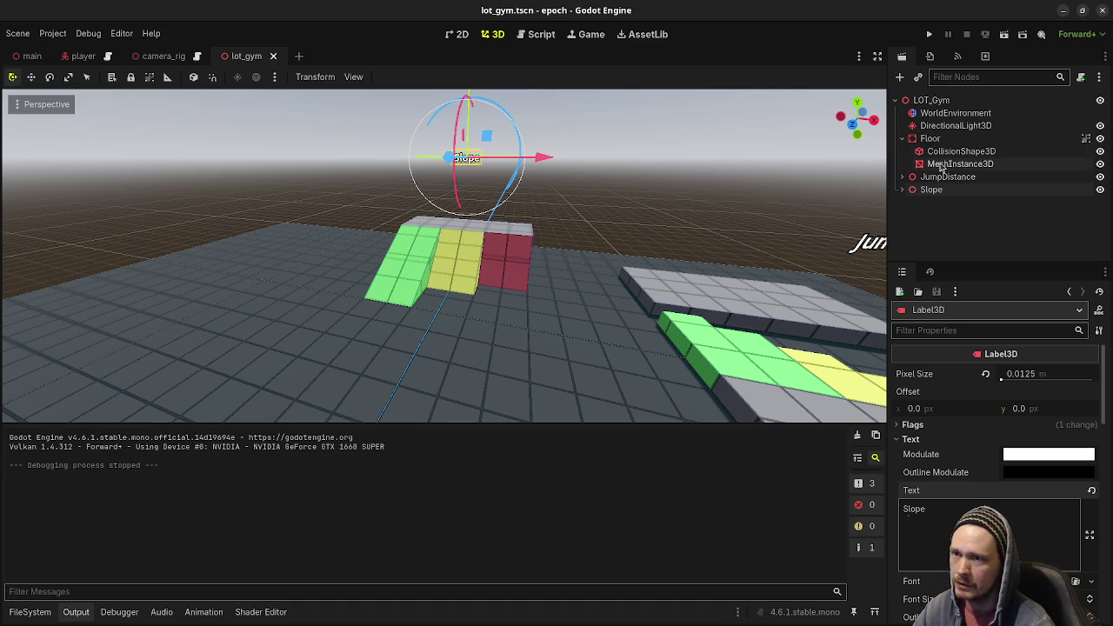
{"action": "left_click", "coordinate": [922, 102]}
{"action": "key", "text": "ctrl+a"}
{"action": "type", "text": "Node3D"}
{"action": "key", "text": "Return"}
{"action": "key", "text": "F2"}
{"action": "type", "text": "Crouch"}
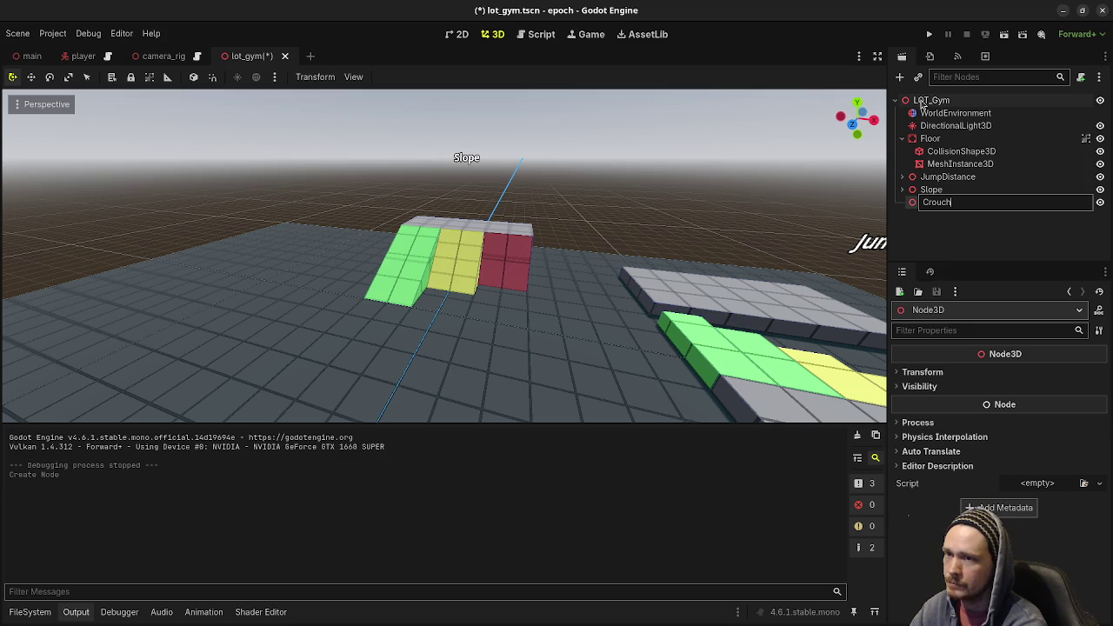
{"action": "type", "text": "Height"}
{"action": "key", "text": "Return"}
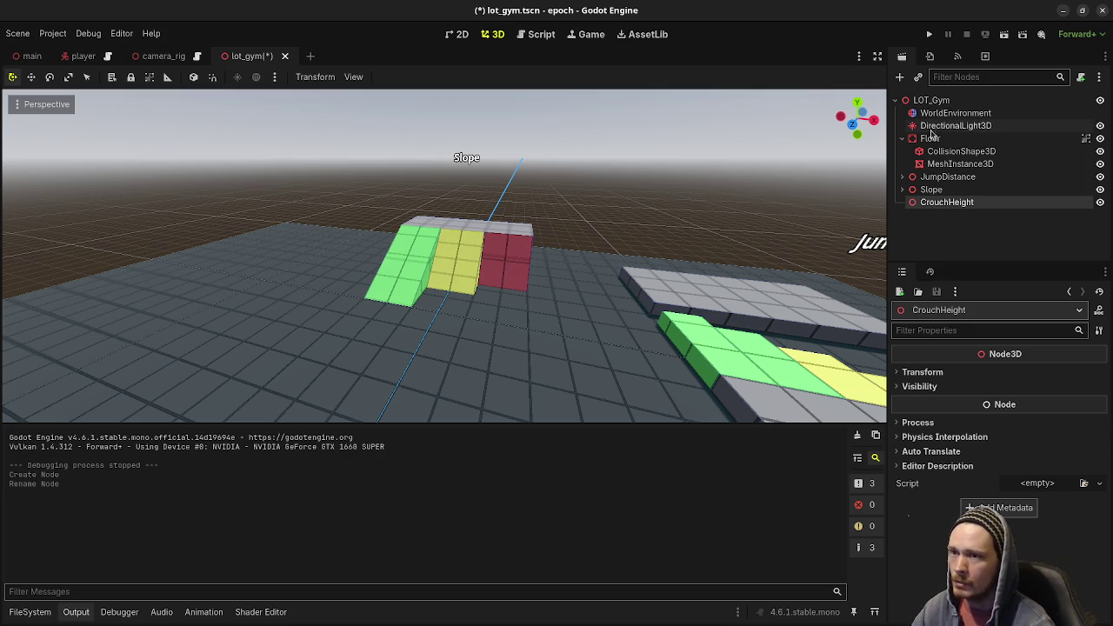
{"action": "left_click", "coordinate": [901, 139]}
{"action": "left_click", "coordinate": [937, 100]}
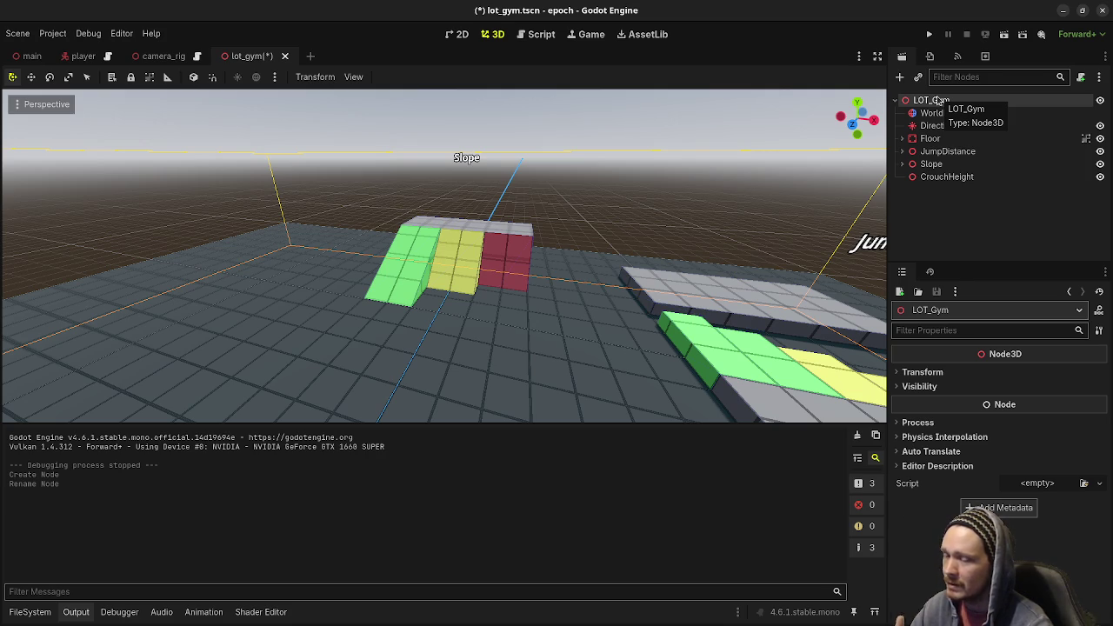
Step: Create another Node3D under LOT_Gym, rename it Ladder, then clear the selection
{"action": "key", "text": "ctrl+a"}
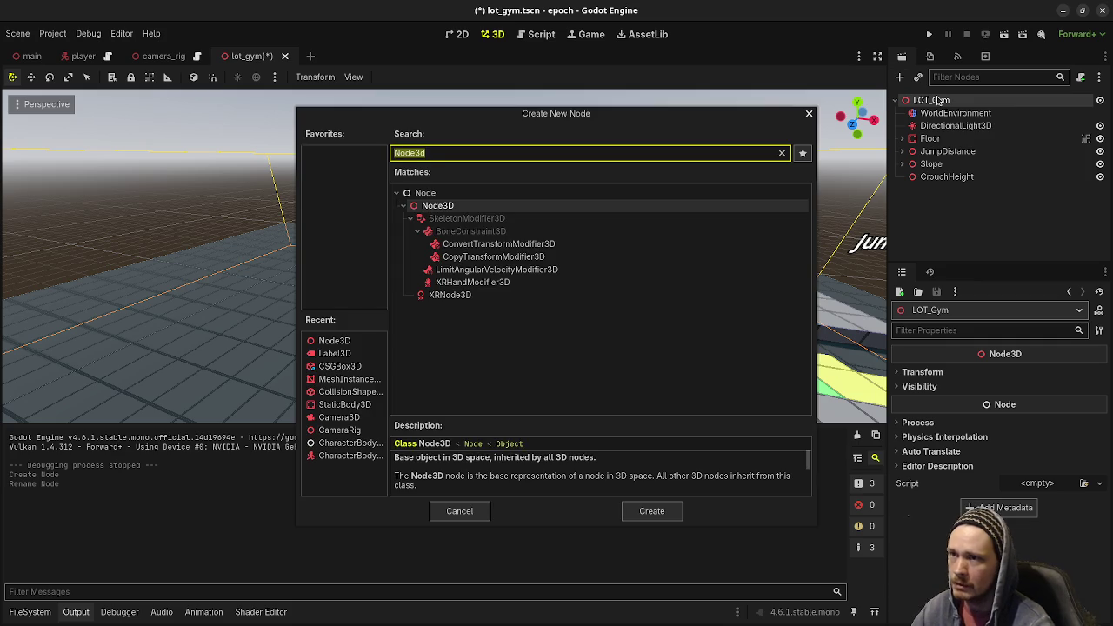
{"action": "key", "text": "Return"}
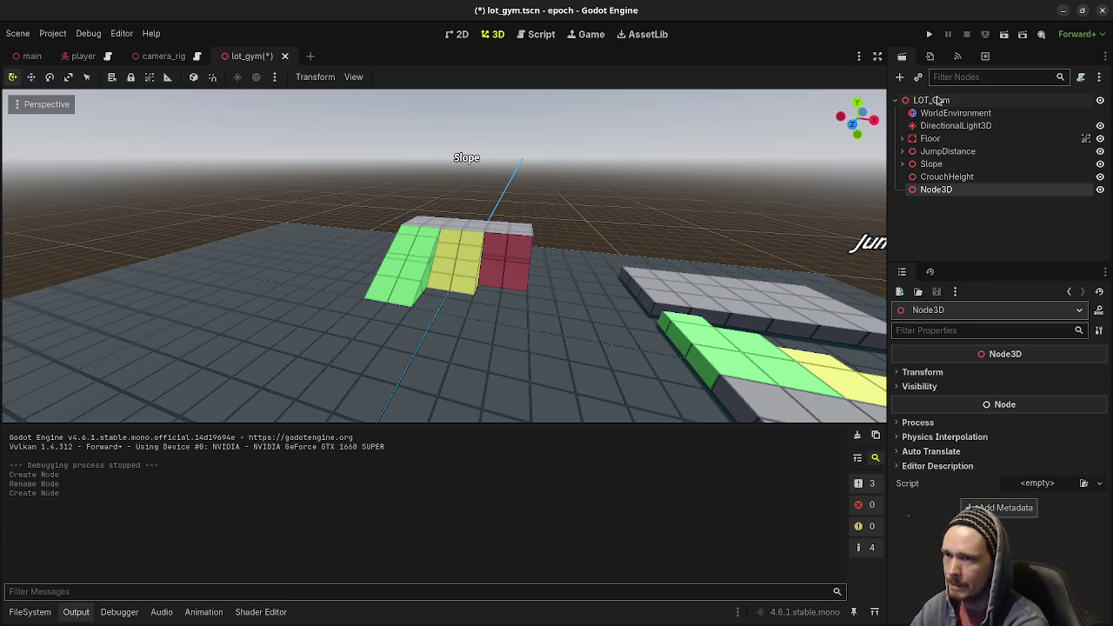
{"action": "key", "text": "F2"}
{"action": "type", "text": "Ladder"}
{"action": "key", "text": "Return"}
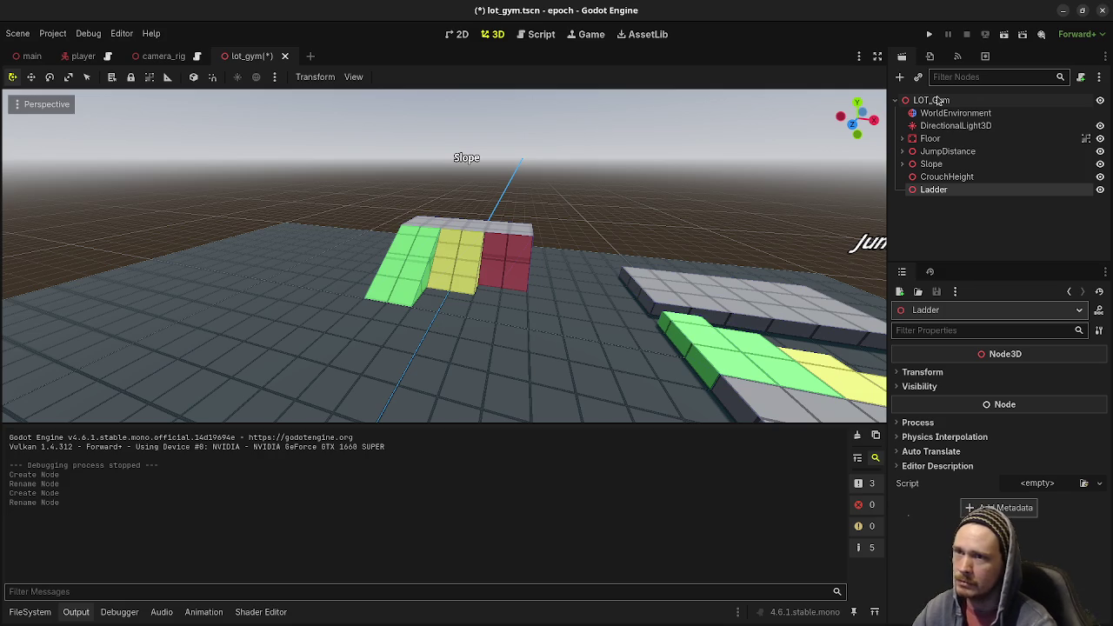
{"action": "left_click", "coordinate": [938, 101]}
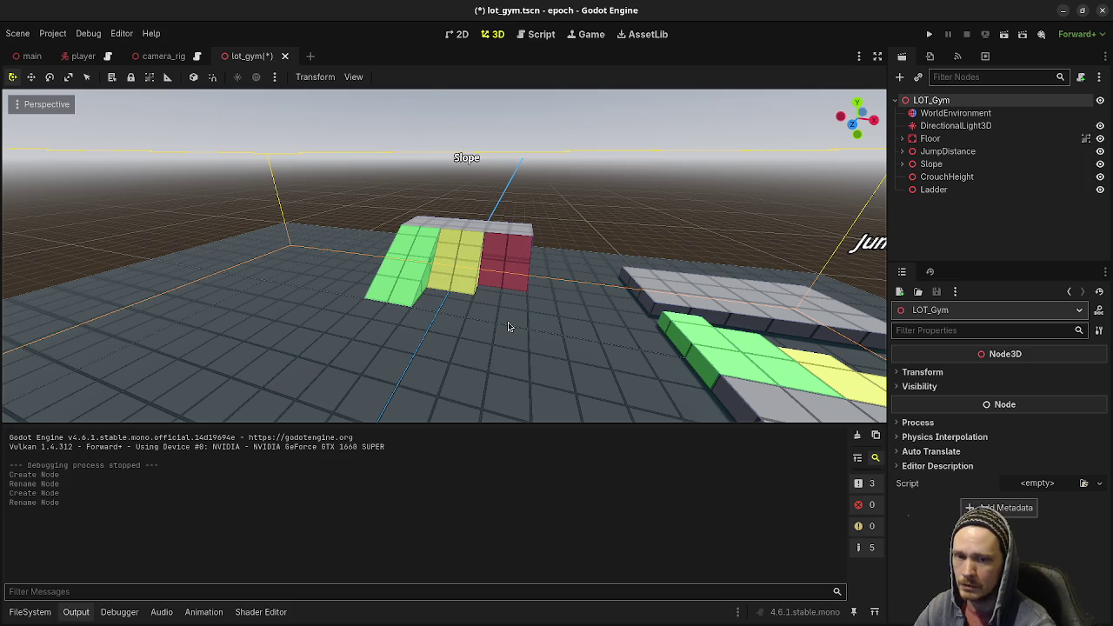
{"action": "left_click", "coordinate": [637, 214]}
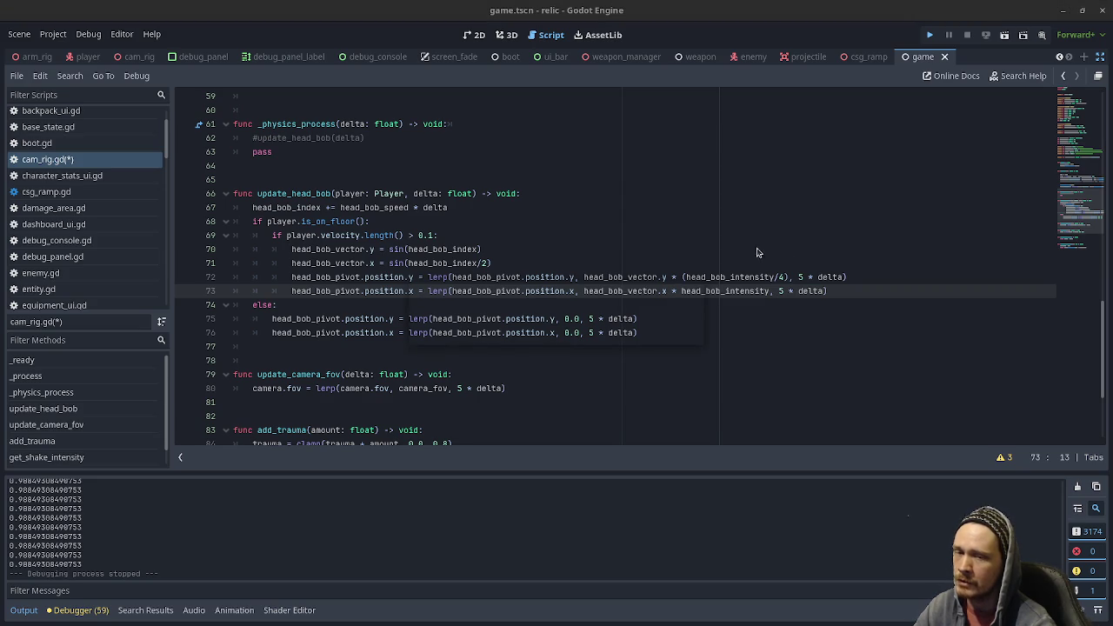
Step: Save, then walk the player past the houses and onto the blue platform
{"action": "key", "text": "ctrl+s"}
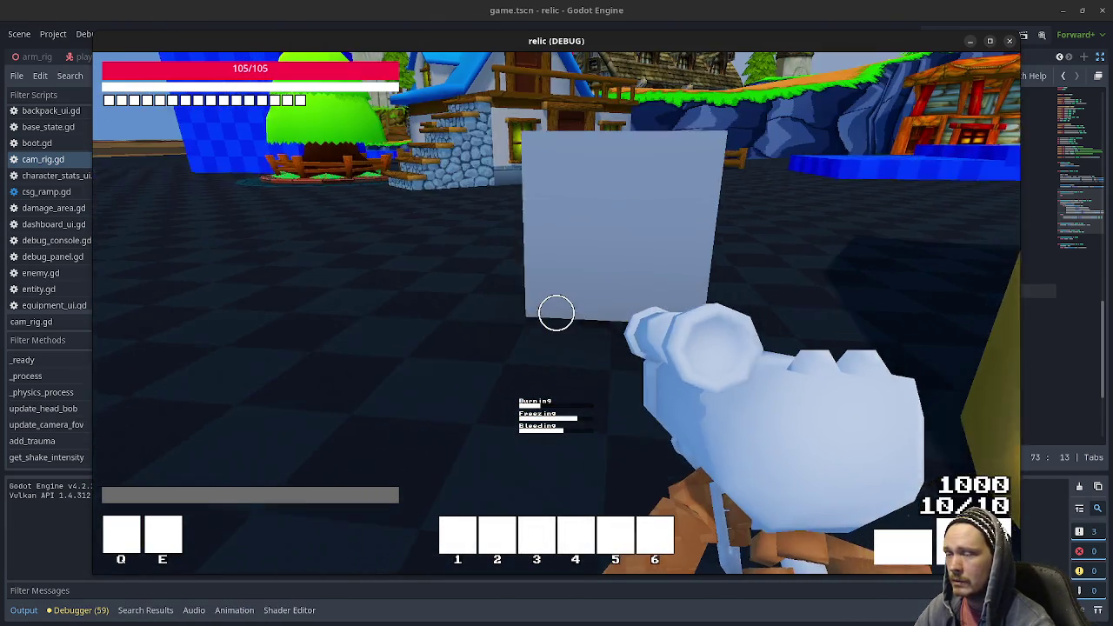
{"action": "key", "text": "w"}
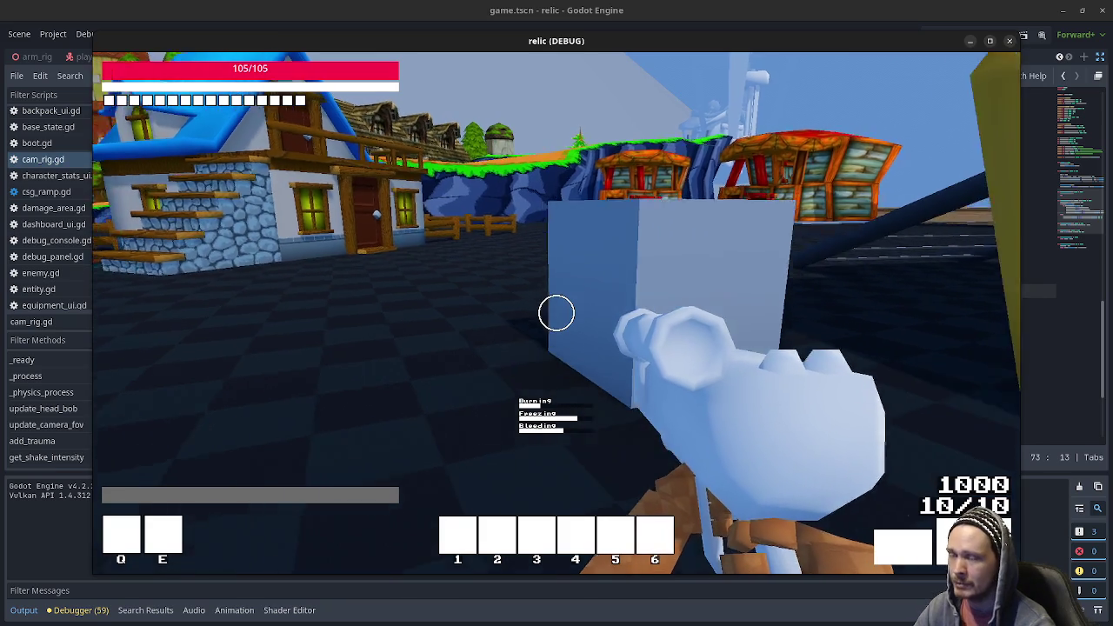
{"action": "key", "text": "w"}
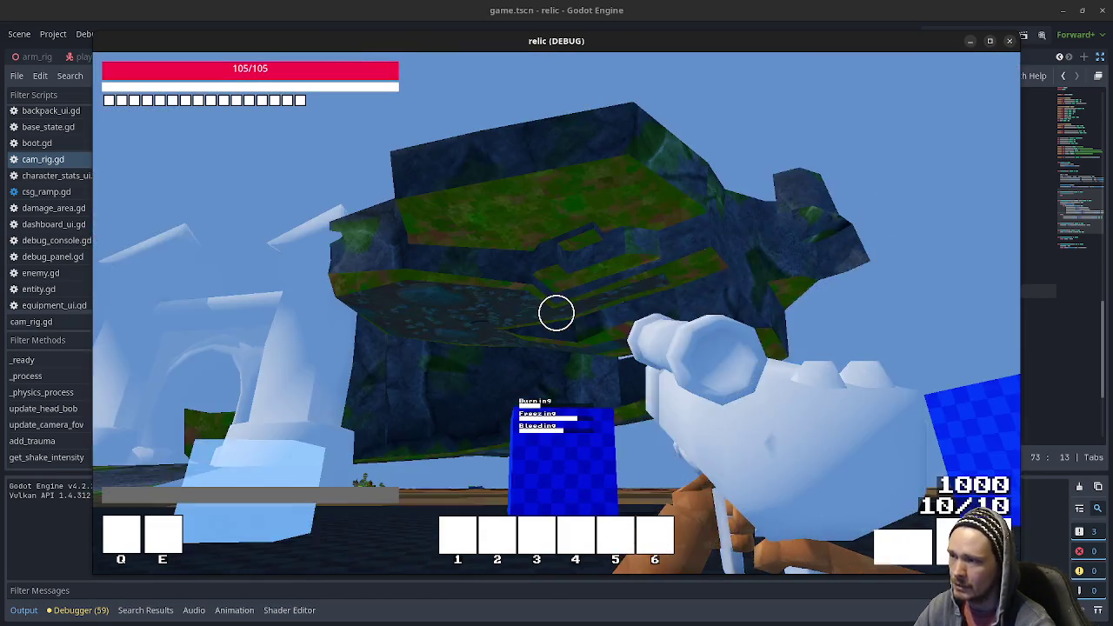
{"action": "key", "text": "w"}
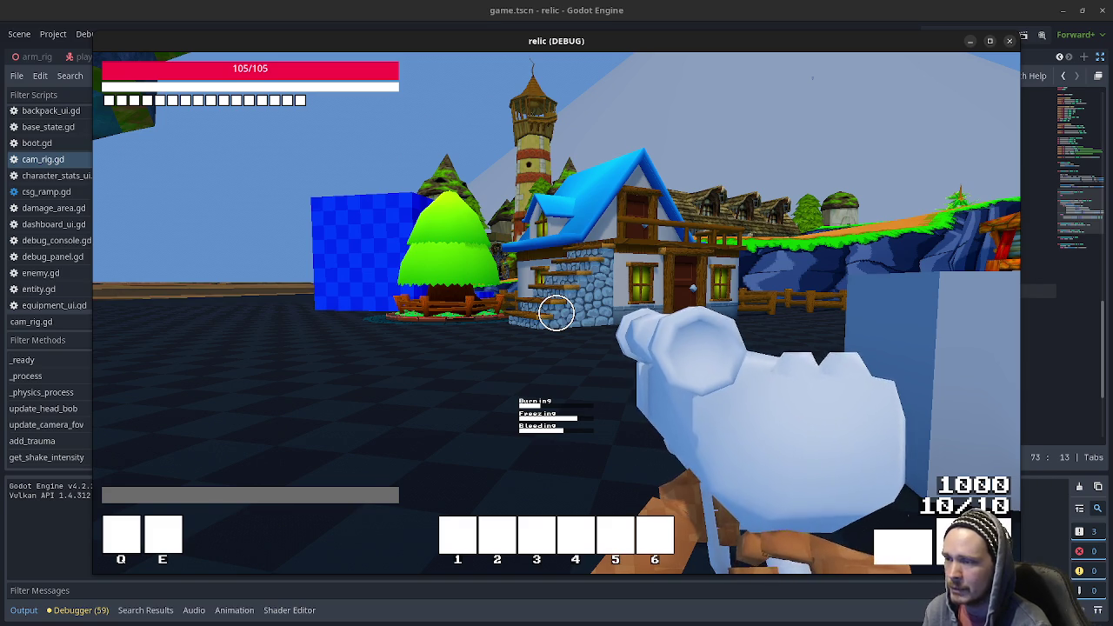
{"action": "key", "text": "w"}
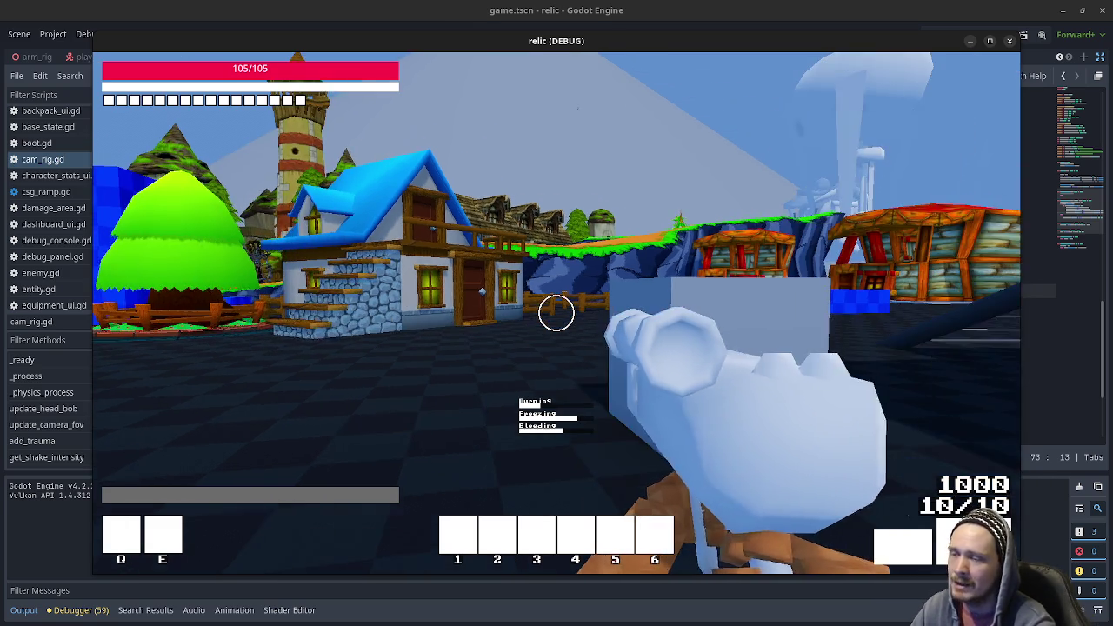
{"action": "key", "text": "shift+w"}
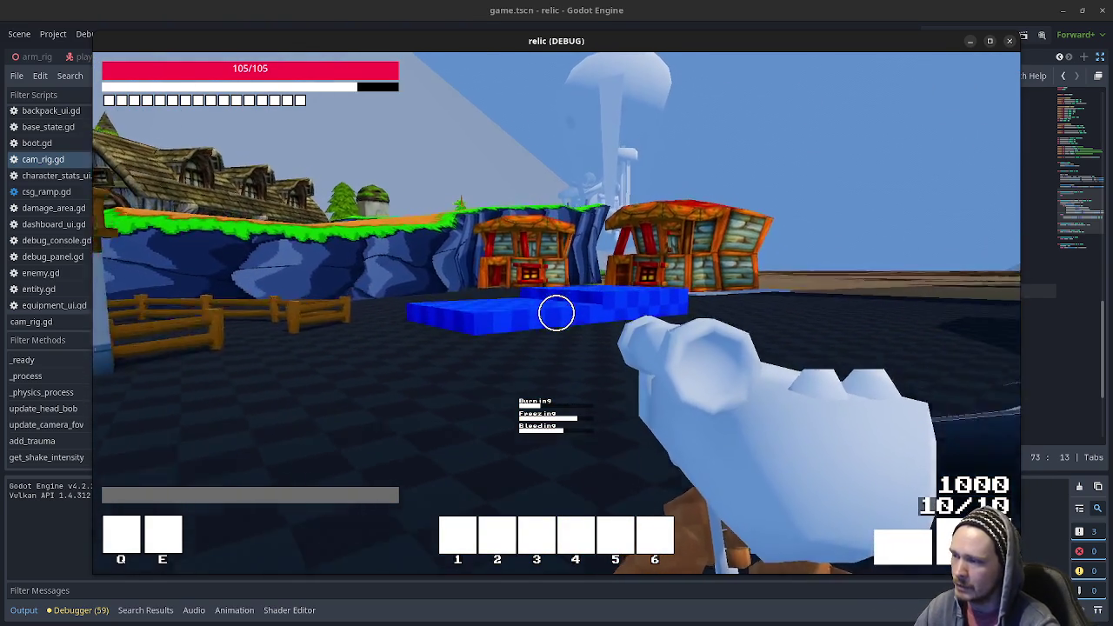
{"action": "key", "text": "w"}
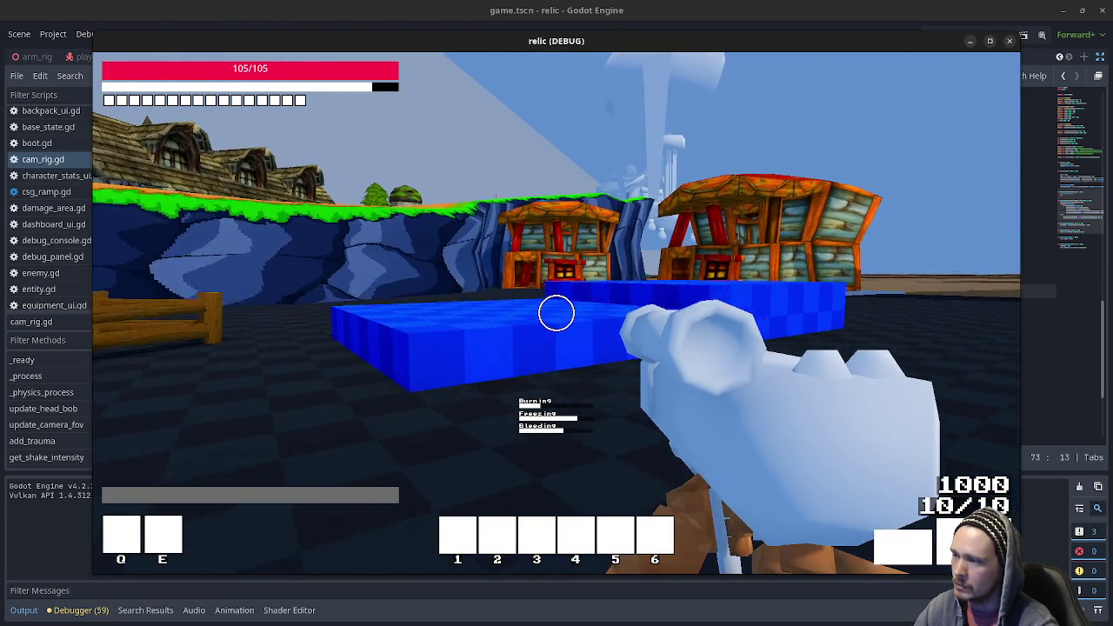
Step: Check the inventory and character stats while moving between the fence and blue platform
{"action": "key", "text": "i"}
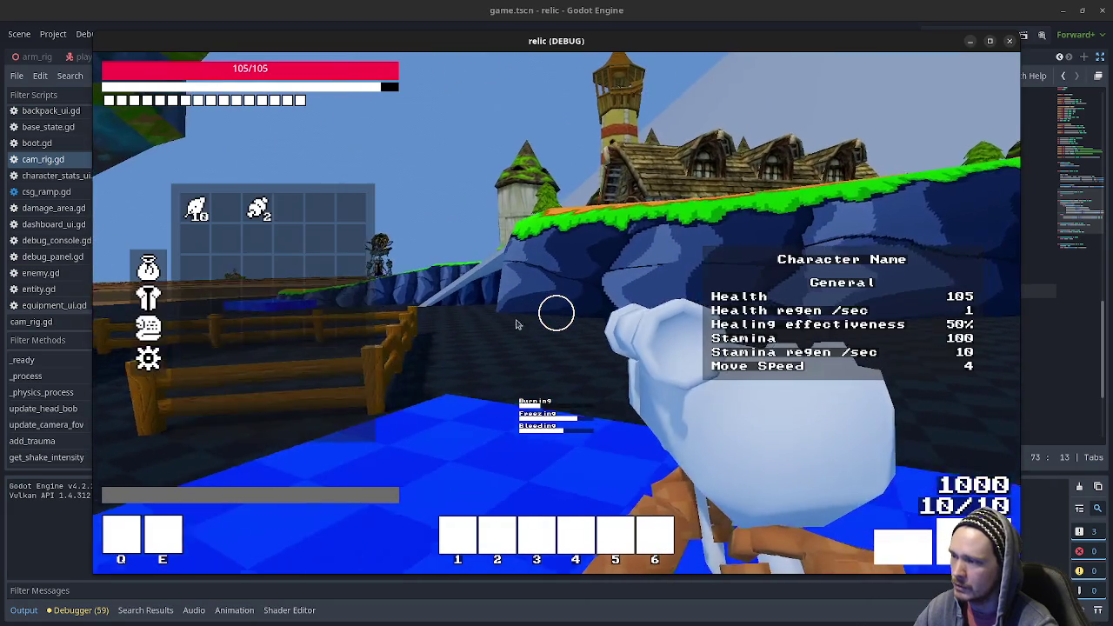
{"action": "key", "text": "shift+w"}
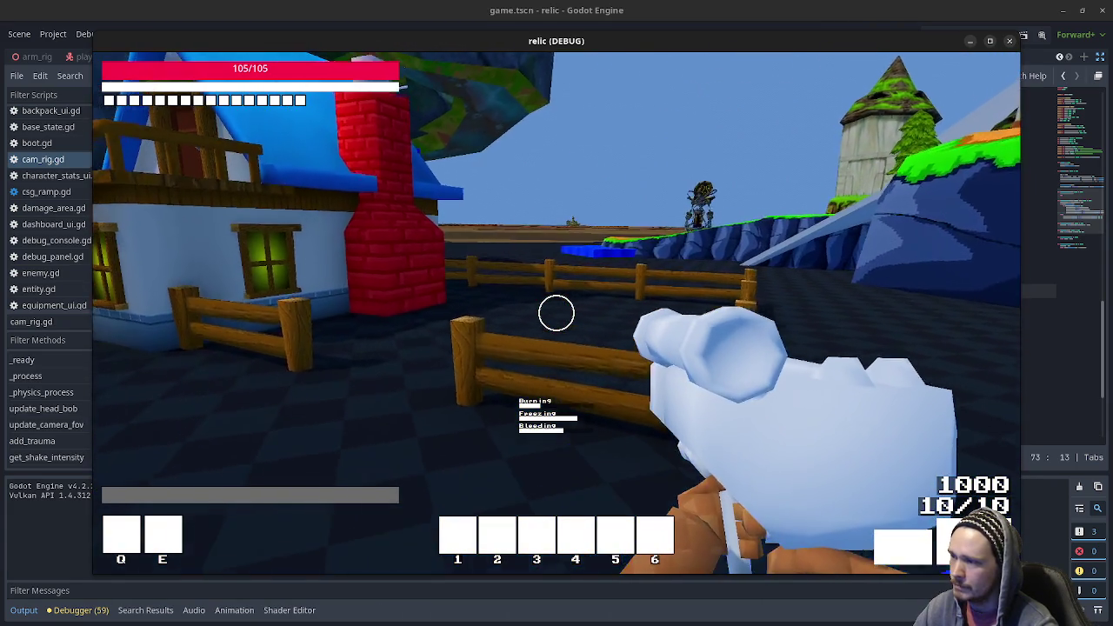
{"action": "key", "text": "w"}
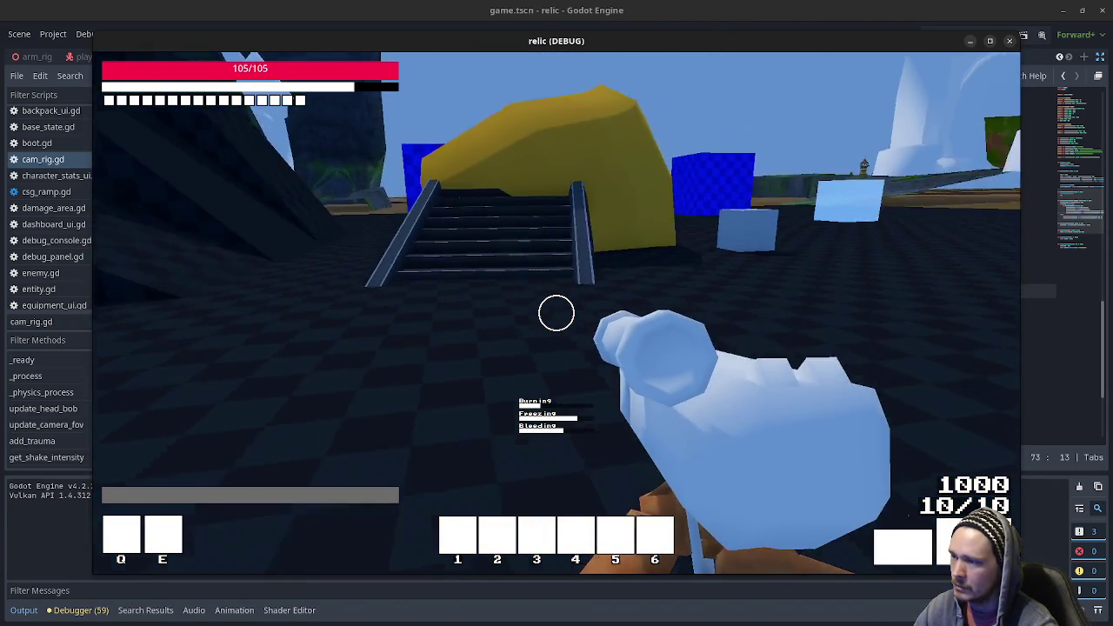
{"action": "key", "text": "i"}
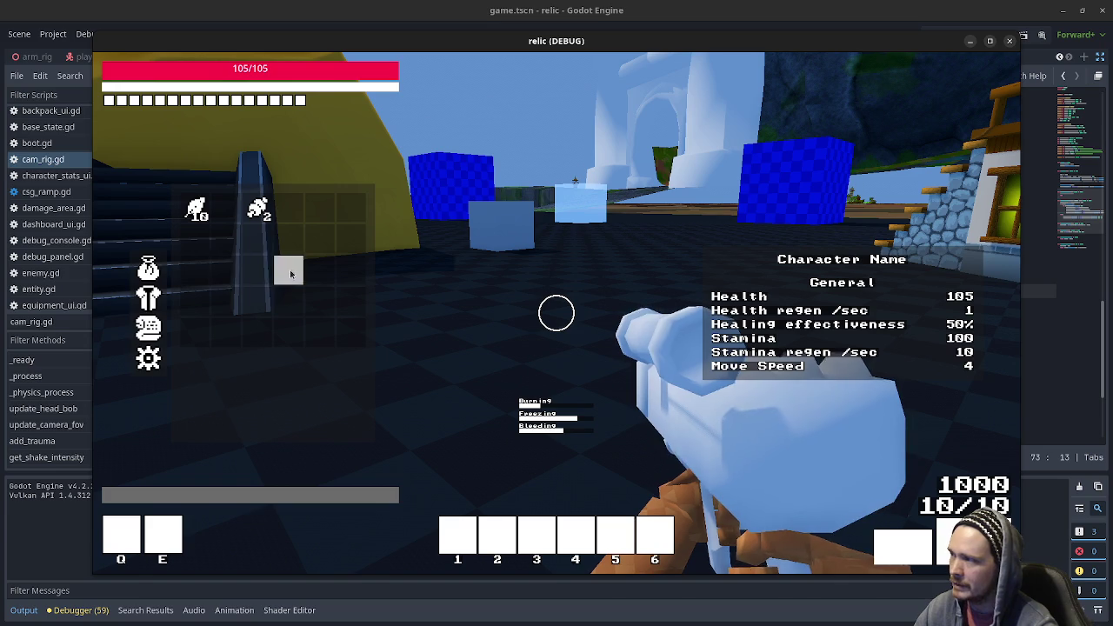
Step: Approach the light-blue cube and shoot it, switching to weapon 2 mid-way
{"action": "key", "text": "shift+w"}
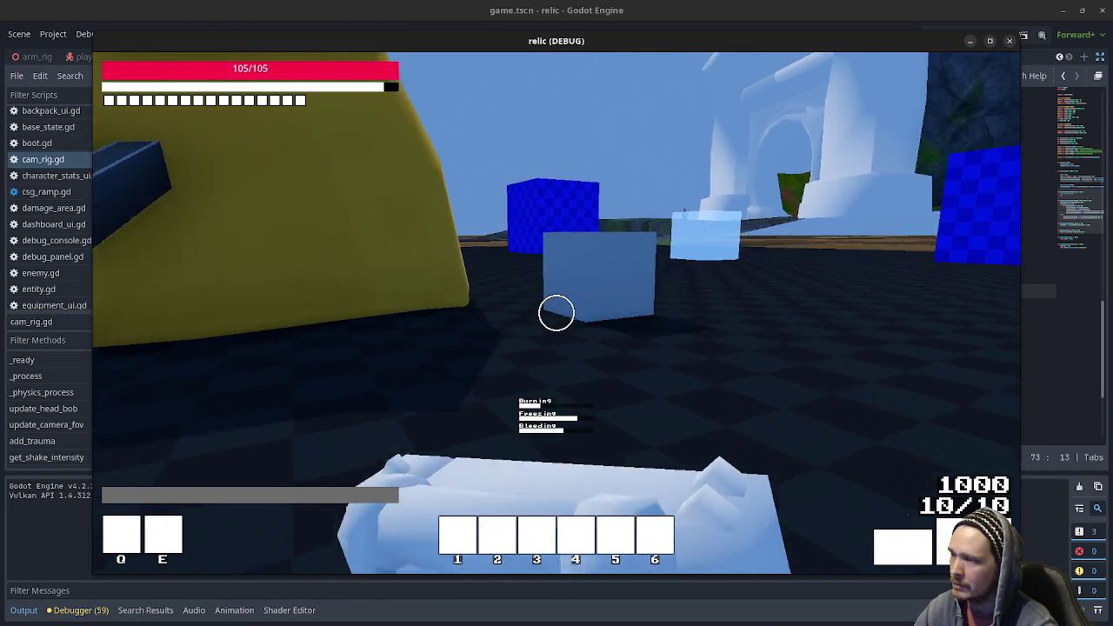
{"action": "left_click", "coordinate": [556, 313]}
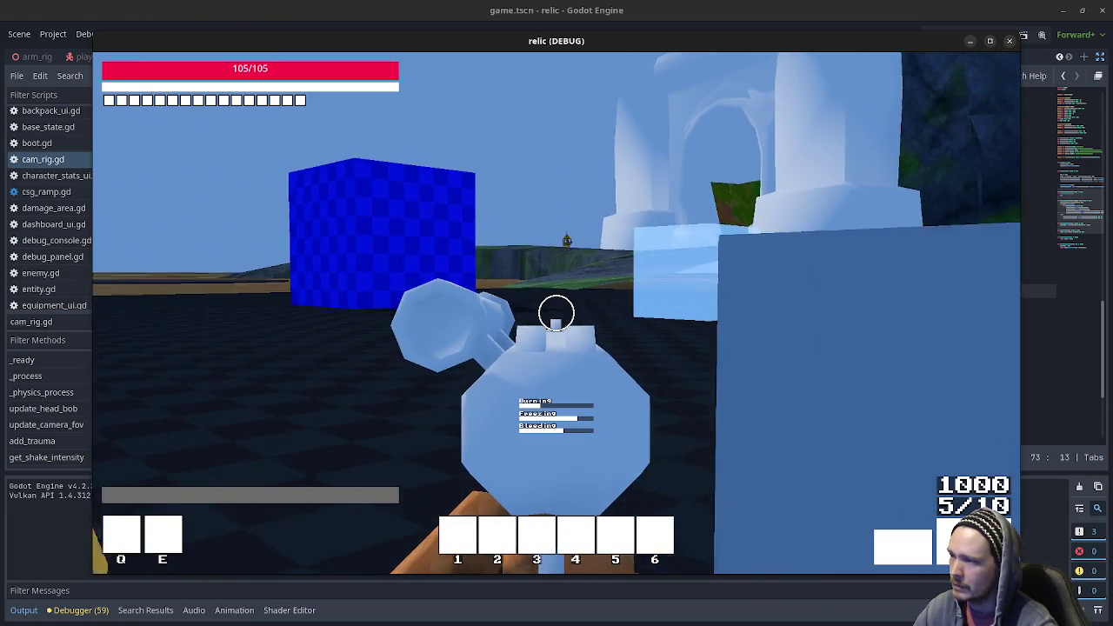
{"action": "key", "text": "2"}
{"action": "left_click", "coordinate": [556, 313]}
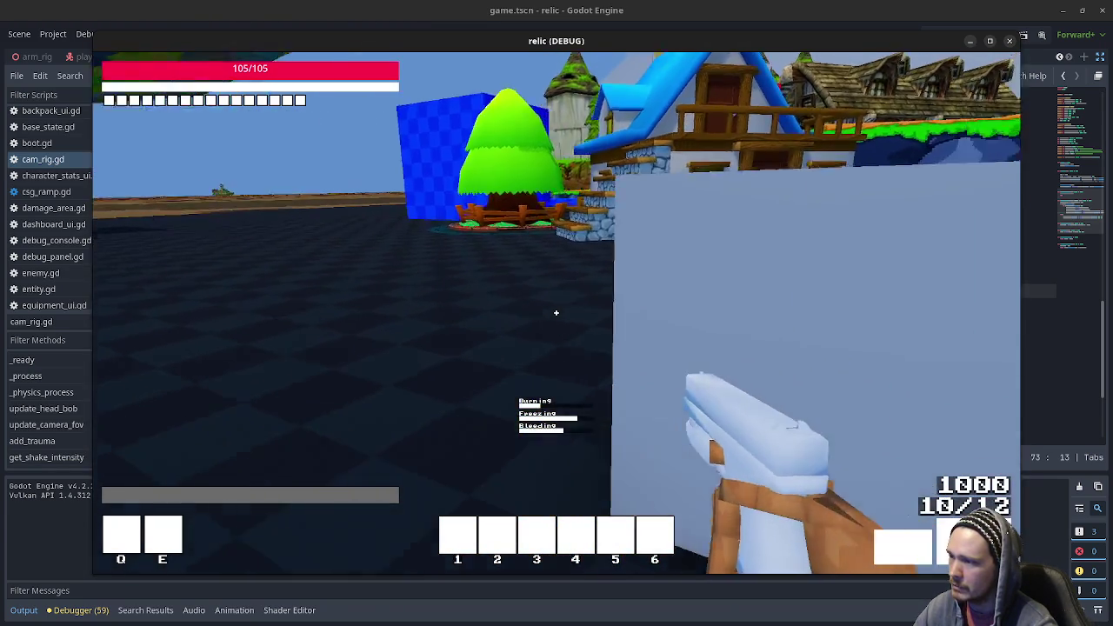
Step: Gather the green herb plant and compare the backpack with the item storage
{"action": "key", "text": "w"}
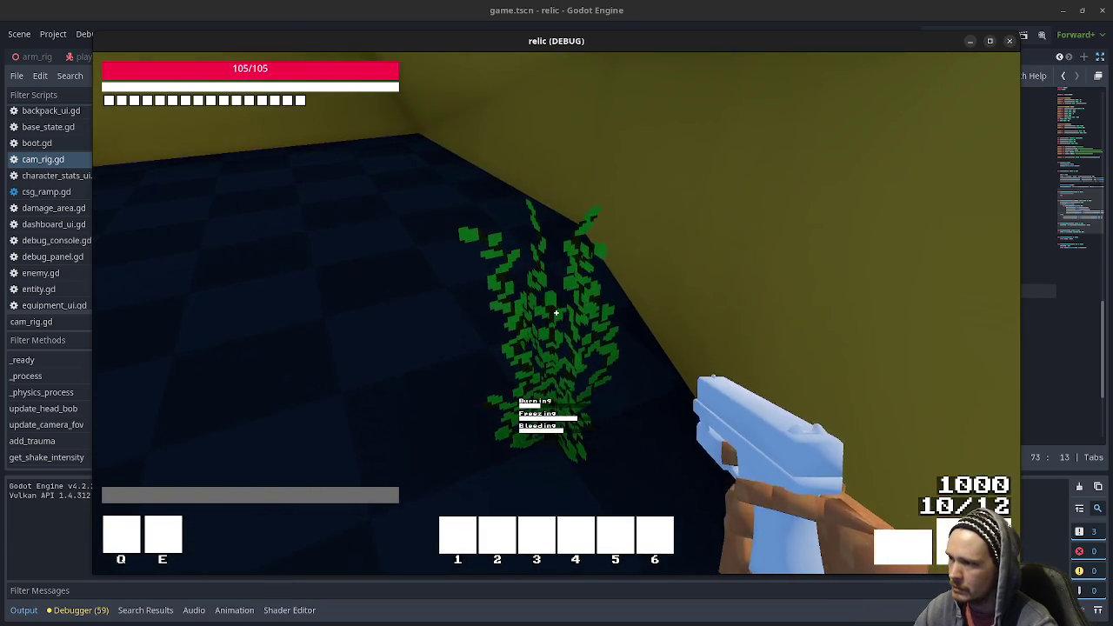
{"action": "key", "text": "e"}
{"action": "key", "text": "Tab"}
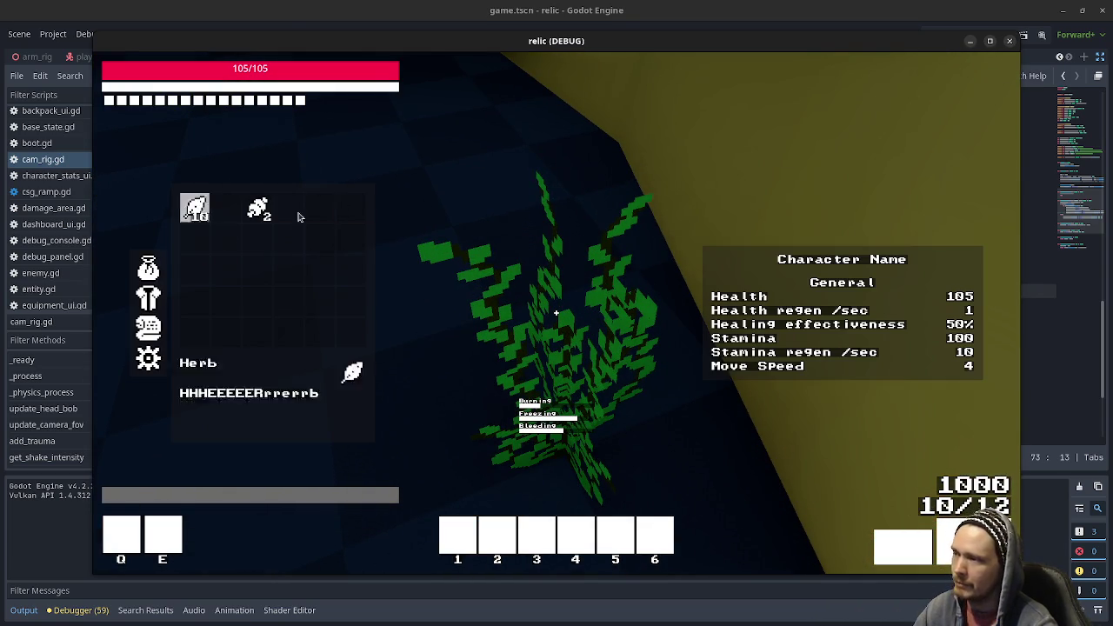
{"action": "key", "text": "Tab"}
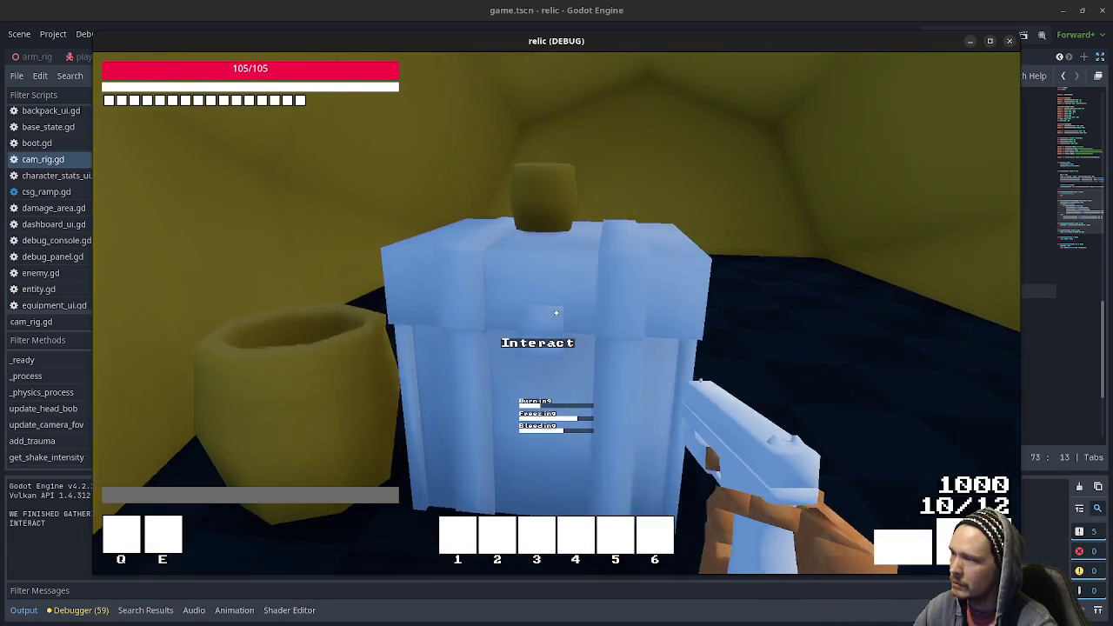
{"action": "key", "text": "Tab"}
{"action": "key", "text": "Tab"}
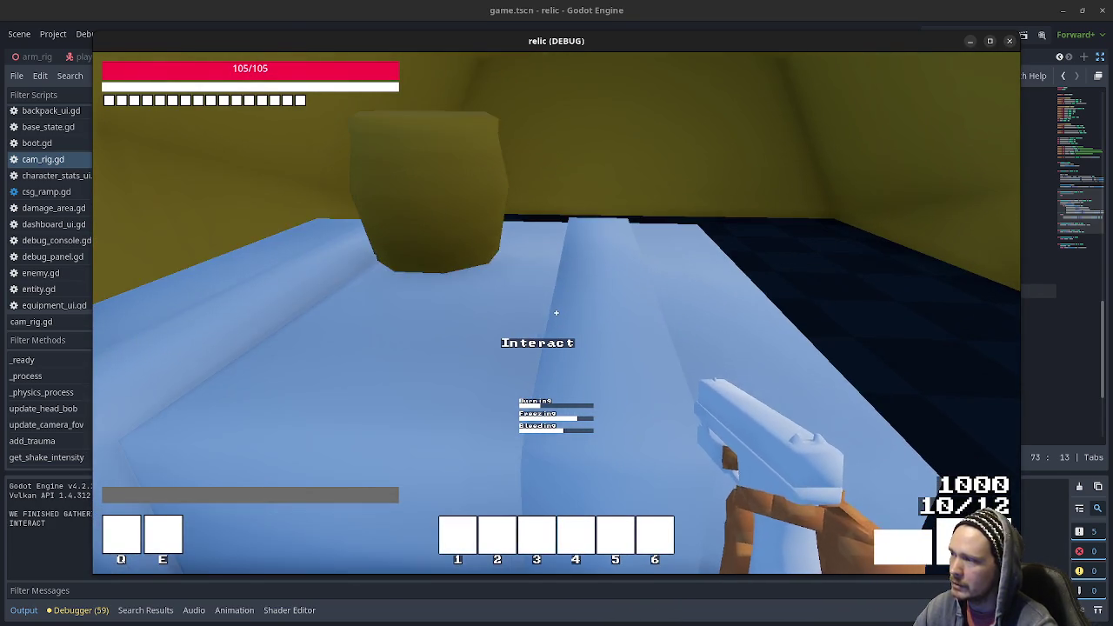
{"action": "key", "text": "e"}
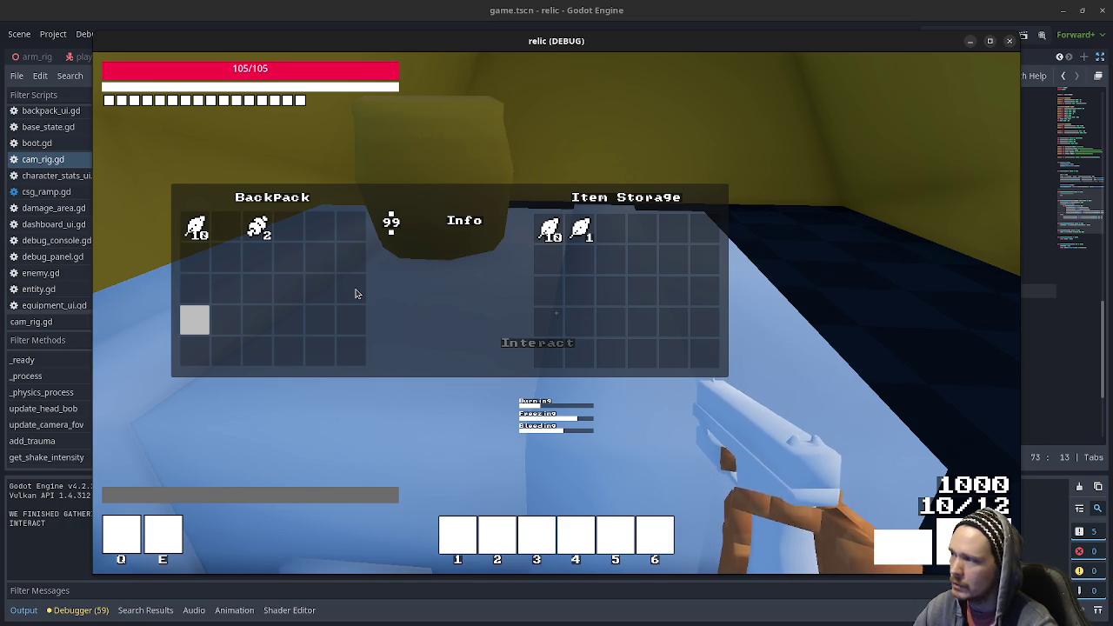
{"action": "key", "text": "e"}
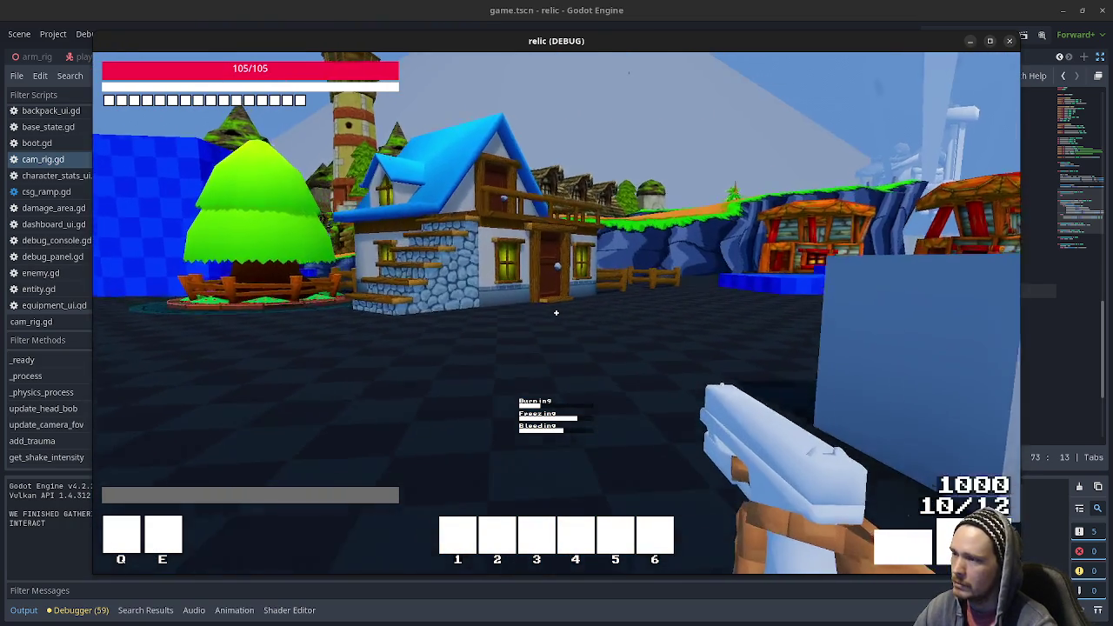
{"action": "key", "text": "w"}
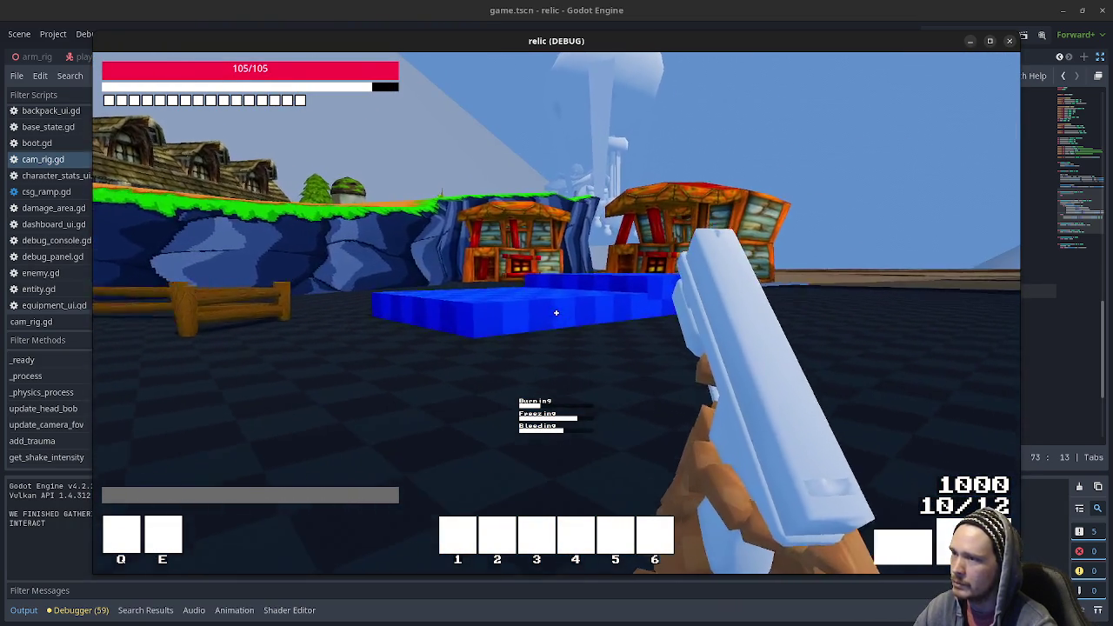
{"action": "key", "text": "space"}
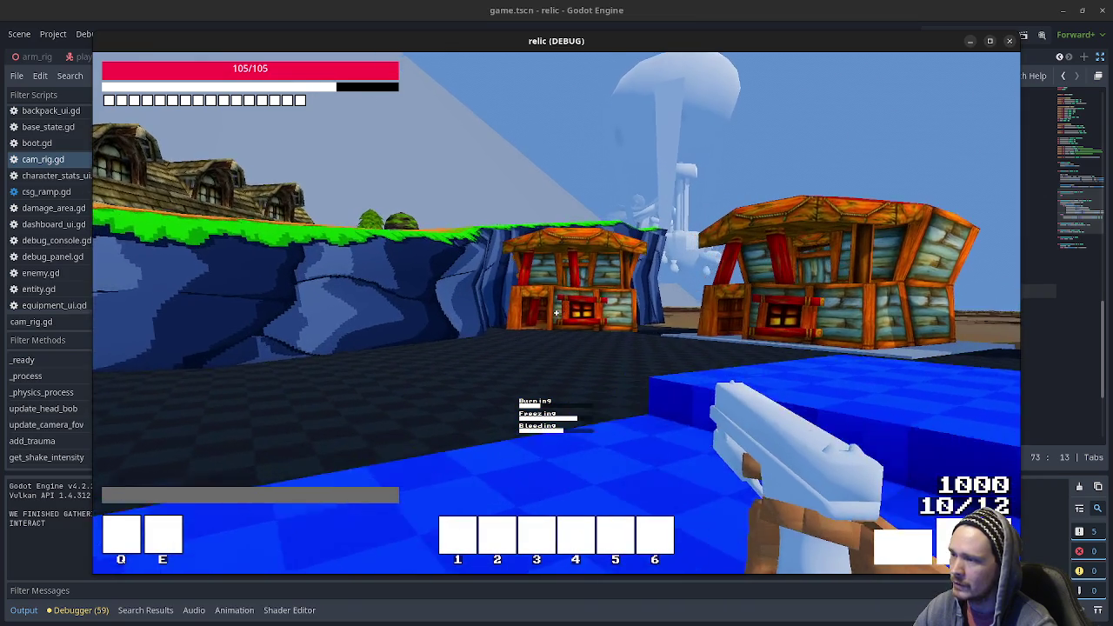
{"action": "key", "text": "w"}
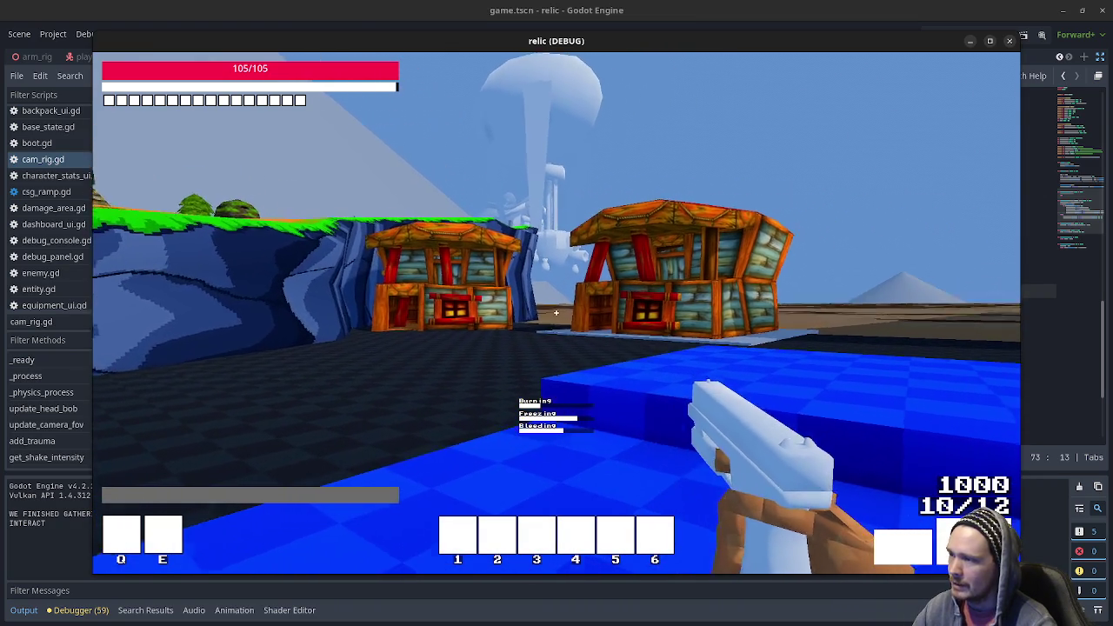
{"action": "key", "text": "w"}
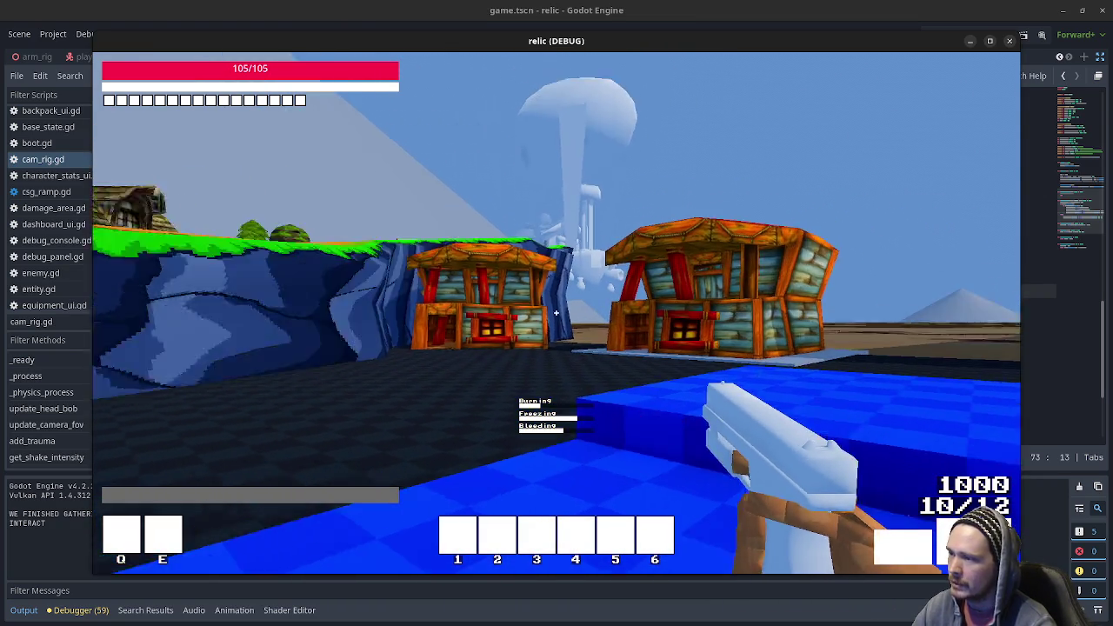
{"action": "key", "text": "w"}
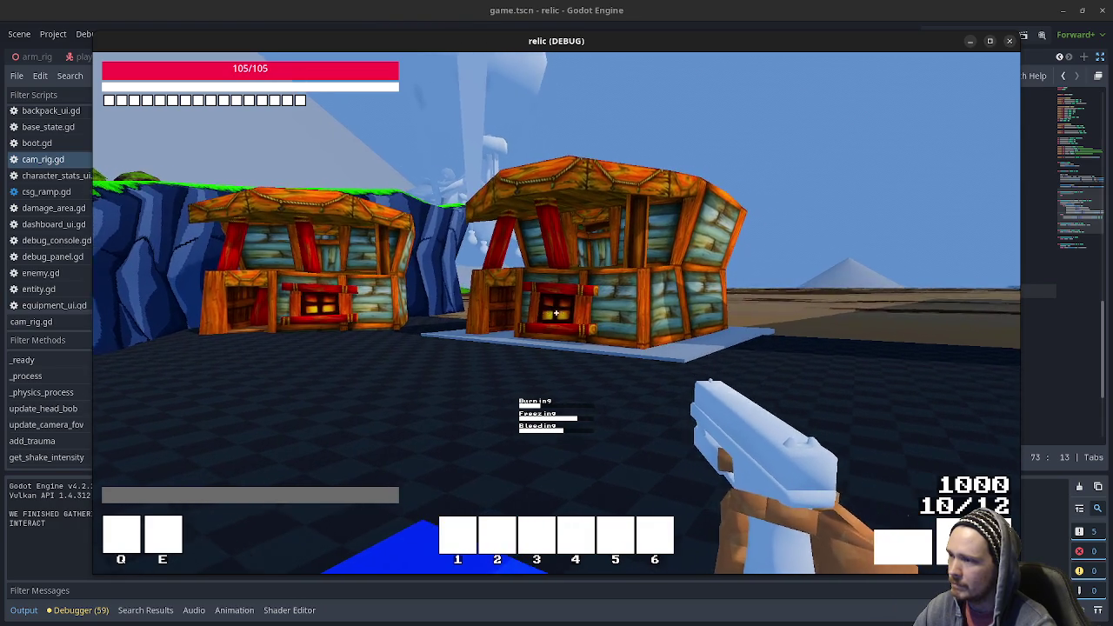
{"action": "mouse_move", "coordinate": [557, 313]}
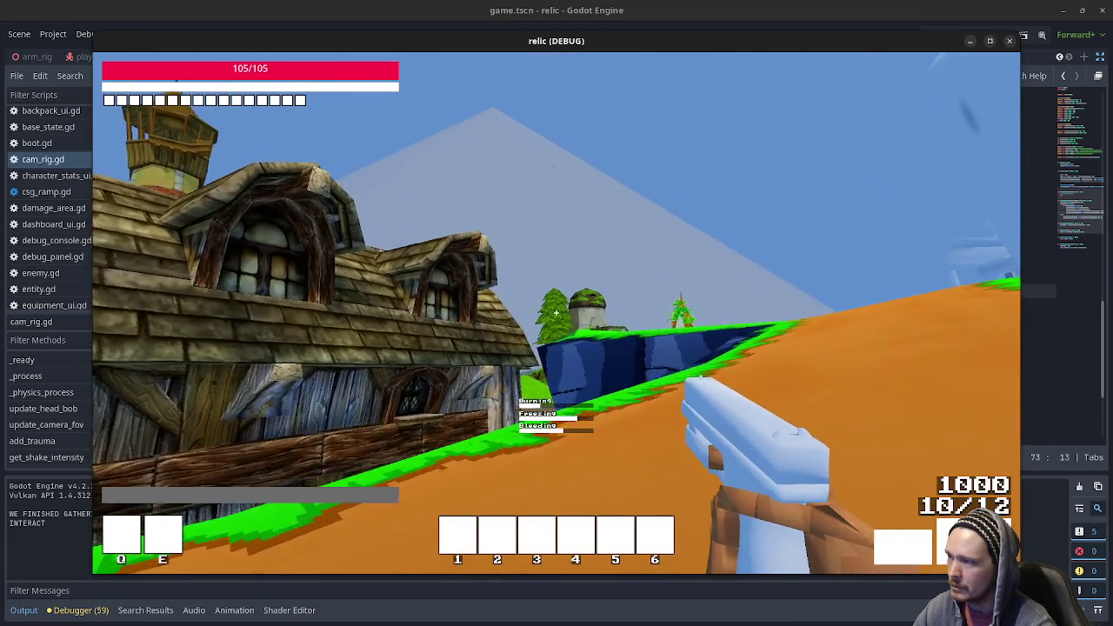
Step: Walk along the orange path, over the green hill and pale towers, toward the lighthouse
{"action": "key", "text": "shift+w"}
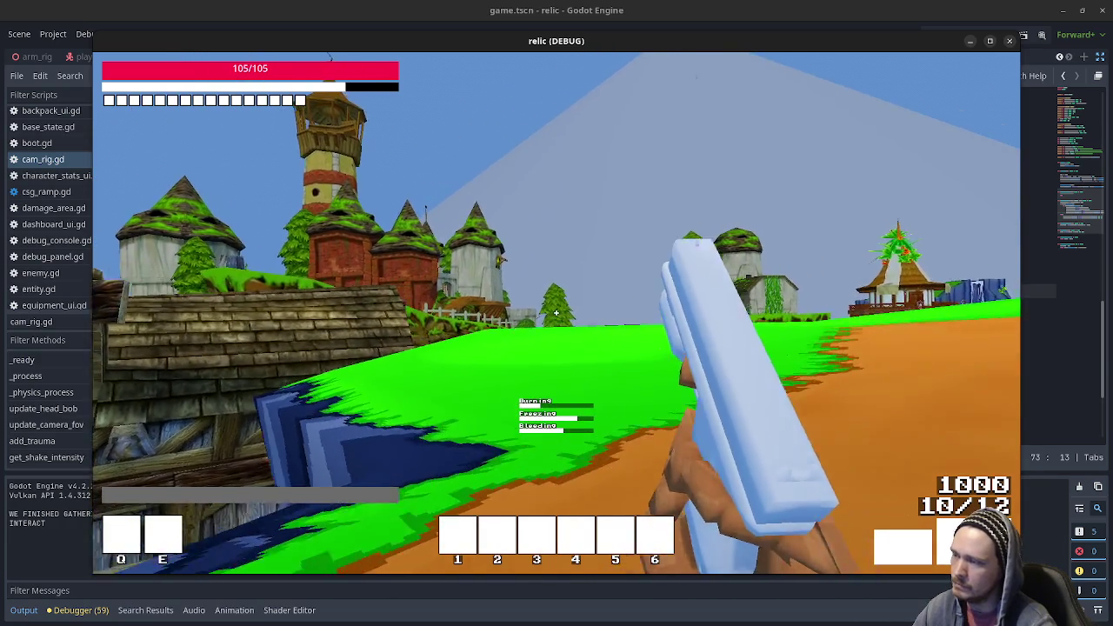
{"action": "key", "text": "shift+w"}
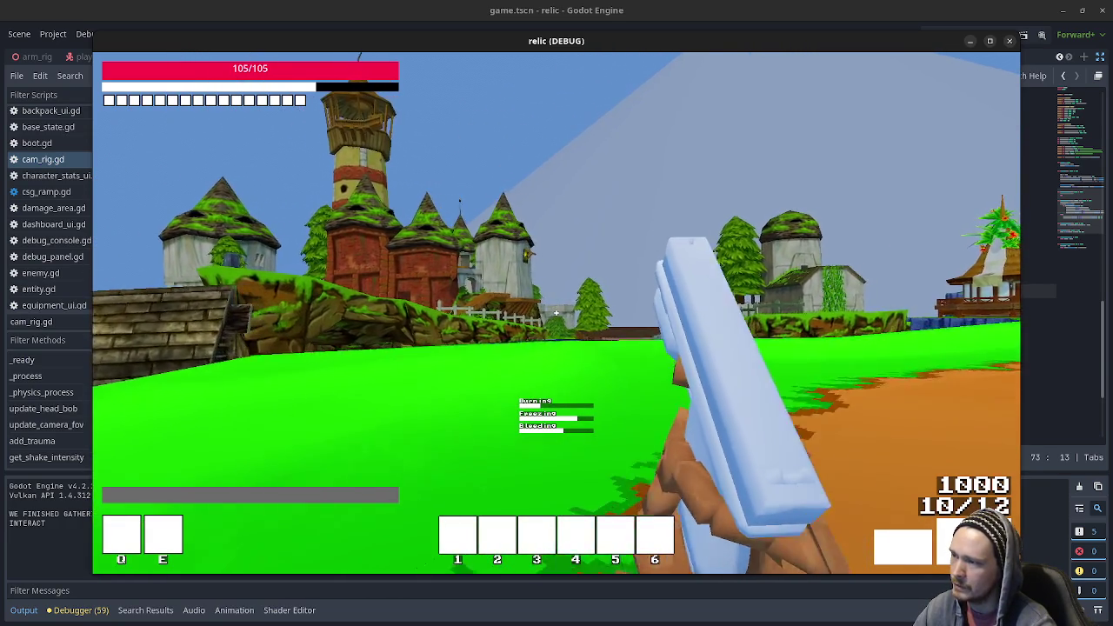
{"action": "key", "text": "shift+w"}
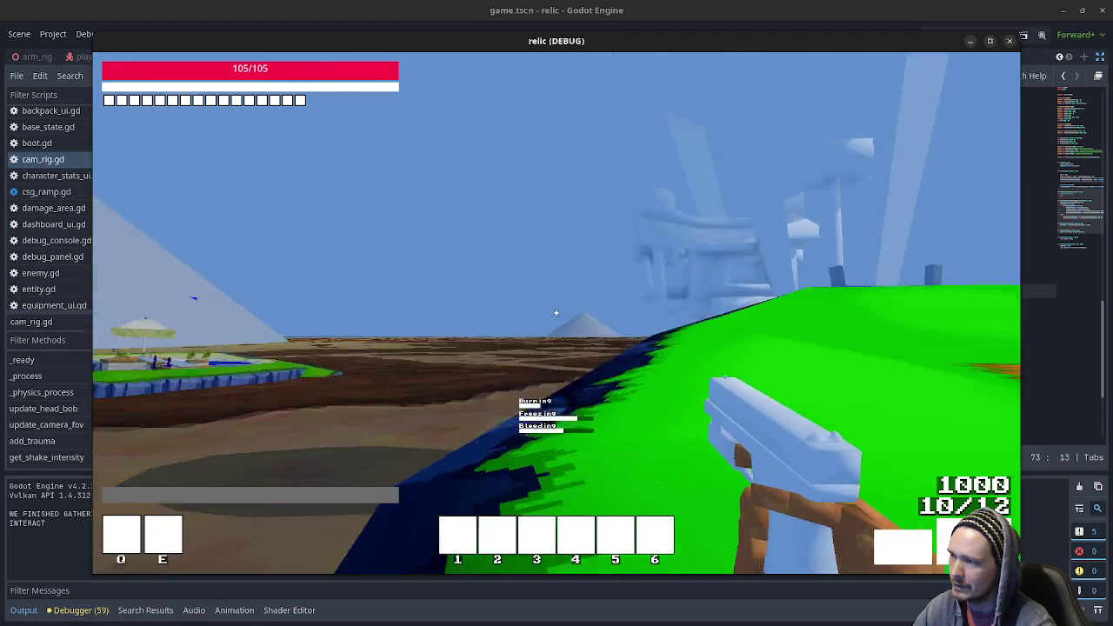
{"action": "key", "text": "shift+w"}
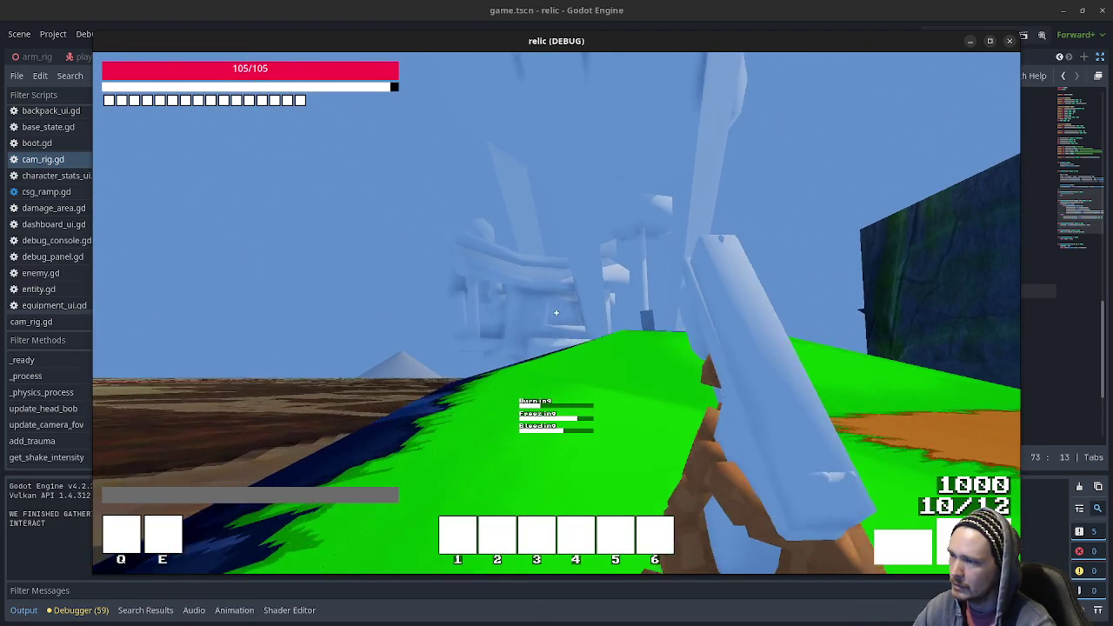
{"action": "key", "text": "shift+w"}
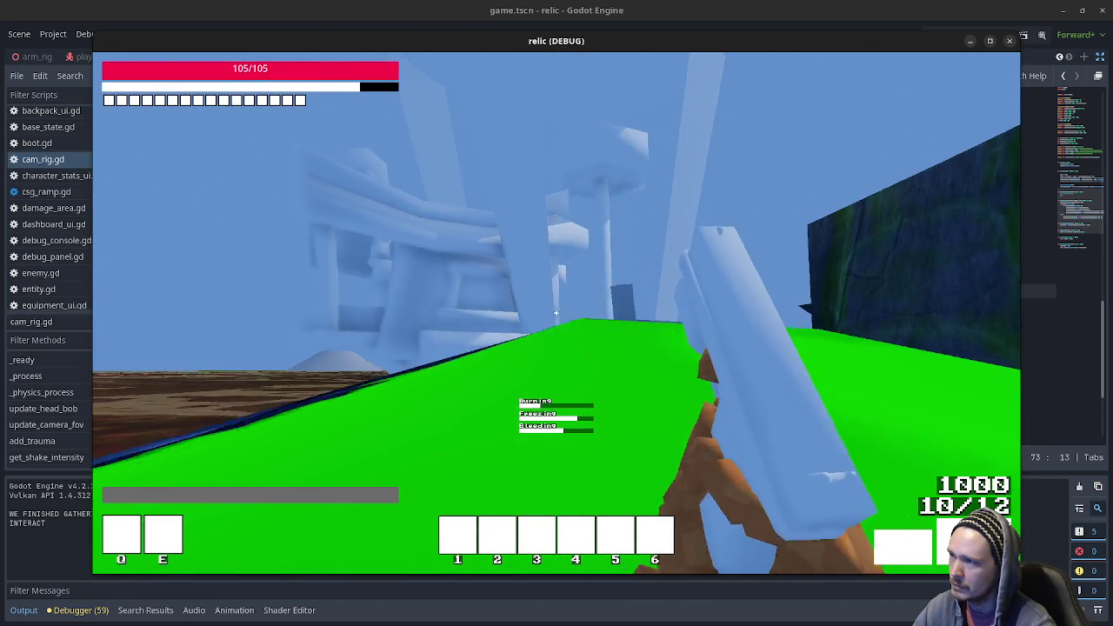
{"action": "key", "text": "shift+w"}
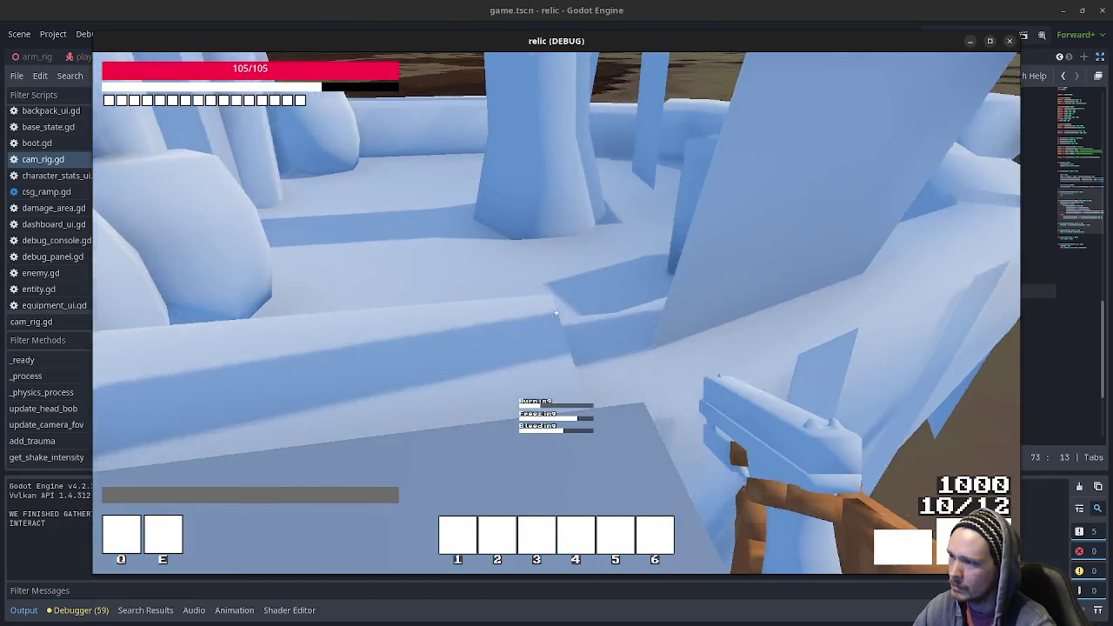
{"action": "key", "text": "shift+w"}
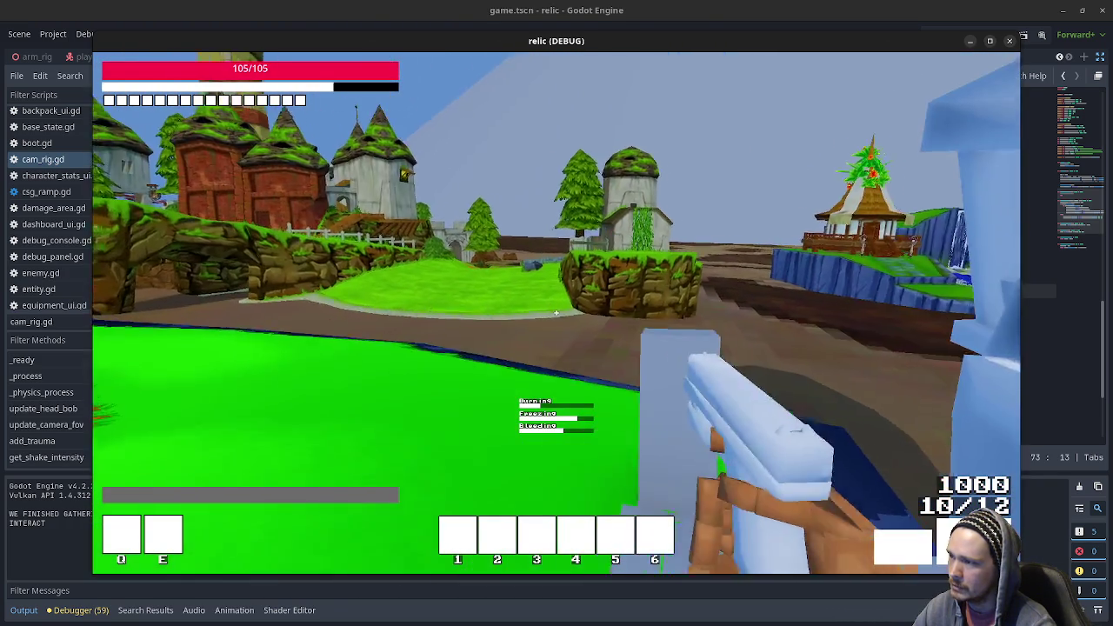
{"action": "key", "text": "shift+w"}
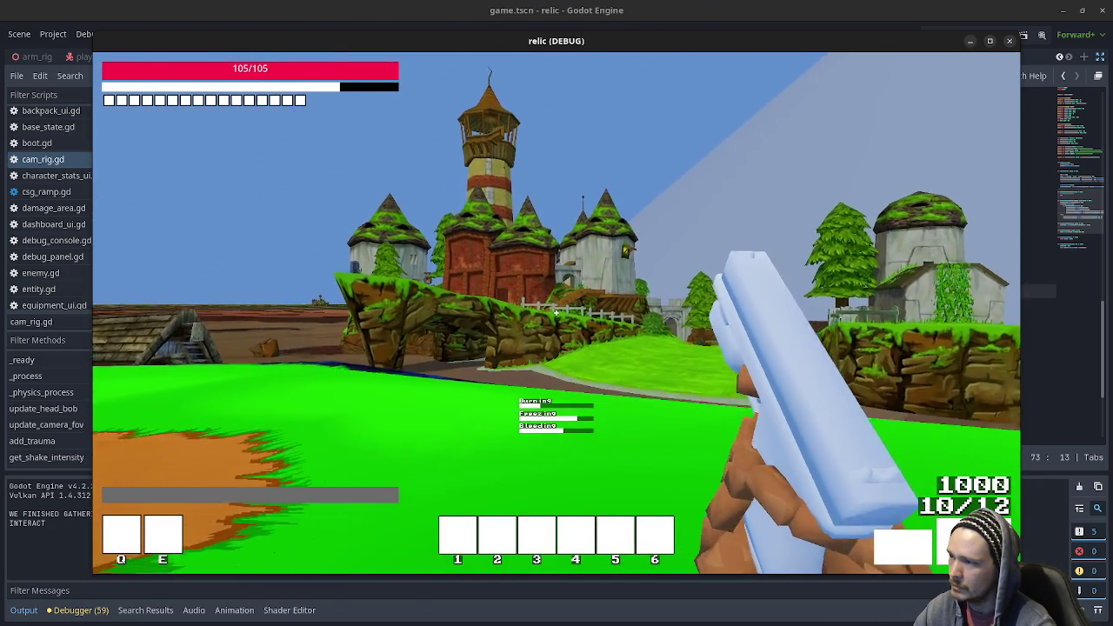
Step: Fire four shots at the lighthouse, then step back and strafe sideways
{"action": "left_click", "coordinate": [556, 312]}
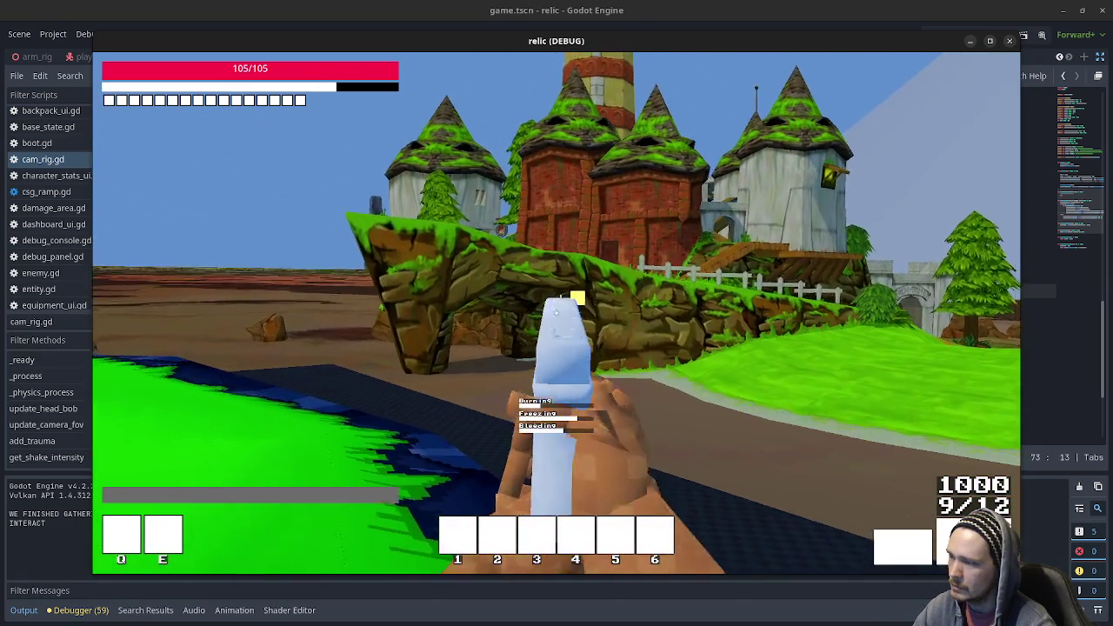
{"action": "left_click", "coordinate": [556, 313]}
{"action": "left_click", "coordinate": [556, 313]}
{"action": "left_click", "coordinate": [556, 313]}
{"action": "left_click", "coordinate": [556, 313]}
{"action": "key", "text": "s"}
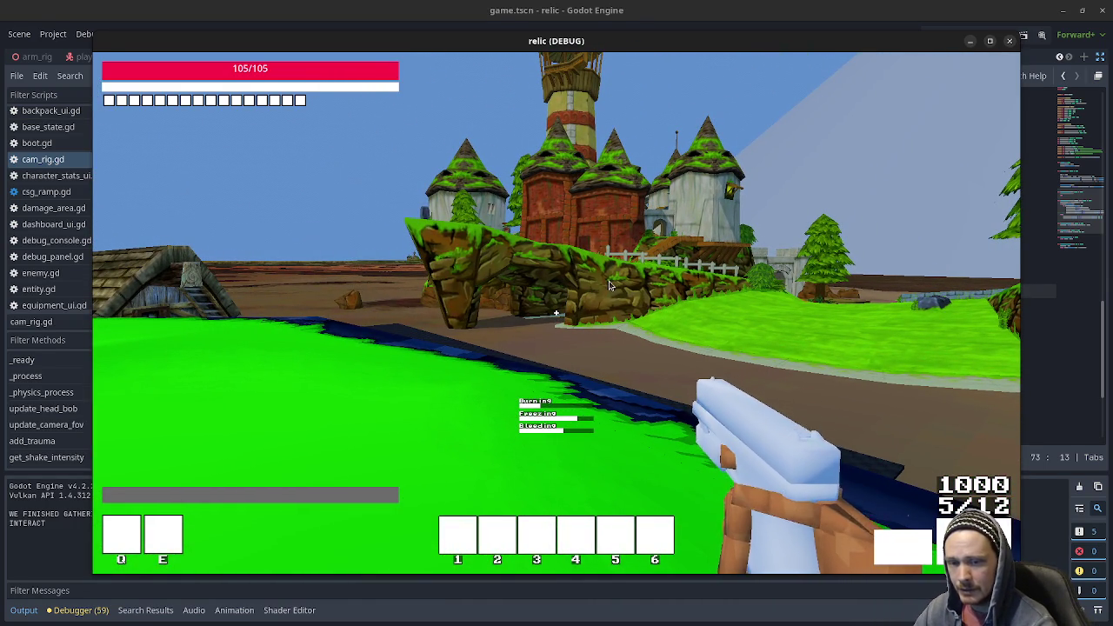
{"action": "key", "text": "d"}
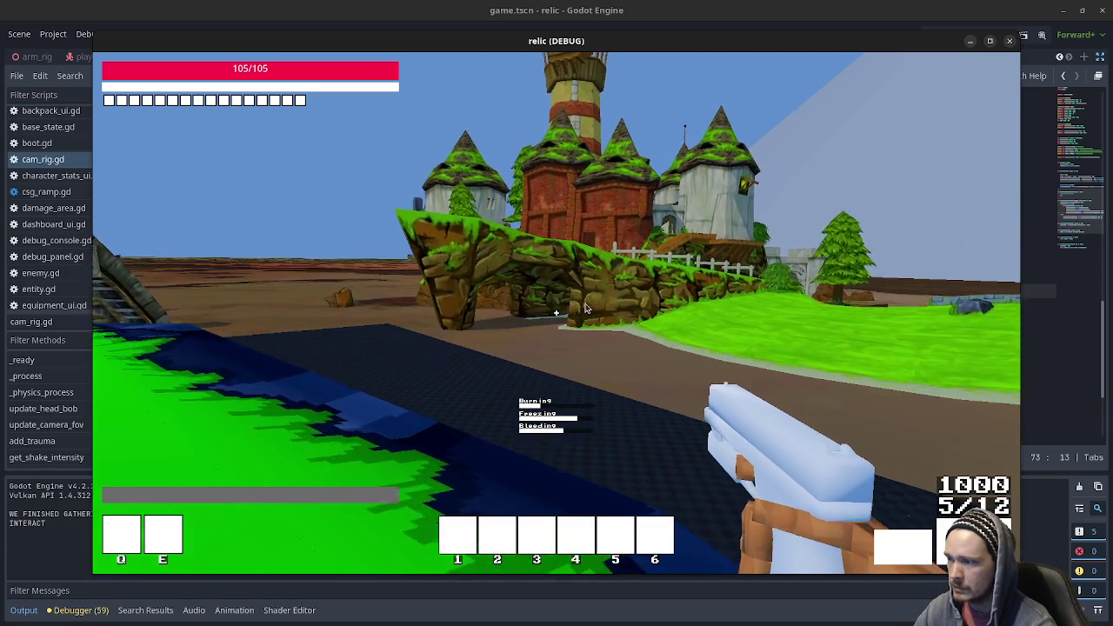
Step: Shoot at the rock arch until the pistol reads 0/12, then sprint toward the castle
{"action": "key", "text": "Tab"}
{"action": "key", "text": "w"}
{"action": "left_click", "coordinate": [555, 313]}
{"action": "left_click", "coordinate": [555, 313]}
{"action": "left_click", "coordinate": [555, 313]}
{"action": "left_click", "coordinate": [556, 313]}
{"action": "left_click", "coordinate": [556, 313]}
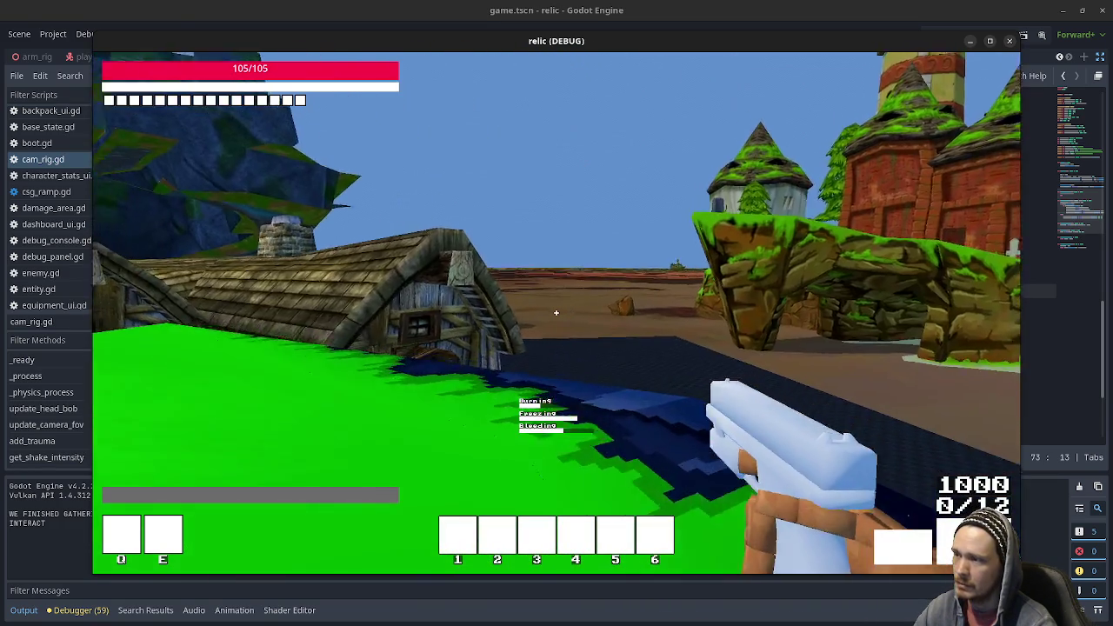
{"action": "key", "text": "w"}
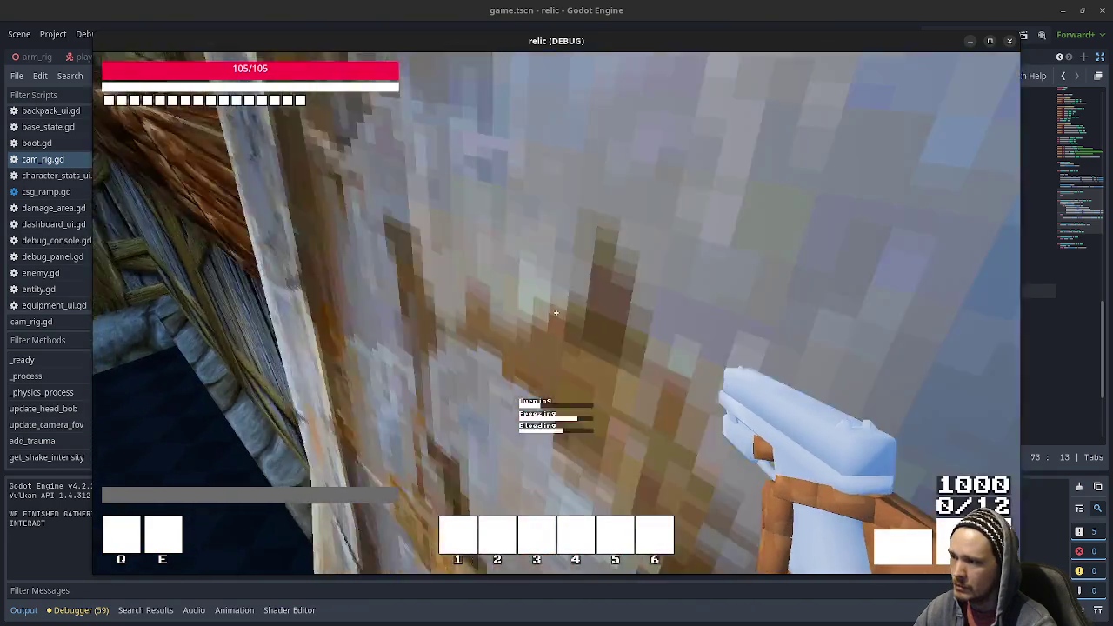
{"action": "key", "text": "shift"}
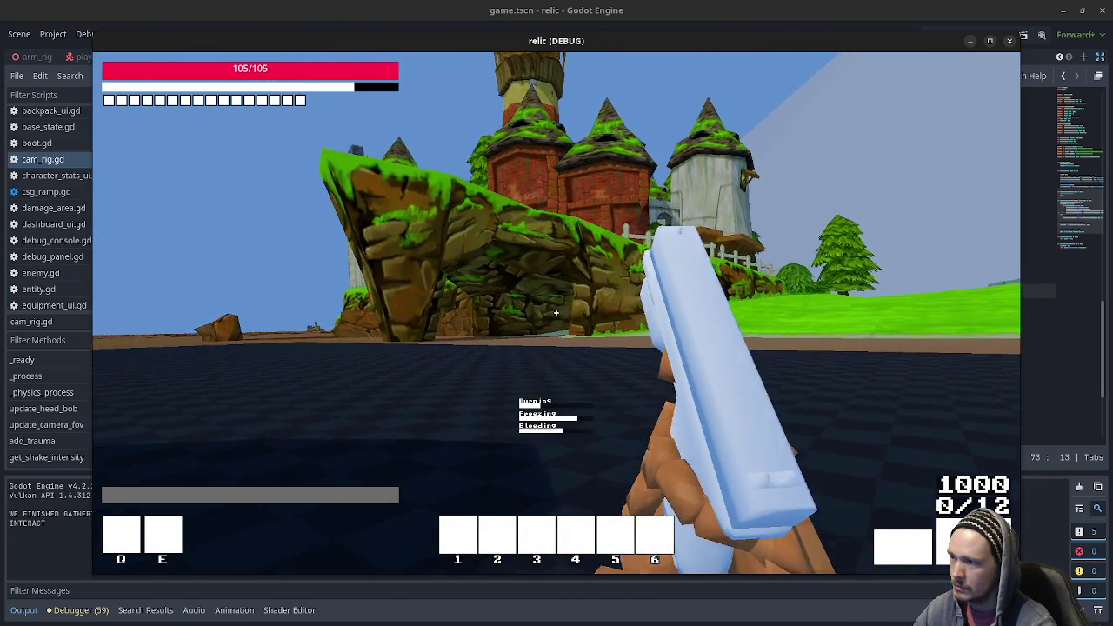
Step: Sprint across the grass field past the trees and stone gate toward the village
{"action": "key", "text": "w"}
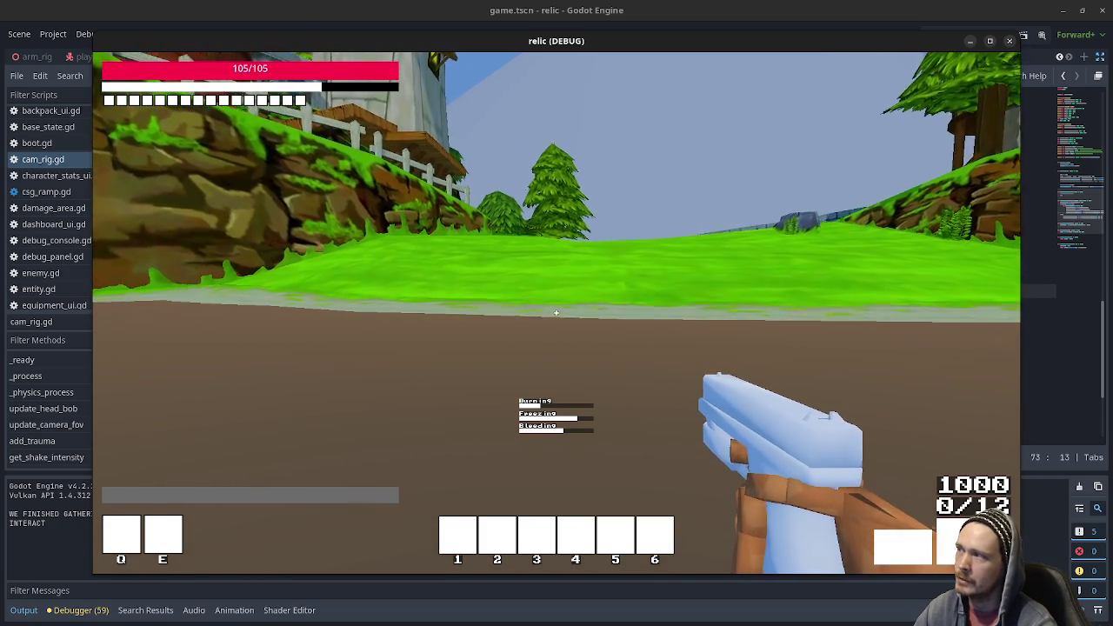
{"action": "key", "text": "w"}
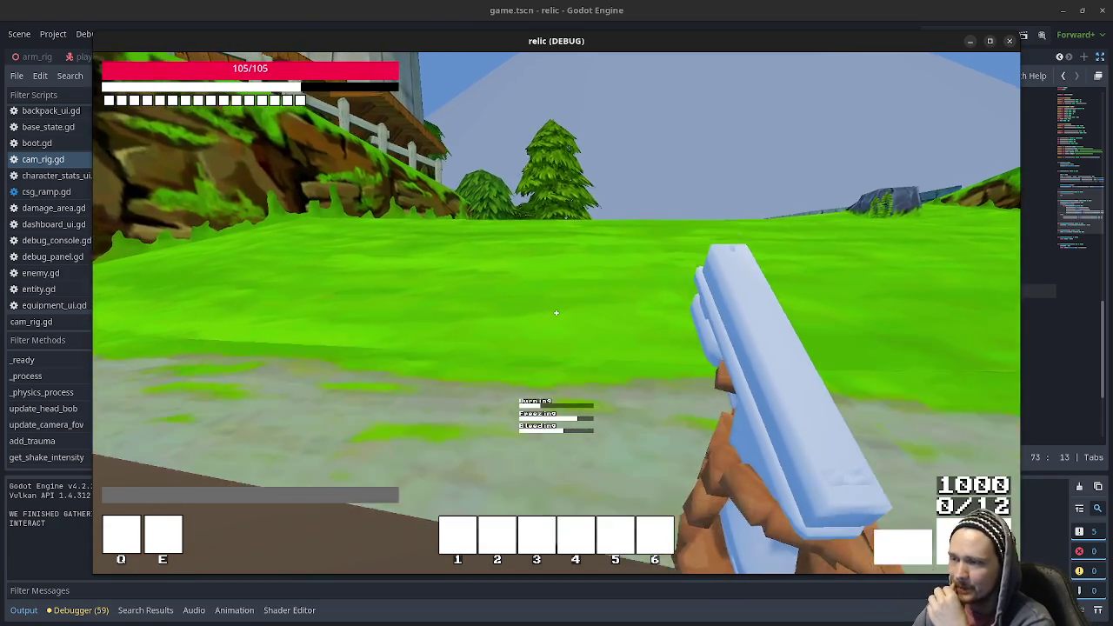
{"action": "key", "text": "w"}
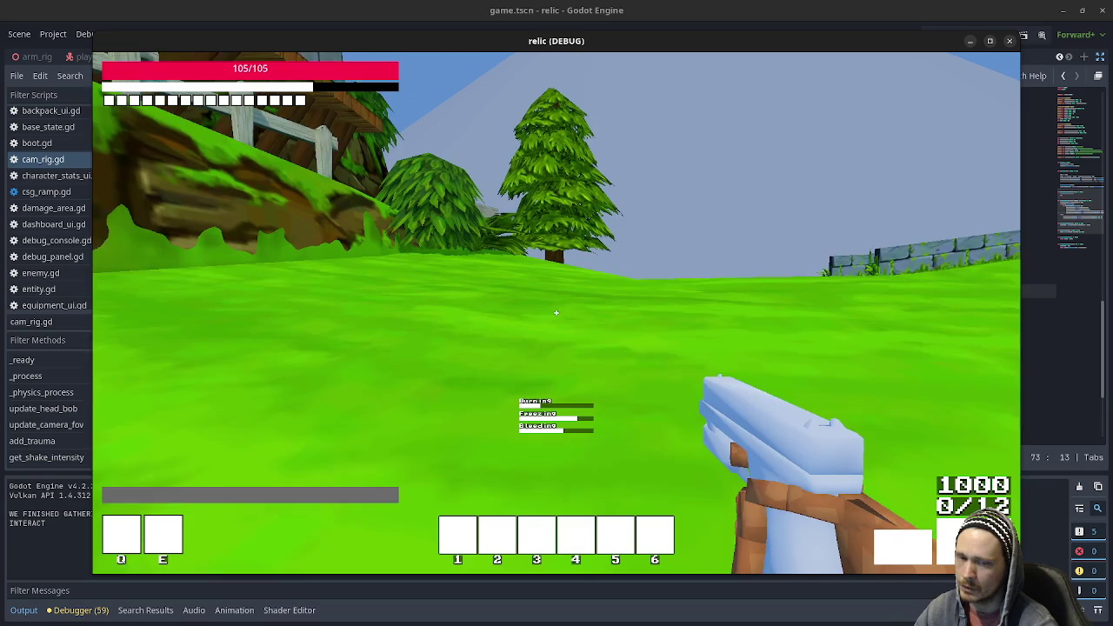
{"action": "key", "text": "w"}
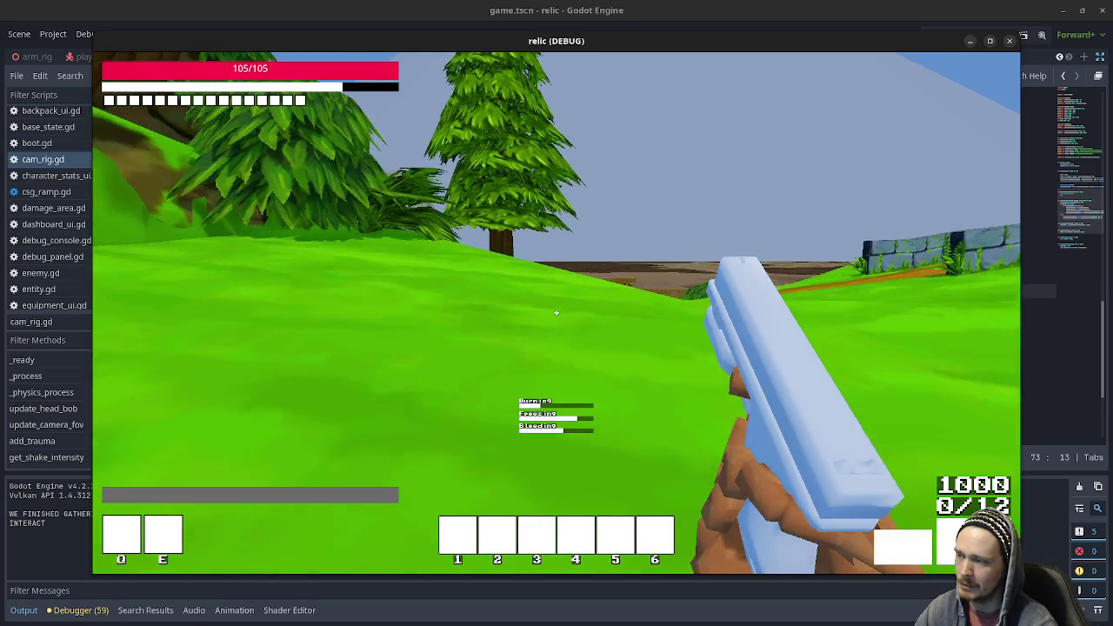
{"action": "key", "text": "shift+w"}
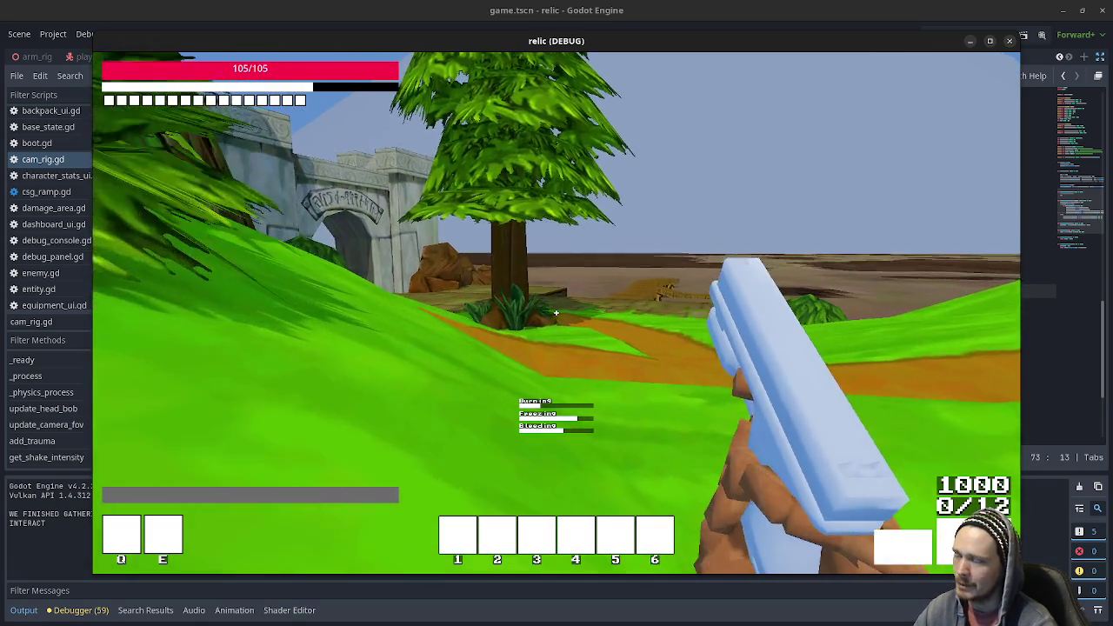
{"action": "key", "text": "shift+w"}
{"action": "key", "text": "shift+w"}
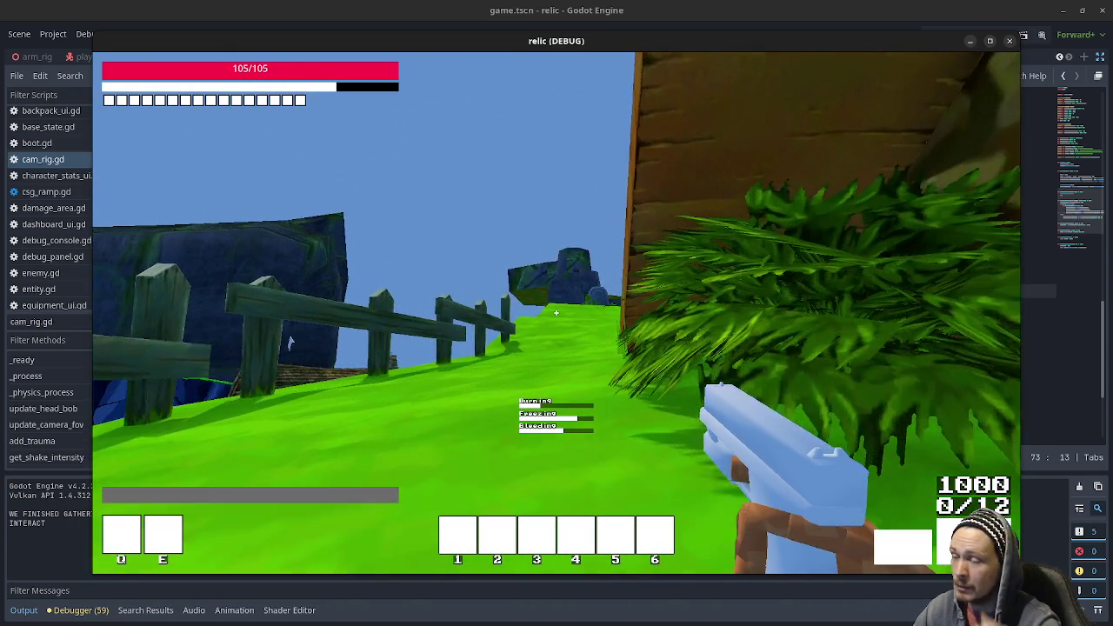
{"action": "key", "text": "w"}
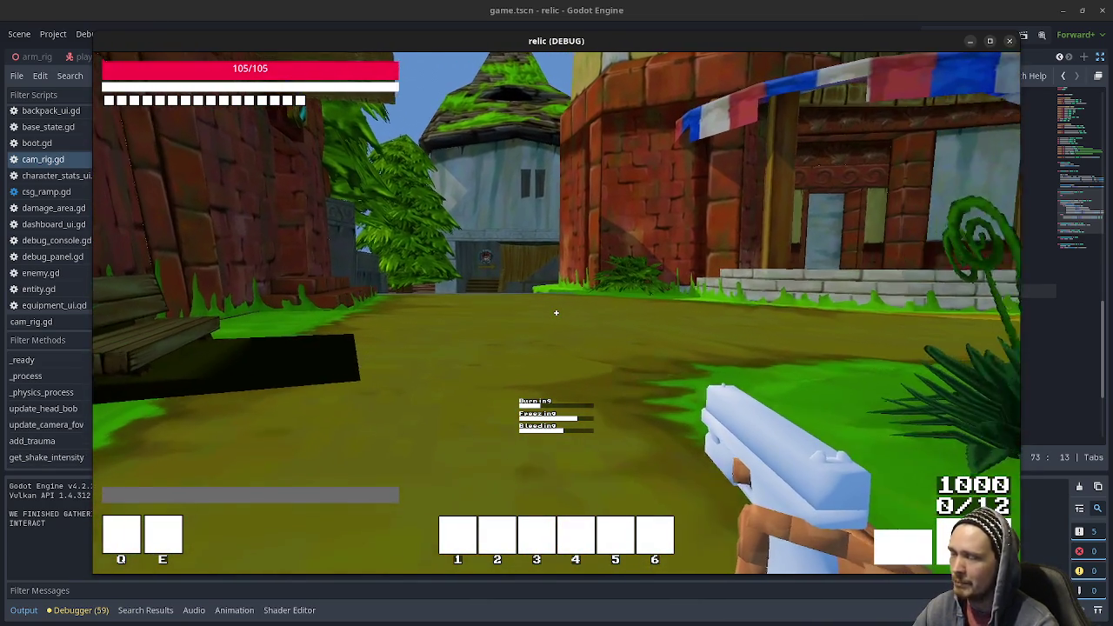
{"action": "key", "text": "shift+w"}
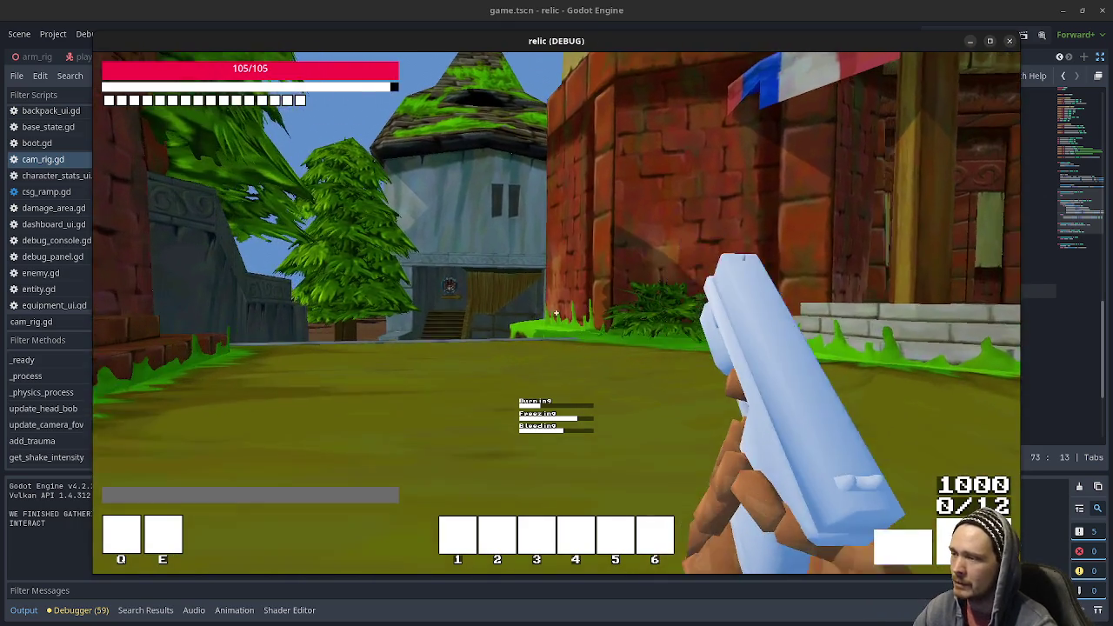
Step: Move onto the green ledge by the wall and climb the ladder
{"action": "key", "text": "w"}
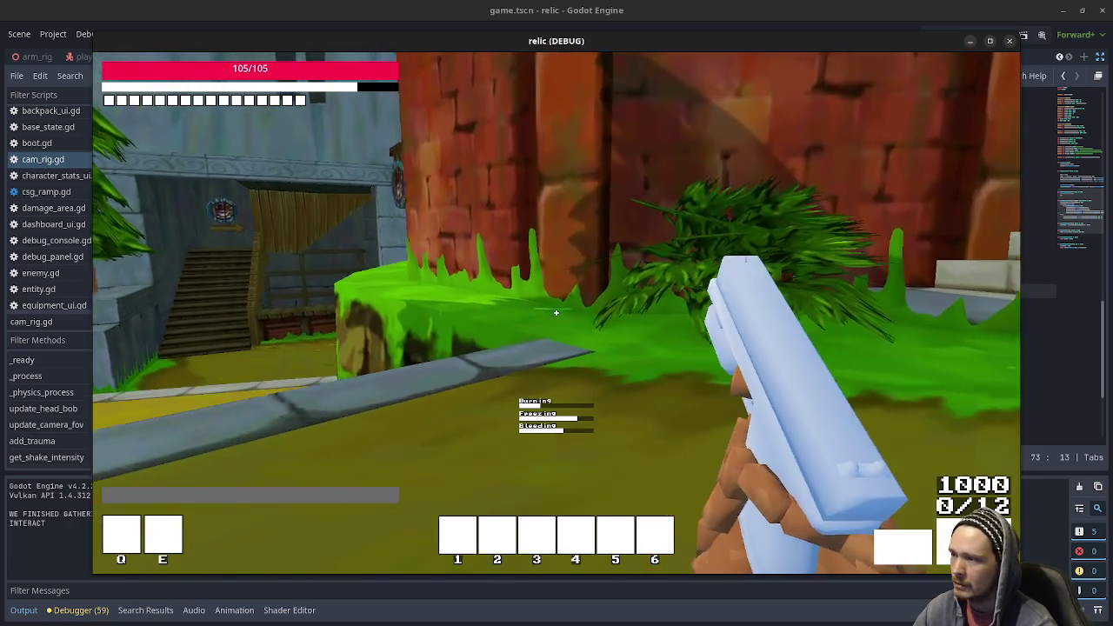
{"action": "key", "text": "w"}
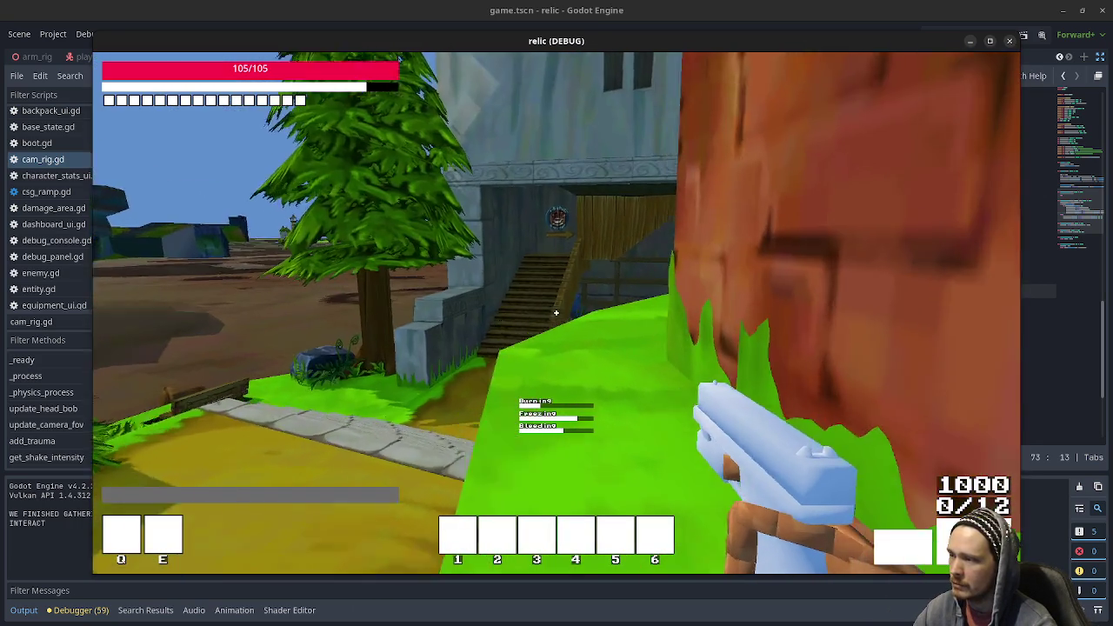
{"action": "key", "text": "w"}
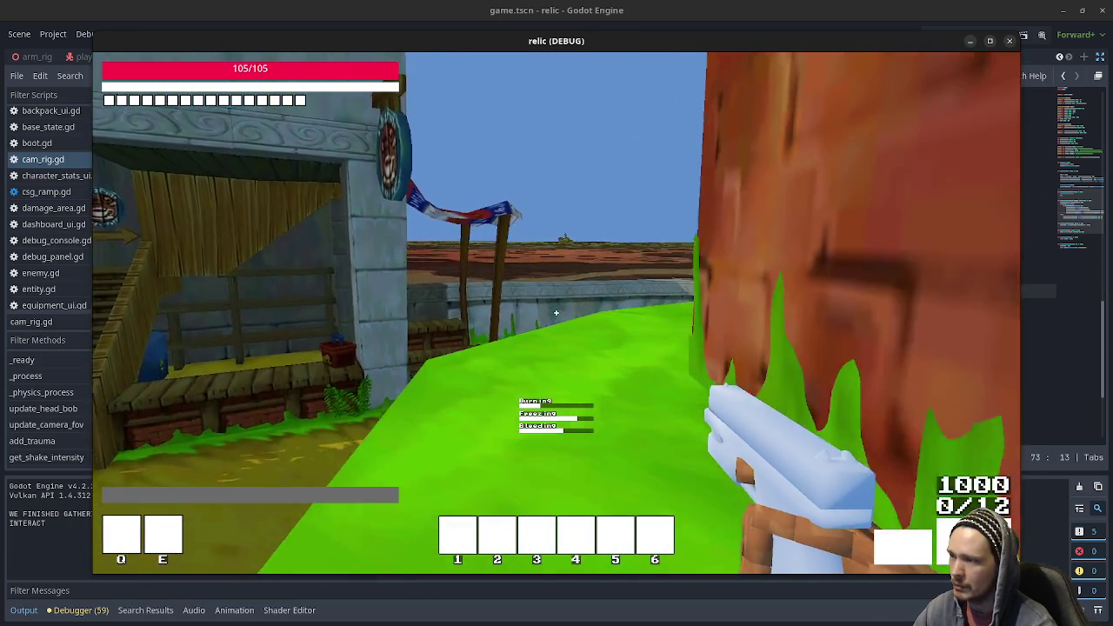
{"action": "key", "text": "w"}
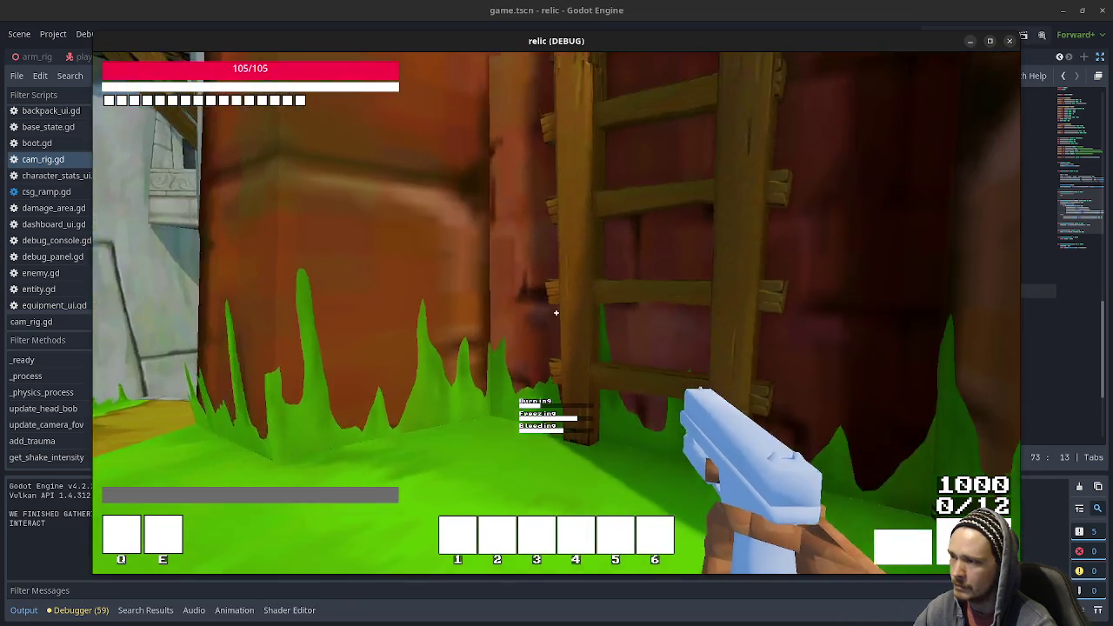
{"action": "key", "text": "w"}
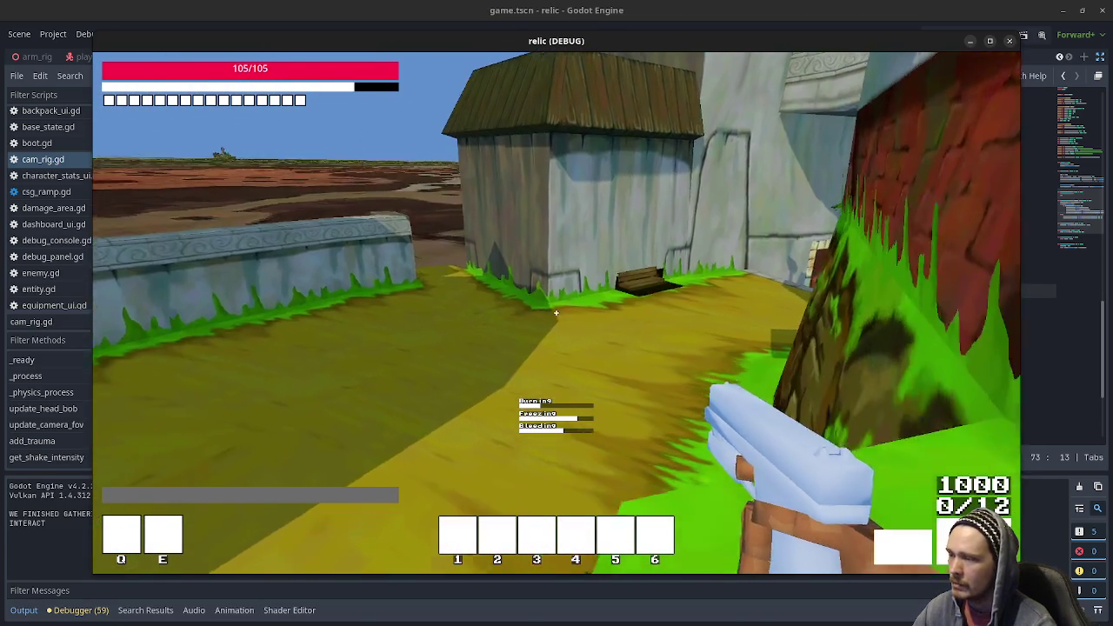
Step: Walk past the ferns and down the stone stairs, then sprint back to the house
{"action": "key", "text": "w"}
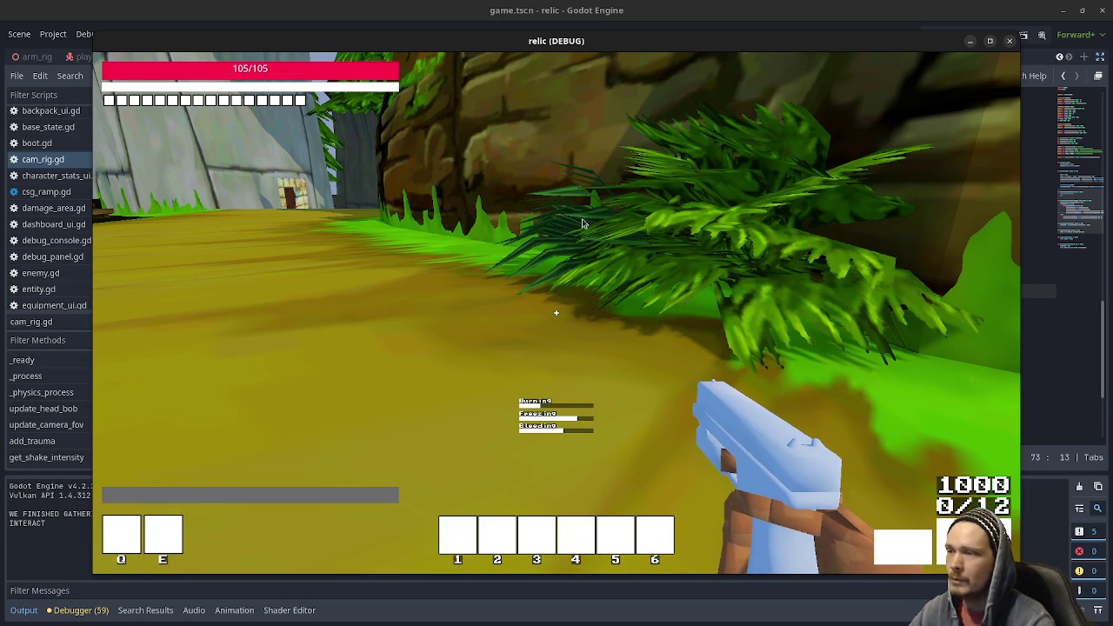
{"action": "key", "text": "w"}
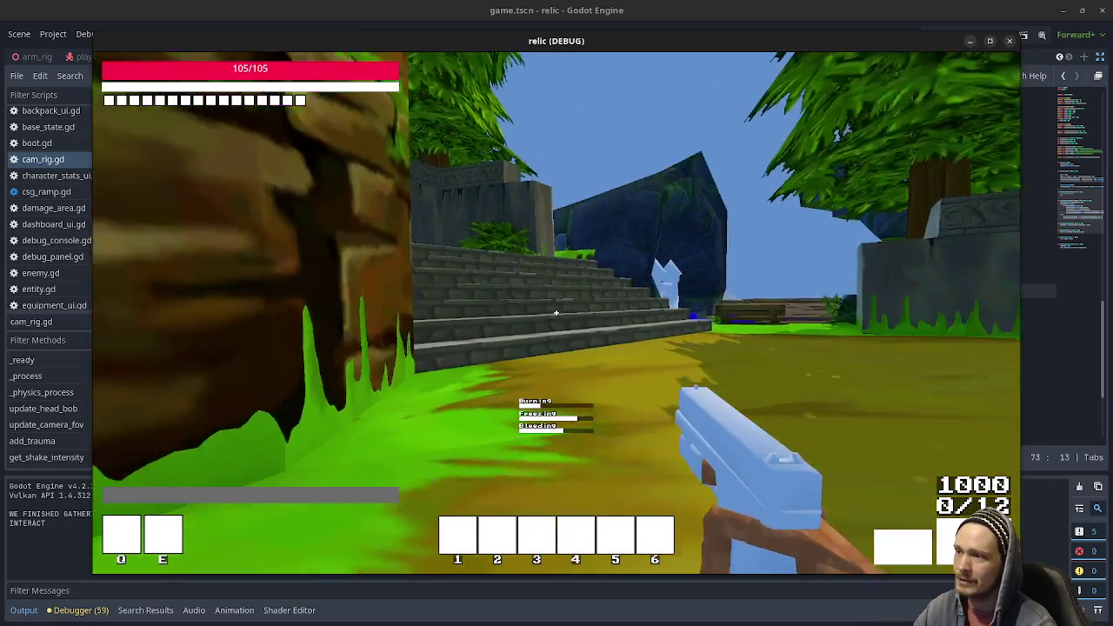
{"action": "key", "text": "w"}
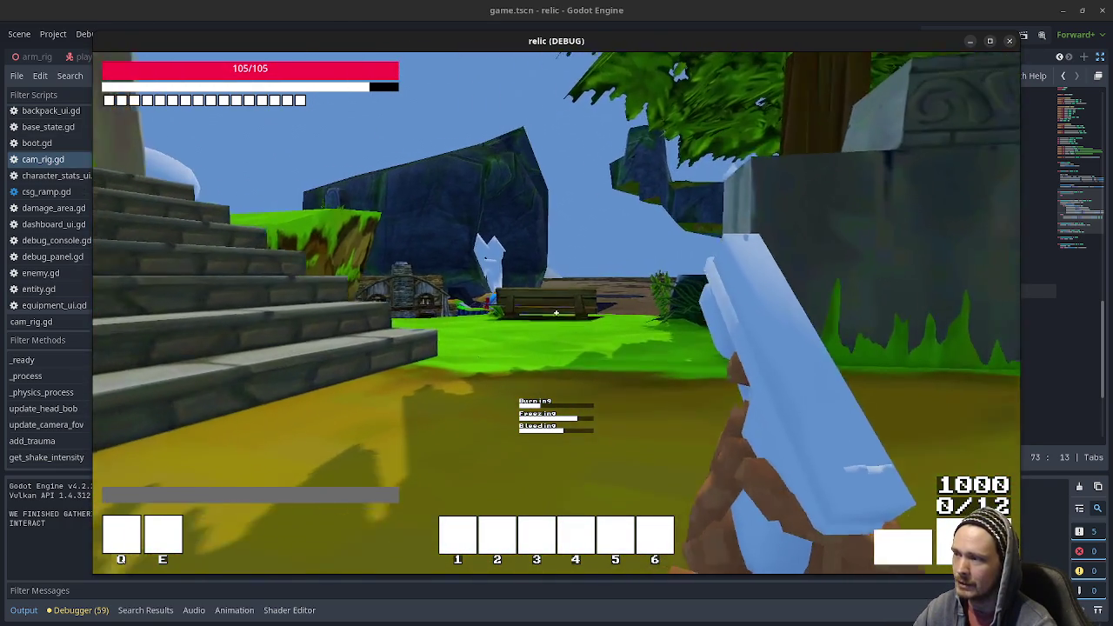
{"action": "key", "text": "w"}
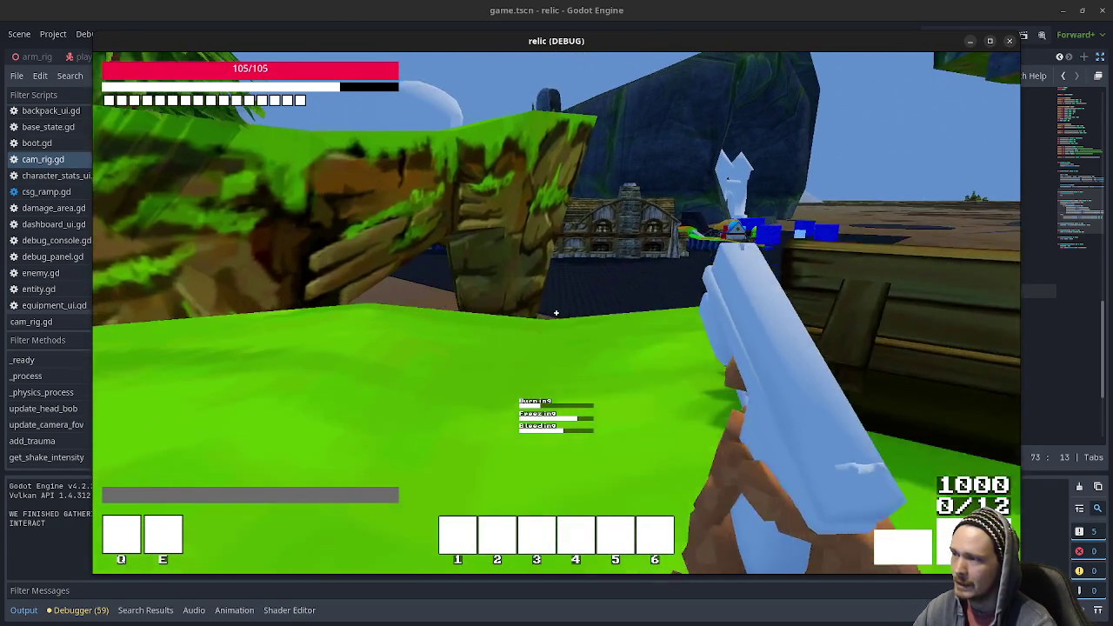
{"action": "key", "text": "w"}
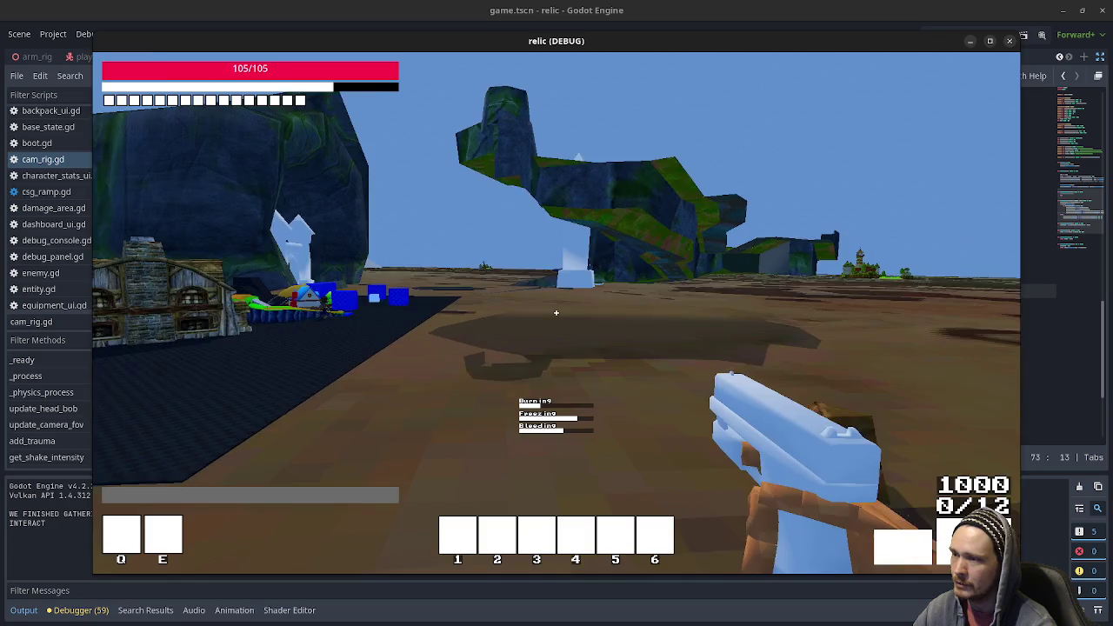
{"action": "key", "text": "w"}
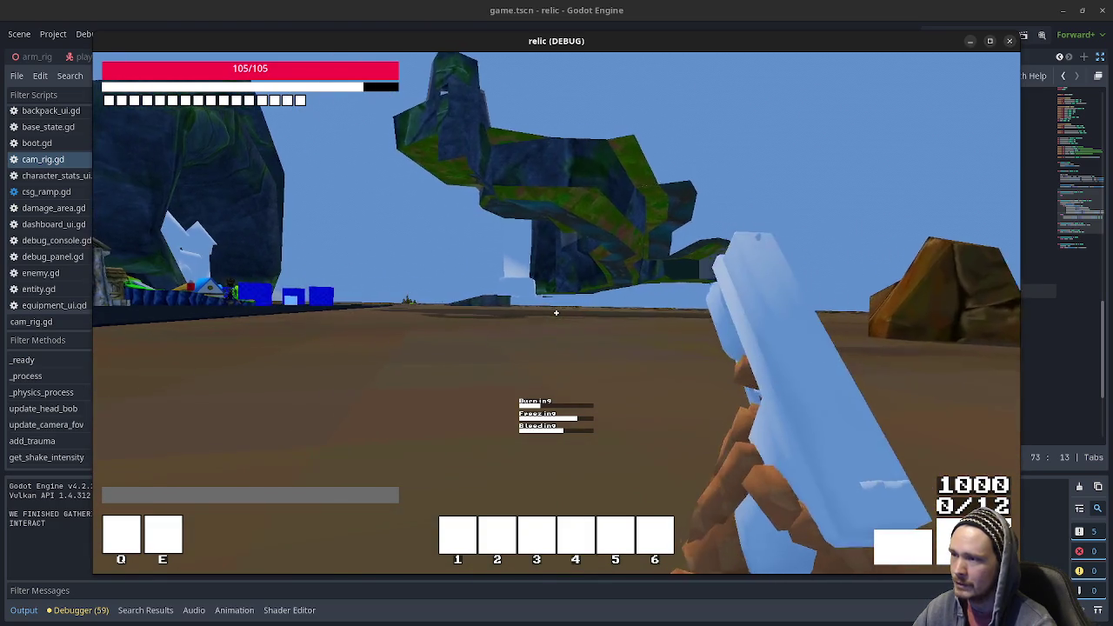
{"action": "key", "text": "shift+w"}
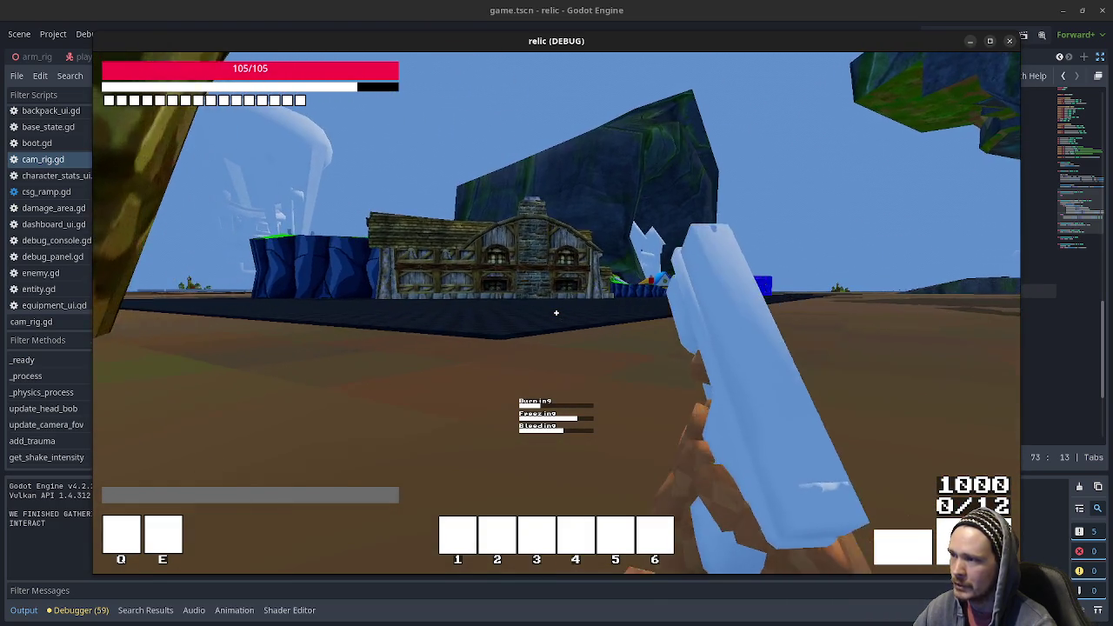
Step: Walk from the tree trunk past the timber house and enemy onto the grassy ledge
{"action": "key", "text": "w"}
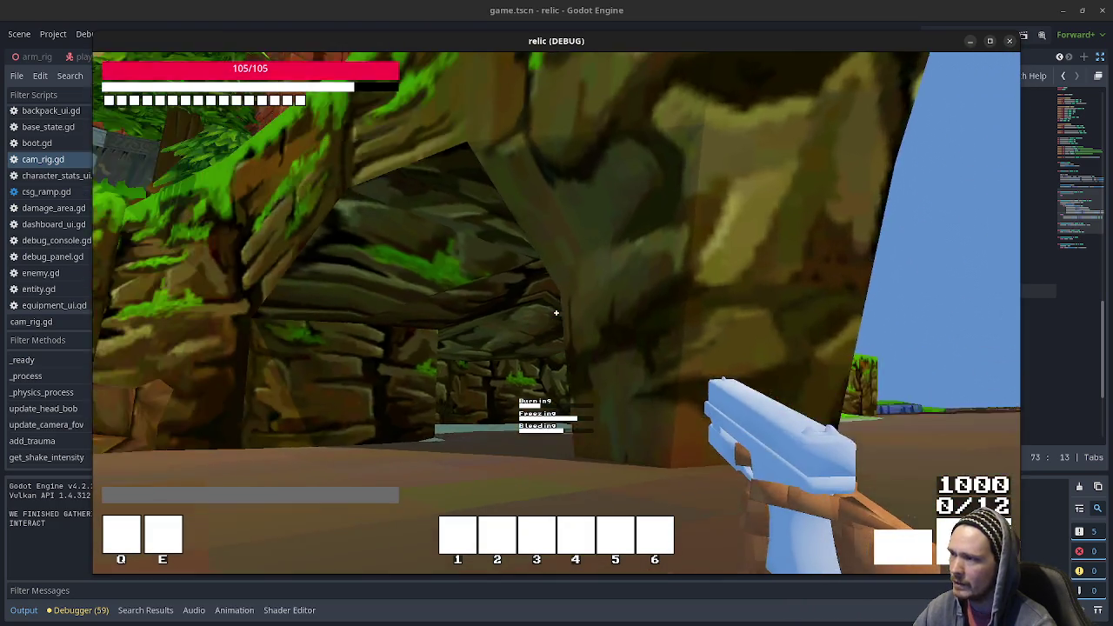
{"action": "key", "text": "s"}
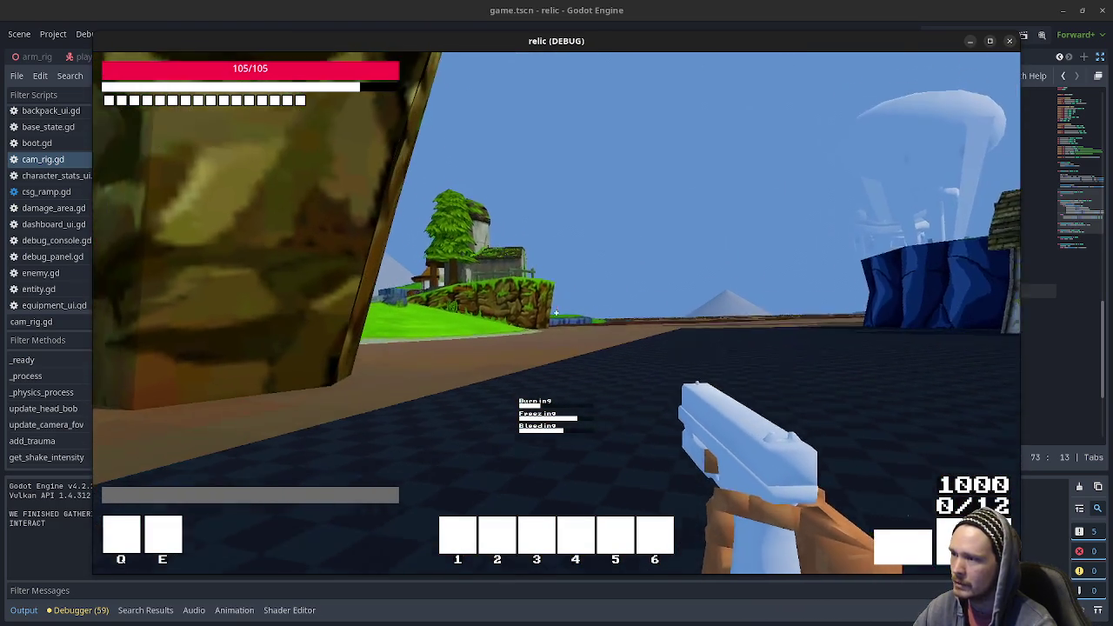
{"action": "mouse_move", "coordinate": [556, 312]}
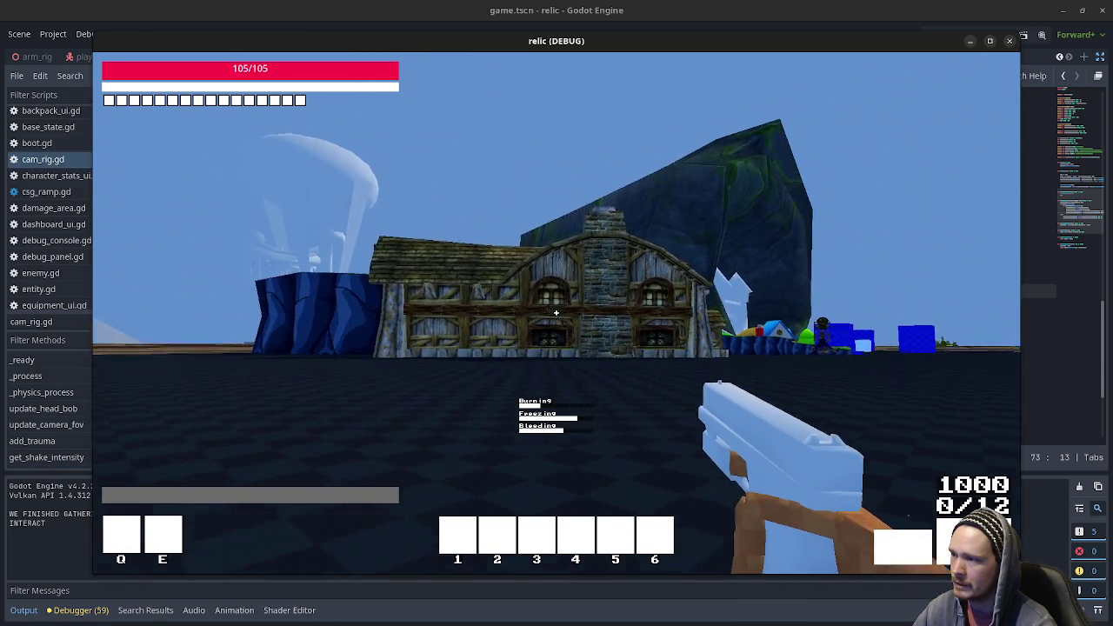
{"action": "key", "text": "w"}
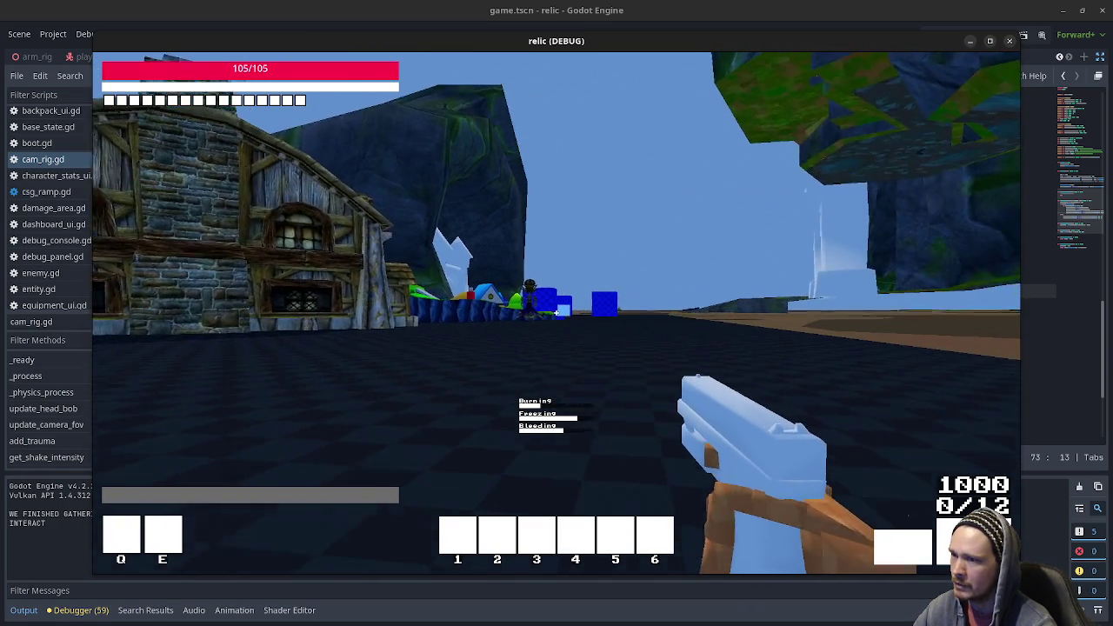
{"action": "key", "text": "d"}
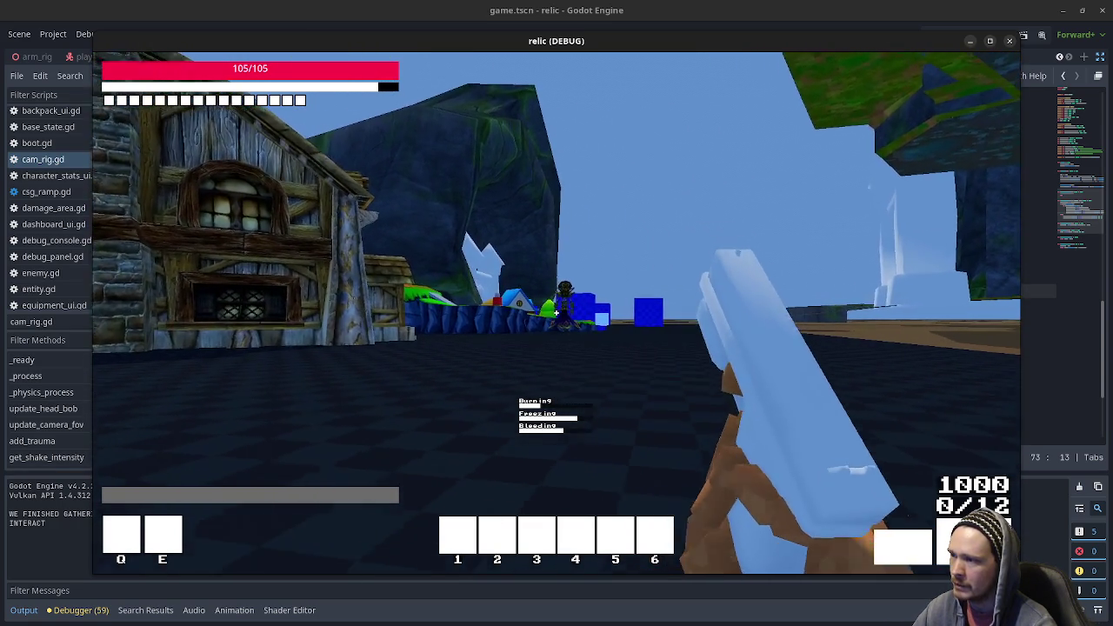
{"action": "key", "text": "d"}
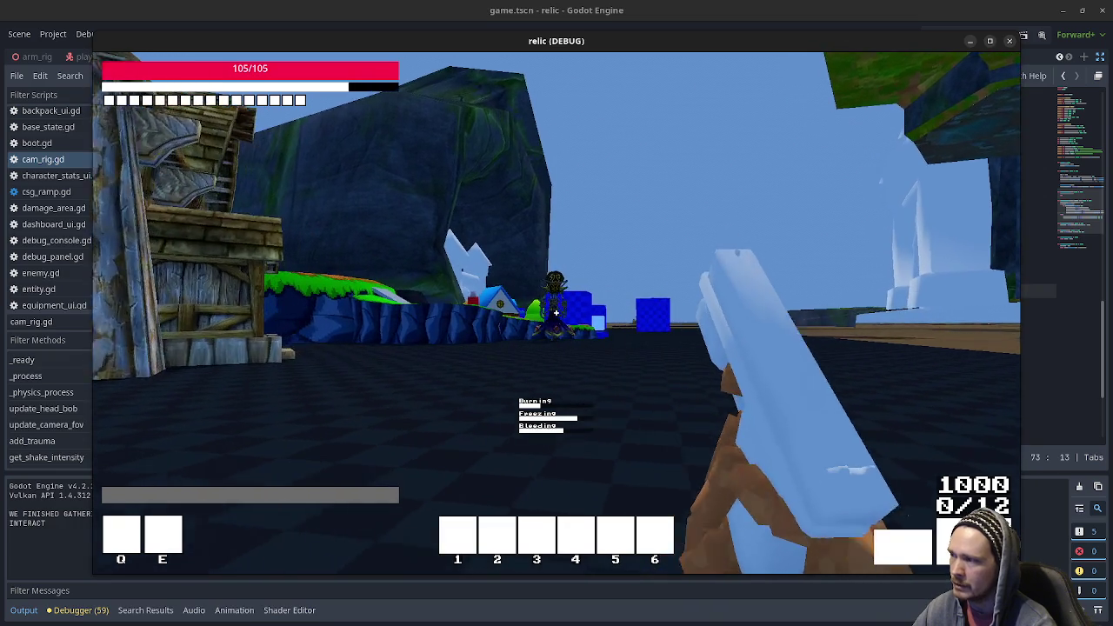
{"action": "key", "text": "w"}
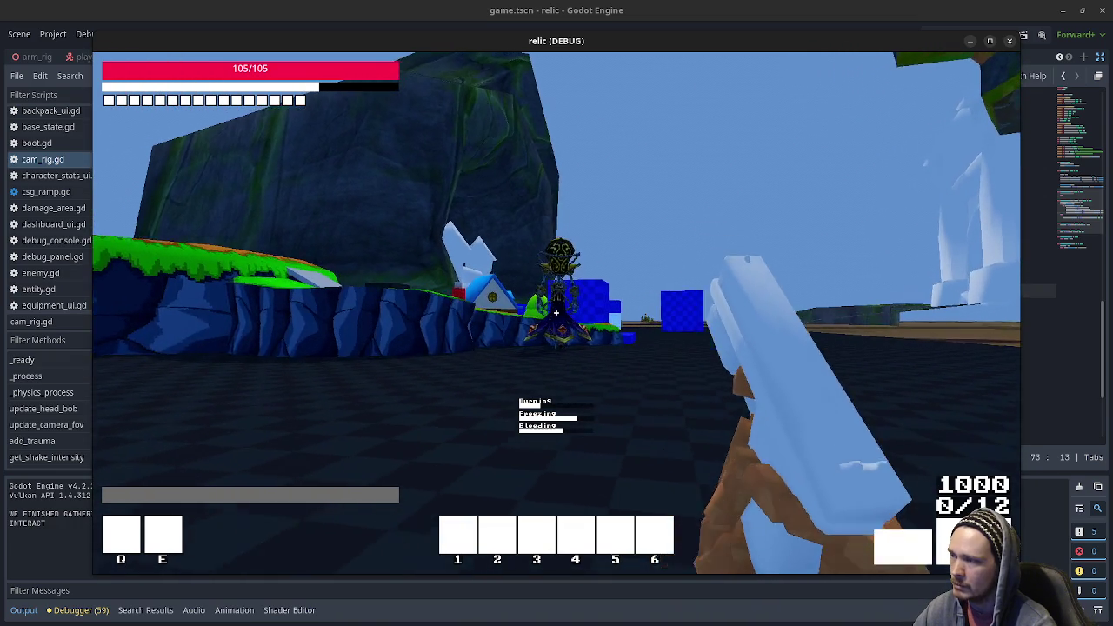
{"action": "key", "text": "w"}
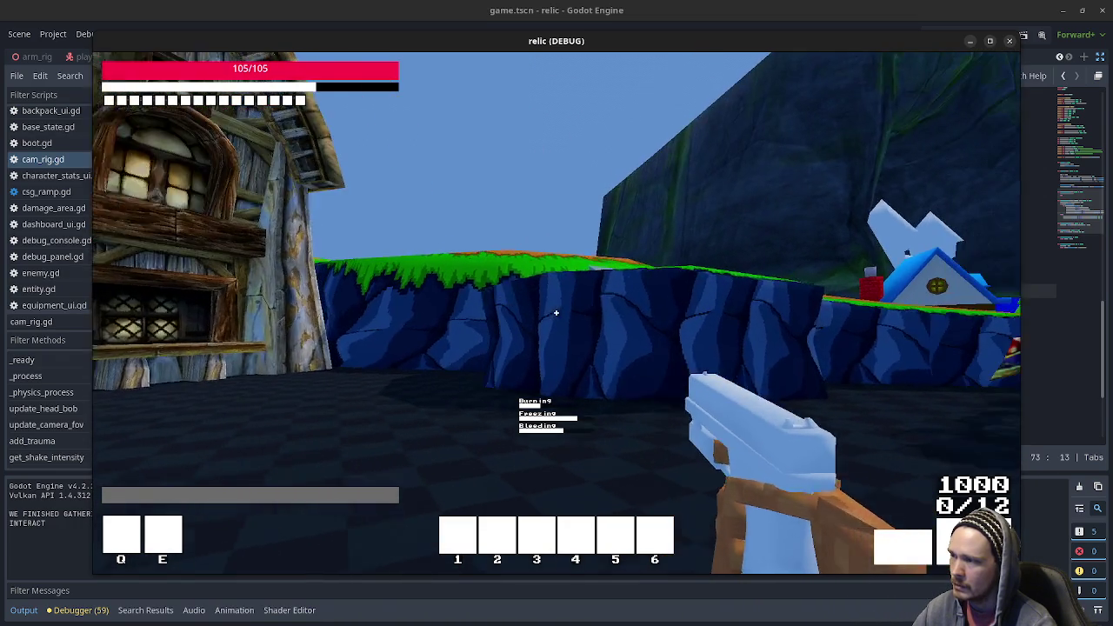
{"action": "key", "text": "w"}
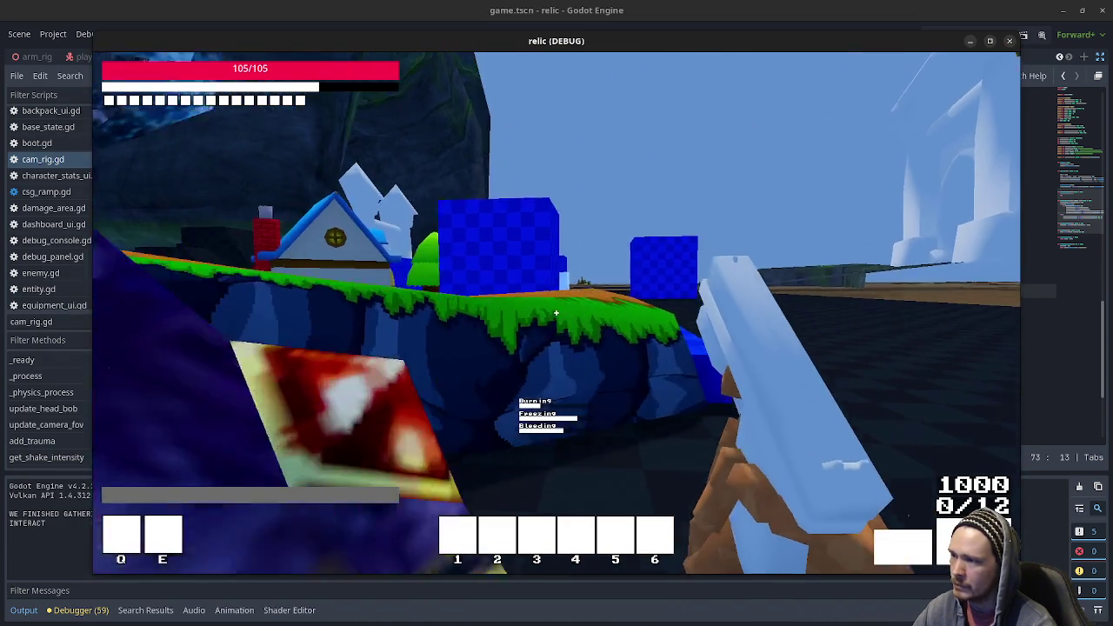
{"action": "key", "text": "w"}
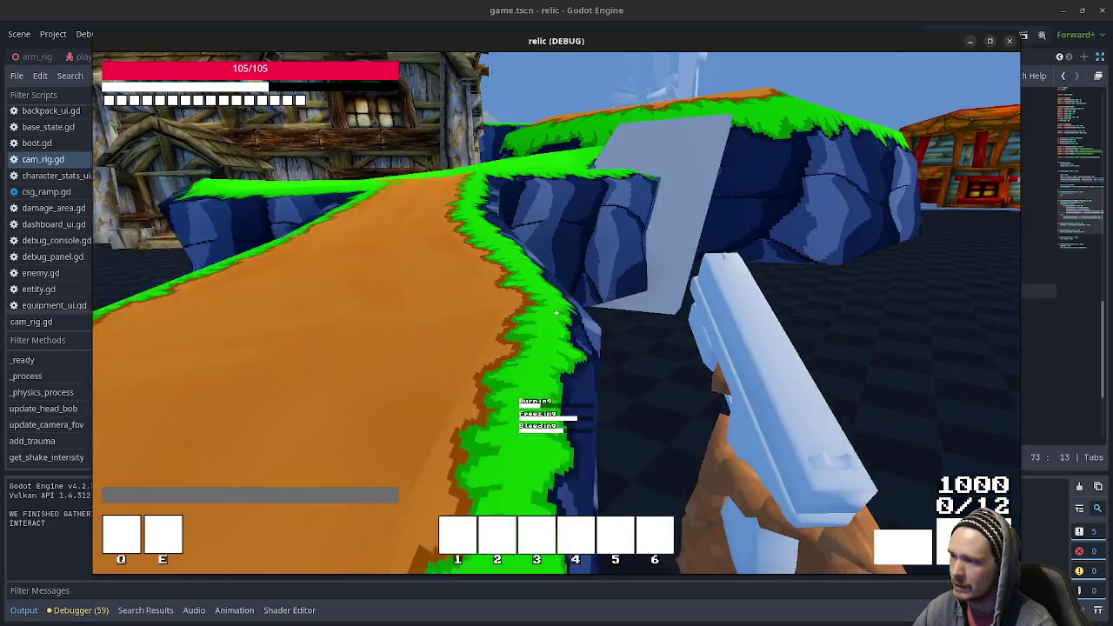
Step: Roam the orange slope, checkered floor and blue cubes, then stop the game
{"action": "key", "text": "s"}
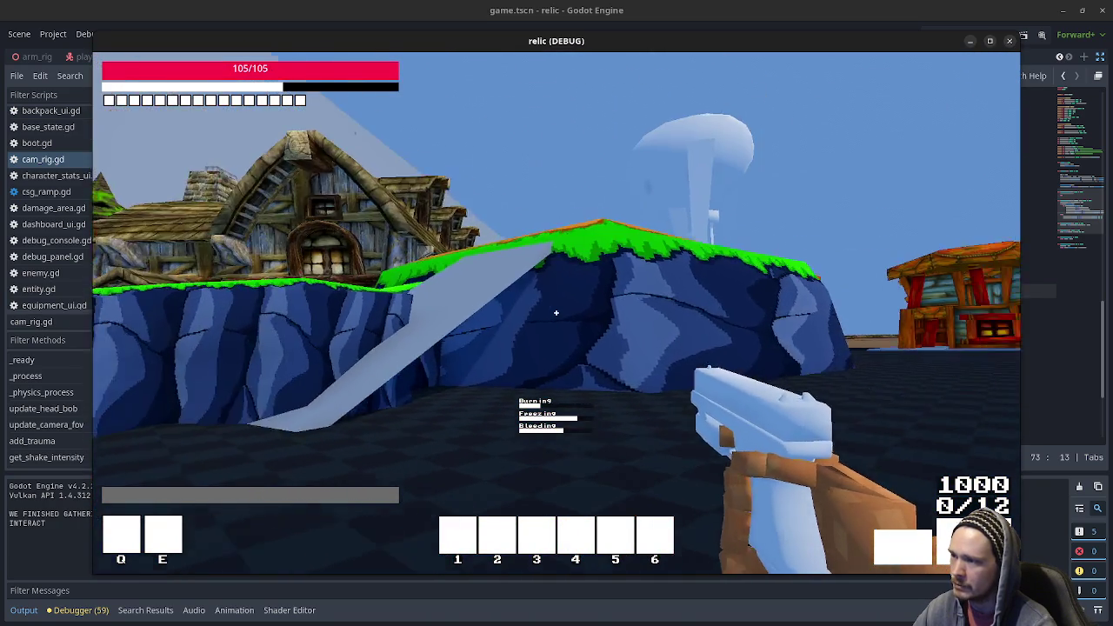
{"action": "key", "text": "w"}
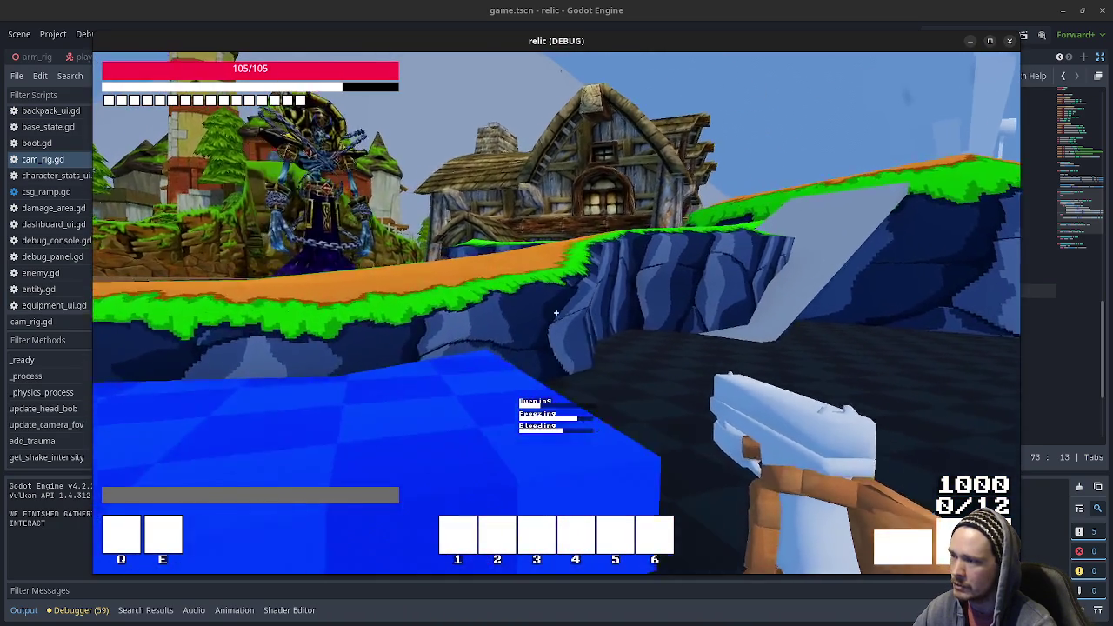
{"action": "key", "text": "w"}
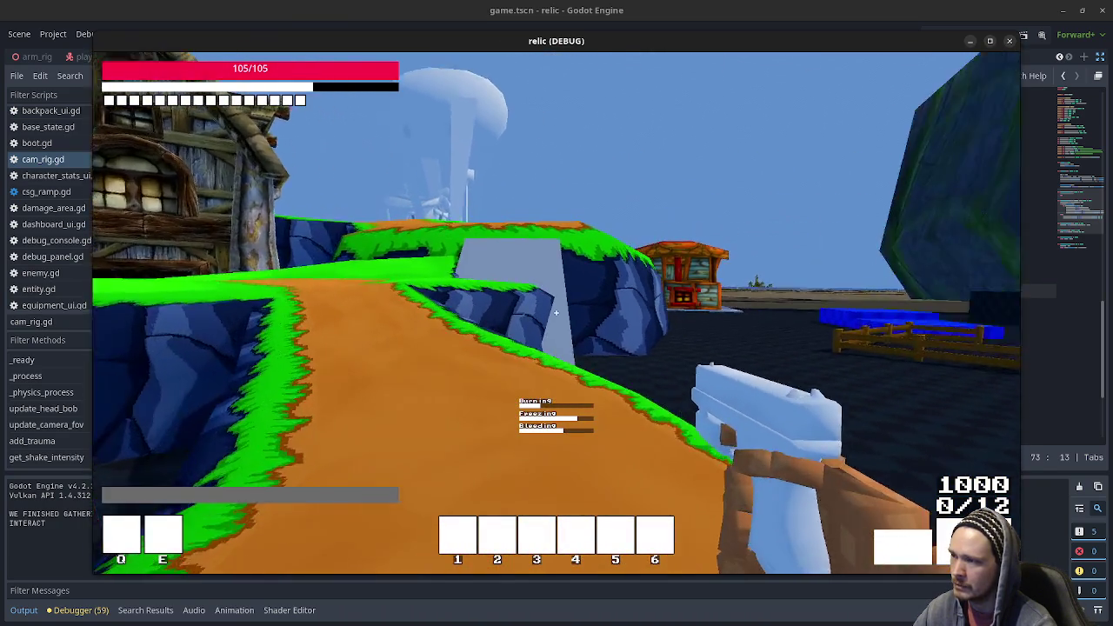
{"action": "key", "text": "w"}
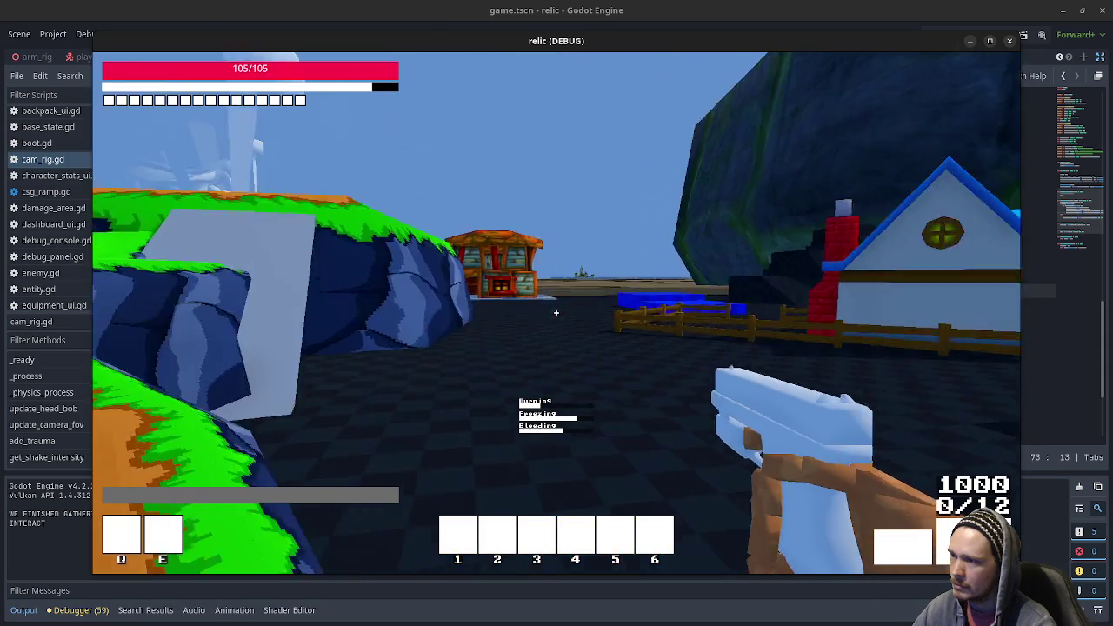
{"action": "key", "text": "w"}
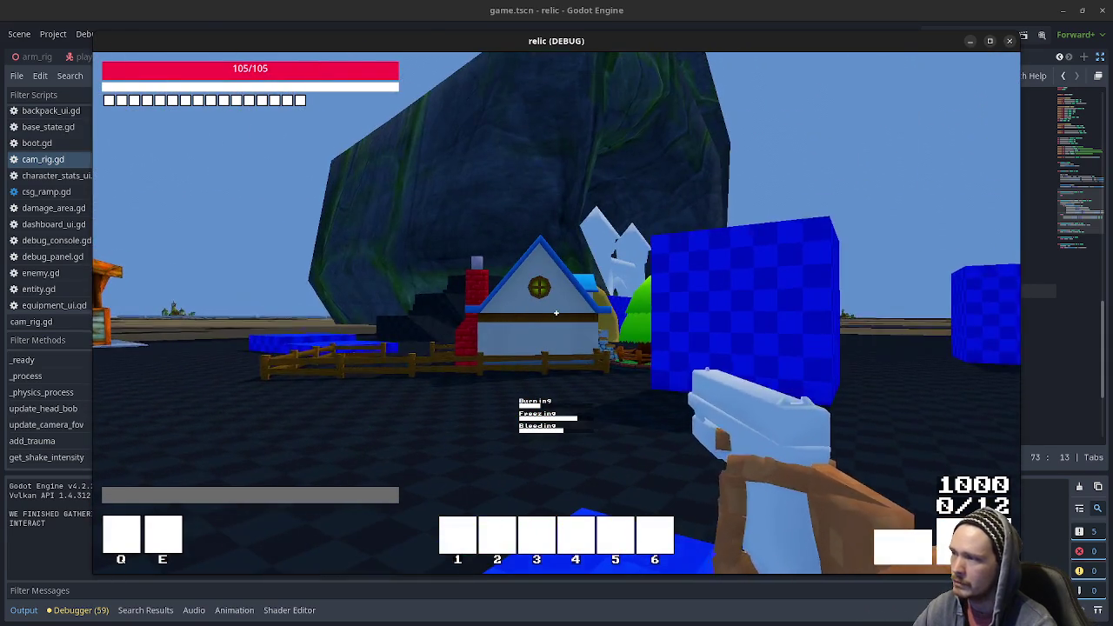
{"action": "key", "text": "w"}
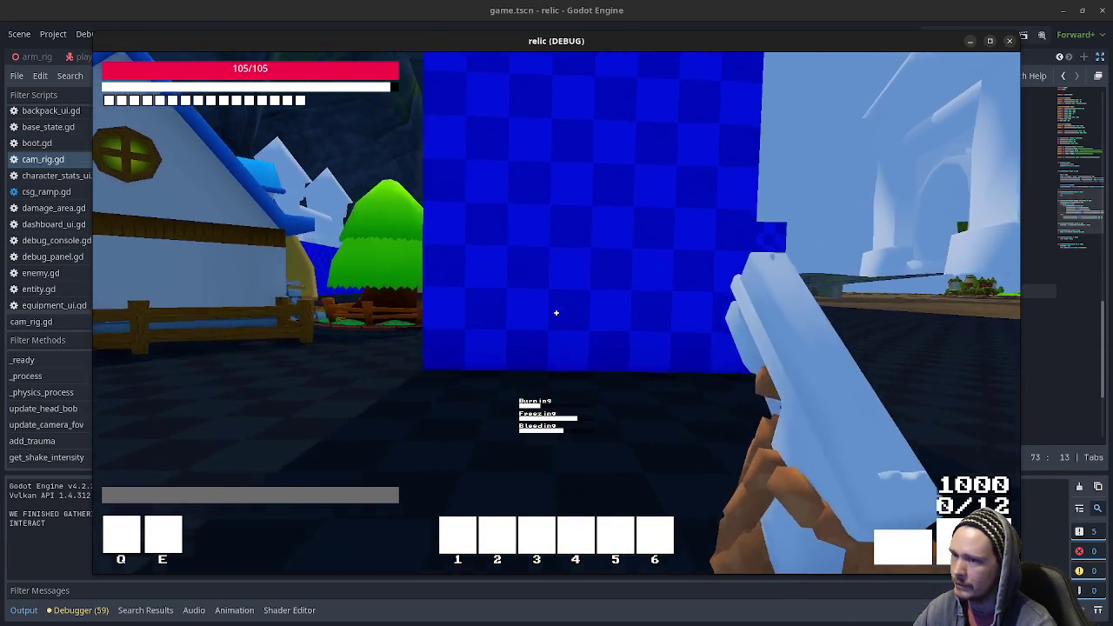
{"action": "key", "text": "w"}
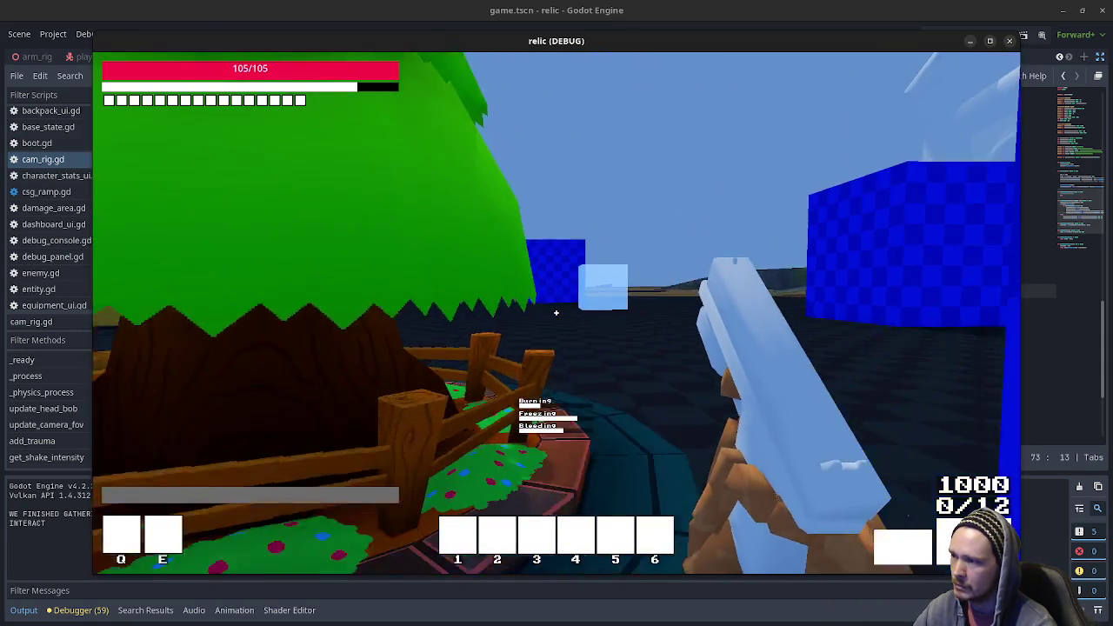
{"action": "key", "text": "w"}
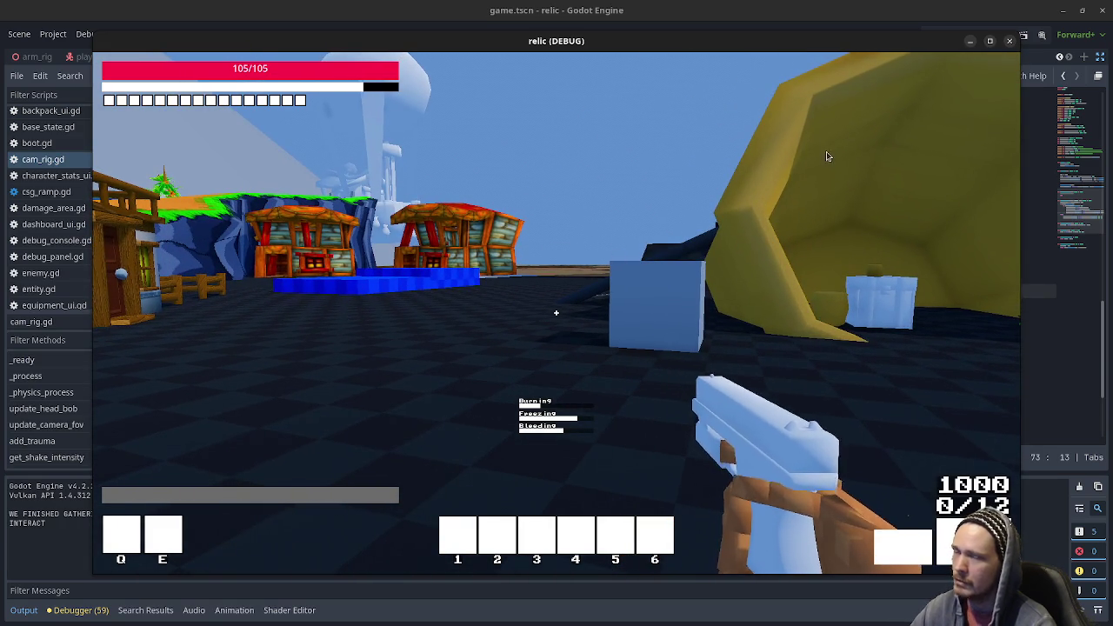
{"action": "left_click", "coordinate": [1009, 40]}
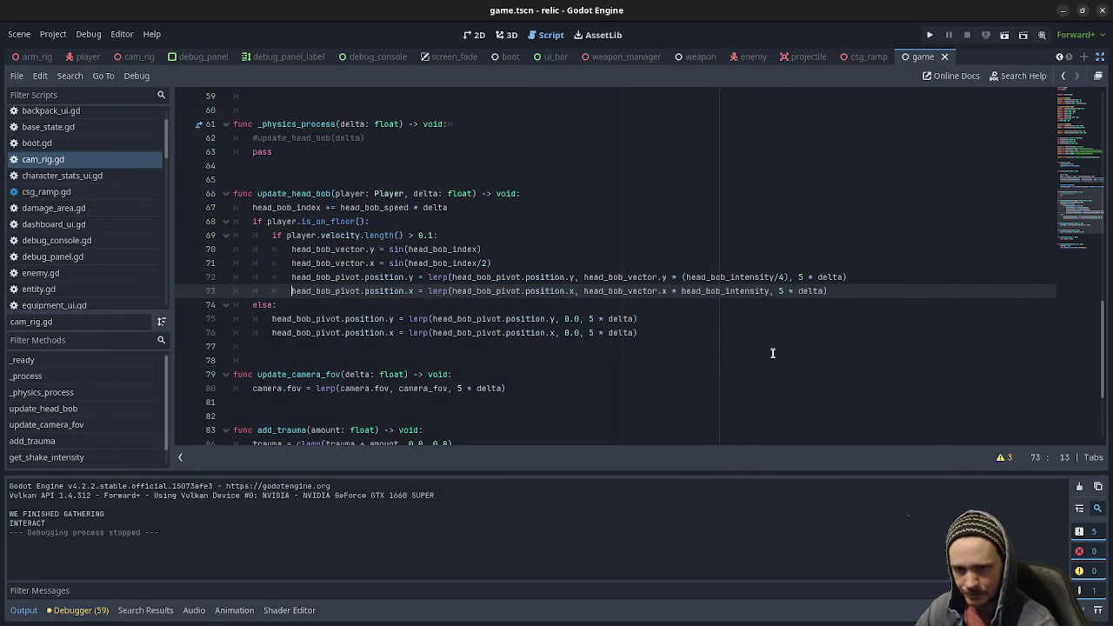
Step: Put the cursor on empty line 78 of cam_rig.gd, then minimize the relic editor
{"action": "left_click", "coordinate": [632, 360]}
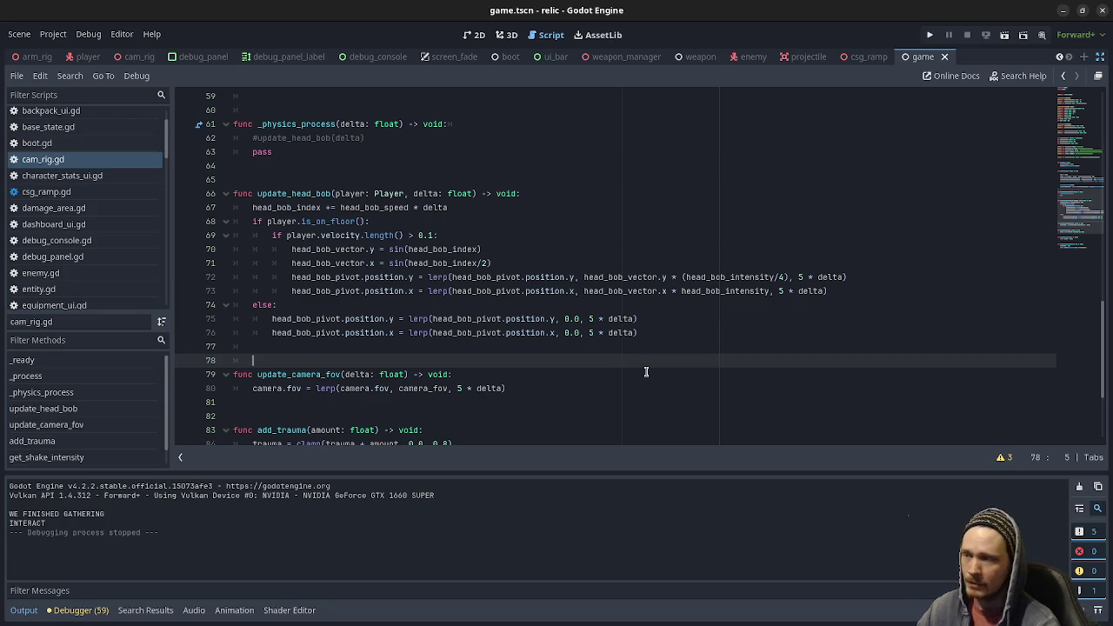
{"action": "left_click", "coordinate": [1062, 11]}
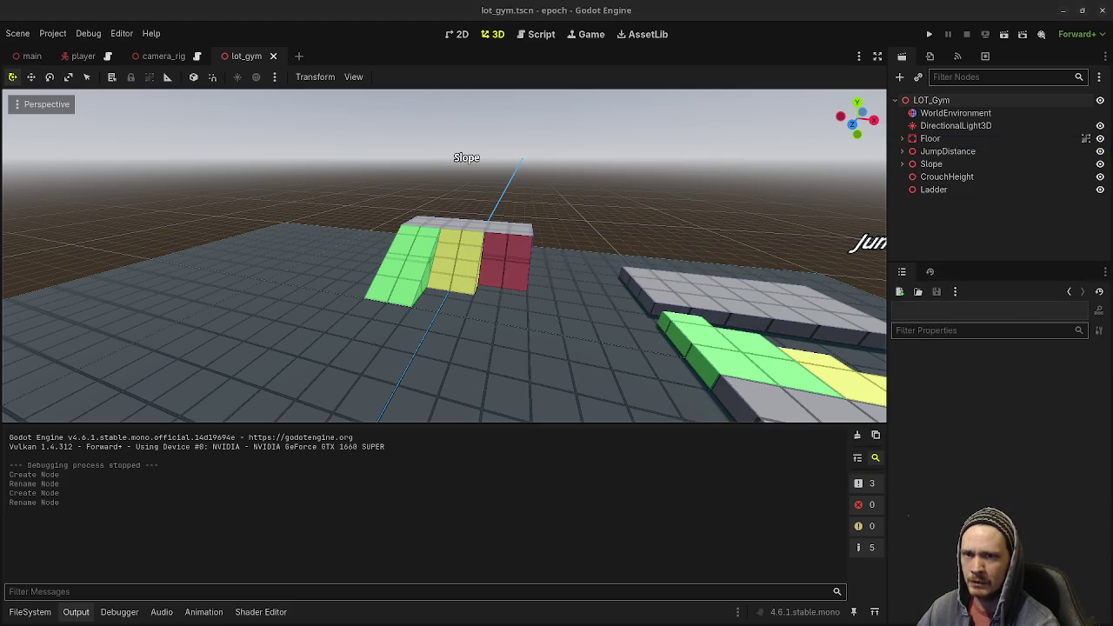
Step: Close the Desmos graph tab, leaving without saving
{"action": "key", "text": "super"}
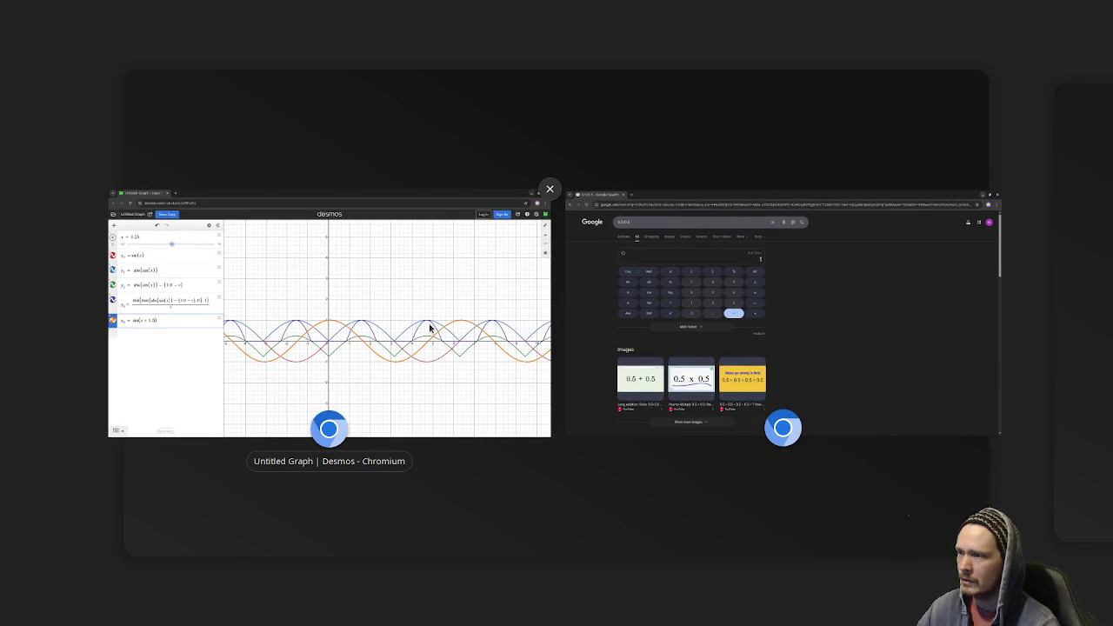
{"action": "left_click", "coordinate": [430, 327]}
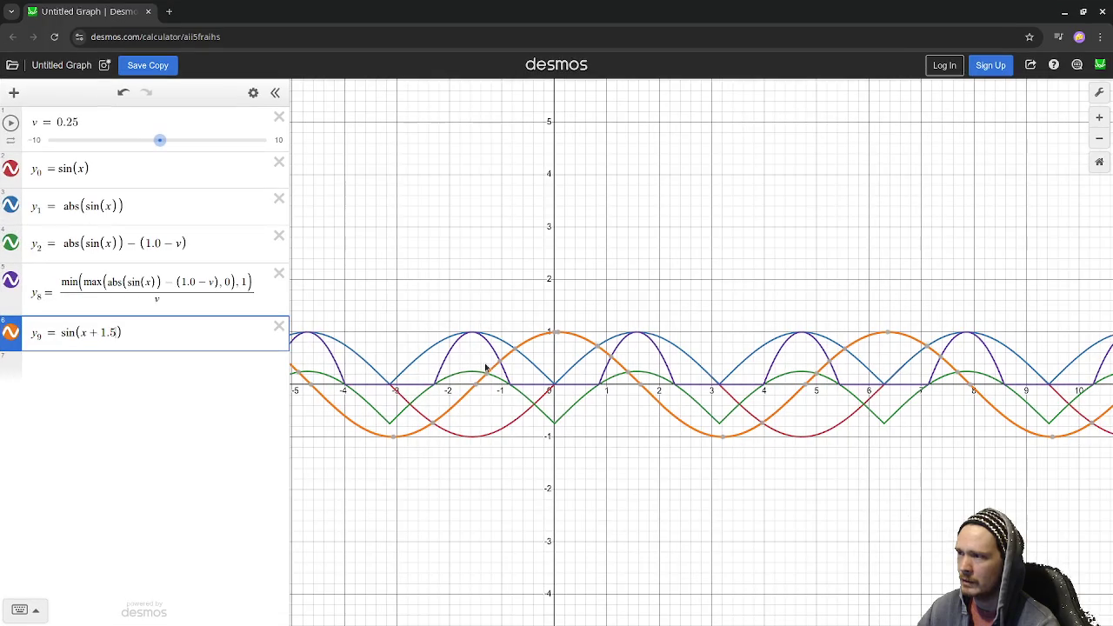
{"action": "left_click", "coordinate": [149, 11]}
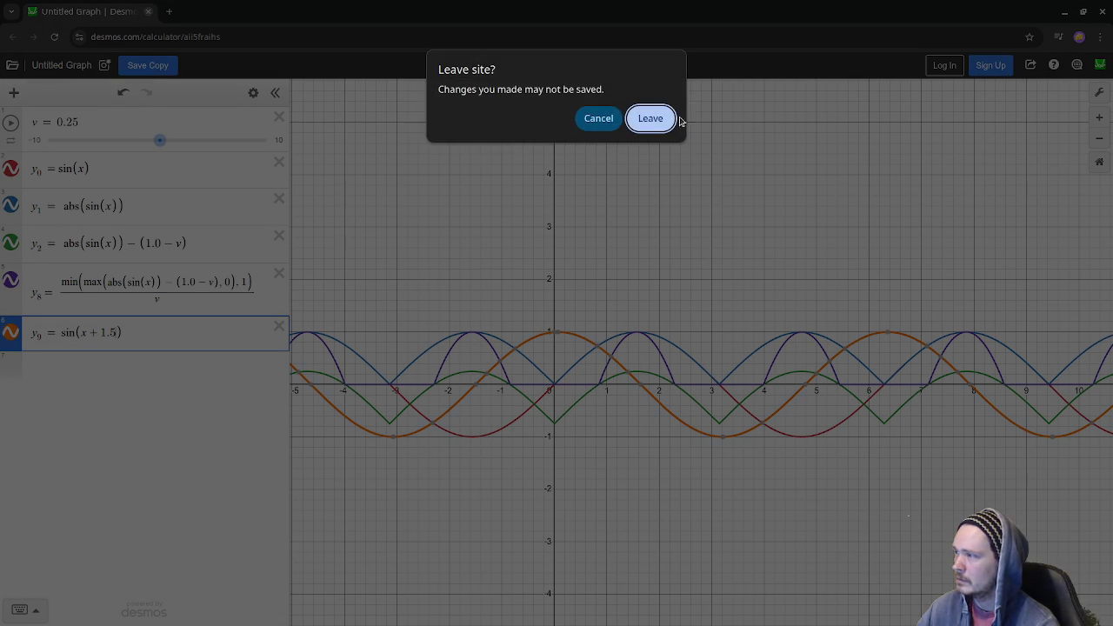
{"action": "left_click", "coordinate": [652, 118]}
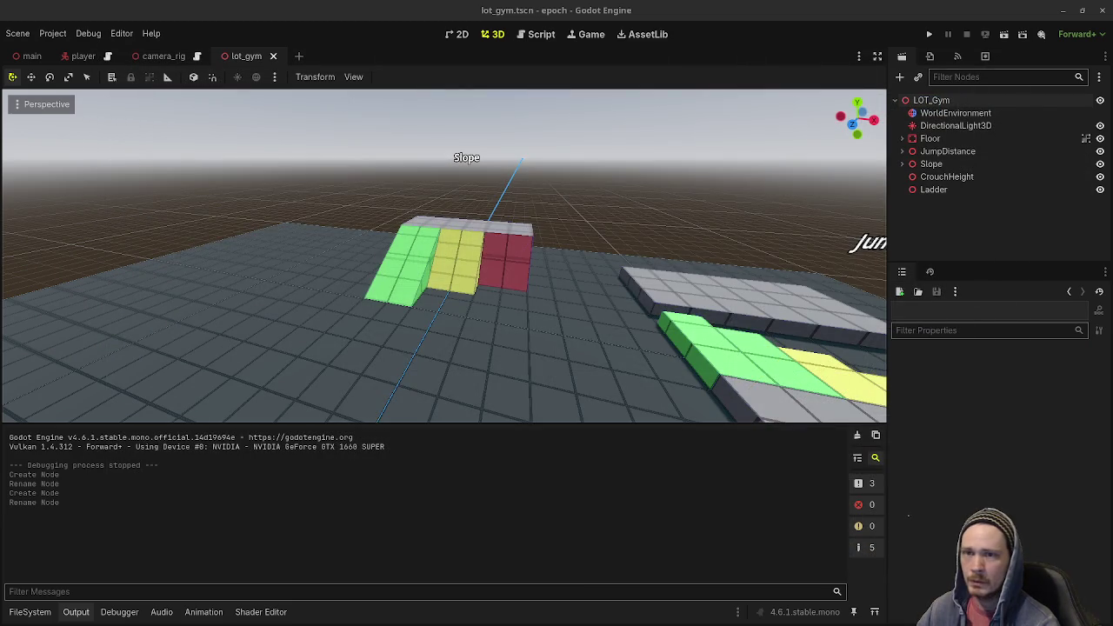
Step: Close the Google calculator search tab and return to the Godot editor
{"action": "key", "text": "super"}
{"action": "left_click", "coordinate": [626, 280]}
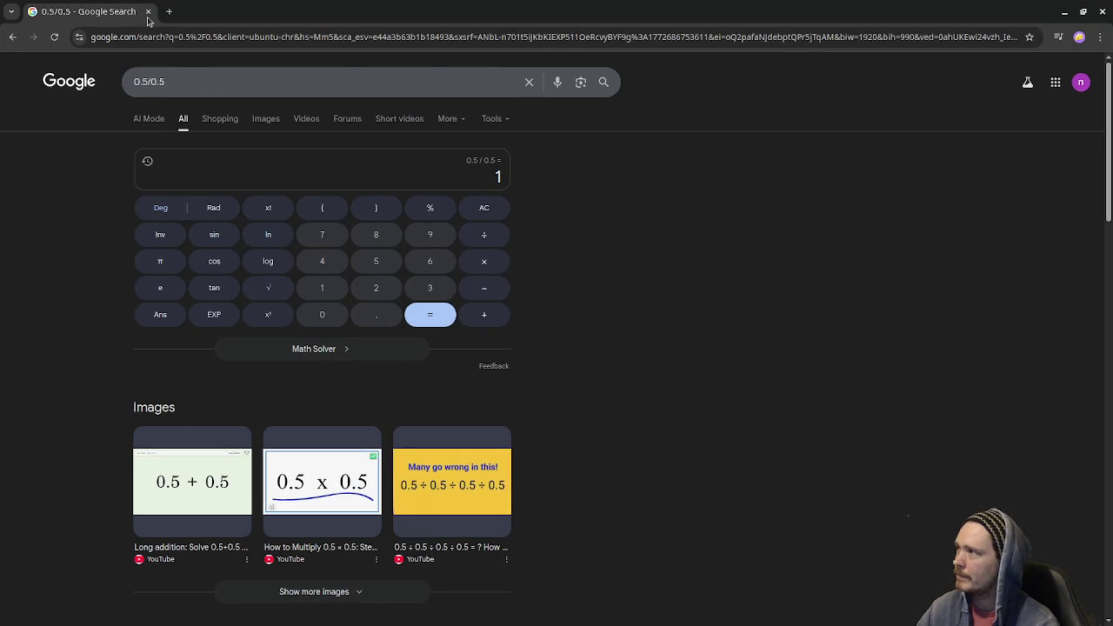
{"action": "left_click", "coordinate": [148, 12]}
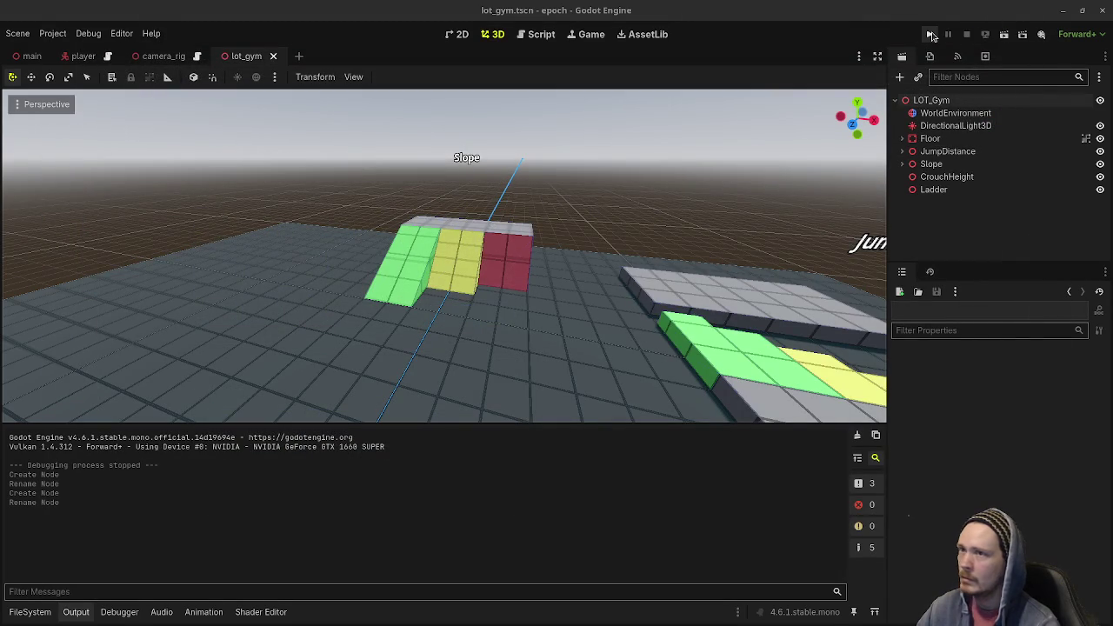
{"action": "left_click", "coordinate": [932, 35]}
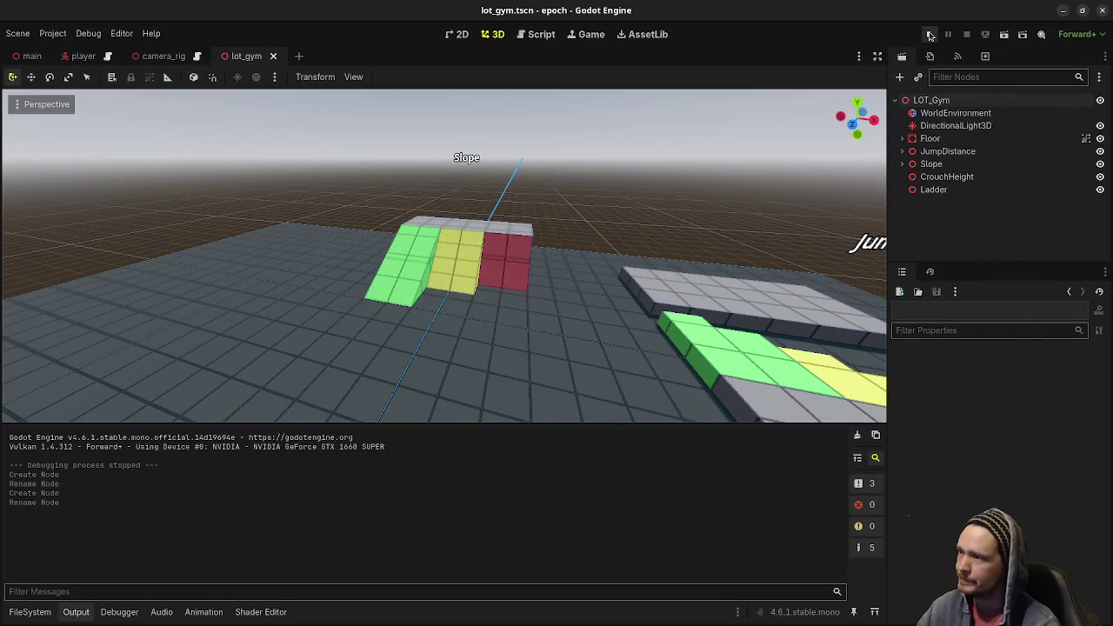
Step: Collapse the Output panel and inspect the empty CrouchHeight and Ladder nodes
{"action": "left_click", "coordinate": [944, 178]}
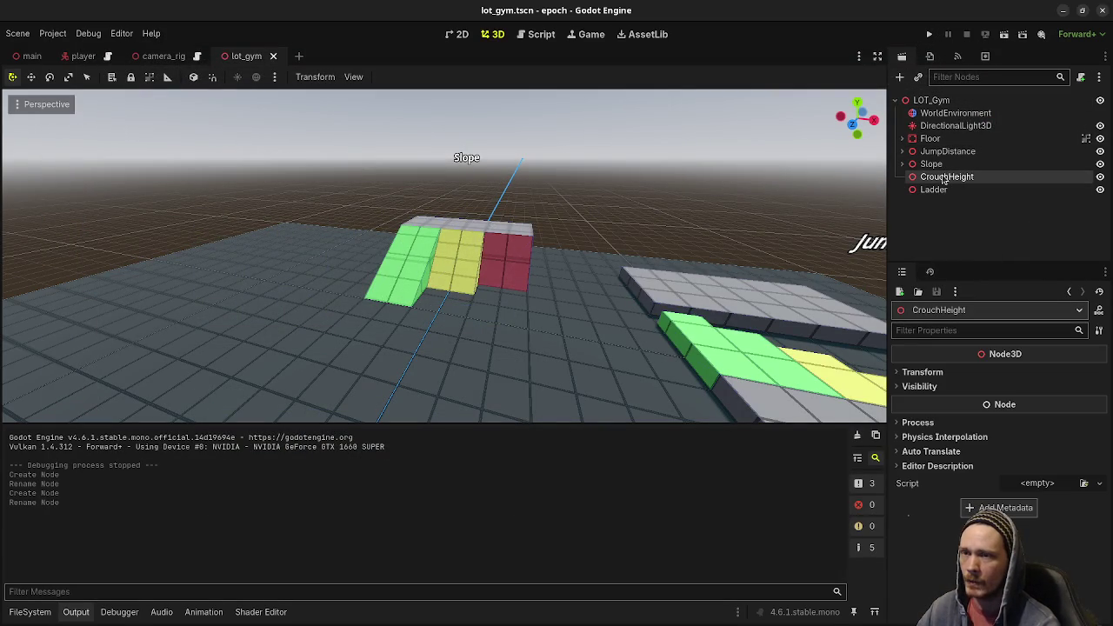
{"action": "left_click", "coordinate": [76, 614]}
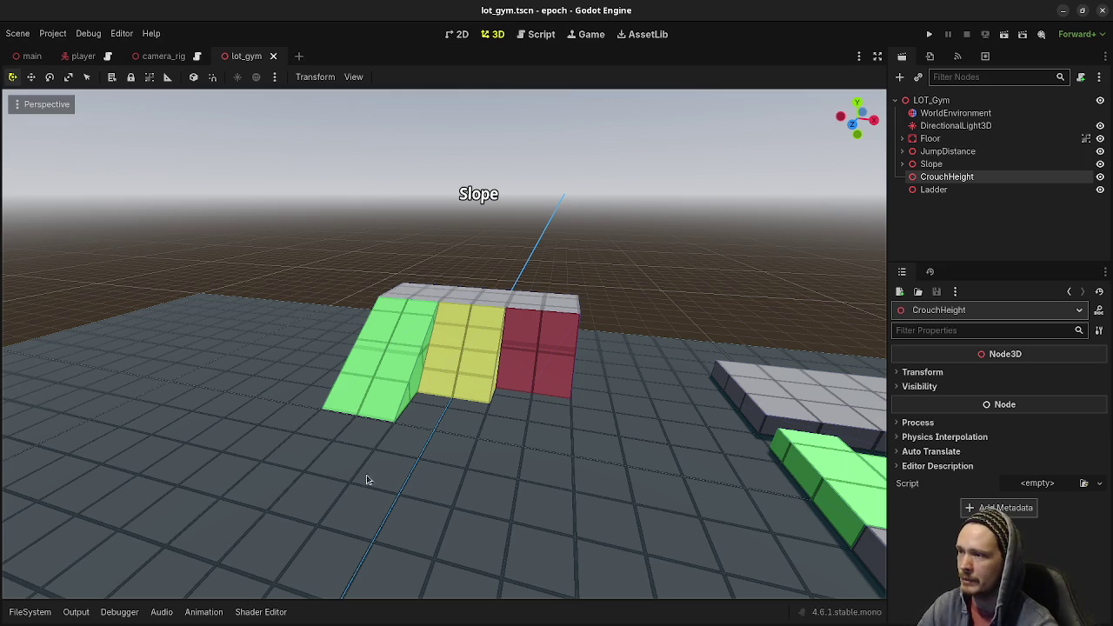
{"action": "left_click", "coordinate": [936, 190]}
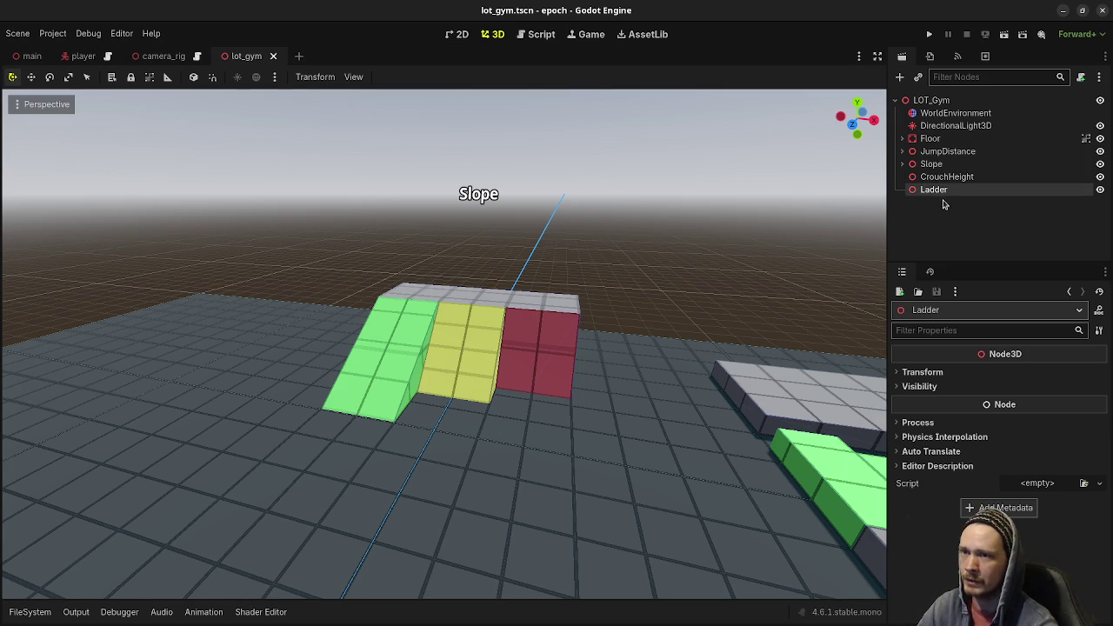
{"action": "left_click", "coordinate": [952, 177]}
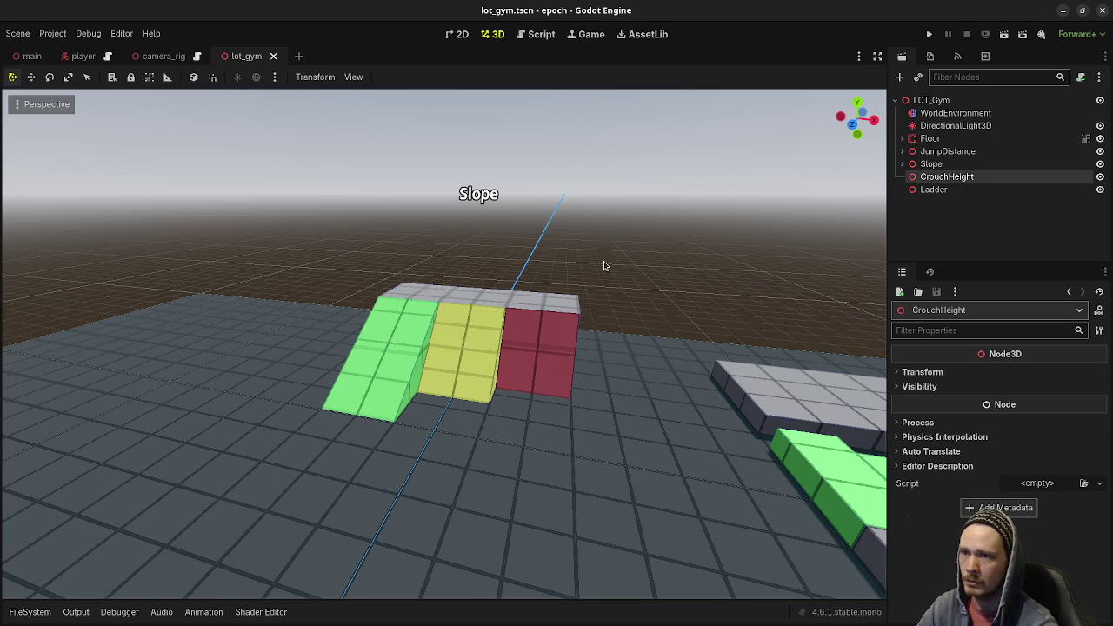